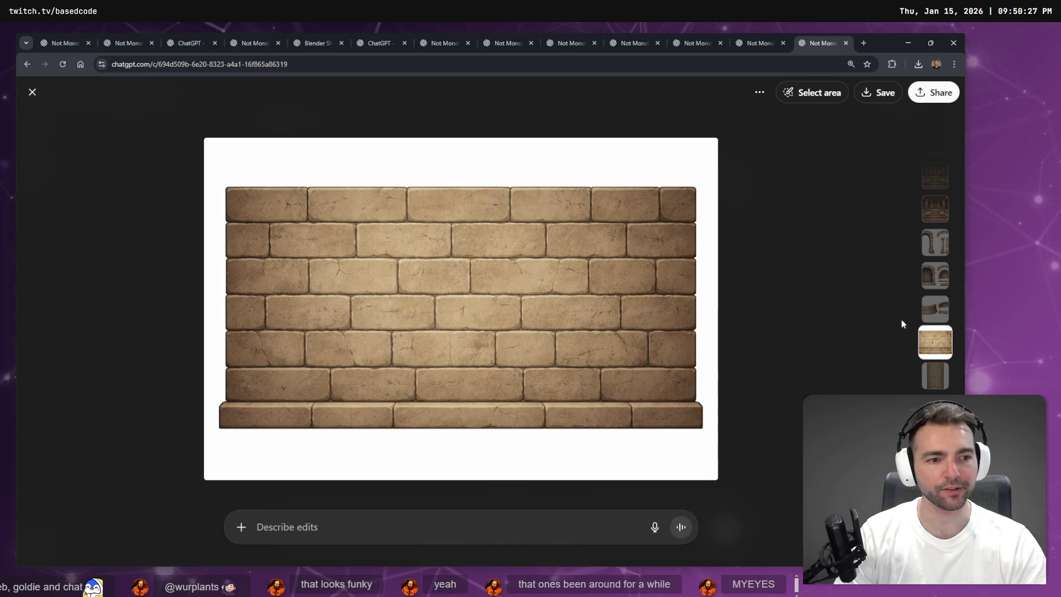
# Compare the curved stone wall, flat brick wall and tall brick pillar images
pyautogui.click(946, 308)
pyautogui.click(932, 380)
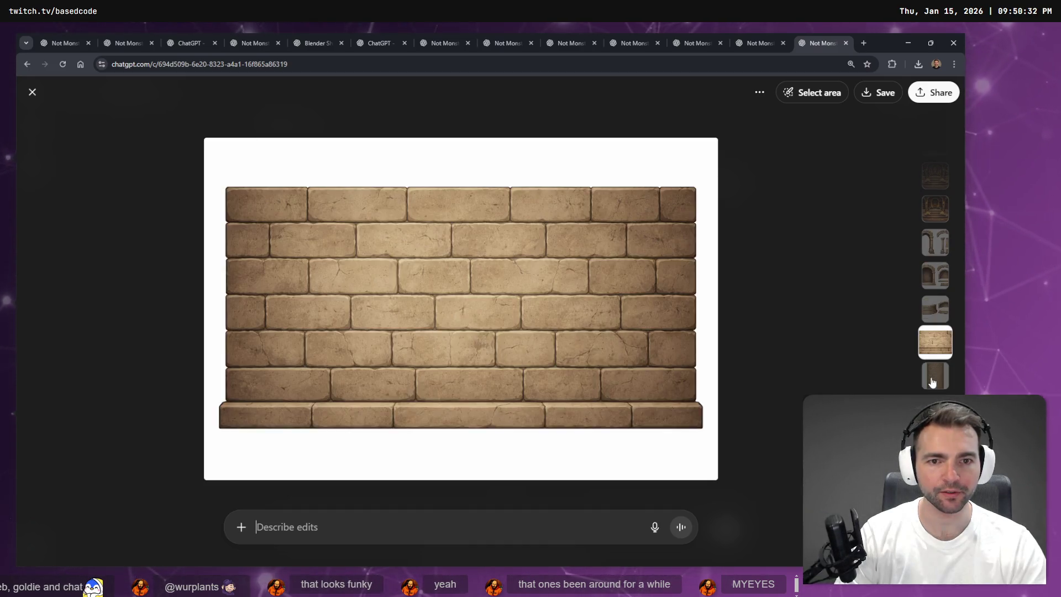
pyautogui.press('Down')
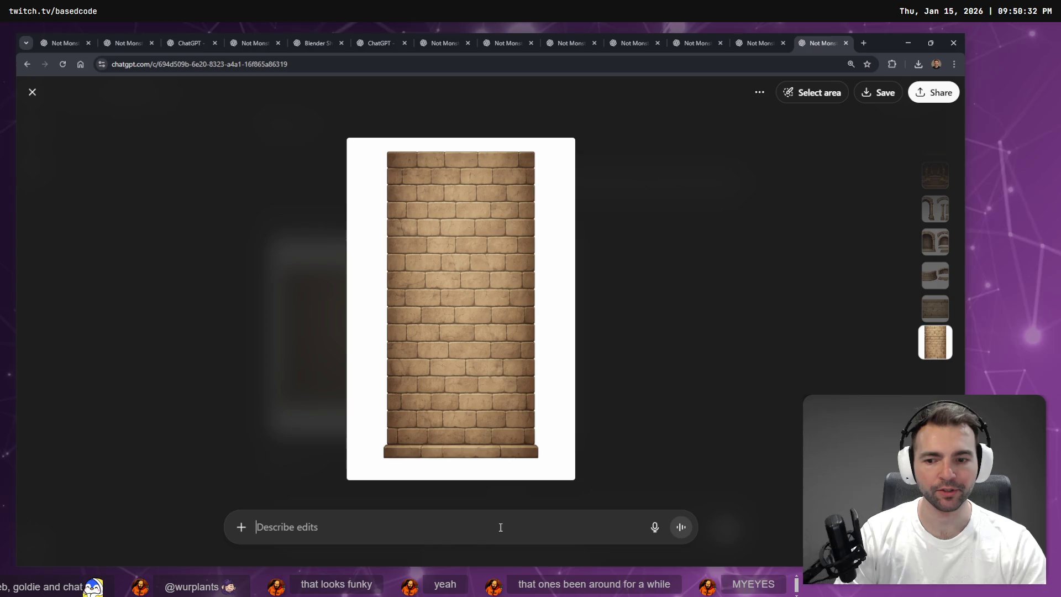
# Dictate and send a request for wool that fits above the previously generated archway
pyautogui.press('super+h')
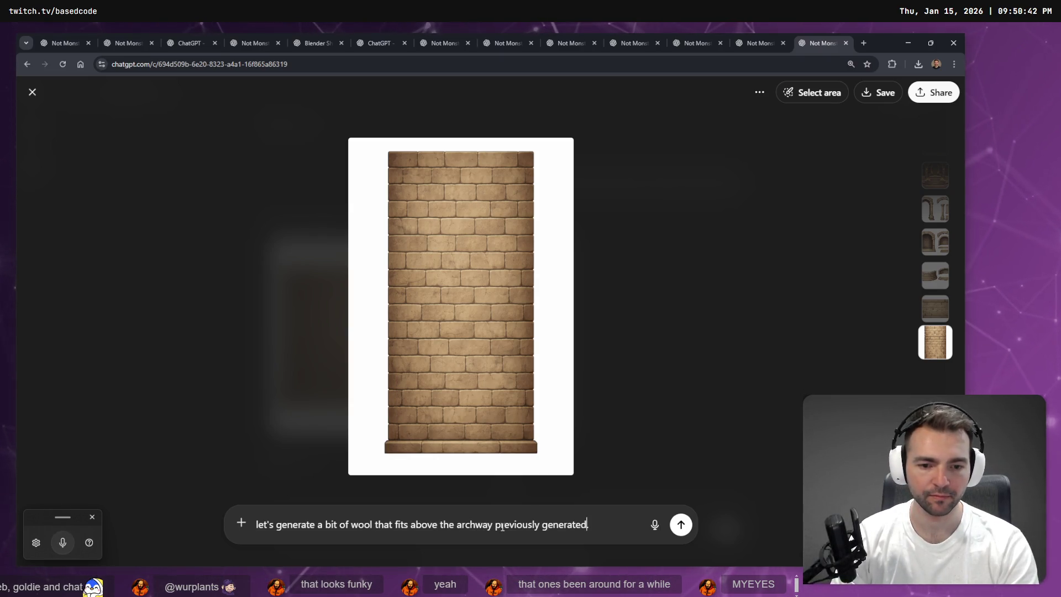
pyautogui.write('L')
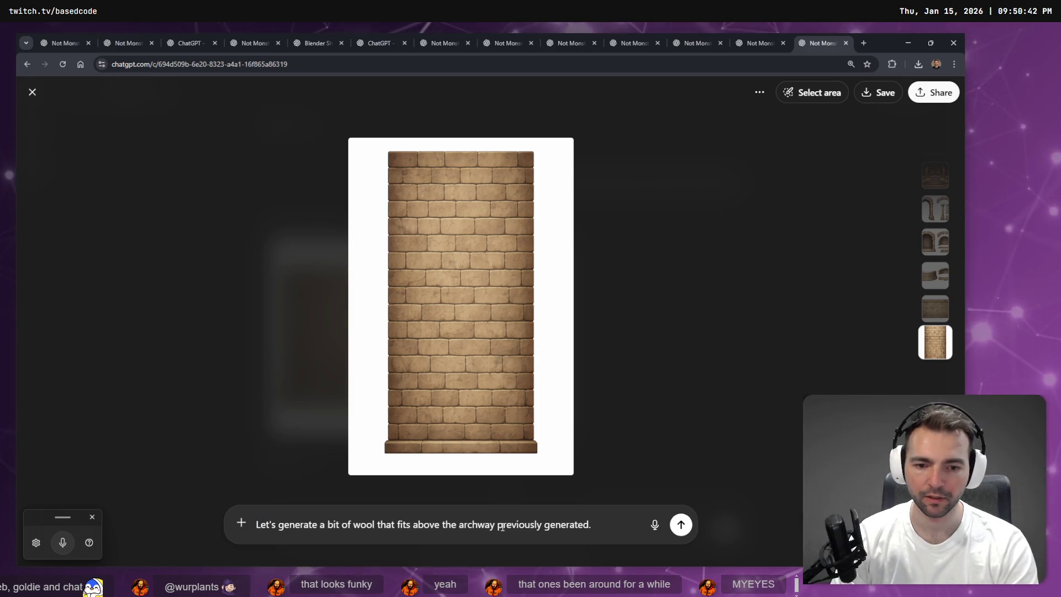
pyautogui.press('Return')
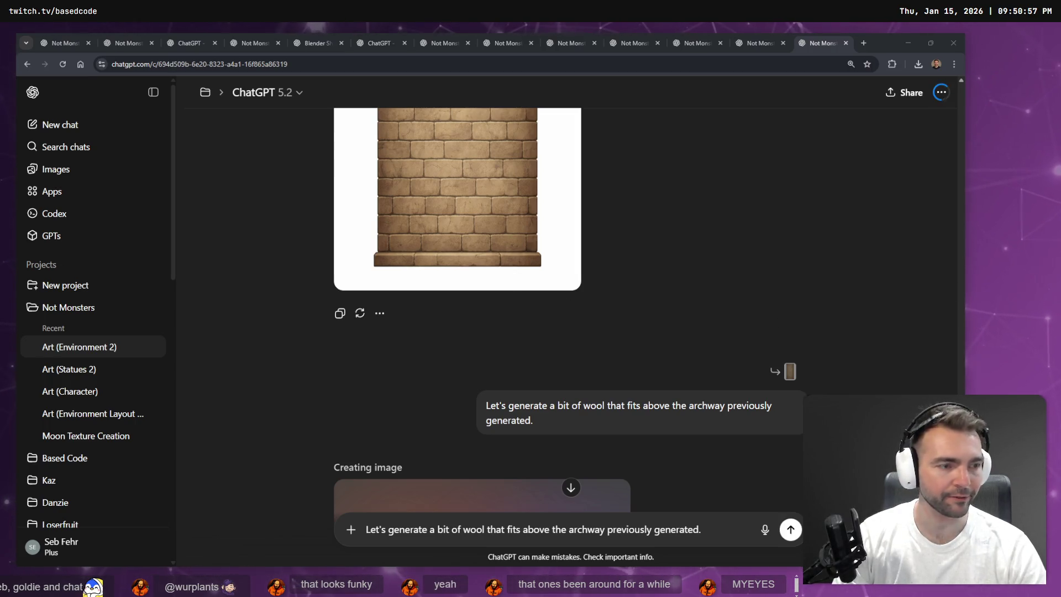
# Leave the image generating and bring up the Godot editor on the Crypts scene
pyautogui.hotkey('alt', 'Tab')
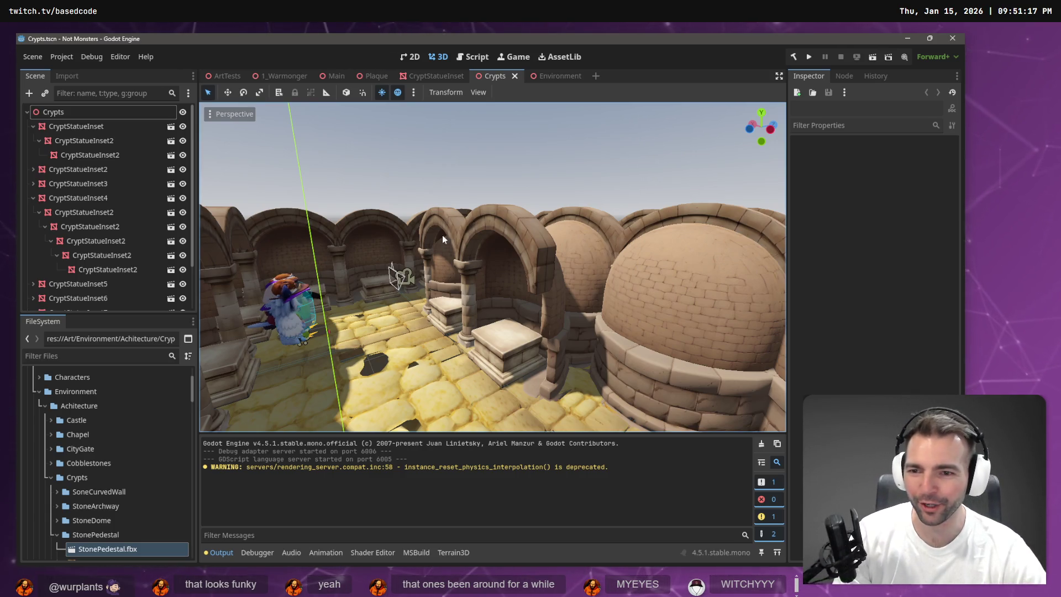
pyautogui.press('w')
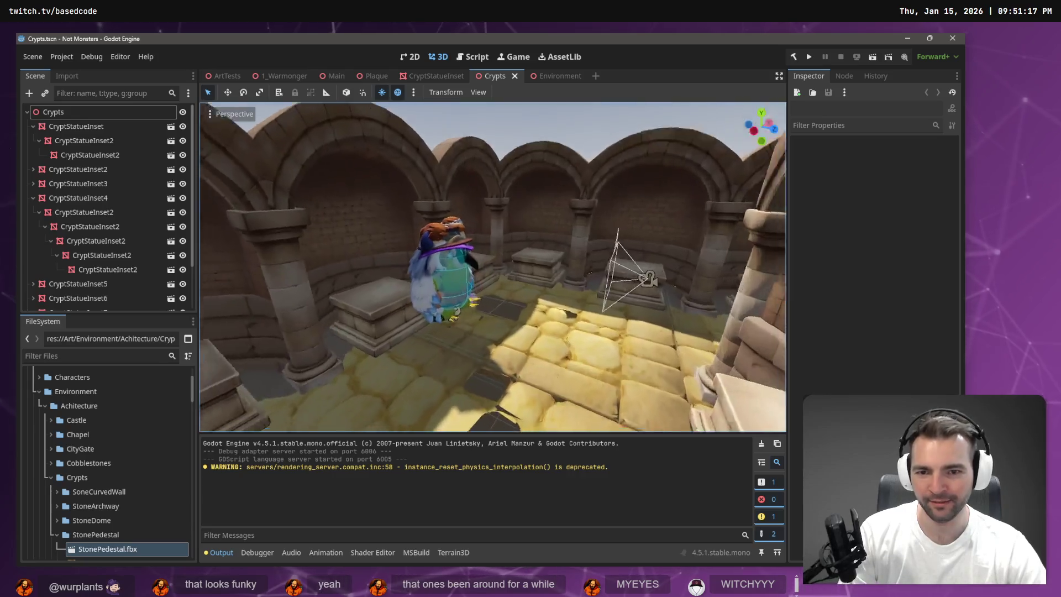
pyautogui.press('w')
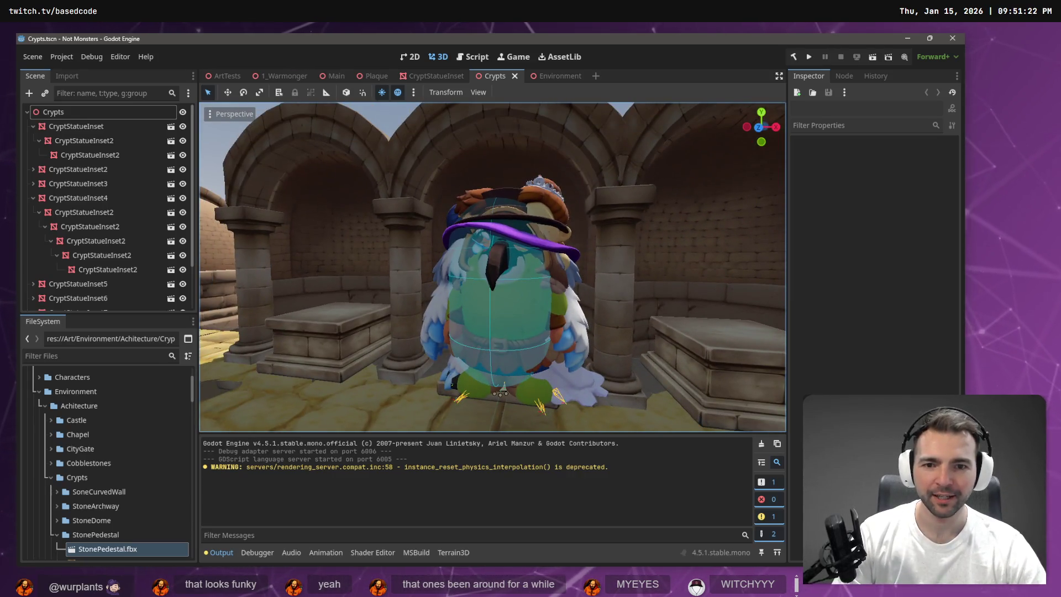
pyautogui.press('d')
pyautogui.press('d')
pyautogui.press('a')
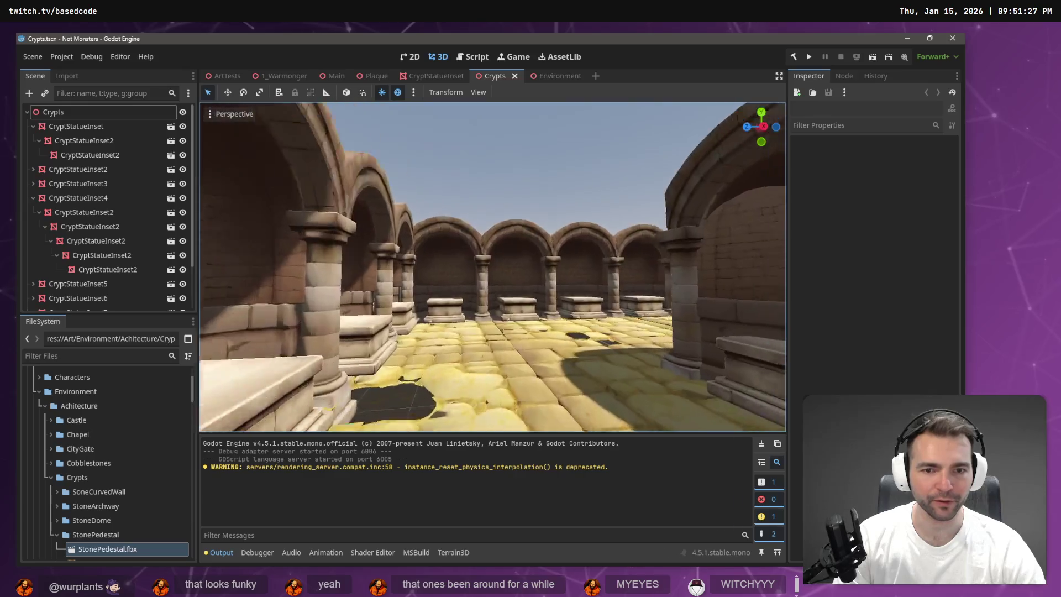
pyautogui.press('a')
pyautogui.press('d')
pyautogui.press('w')
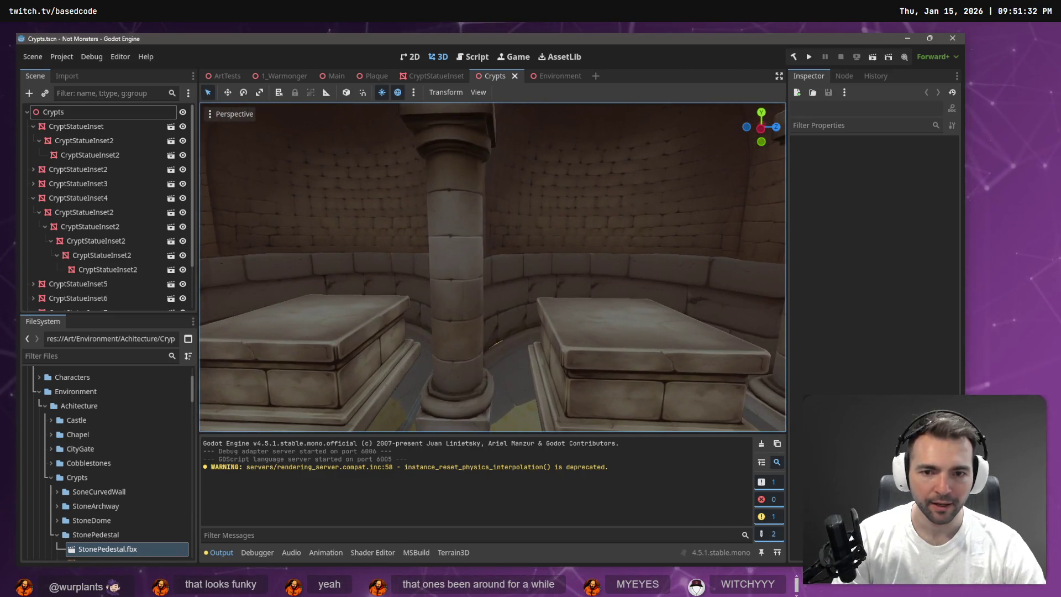
pyautogui.press('a')
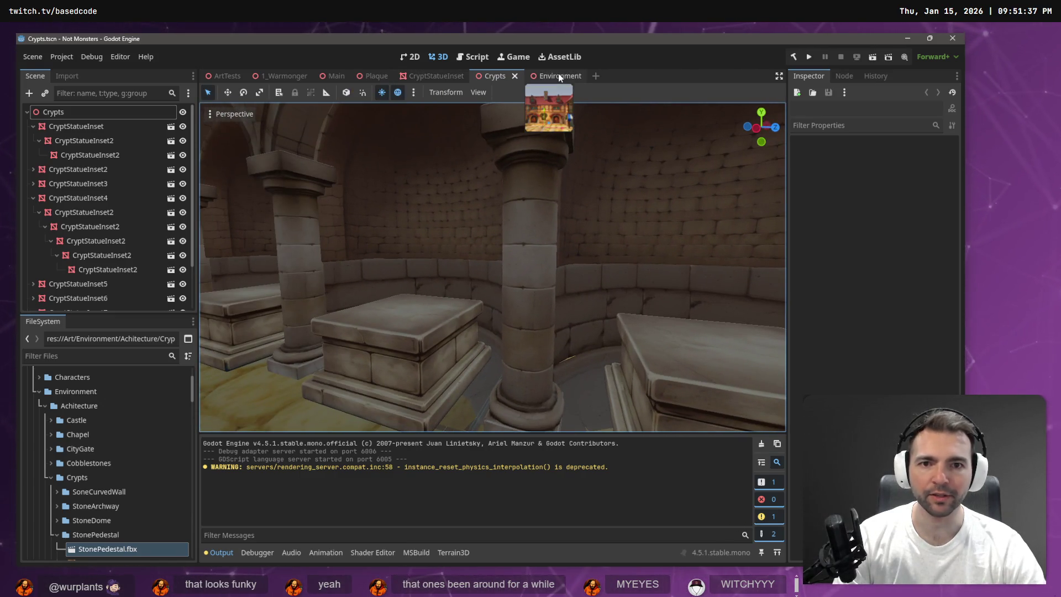
# View the CryptStatueInset niche zoomed out, then go back to ChatGPT's image results
pyautogui.click(442, 78)
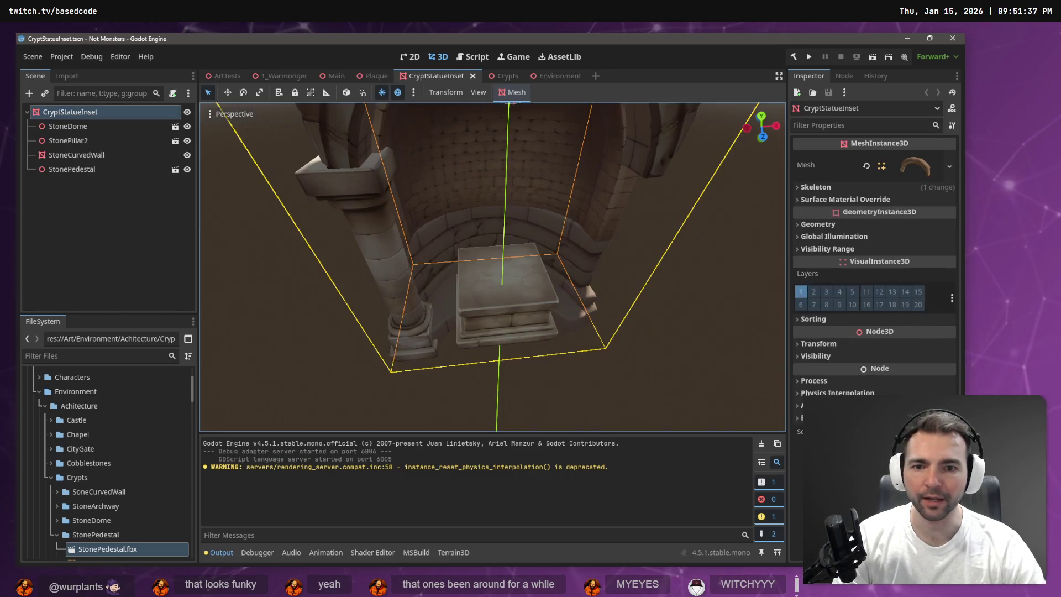
pyautogui.scroll(-3, 498, 380)
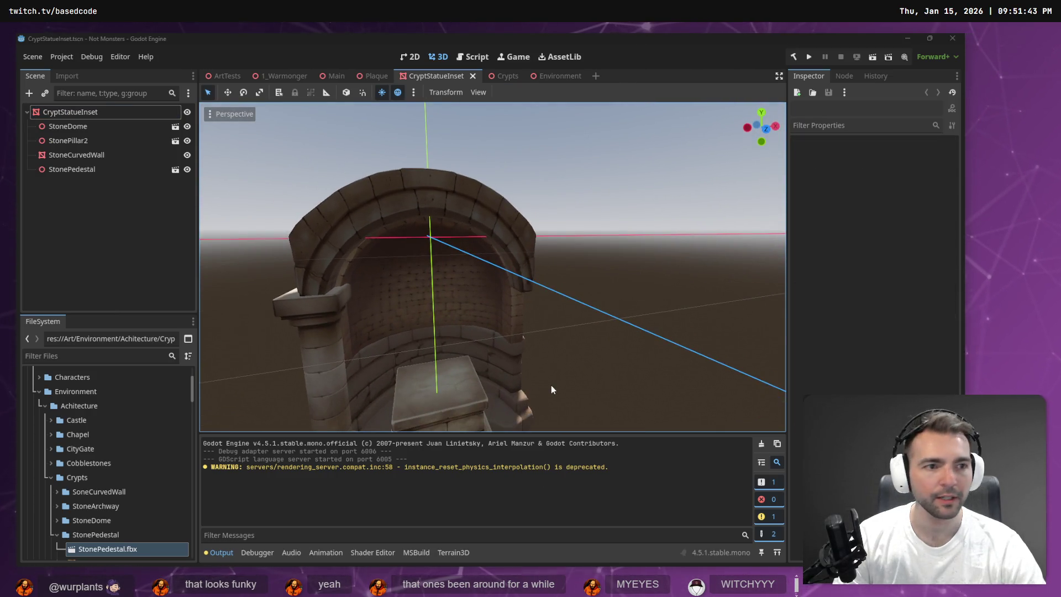
pyautogui.hotkey('alt', 'Tab')
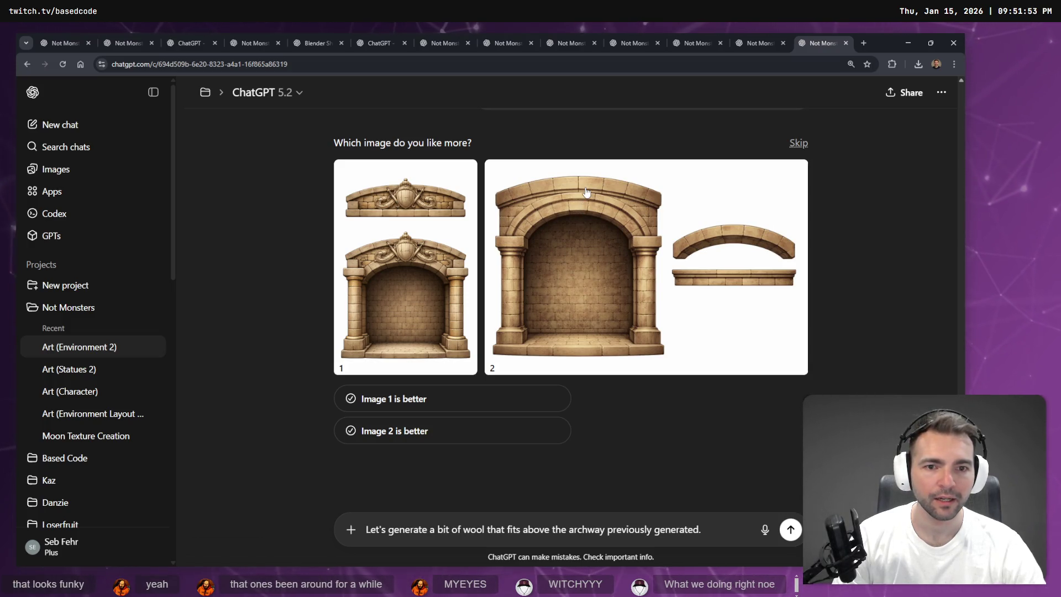
# Look over the two generated archway images and skip the preference comparison
pyautogui.scroll(4, 597, 265)
pyautogui.scroll(-4, 597, 277)
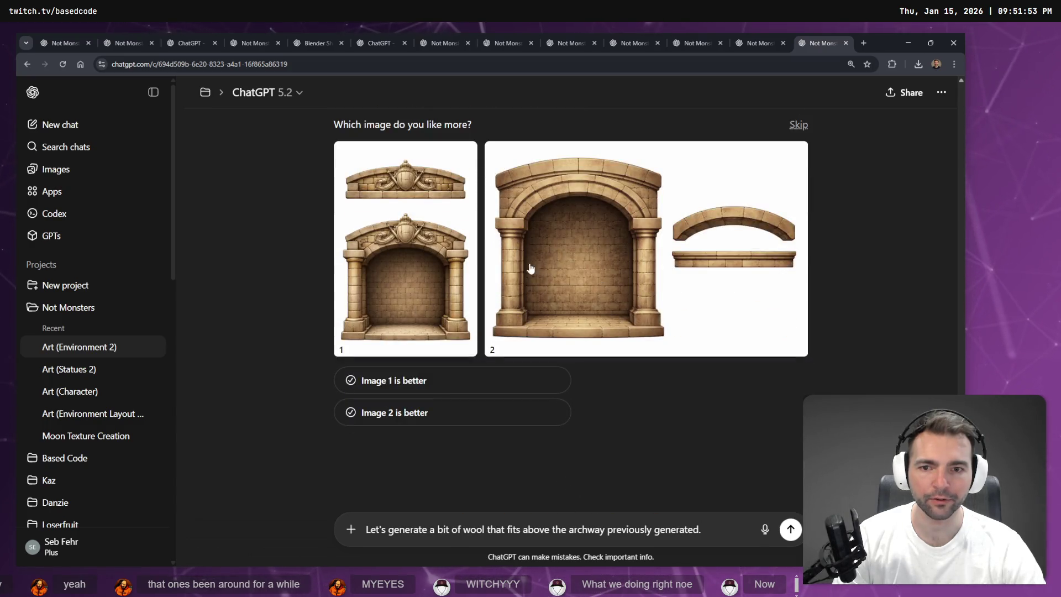
pyautogui.scroll(4, 546, 282)
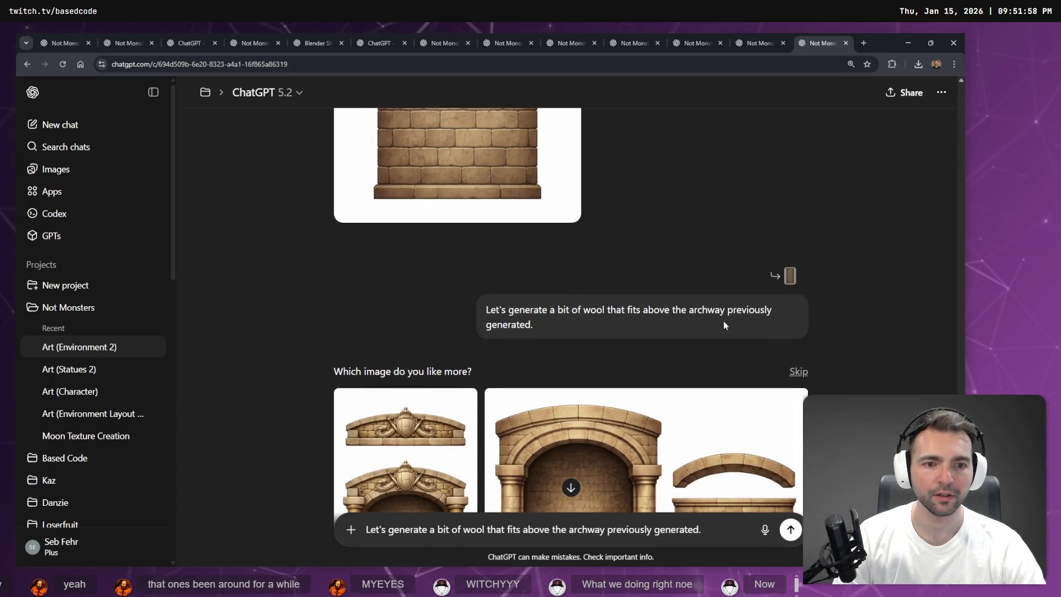
pyautogui.scroll(-5, 799, 374)
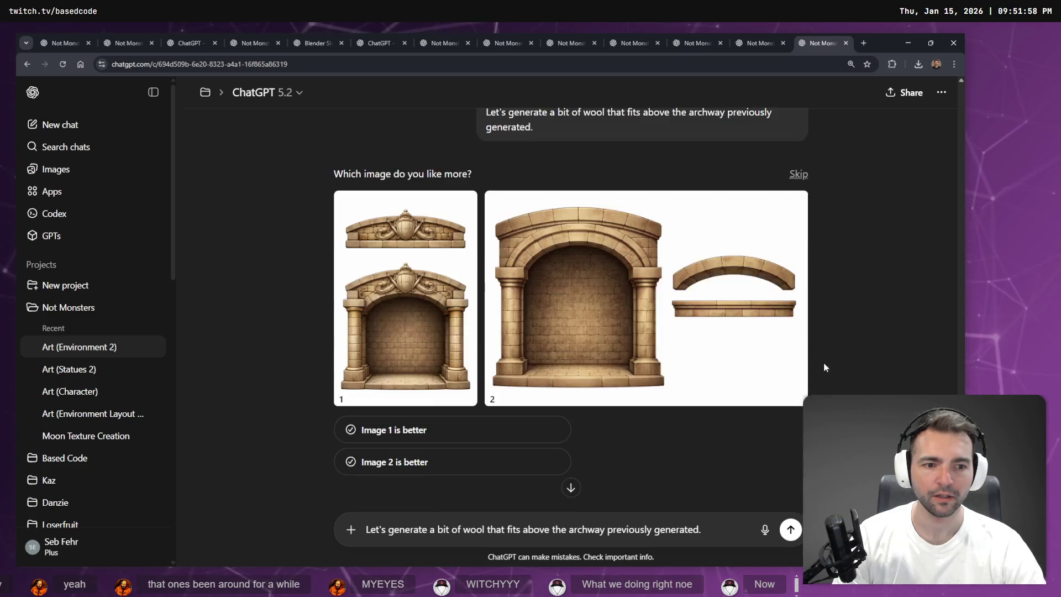
pyautogui.scroll(6, 587, 309)
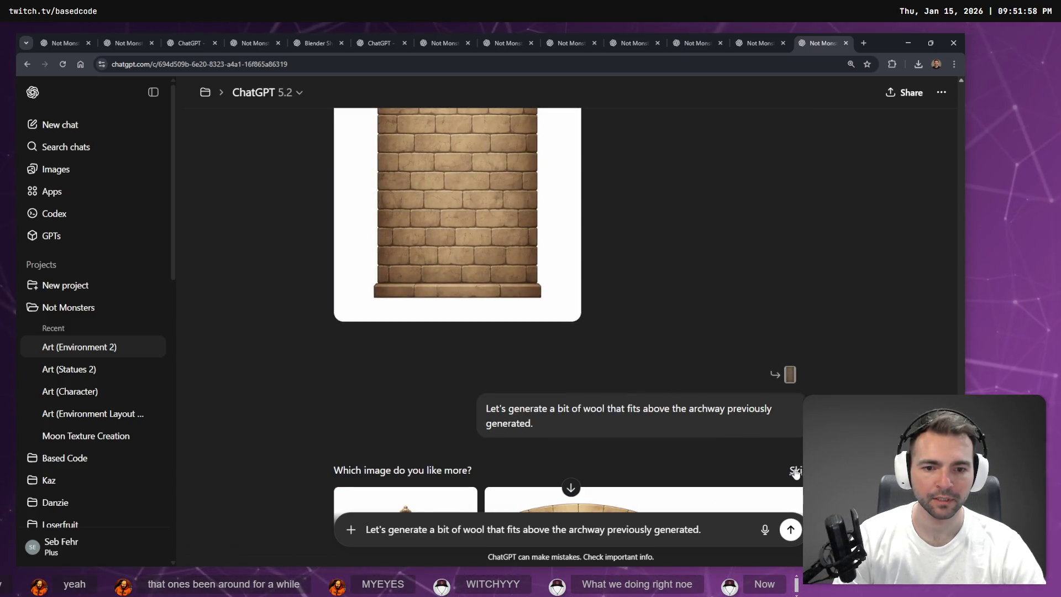
pyautogui.click(796, 471)
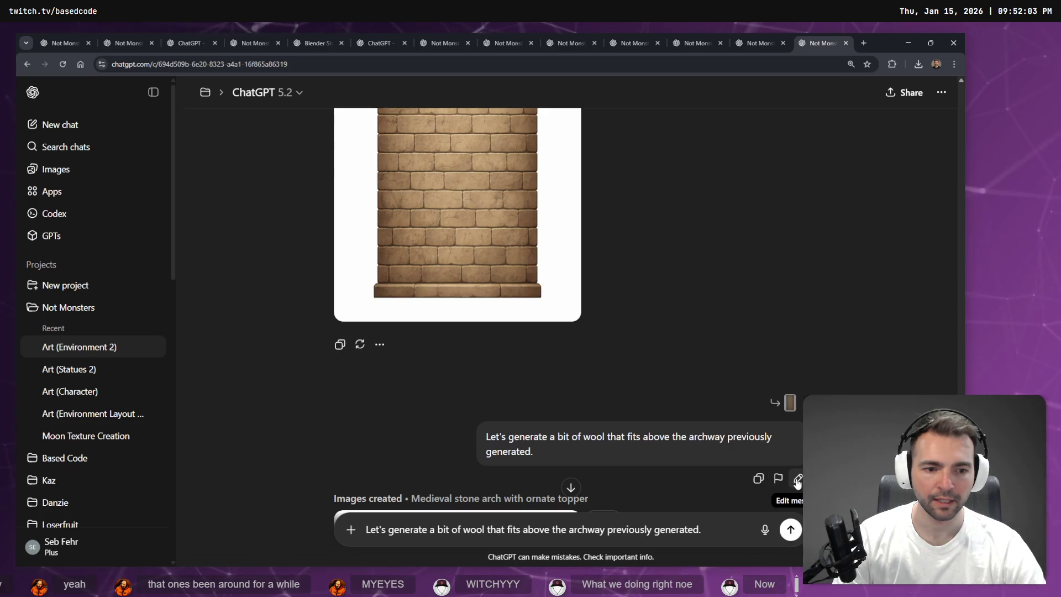
# Resend the prompt asking for gap-free wool from archway top to ceiling, then view the niche in Godot
pyautogui.click(797, 478)
pyautogui.press('super+h')
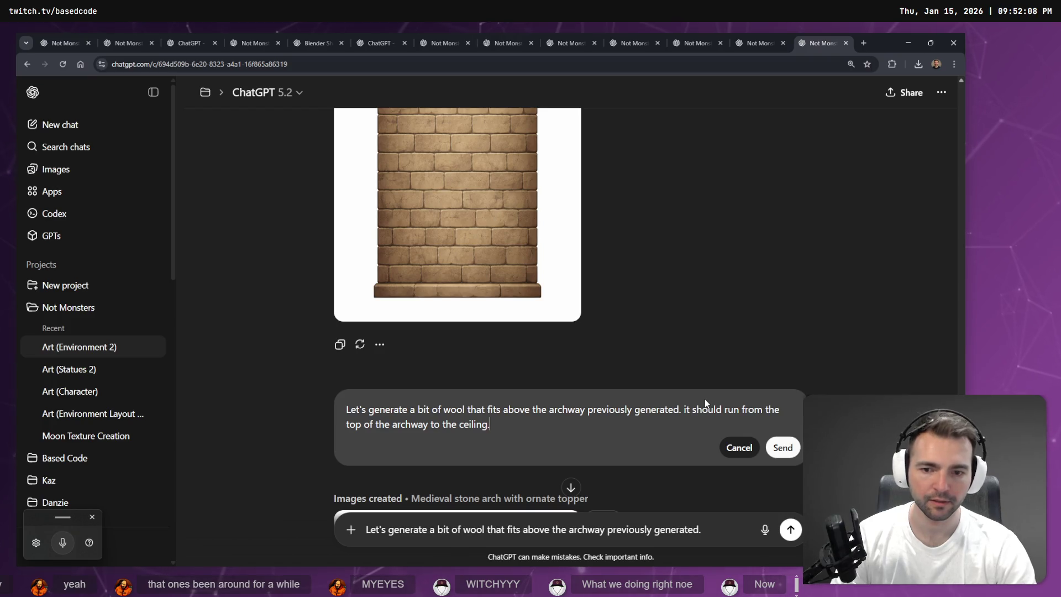
pyautogui.press('super+h')
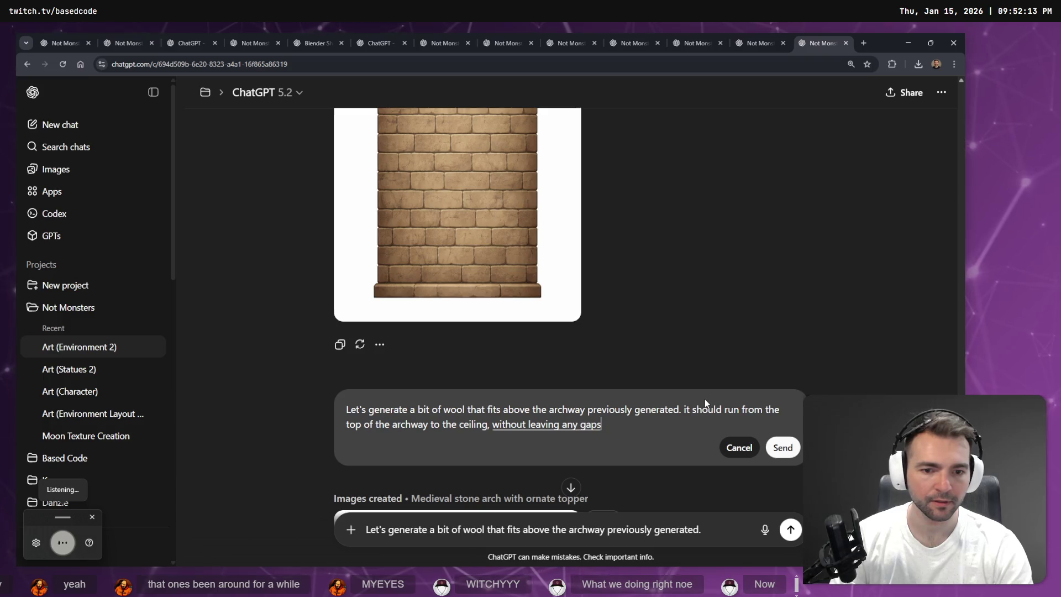
pyautogui.press('Return')
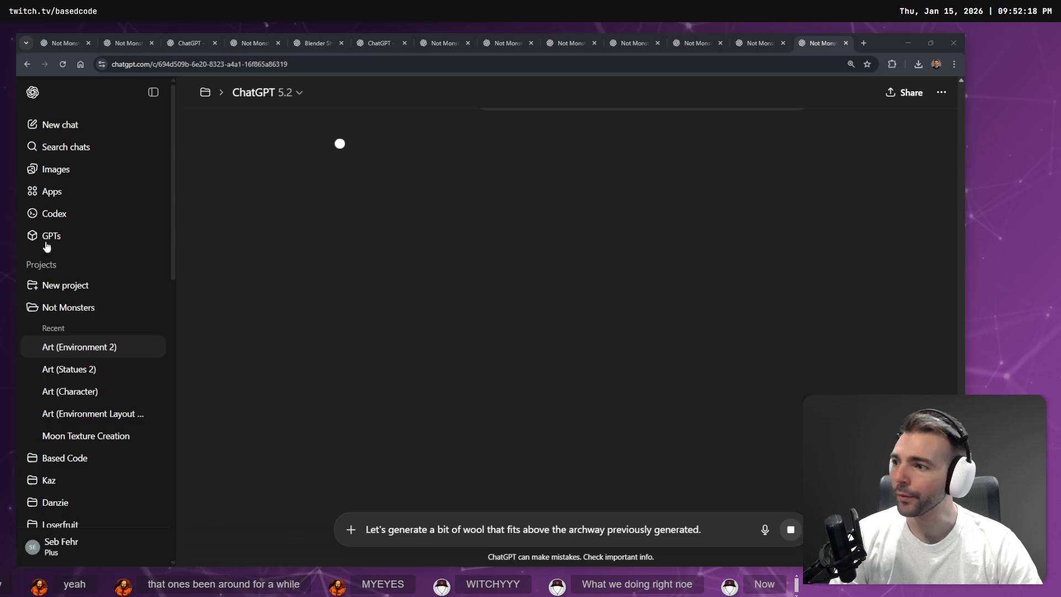
pyautogui.hotkey('alt', 'Tab')
pyautogui.moveTo(591, 243)
pyautogui.mouseDown()
pyautogui.moveTo(475, 221)
pyautogui.moveTo(348, 241)
pyautogui.moveTo(409, 238)
pyautogui.mouseUp()
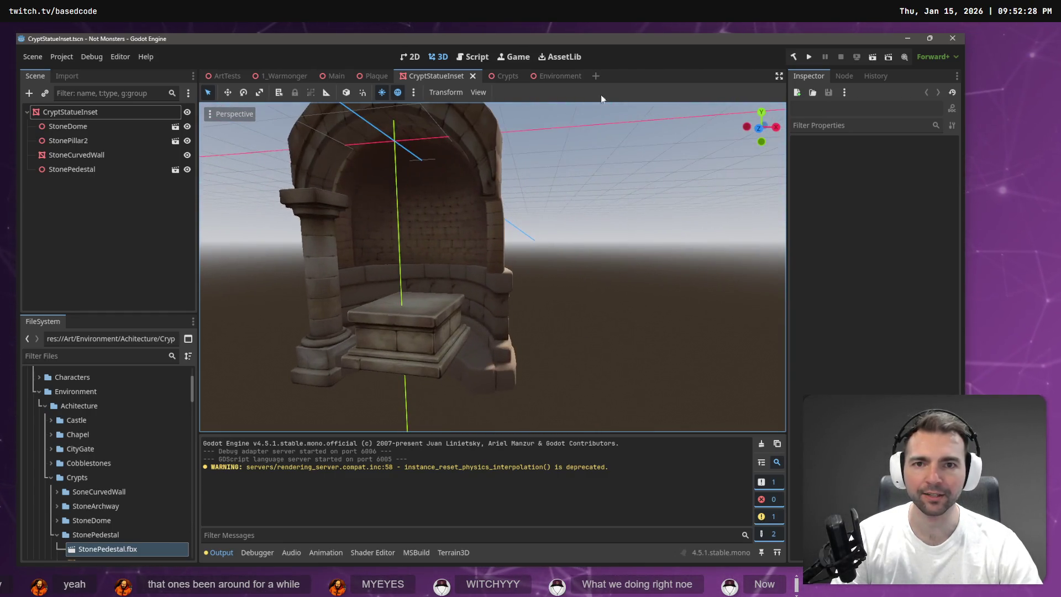
# Return to the Crypts scene and fly down the corridor toward the feathered character
pyautogui.click(495, 75)
pyautogui.moveTo(514, 148); pyautogui.dragTo(447, 157)
pyautogui.moveTo(632, 258); pyautogui.dragTo(657, 257)
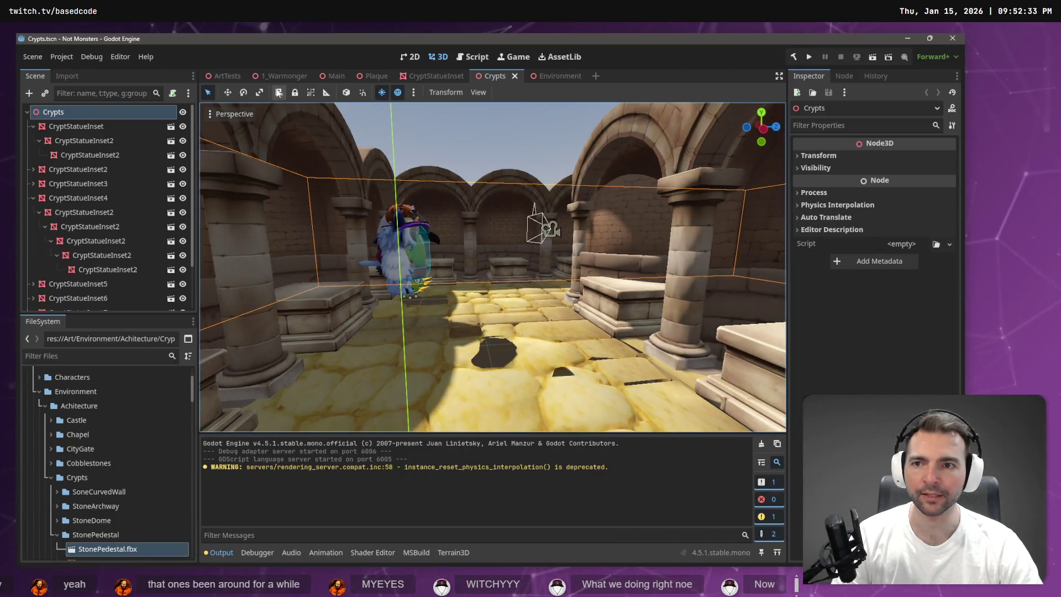
# Open the ArtTests scene and fly close to the Warmonger and dwarf statues
pyautogui.click(224, 75)
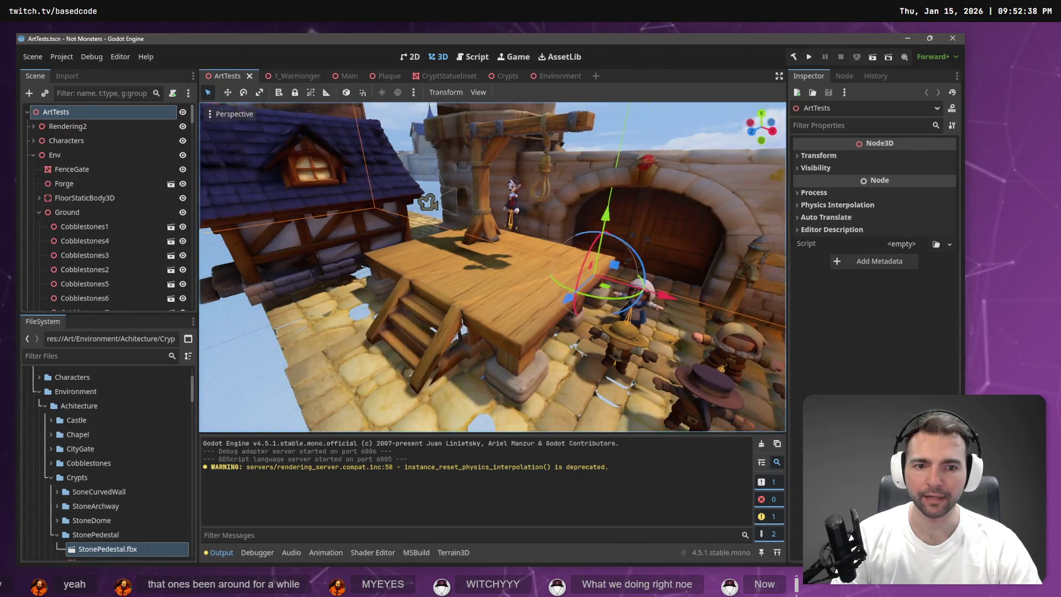
pyautogui.press('w')
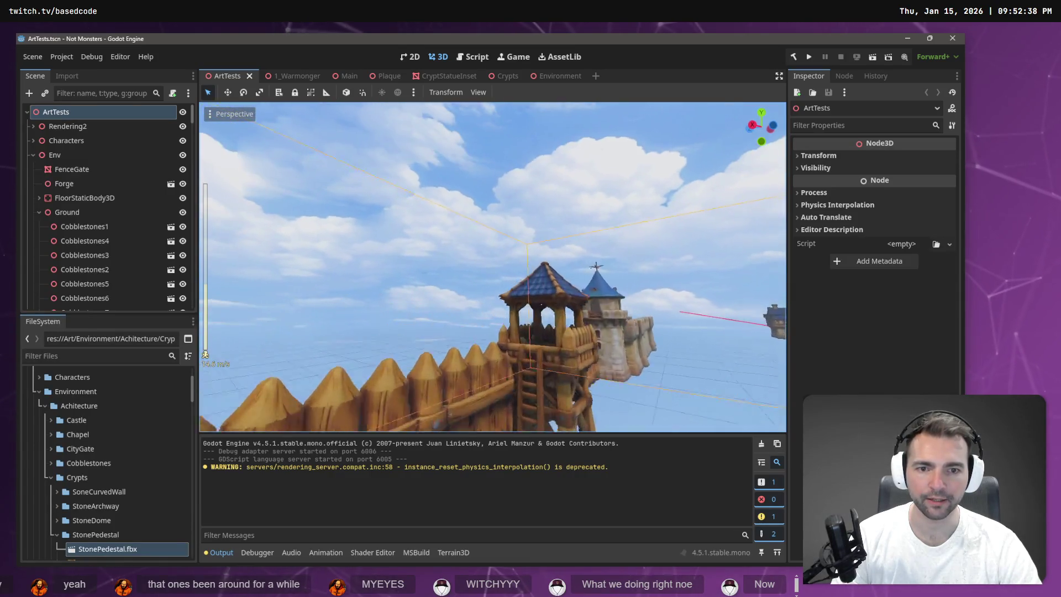
pyautogui.scroll(2, 492, 267)
pyautogui.scroll(-10, 492, 267)
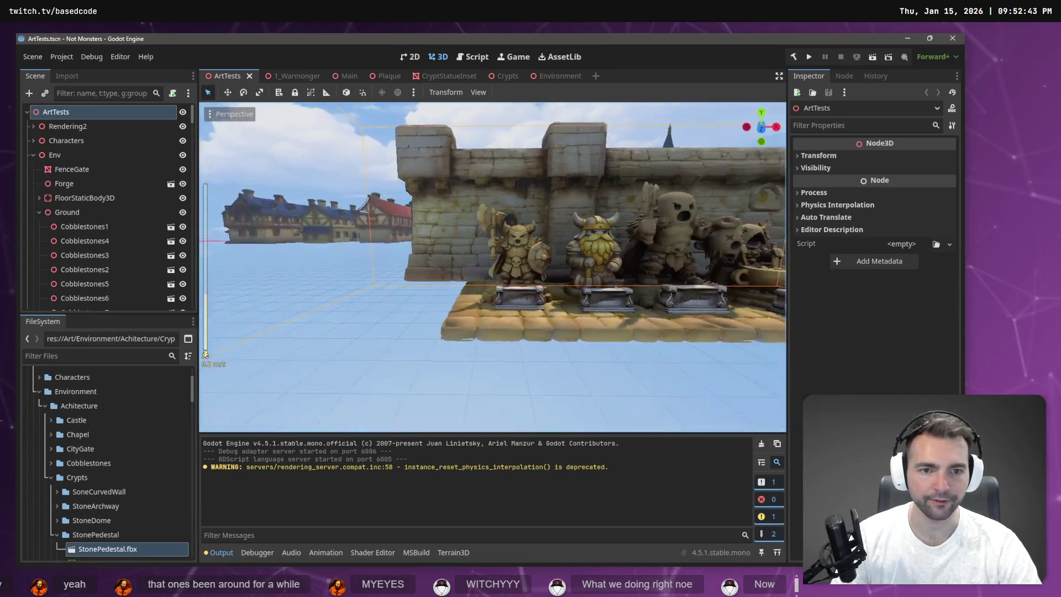
pyautogui.press('w')
pyautogui.scroll(-4, 339, 198)
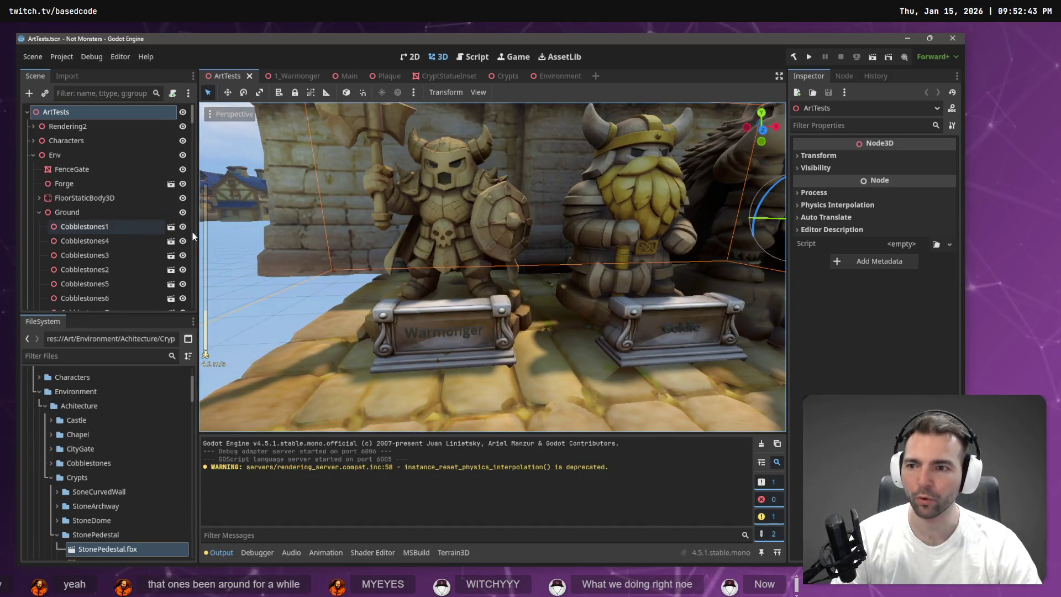
# Select the 1_Warmonger statue node in the Scene dock for copying
pyautogui.click(442, 221)
pyautogui.scroll(-5, 96, 282)
pyautogui.scroll(10, 107, 254)
pyautogui.scroll(-10, 121, 226)
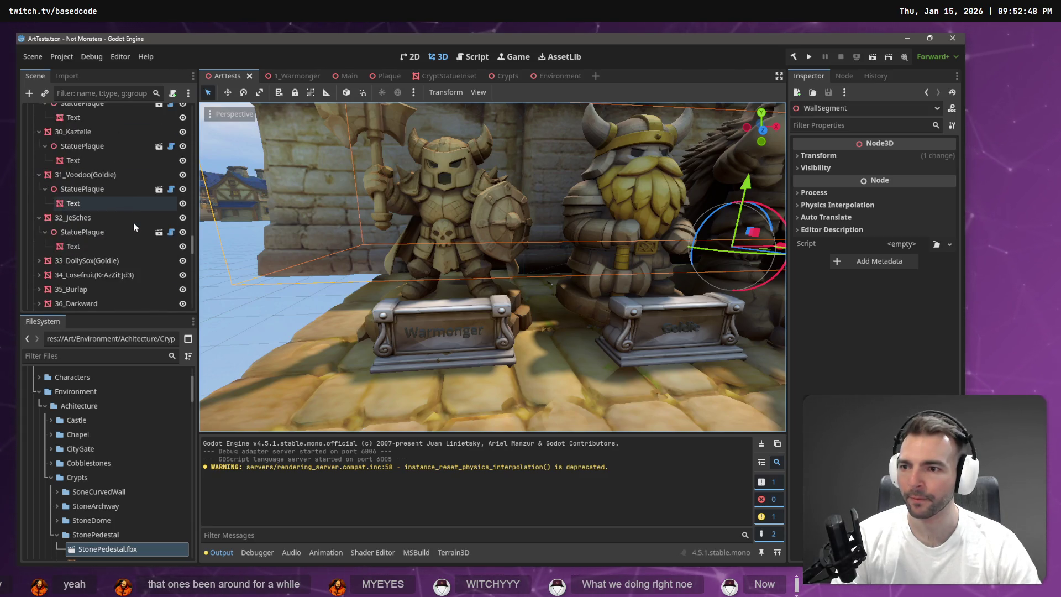
pyautogui.scroll(3, 135, 216)
pyautogui.scroll(6, 88, 188)
pyautogui.scroll(4, 94, 187)
pyautogui.click(89, 211)
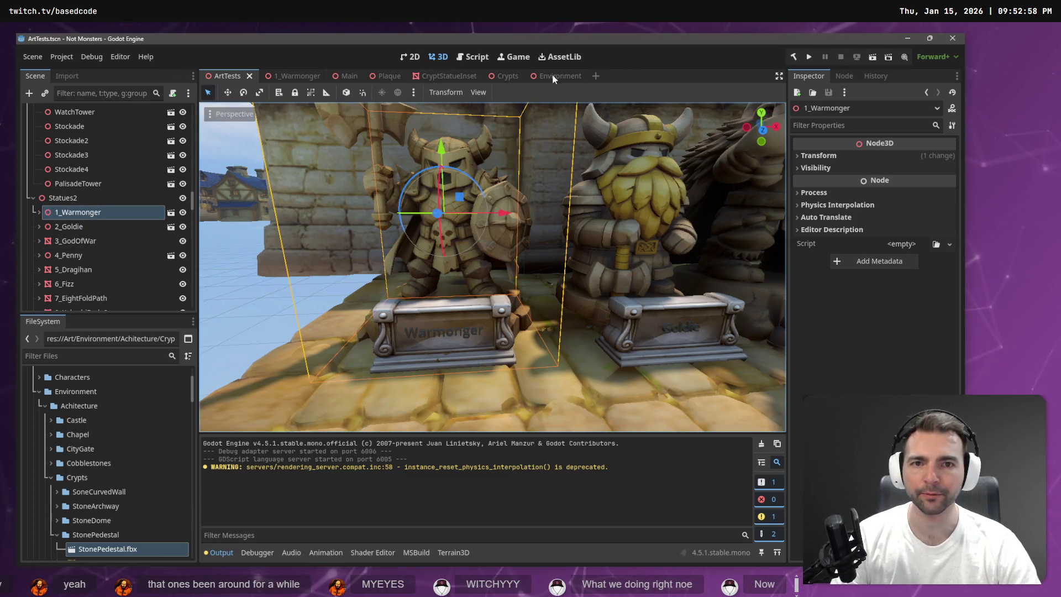
# In the Crypts scene, clear the selection and collapse the expanded CryptStatueInset branches
pyautogui.click(500, 76)
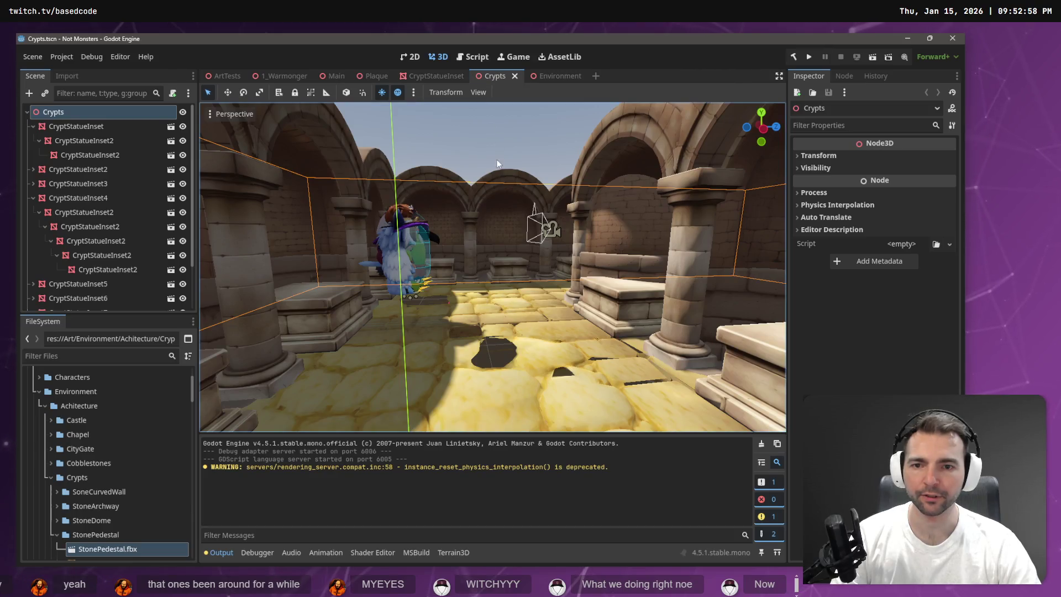
pyautogui.click(506, 139)
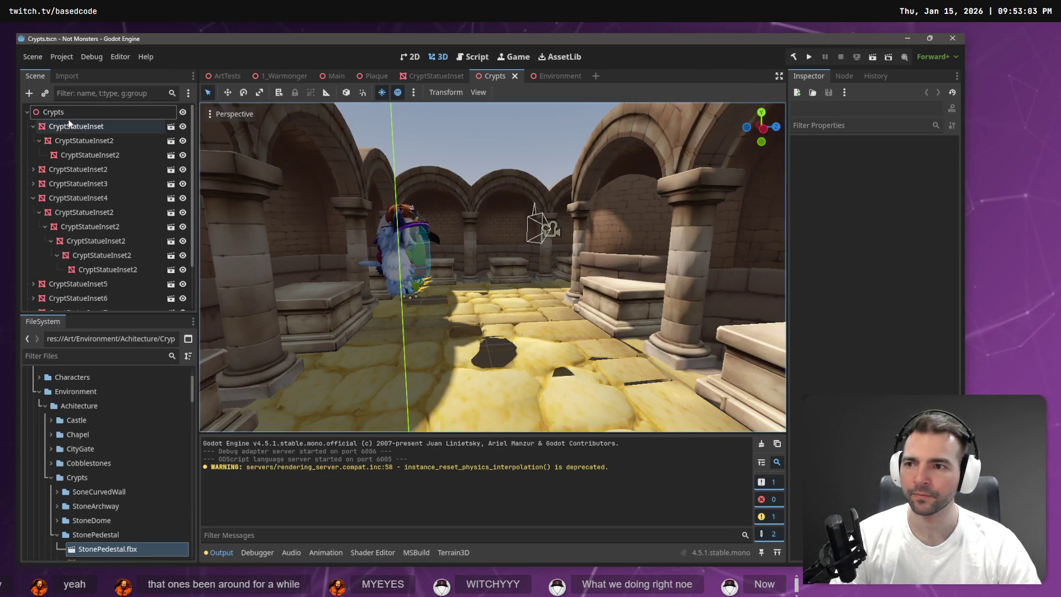
pyautogui.click(32, 127)
pyautogui.click(32, 169)
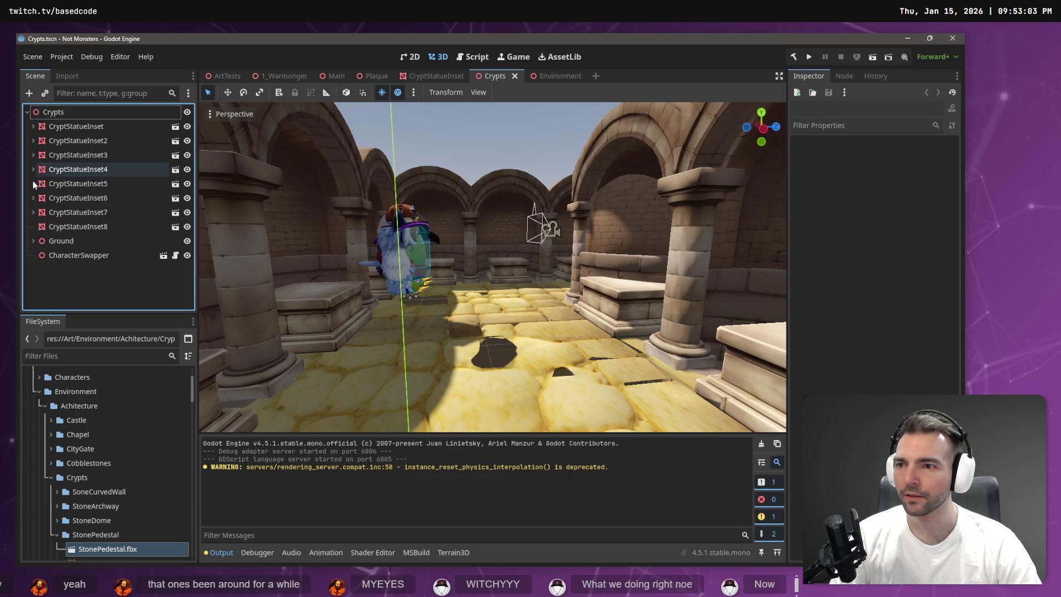
# Add a Node3D child under Crypts named Walls
pyautogui.rightClick(87, 275)
pyautogui.click(89, 274)
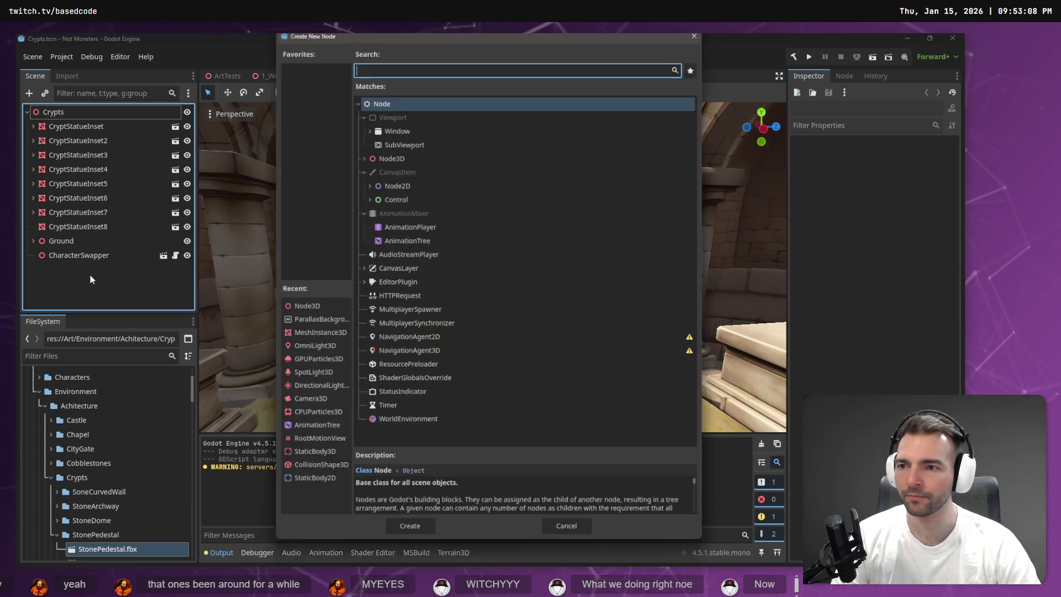
pyautogui.write('flow')
pyautogui.press('Escape')
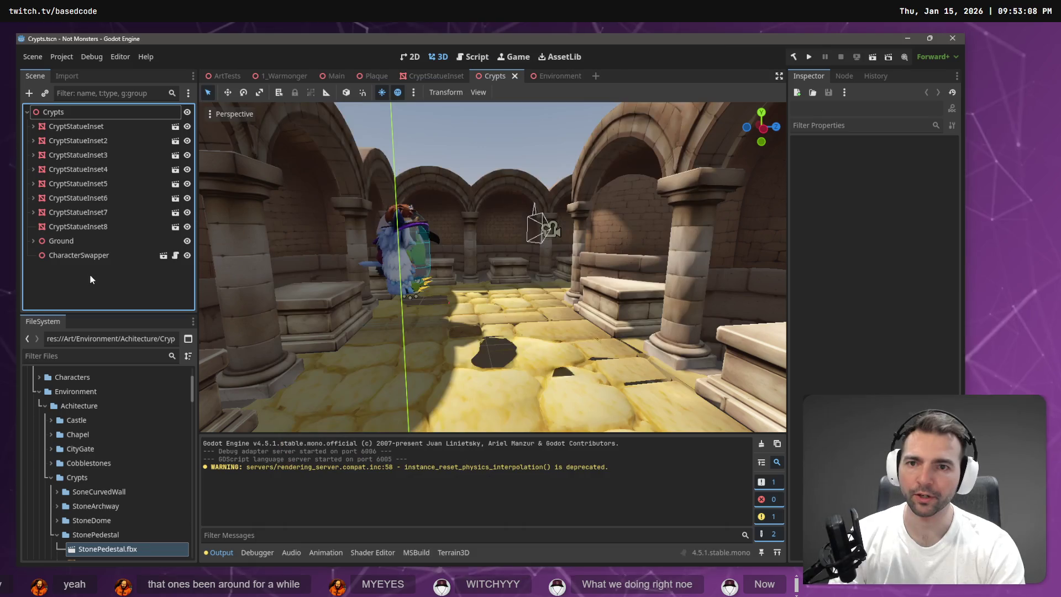
pyautogui.rightClick(90, 274)
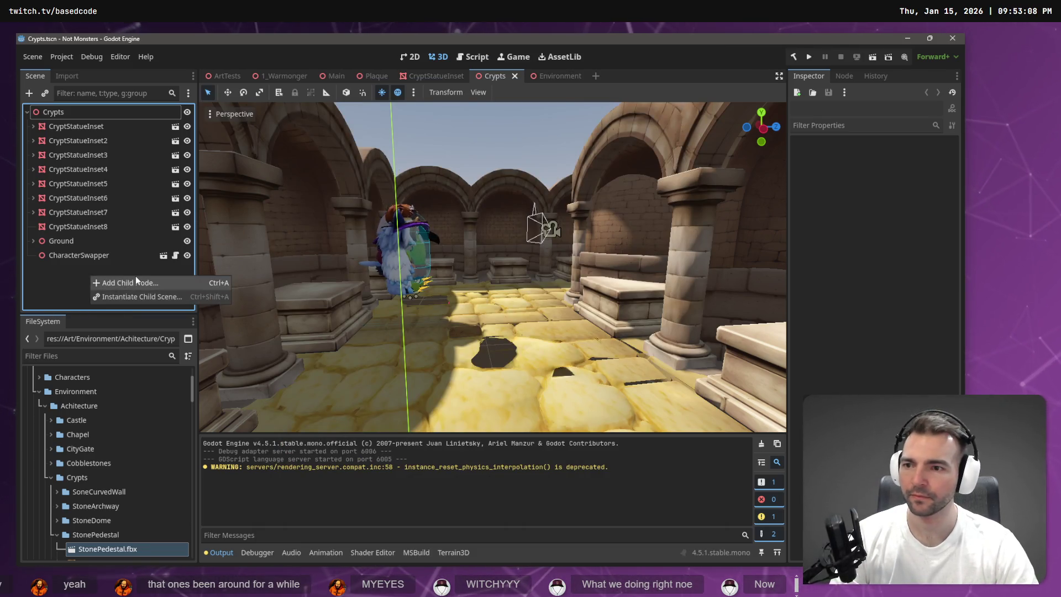
pyautogui.click(135, 277)
pyautogui.write('Node3')
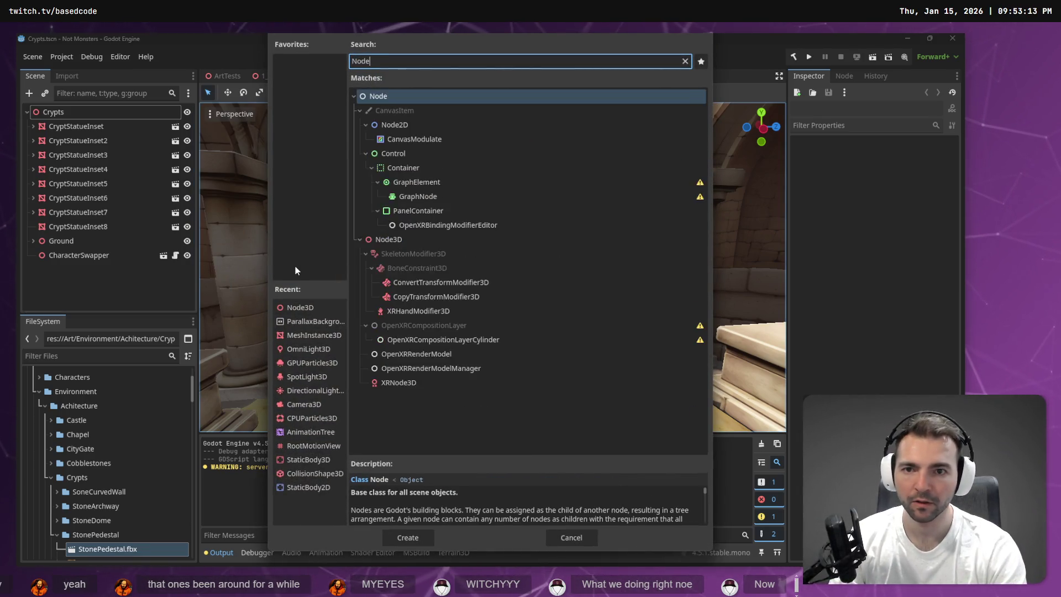
pyautogui.press('Return')
pyautogui.write('Walls')
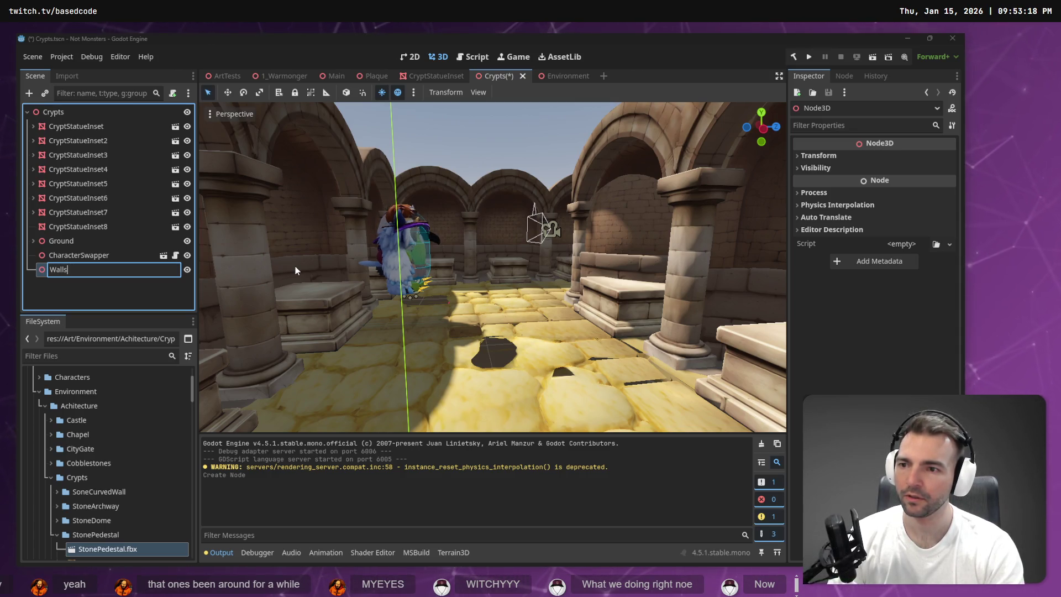
pyautogui.press('Return')
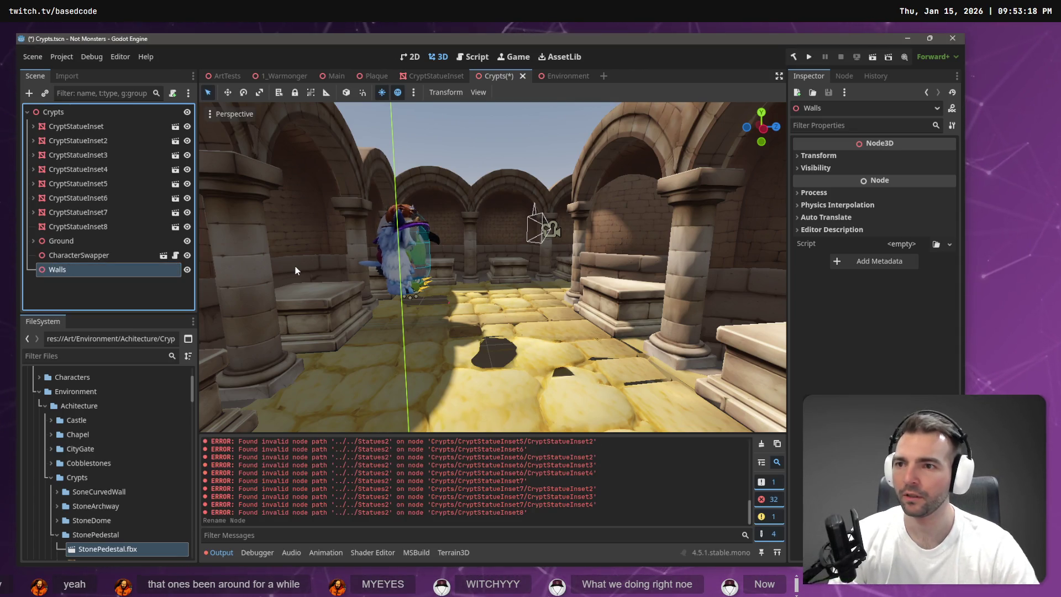
# Move all eight CryptStatueInset nodes under Walls, put Walls first, and paste 1_Warmonger
pyautogui.click(76, 127)
pyautogui.keyDown('shift'); pyautogui.click(74, 227); pyautogui.keyUp('shift')
pyautogui.moveTo(74, 226); pyautogui.dragTo(72, 271)
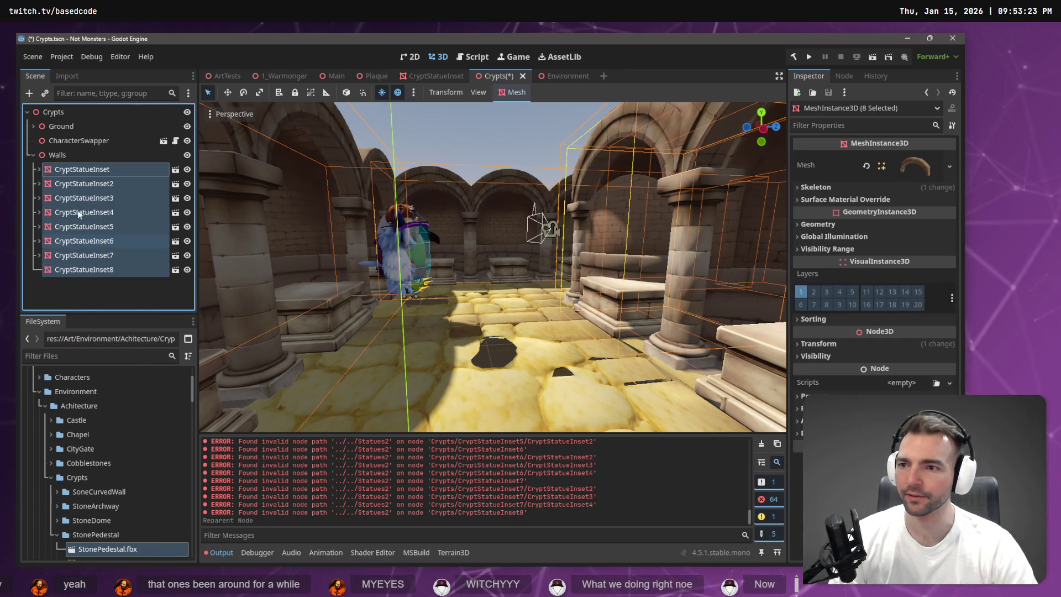
pyautogui.click(33, 155)
pyautogui.moveTo(59, 118)
pyautogui.mouseDown()
pyautogui.moveTo(88, 223)
pyautogui.moveTo(59, 119)
pyautogui.mouseUp()
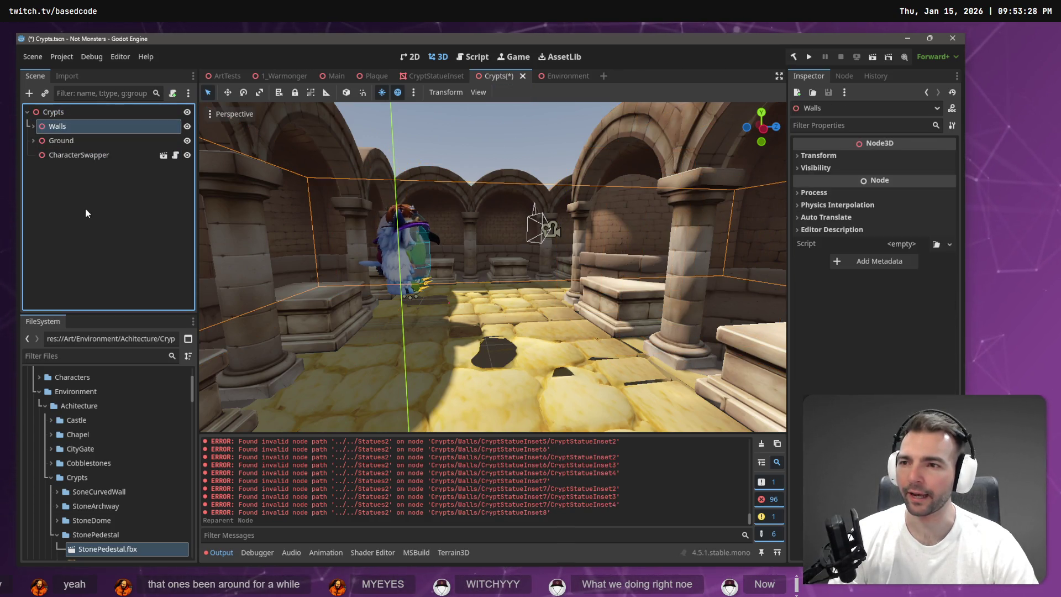
pyautogui.hotkey('ctrl', 'v')
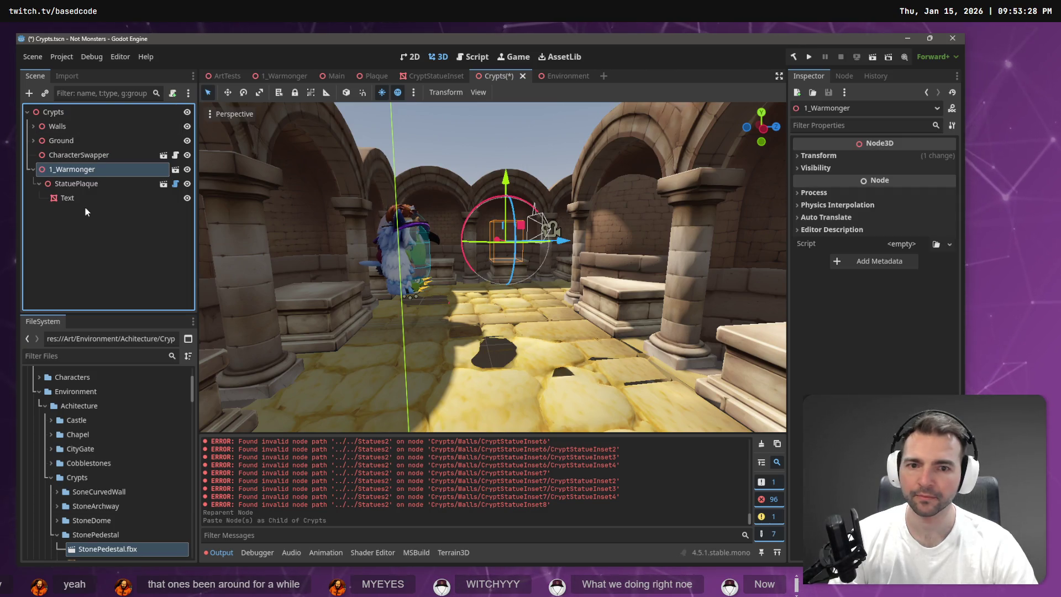
# Frame the pasted Warmonger statue and lift it above the pedestal
pyautogui.moveTo(522, 253)
pyautogui.mouseDown()
pyautogui.moveTo(558, 209)
pyautogui.moveTo(415, 259)
pyautogui.moveTo(430, 291)
pyautogui.moveTo(416, 280)
pyautogui.mouseUp()
pyautogui.press('f')
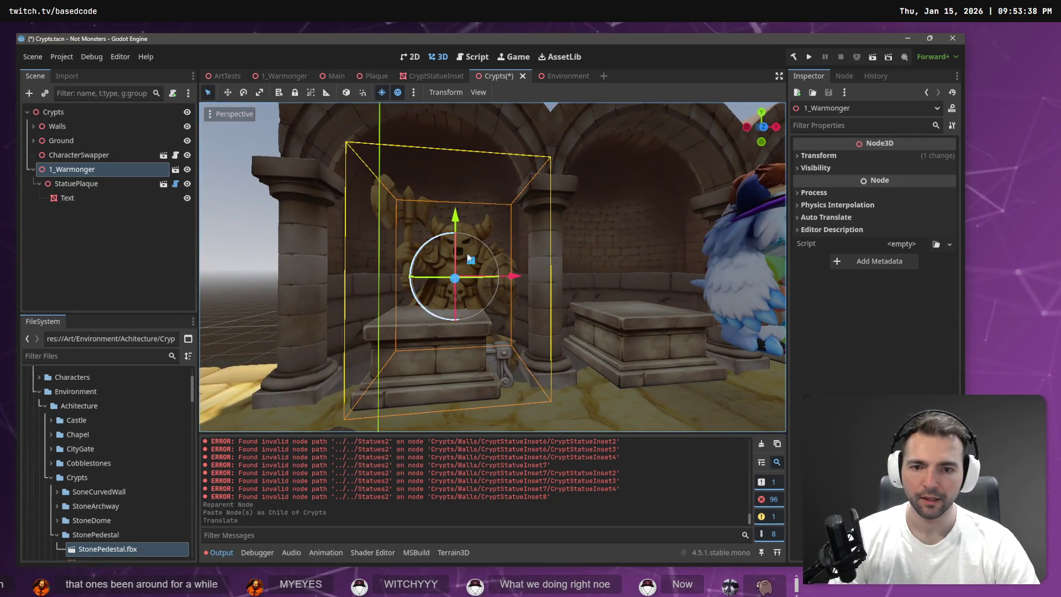
pyautogui.moveTo(508, 282); pyautogui.dragTo(509, 281)
pyautogui.moveTo(494, 276); pyautogui.dragTo(494, 276)
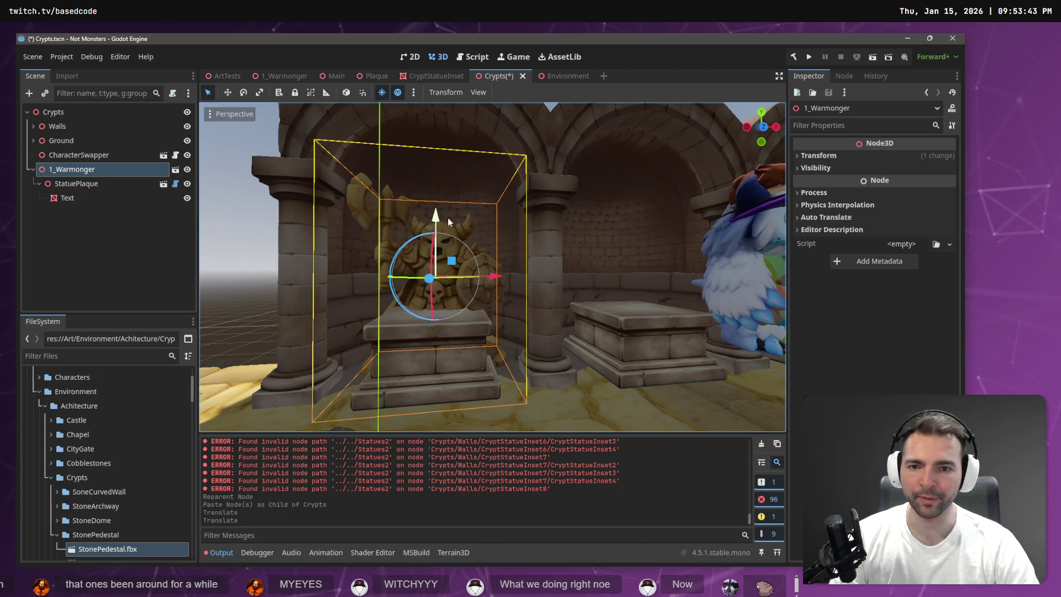
pyautogui.moveTo(436, 216)
pyautogui.mouseDown()
pyautogui.moveTo(438, 167)
pyautogui.moveTo(462, 192)
pyautogui.mouseUp()
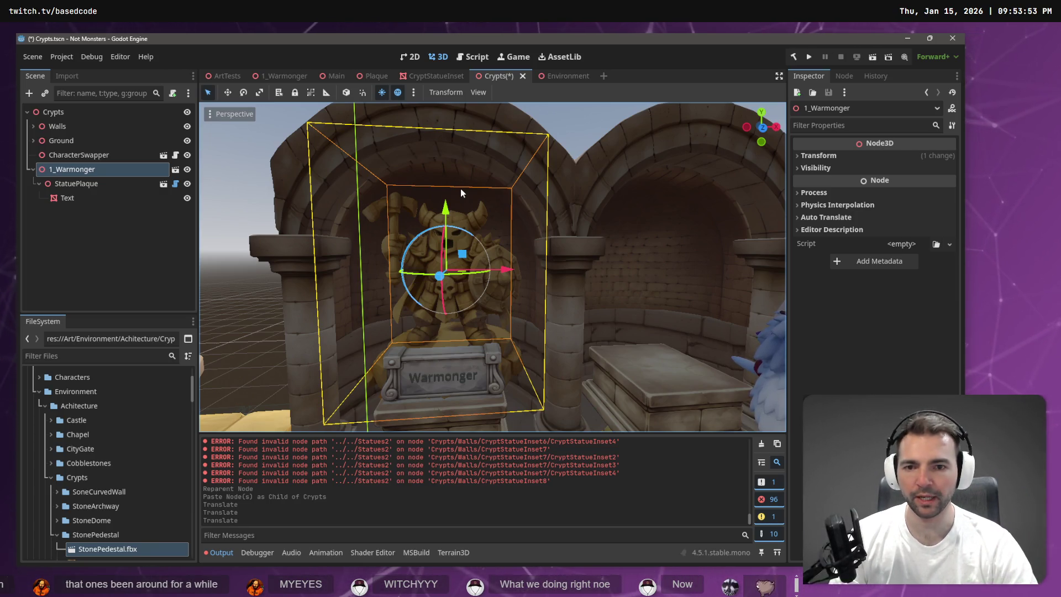
# Shrink the 1_Warmonger statue uniformly to fit the arched niche
pyautogui.press('r')
pyautogui.moveTo(470, 269); pyautogui.dragTo(480, 271)
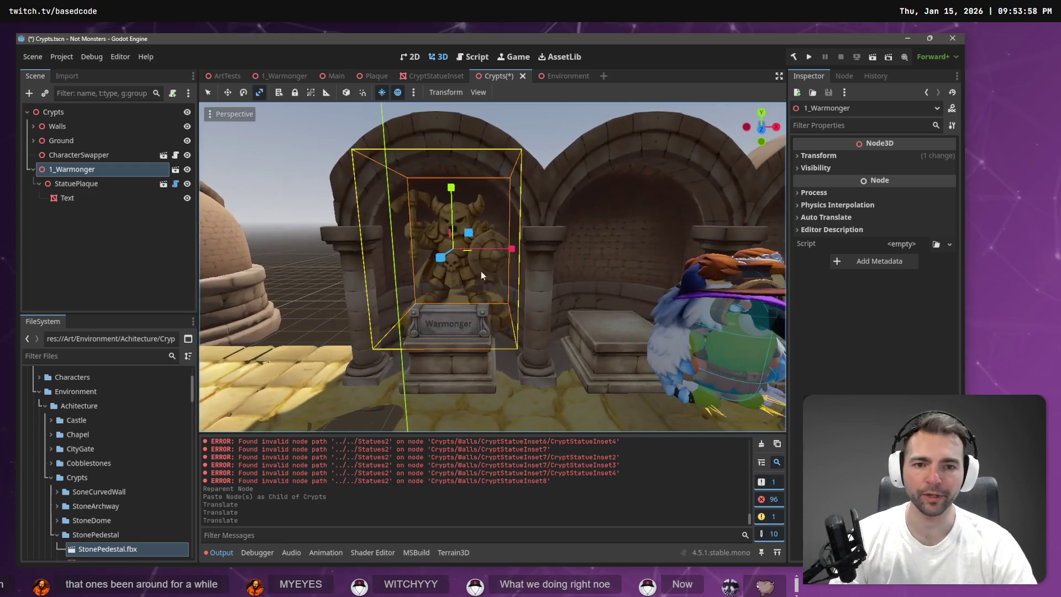
pyautogui.click(452, 247)
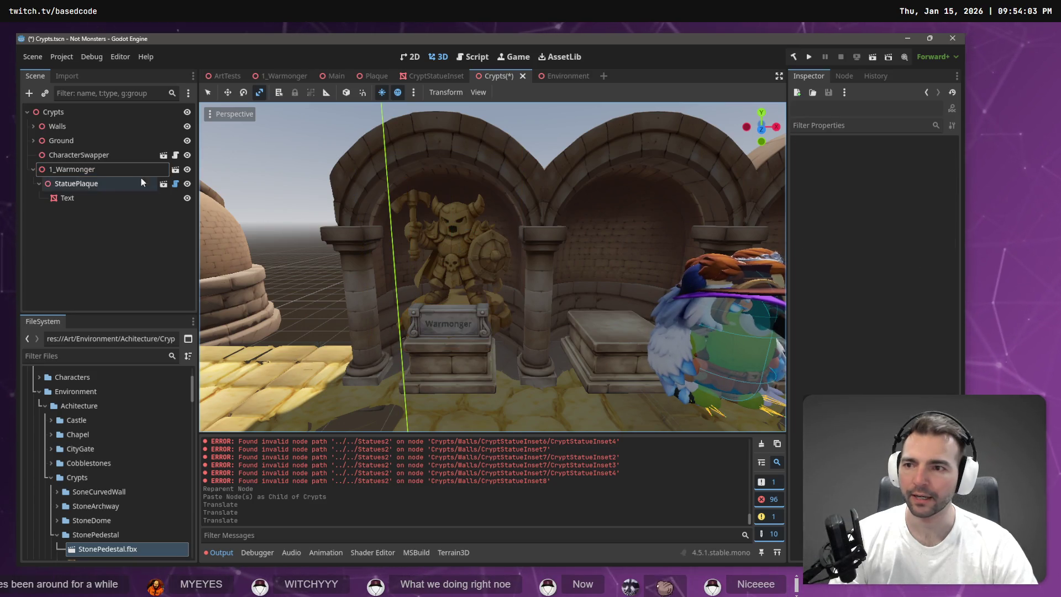
pyautogui.click(115, 173)
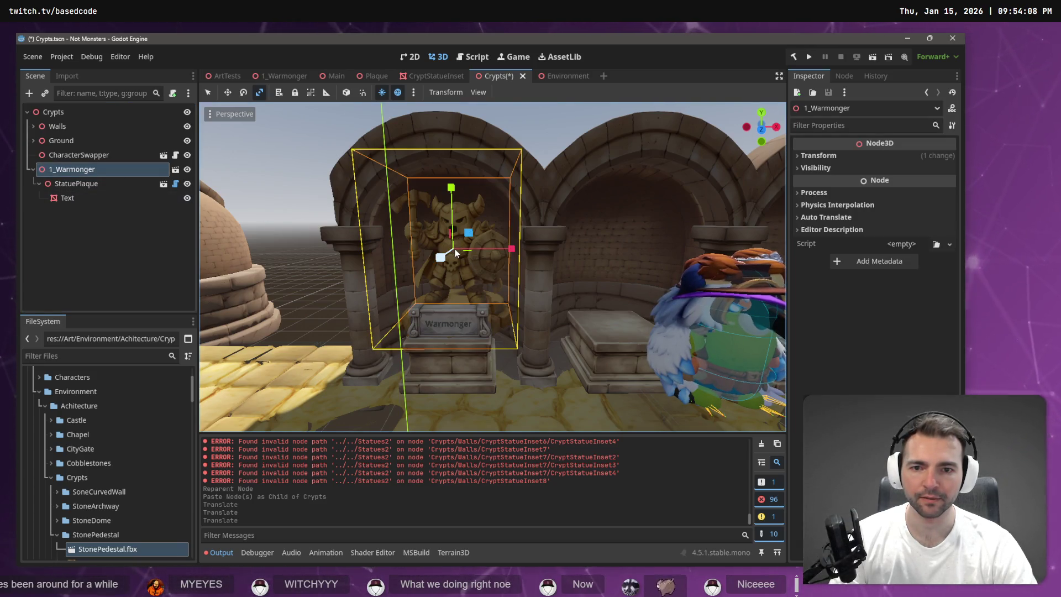
pyautogui.press('s')
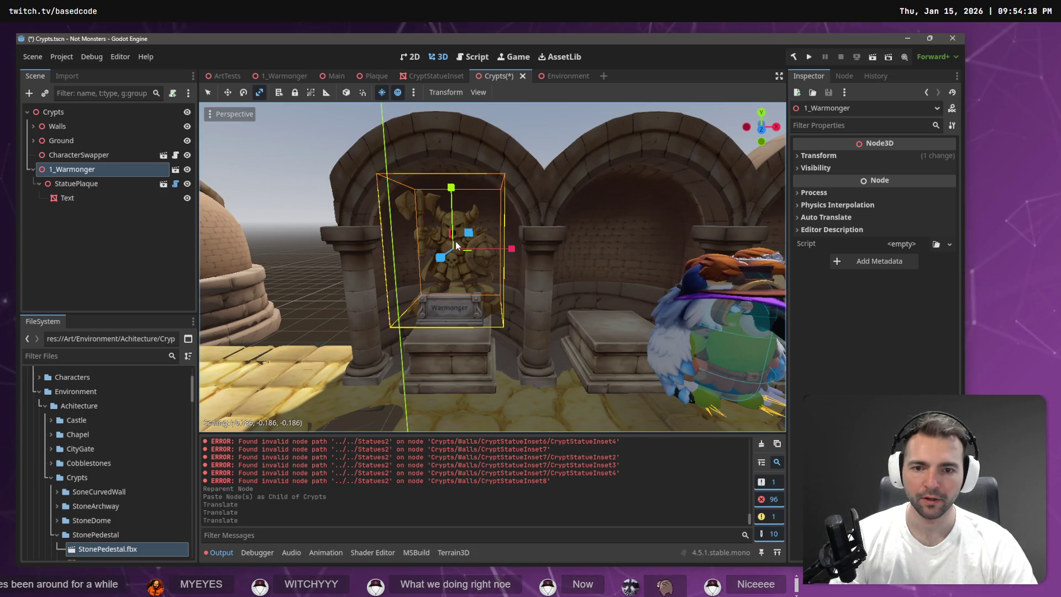
pyautogui.click(455, 241)
# Adjust the statue's height and sideways position so it stands on the niche pedestal
pyautogui.press('g')
pyautogui.press('y')
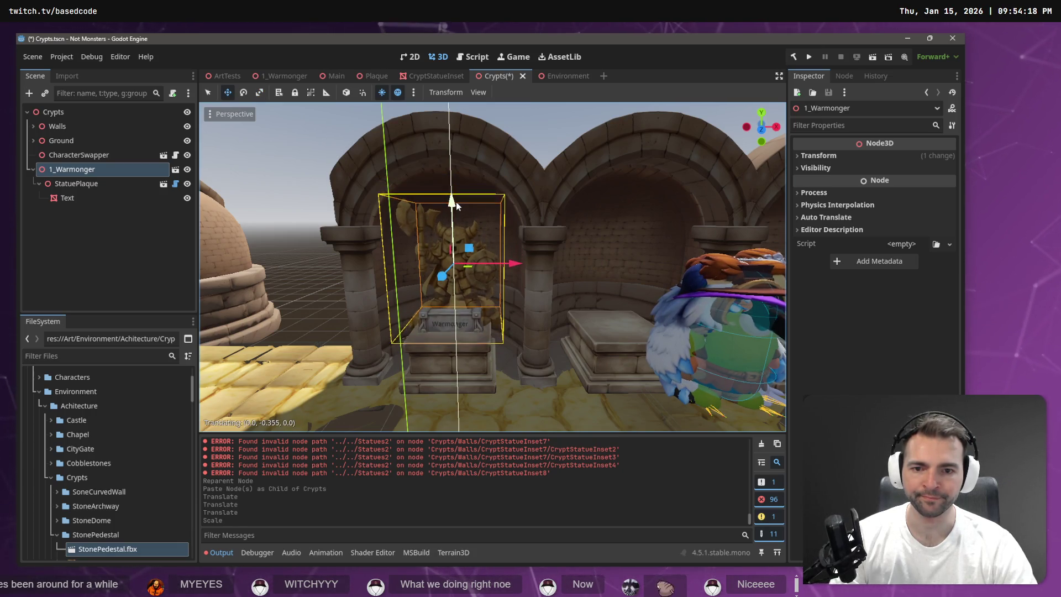
pyautogui.click(456, 200)
pyautogui.moveTo(504, 298); pyautogui.dragTo(443, 257)
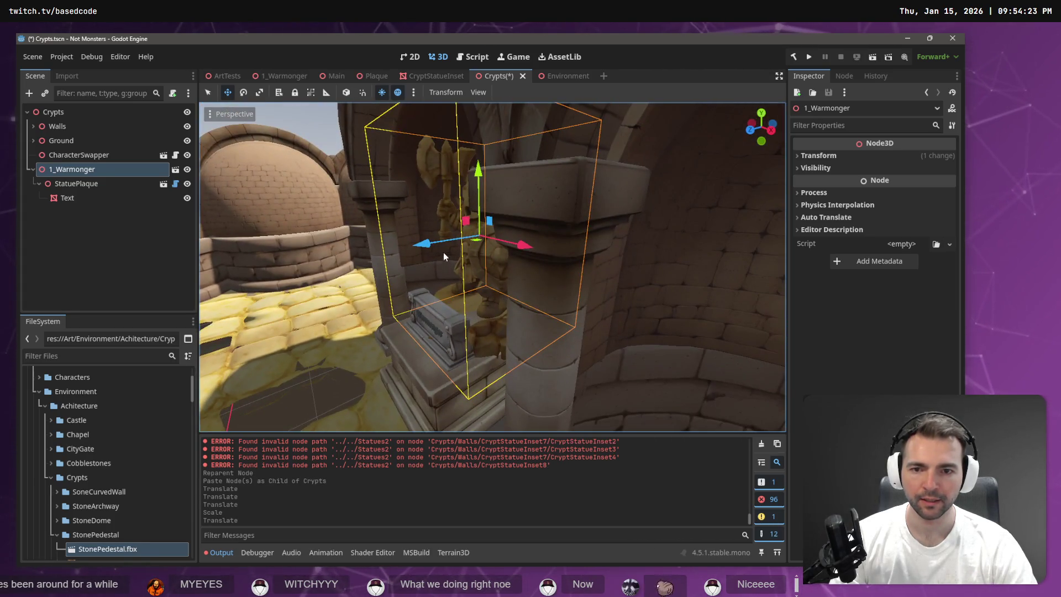
pyautogui.press('g')
pyautogui.click(408, 246)
pyautogui.moveTo(492, 265); pyautogui.dragTo(431, 254)
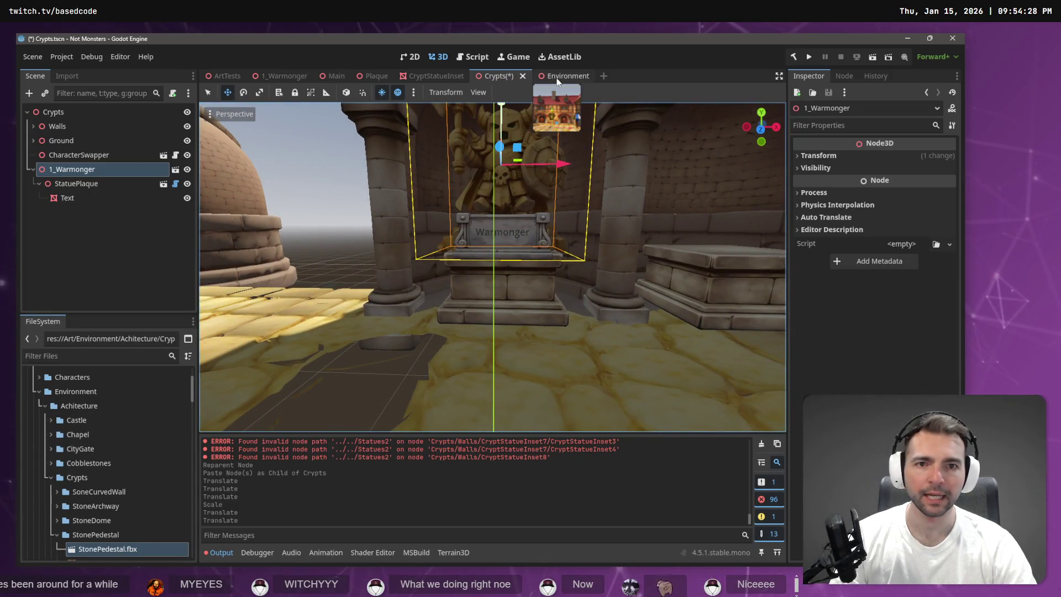
# Widen the StonePedestal along X in CryptStatueInset, save, and face the Warmonger in Crypts
pyautogui.click(423, 76)
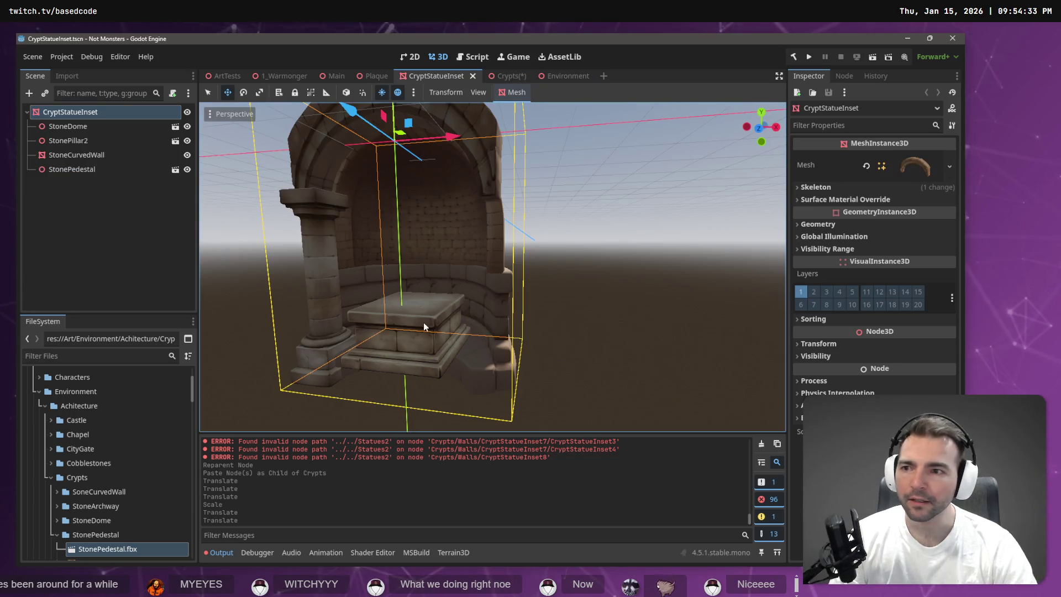
pyautogui.moveTo(309, 299); pyautogui.dragTo(364, 297)
pyautogui.press('r')
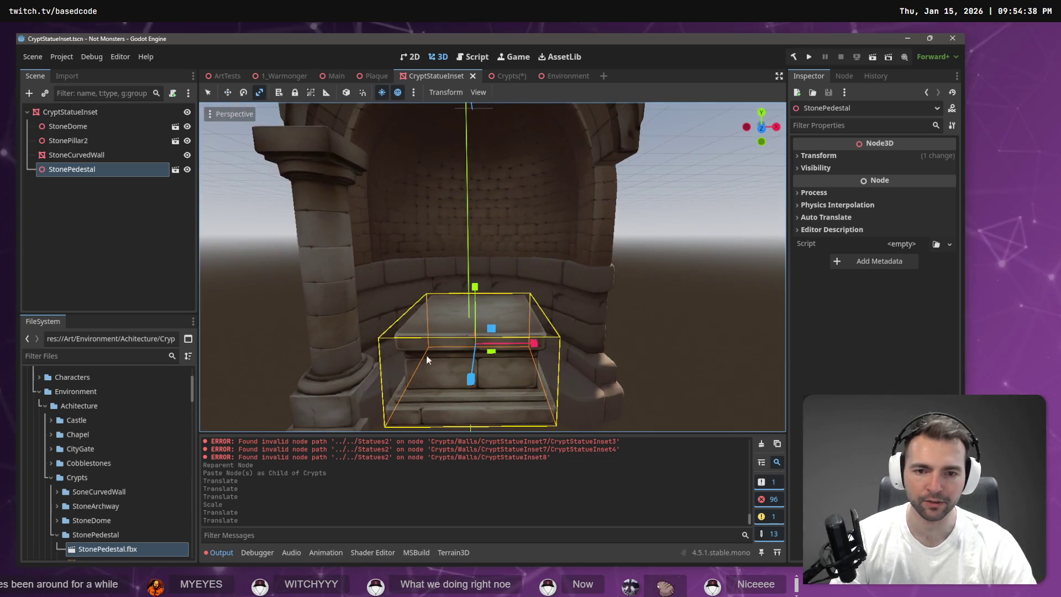
pyautogui.moveTo(533, 343); pyautogui.dragTo(556, 342)
pyautogui.hotkey('ctrl', 's')
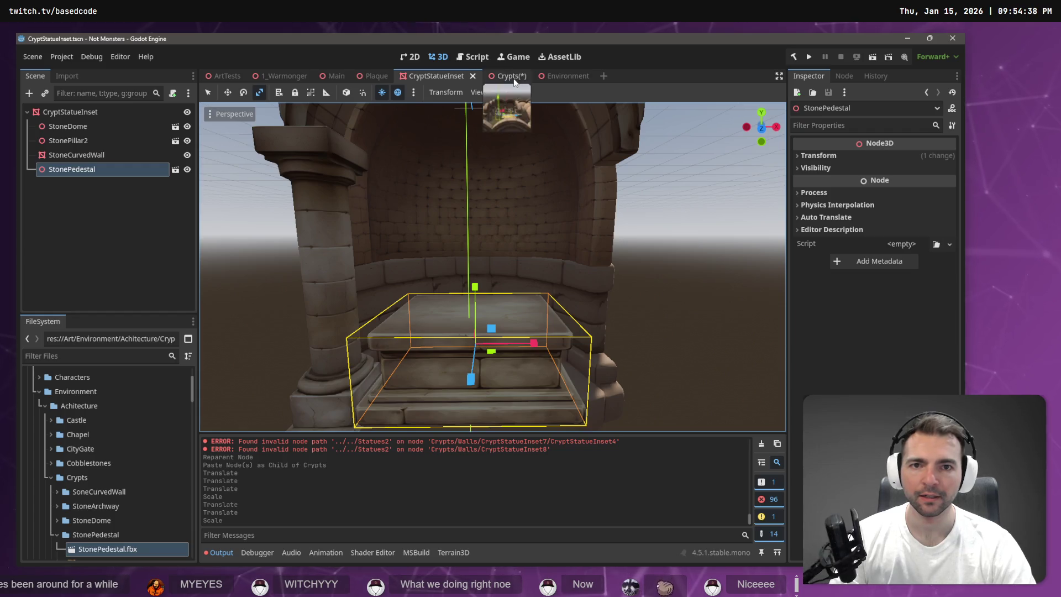
pyautogui.click(511, 76)
pyautogui.moveTo(493, 267); pyautogui.dragTo(558, 267)
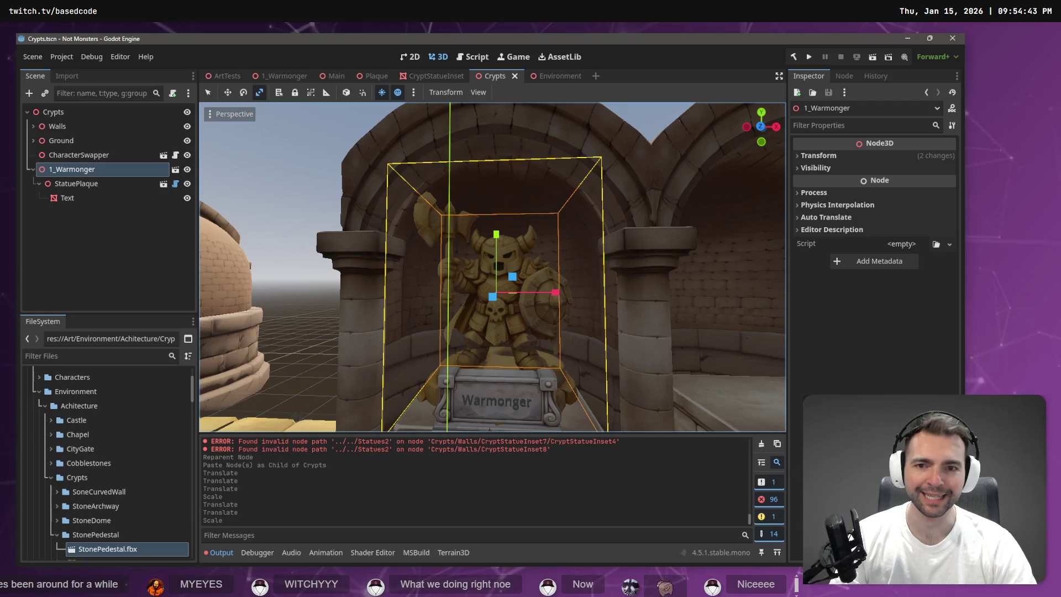
pyautogui.scroll(-3, 535, 211)
pyautogui.click(628, 118)
pyautogui.moveTo(628, 118); pyautogui.dragTo(497, 118)
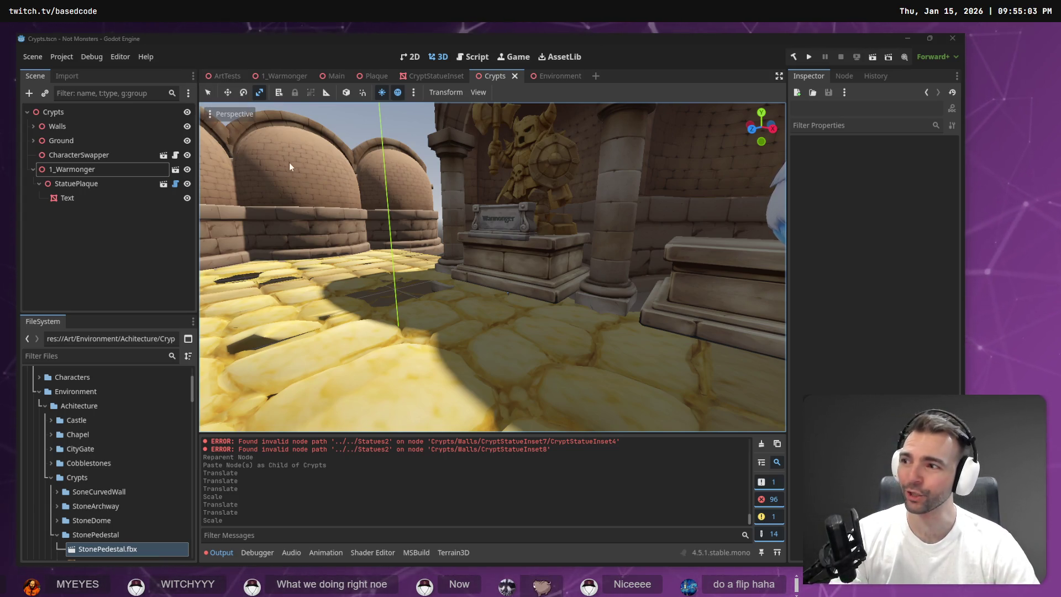
pyautogui.press('w')
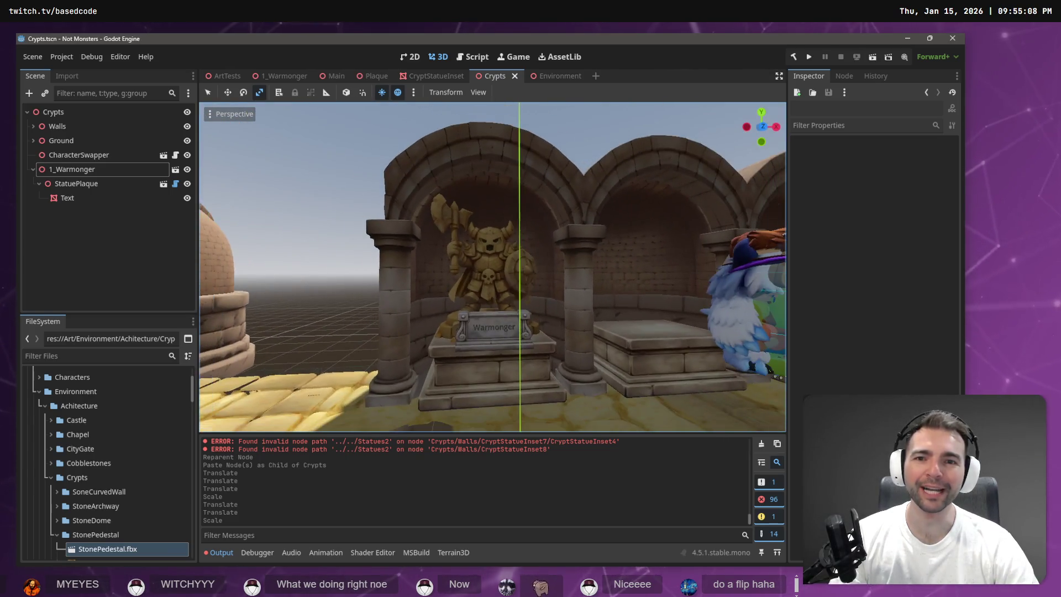
pyautogui.press('s')
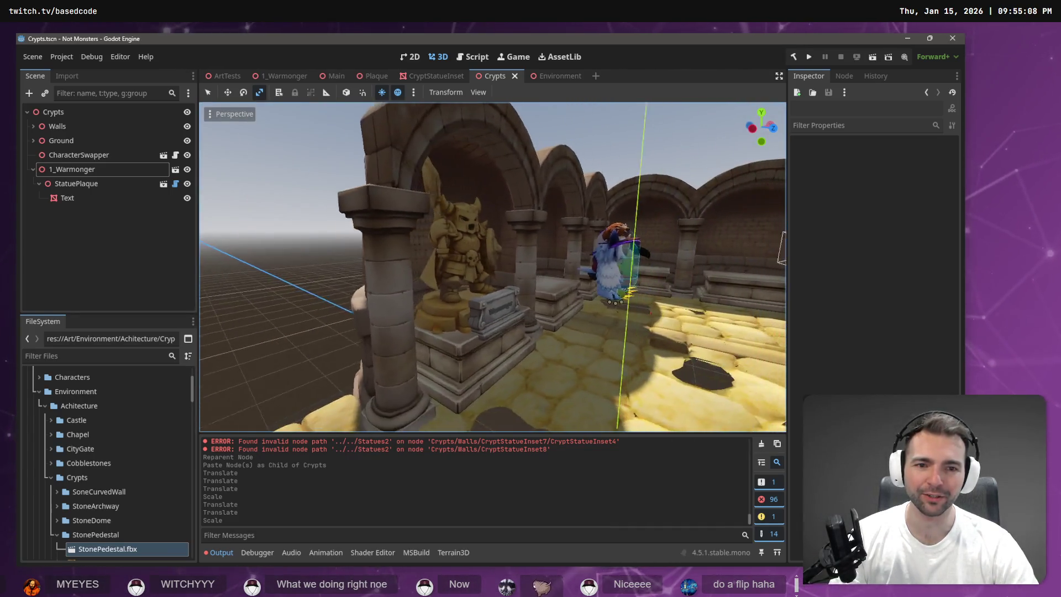
pyautogui.press('w')
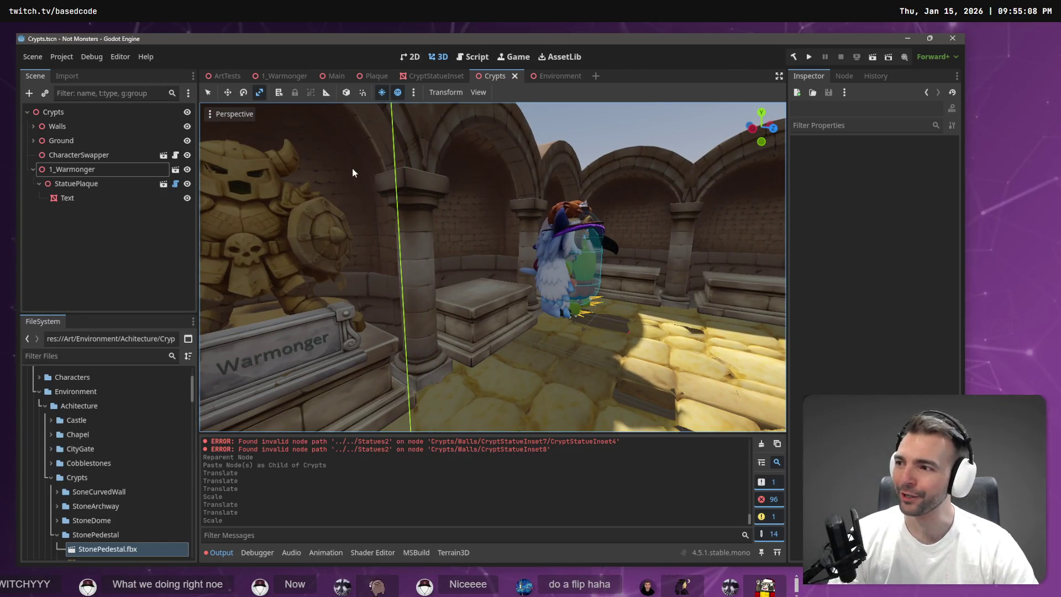
pyautogui.press('s')
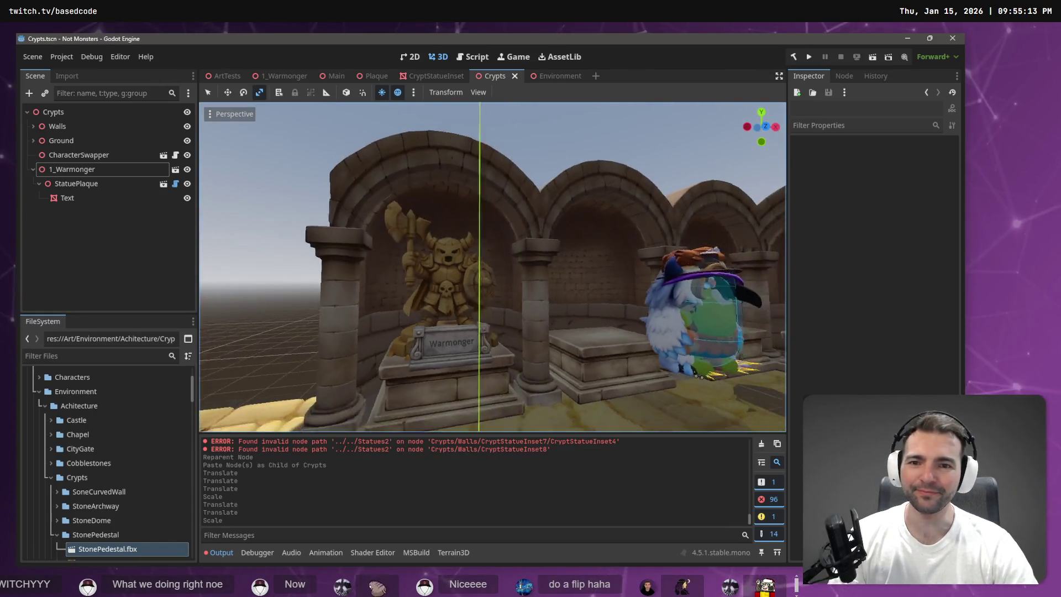
pyautogui.press('w')
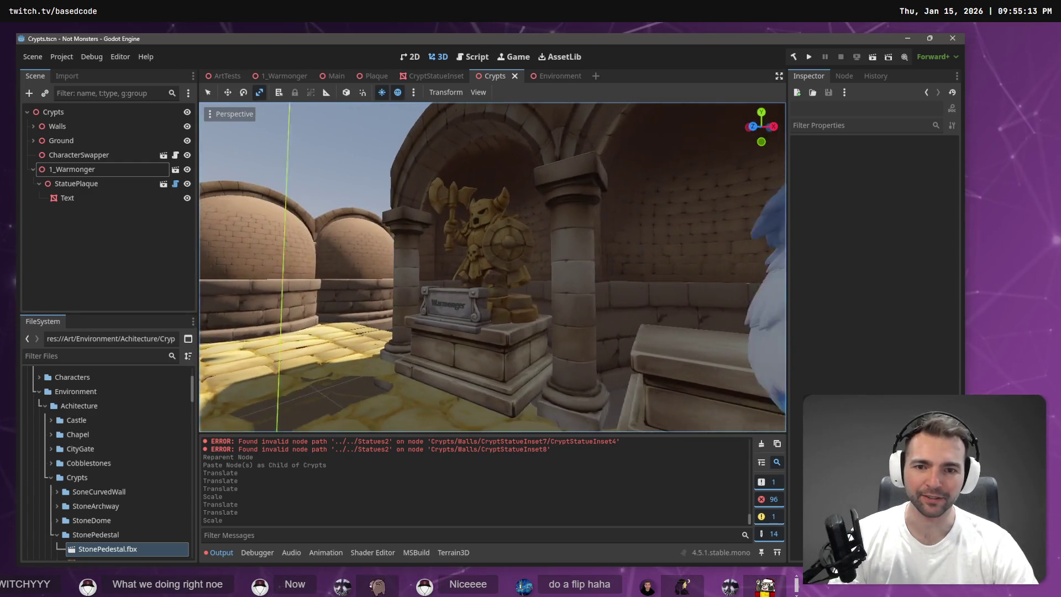
pyautogui.press('s')
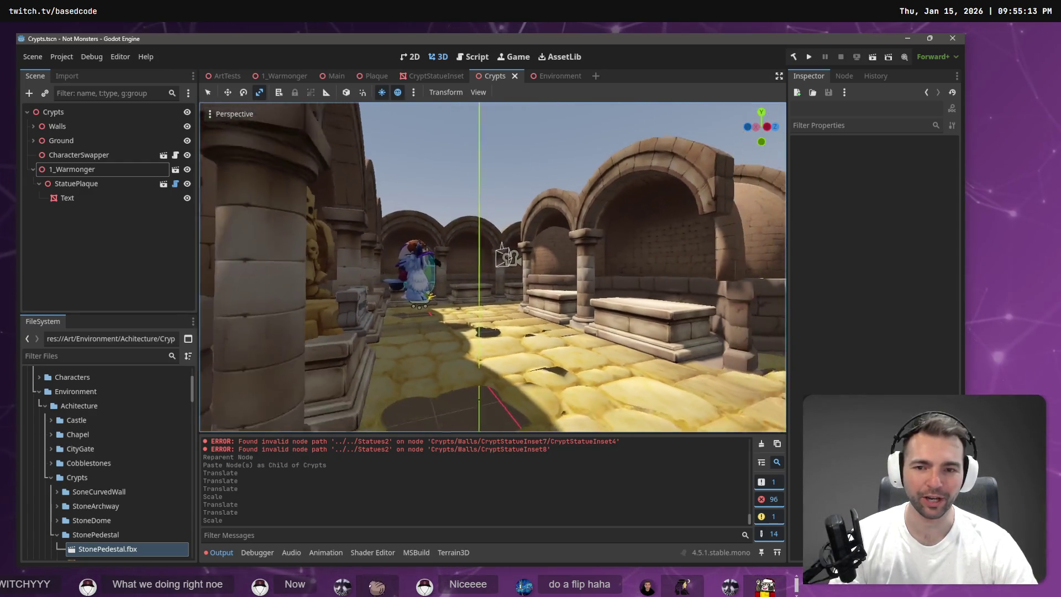
pyautogui.press('w')
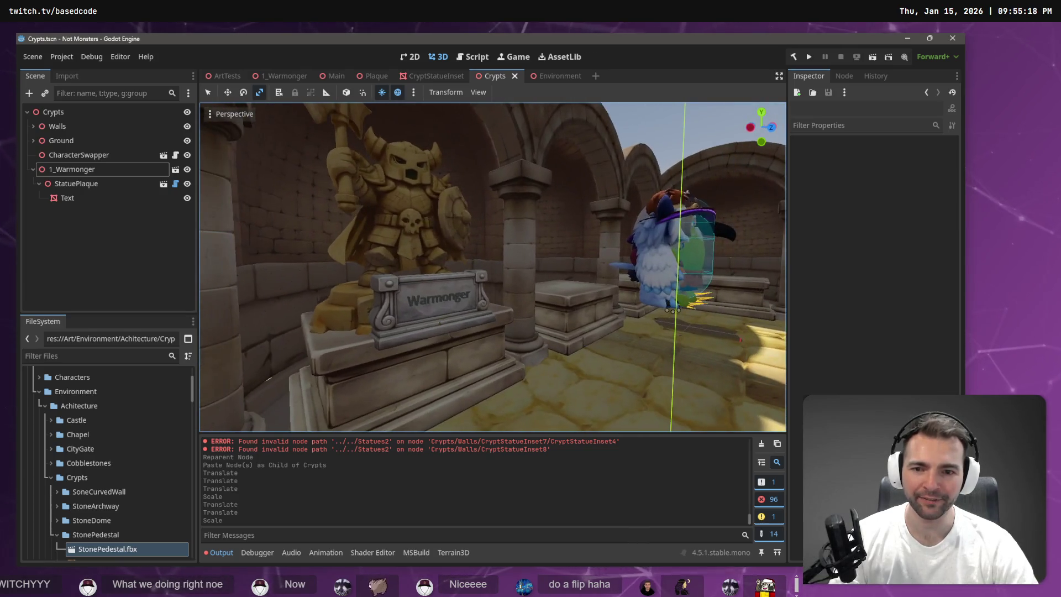
# Add a StoneWall folder under Crypts in the FileSystem dock, then open Downloads in File Explorer
pyautogui.click(381, 291)
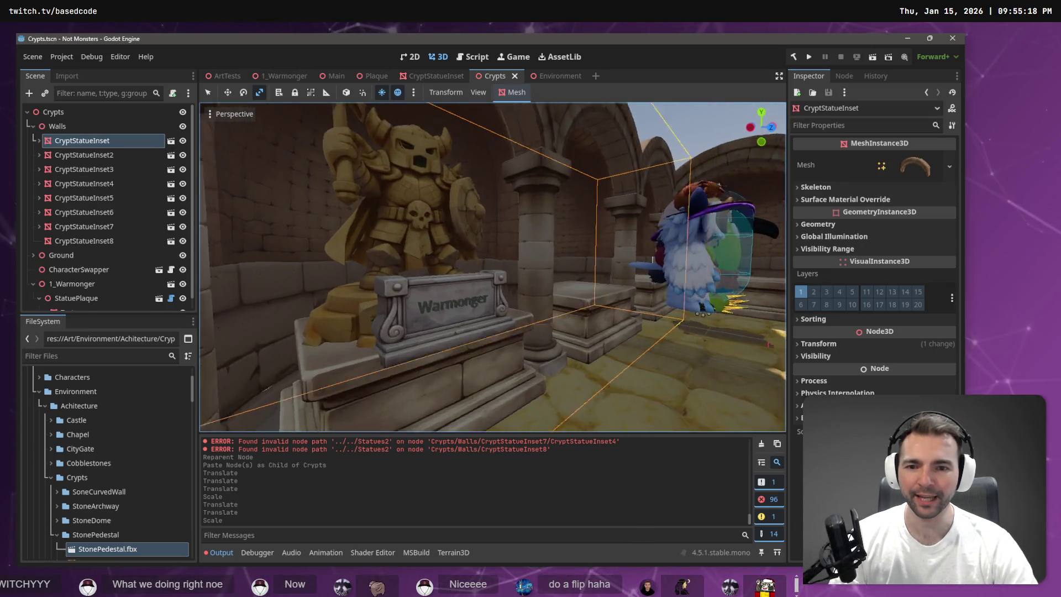
pyautogui.press('w')
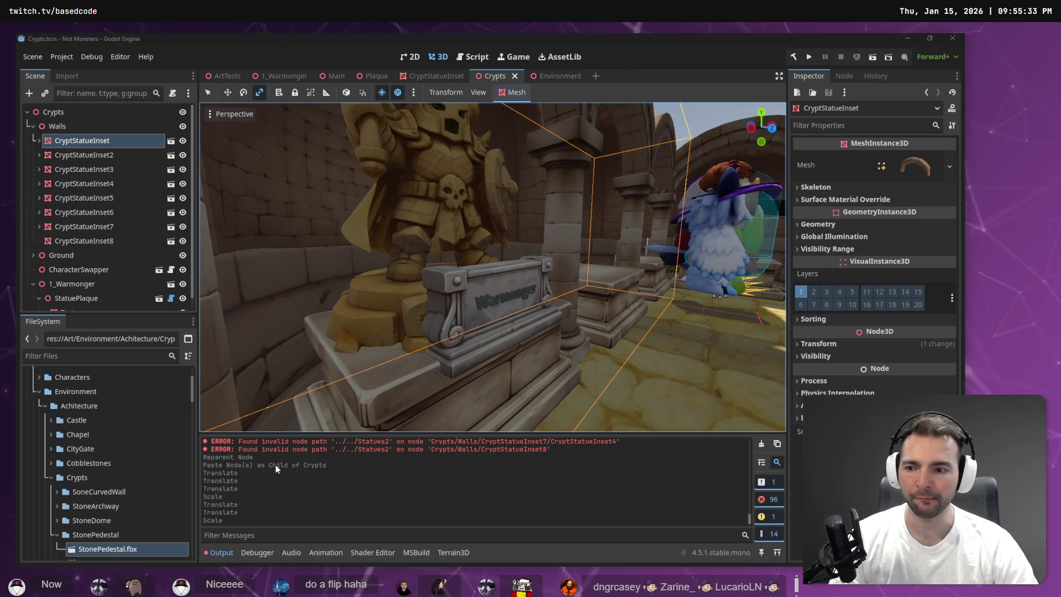
pyautogui.click(56, 535)
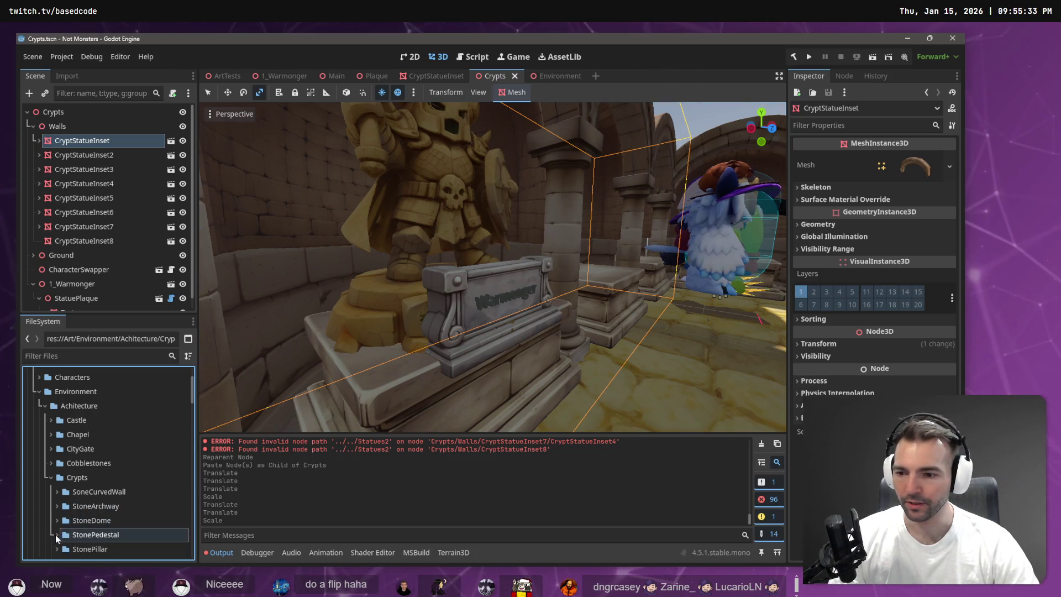
pyautogui.rightClick(88, 481)
pyautogui.moveTo(172, 358)
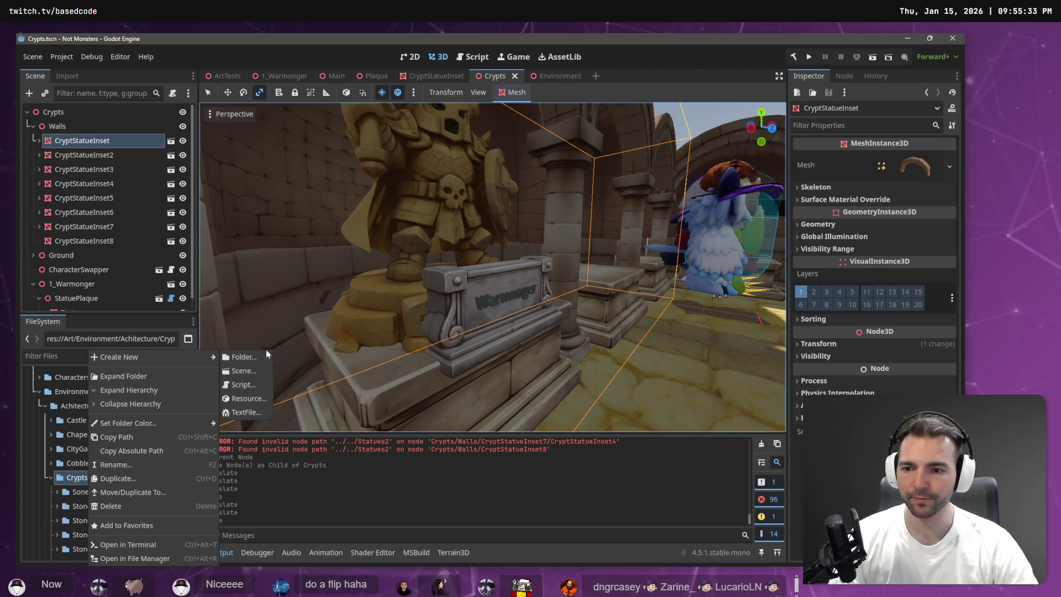
pyautogui.click(258, 356)
pyautogui.write('StoneWall')
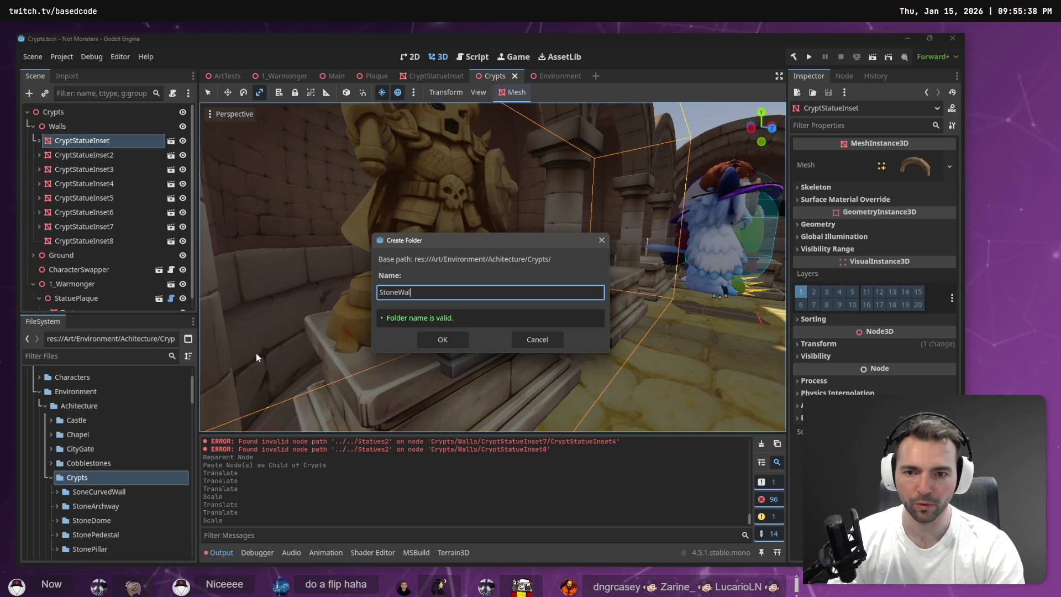
pyautogui.press('Return')
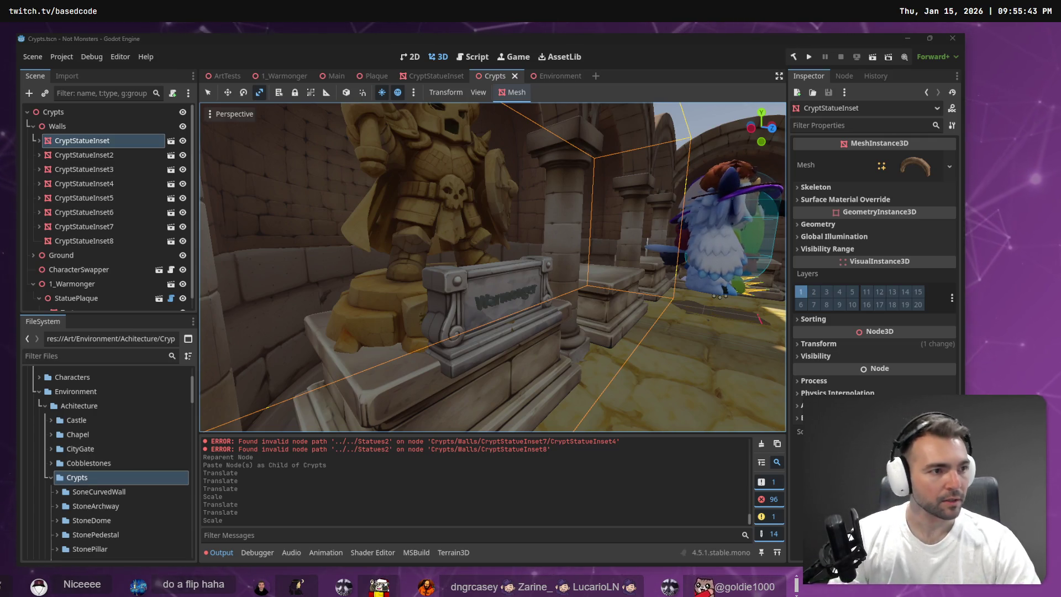
pyautogui.press('super+e')
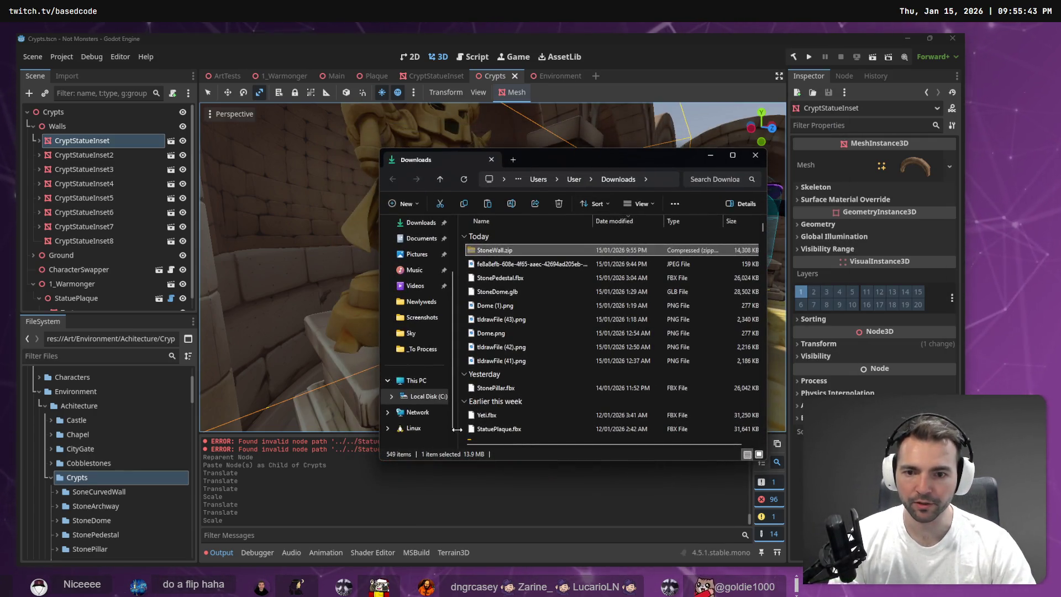
# Paste StoneWall.zip into _To Process and extract it into its own StoneWall folder
pyautogui.click(423, 348)
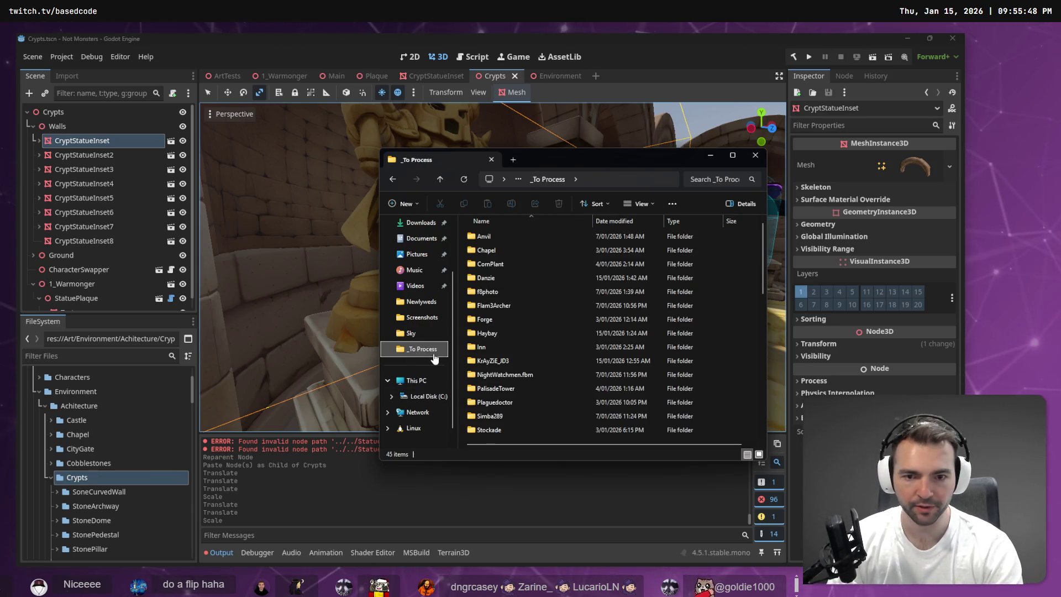
pyautogui.hotkey('ctrl', 'v')
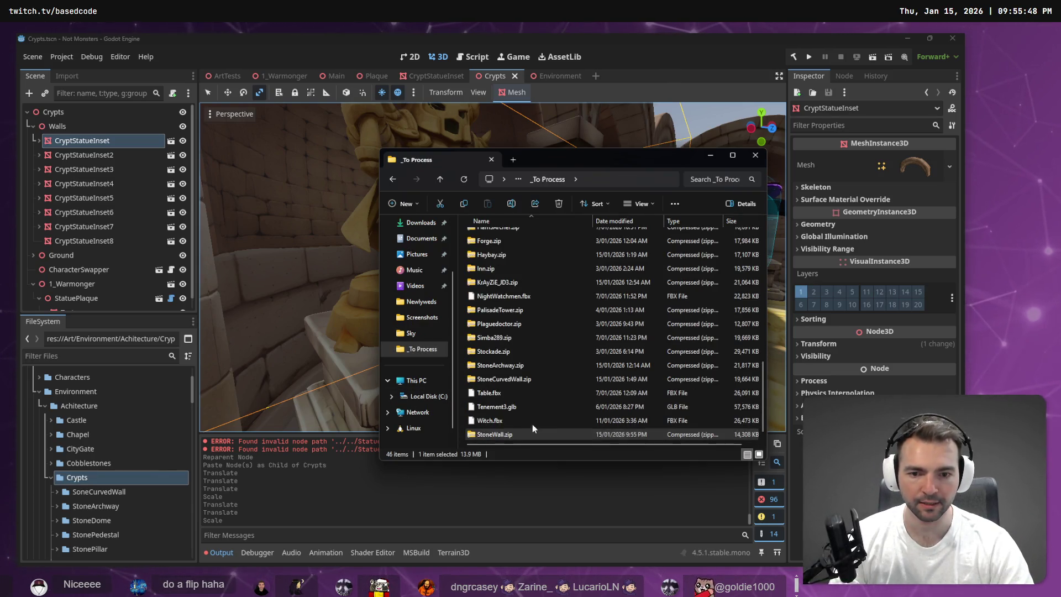
pyautogui.rightClick(531, 430)
pyautogui.click(560, 318)
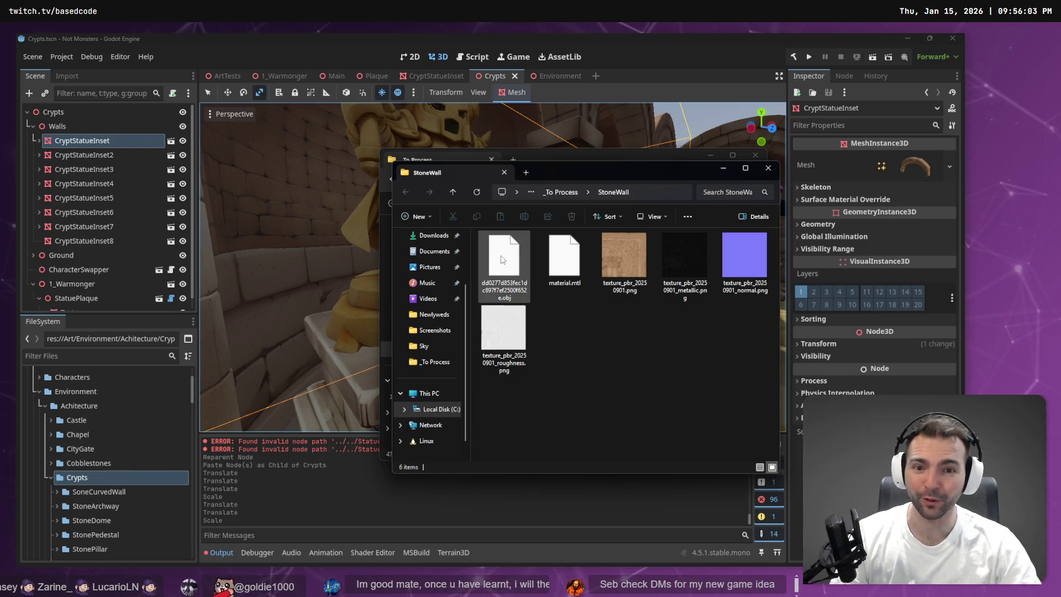
# Rename the extracted model file to StoneWall.obj
pyautogui.click(655, 191)
pyautogui.click(655, 192)
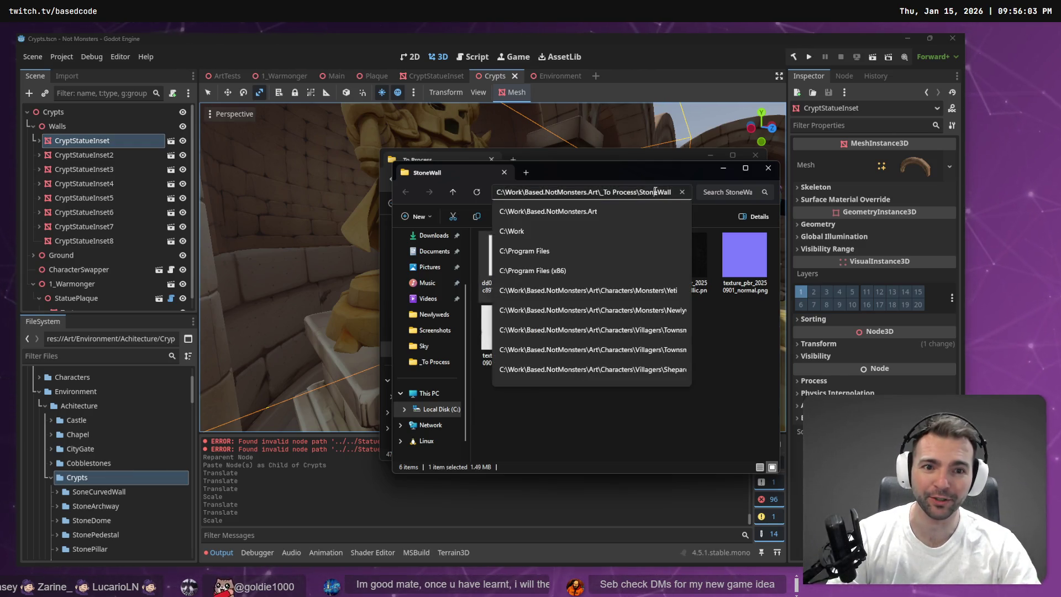
pyautogui.press('Escape')
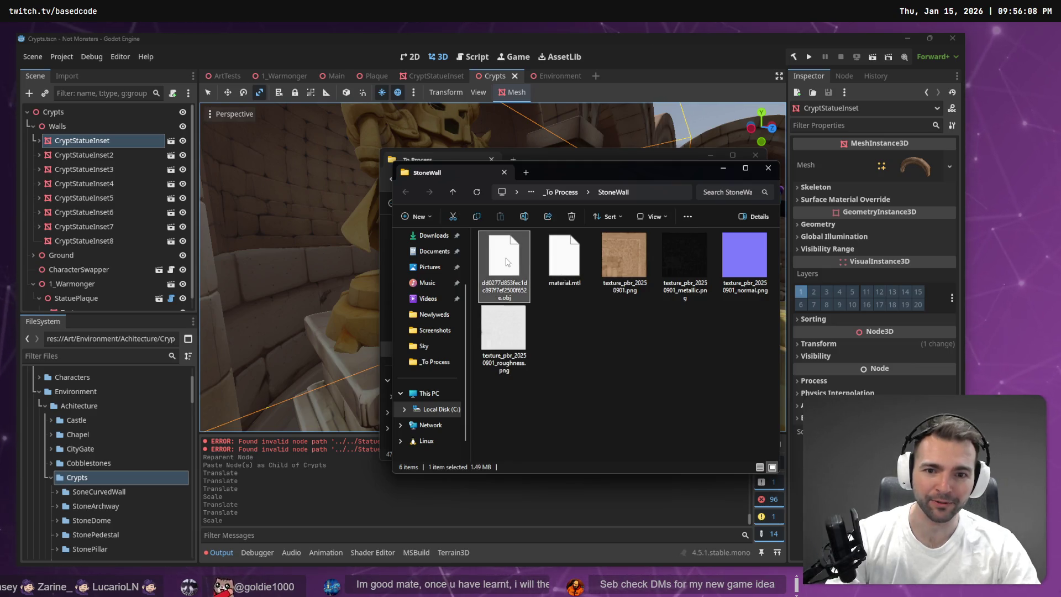
pyautogui.write('StoneWall')
pyautogui.press('Return')
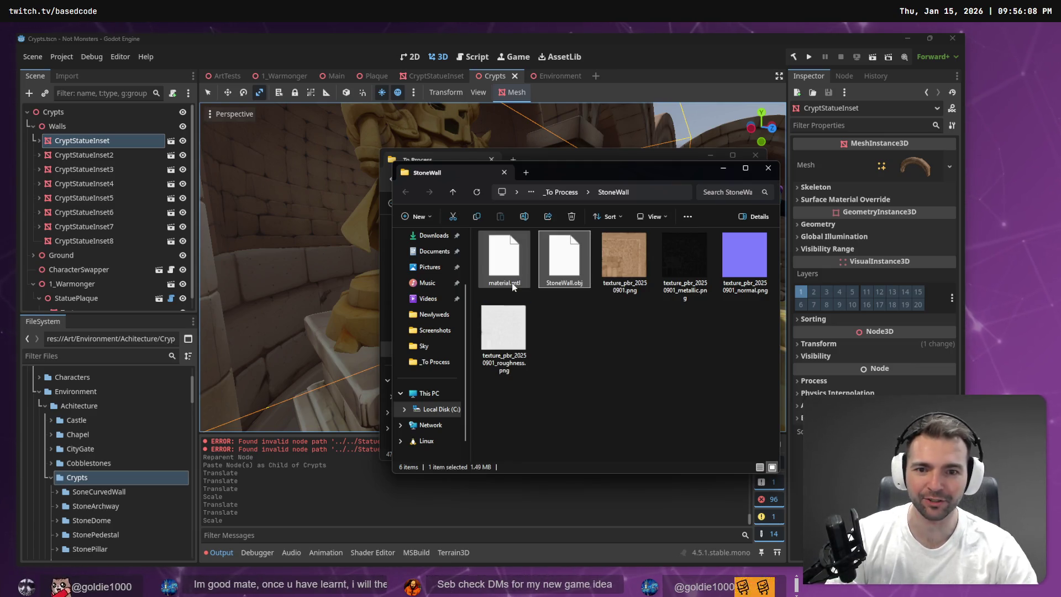
pyautogui.click(538, 333)
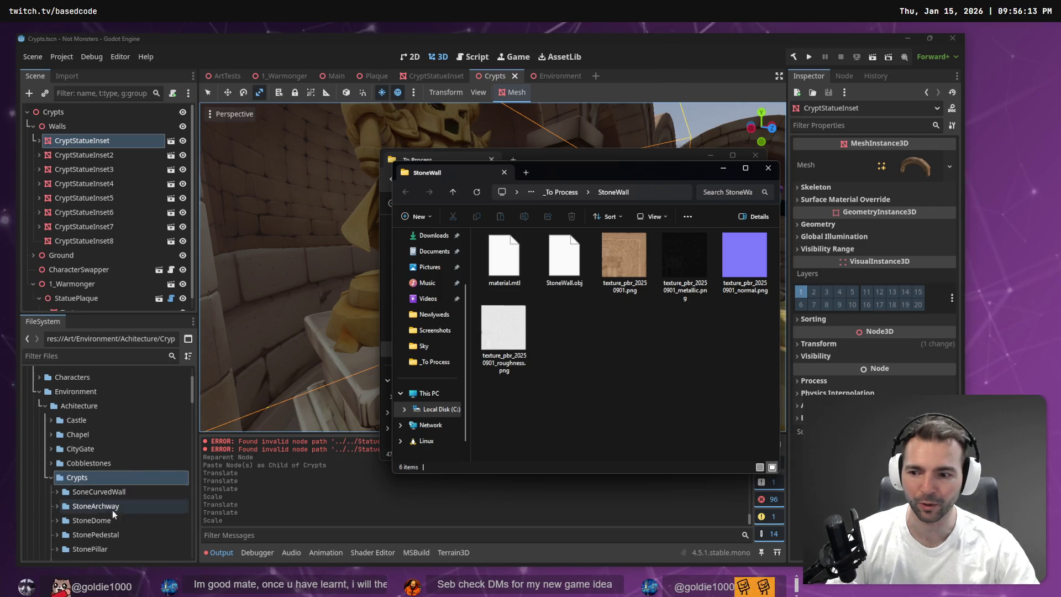
pyautogui.scroll(-2, 116, 513)
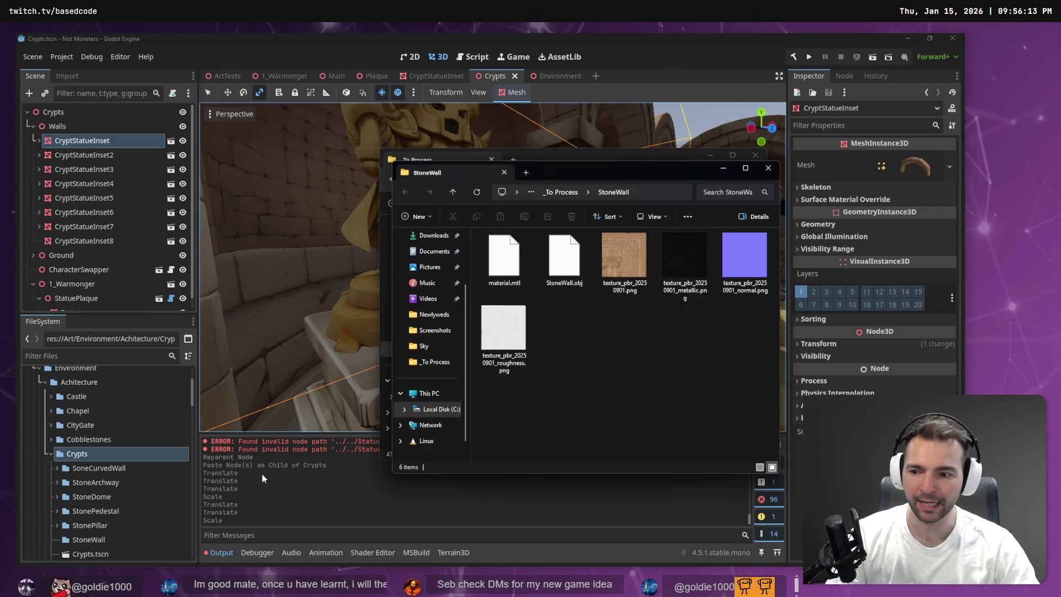
pyautogui.click(105, 540)
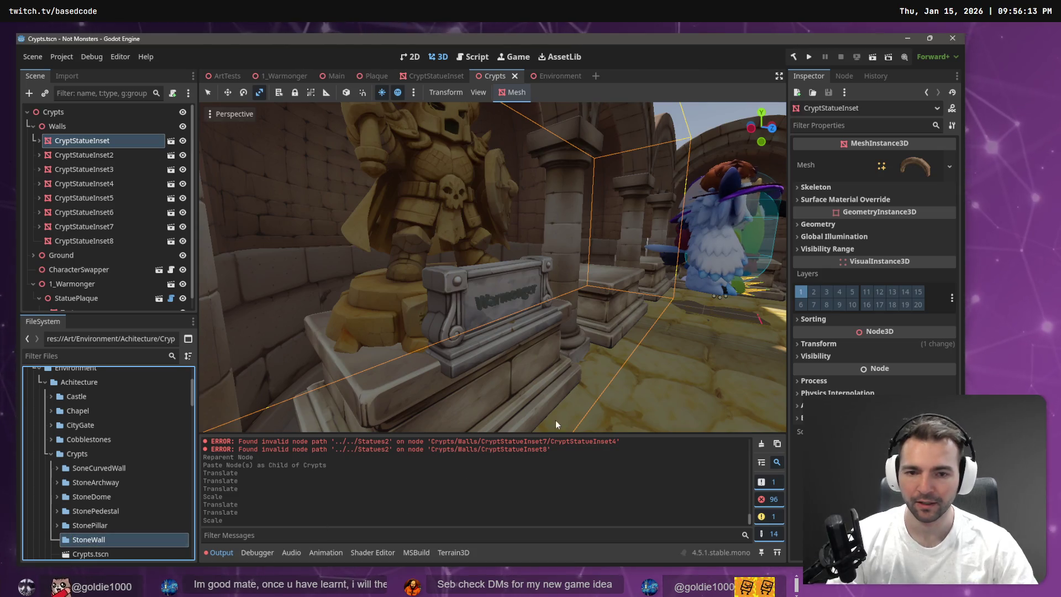
# Drag all six StoneWall files from Explorer into Godot's StoneWall project folder
pyautogui.hotkey('alt', 'Tab')
pyautogui.hotkey('ctrl', 'a')
pyautogui.moveTo(503, 340); pyautogui.dragTo(87, 542)
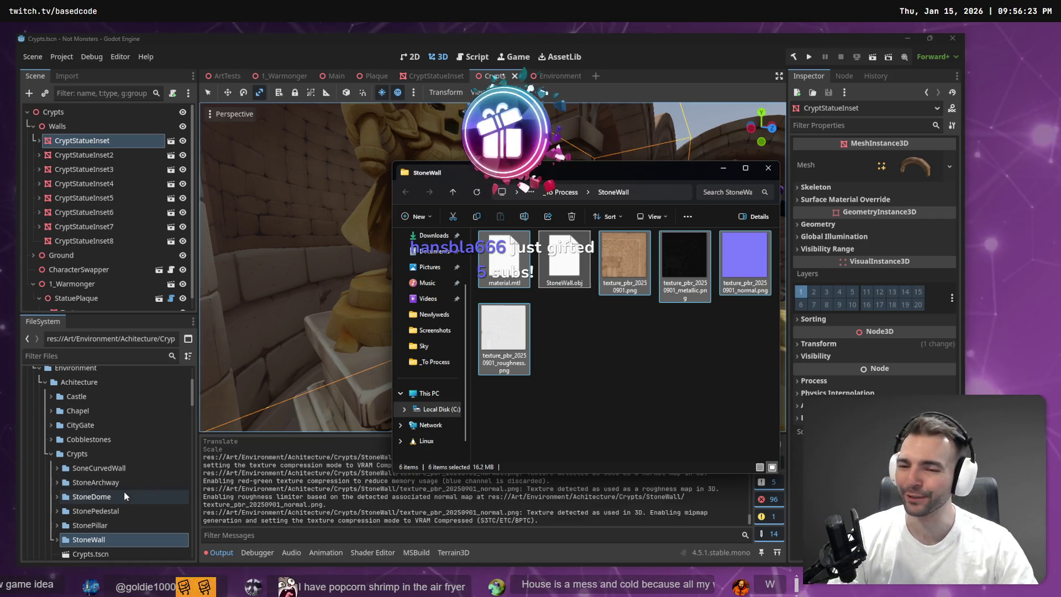
# Back in the Godot editor, select the CryptStatueInset8 alcove in the viewport
pyautogui.click(57, 538)
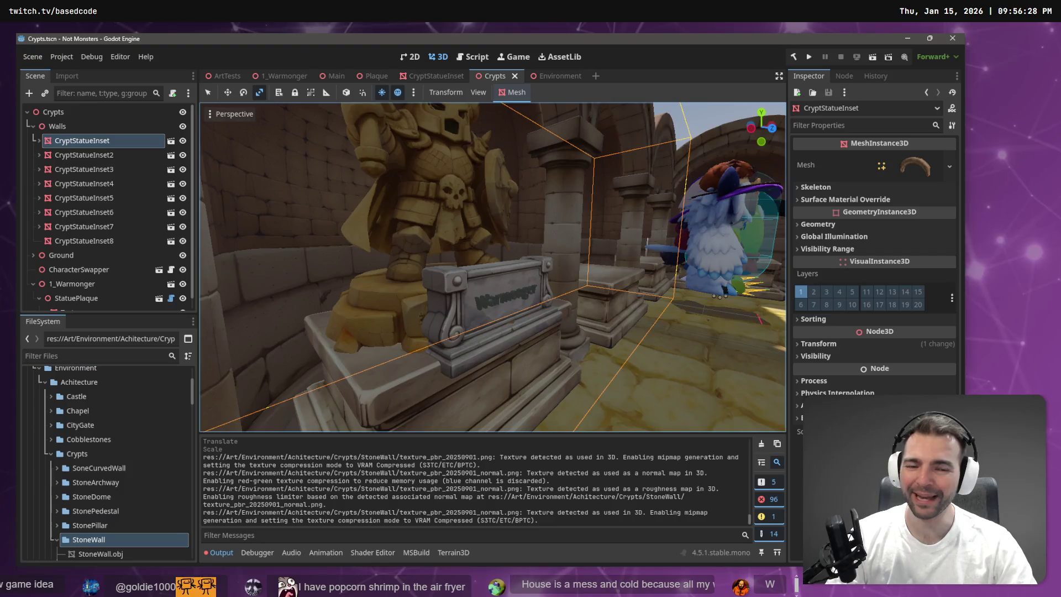
pyautogui.press('w')
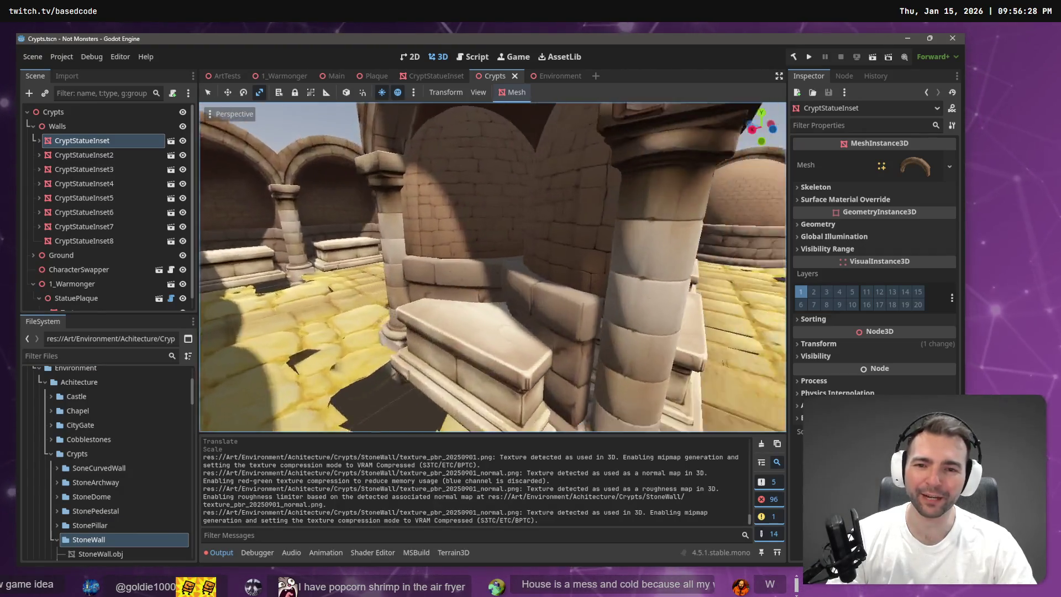
pyautogui.click(459, 373)
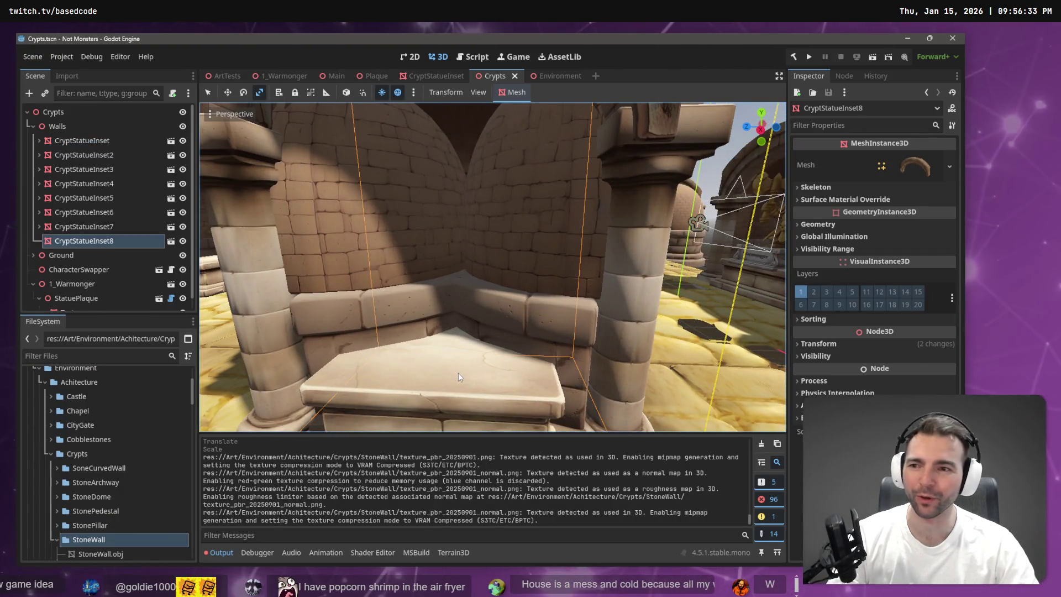
# Back the view away to frame the whole alcove and focus CryptStatueInset8 in the scene tree
pyautogui.press('s')
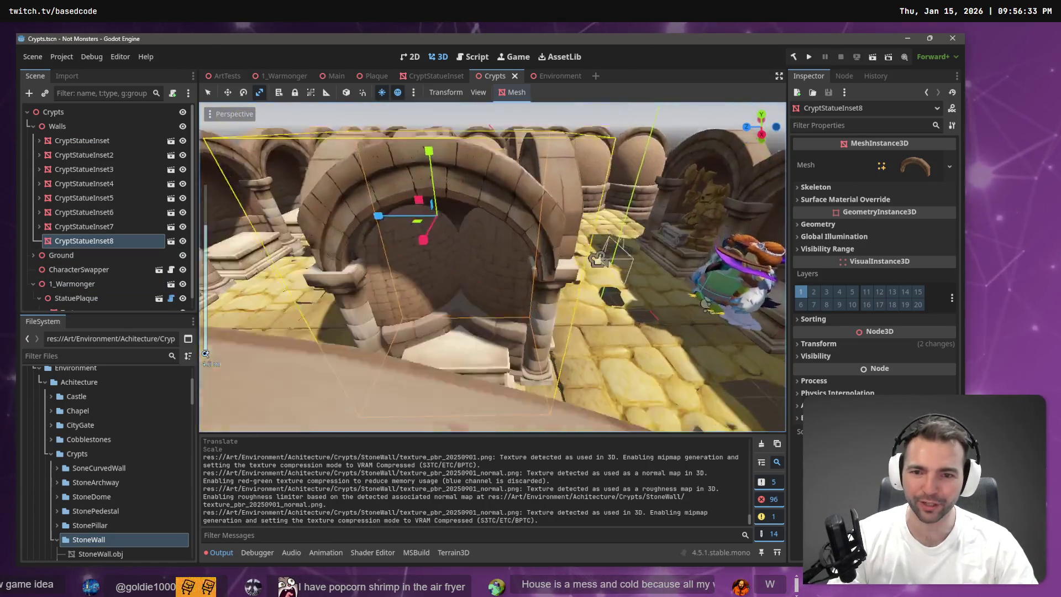
pyautogui.press('s')
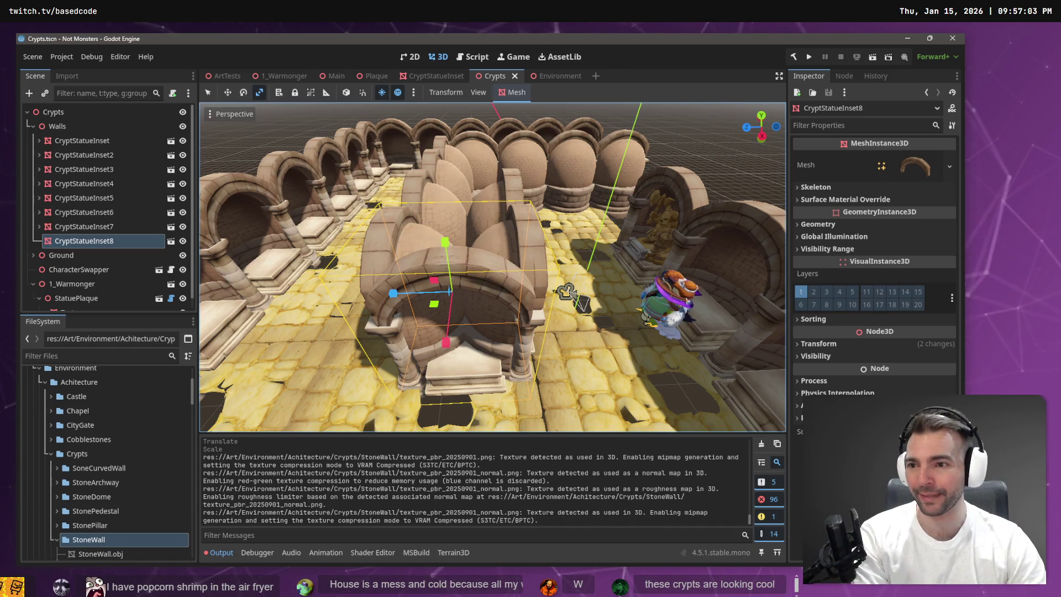
pyautogui.click(102, 240)
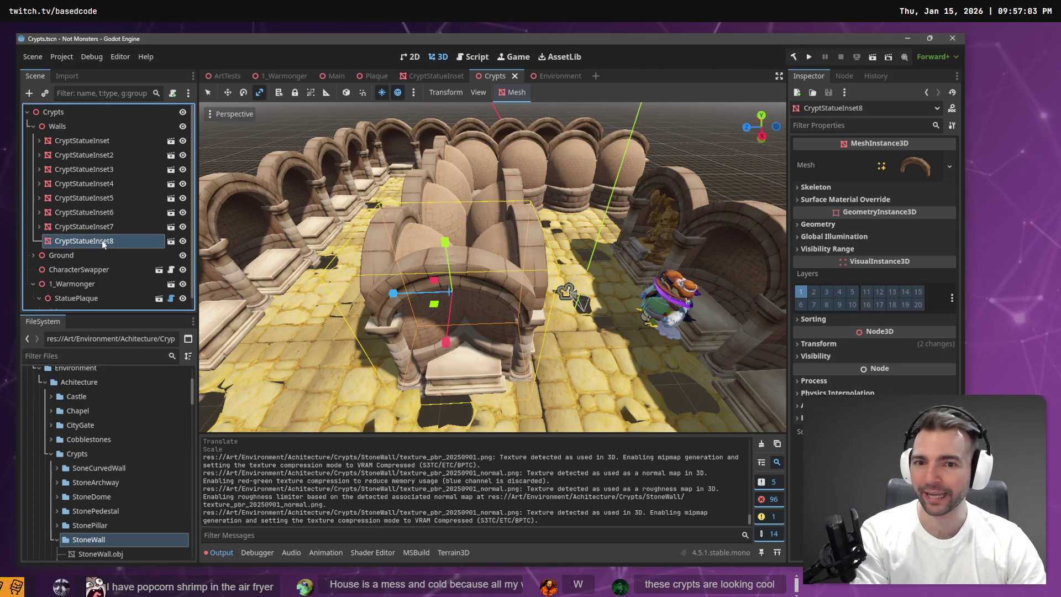
# Delete CryptStatueInset8, then undo to restore it under Walls
pyautogui.press('Delete')
pyautogui.click(462, 310)
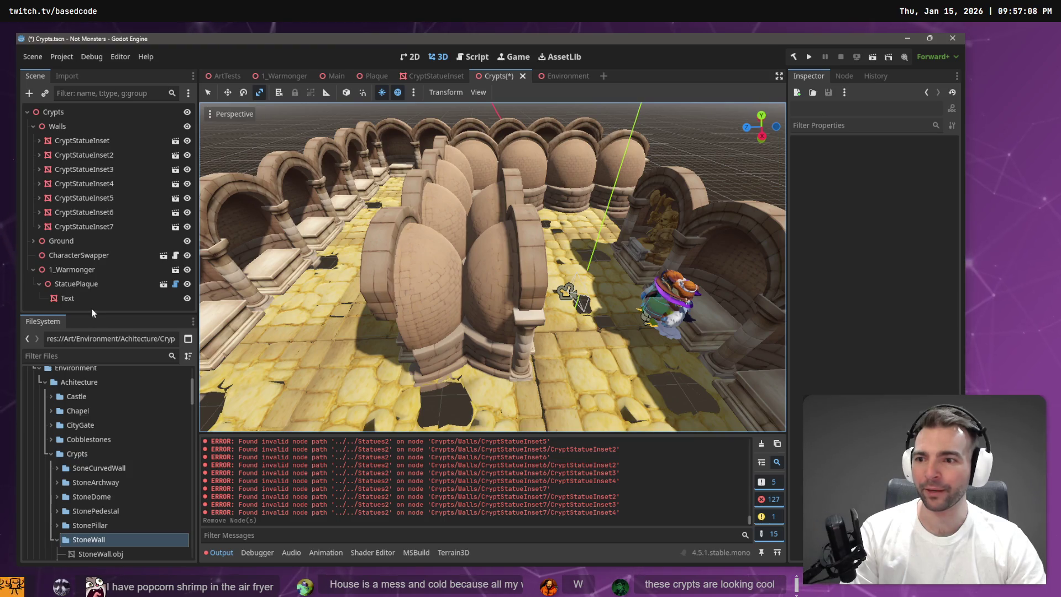
pyautogui.scroll(-1, 105, 531)
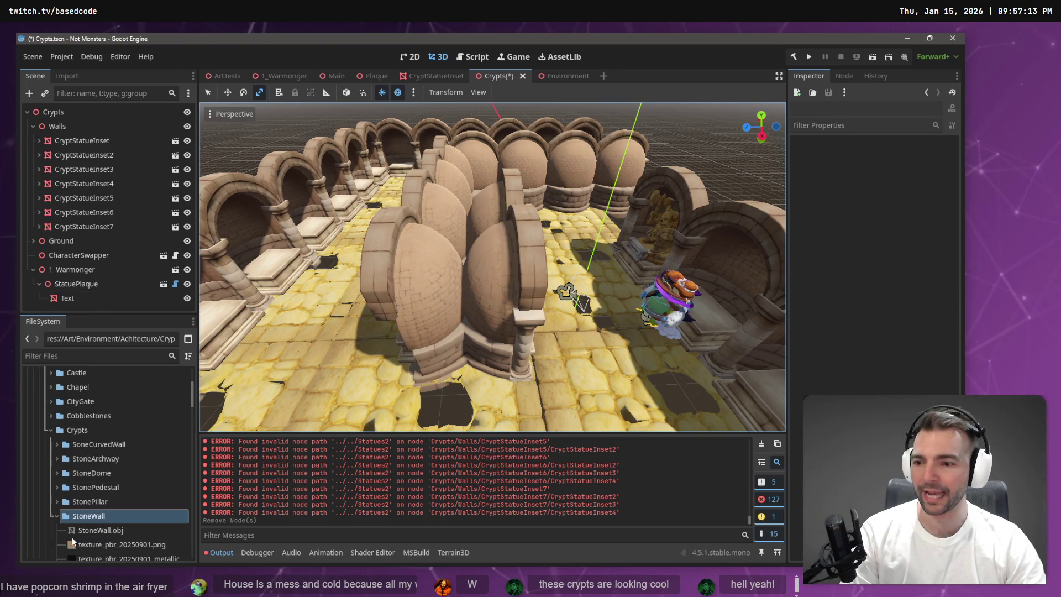
pyautogui.hotkey('ctrl', 'z')
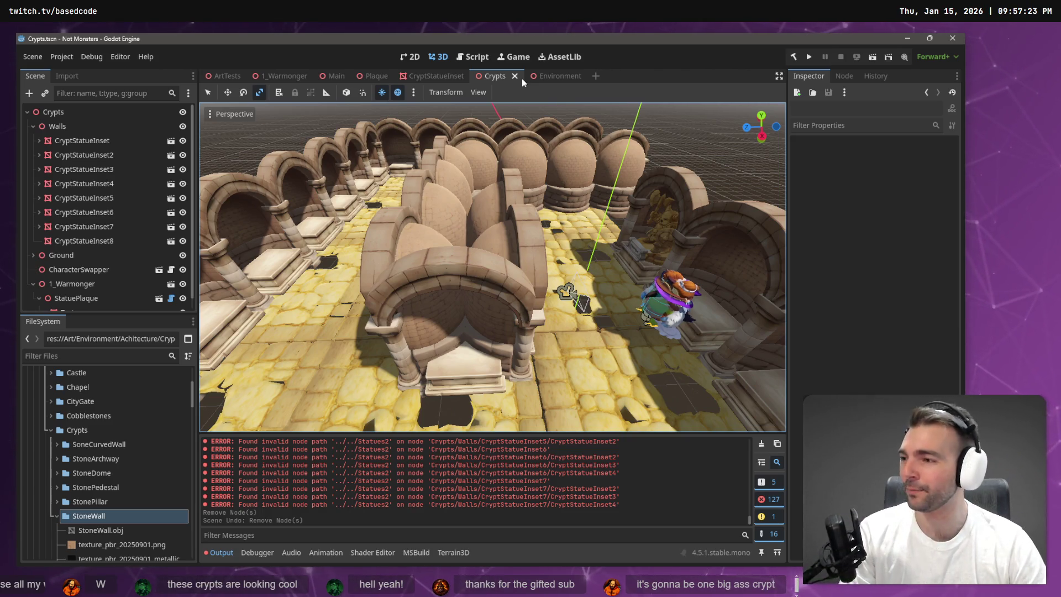
pyautogui.moveTo(492, 265)
pyautogui.mouseDown()
pyautogui.moveTo(531, 248)
pyautogui.moveTo(619, 166)
pyautogui.moveTo(589, 252)
pyautogui.mouseUp()
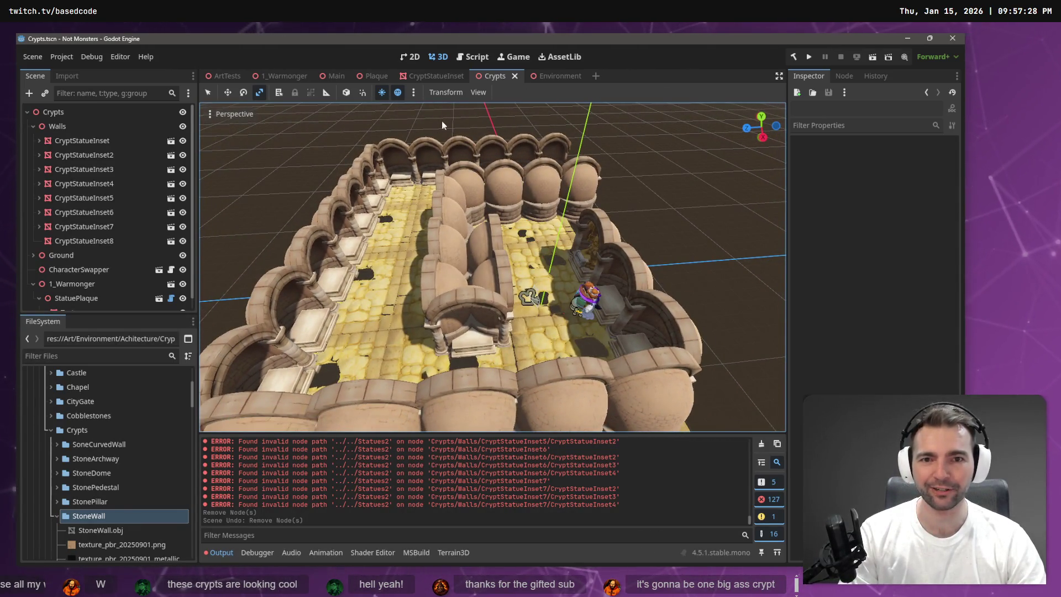
pyautogui.moveTo(492, 265)
pyautogui.mouseDown()
pyautogui.moveTo(580, 243)
pyautogui.moveTo(460, 267)
pyautogui.mouseUp()
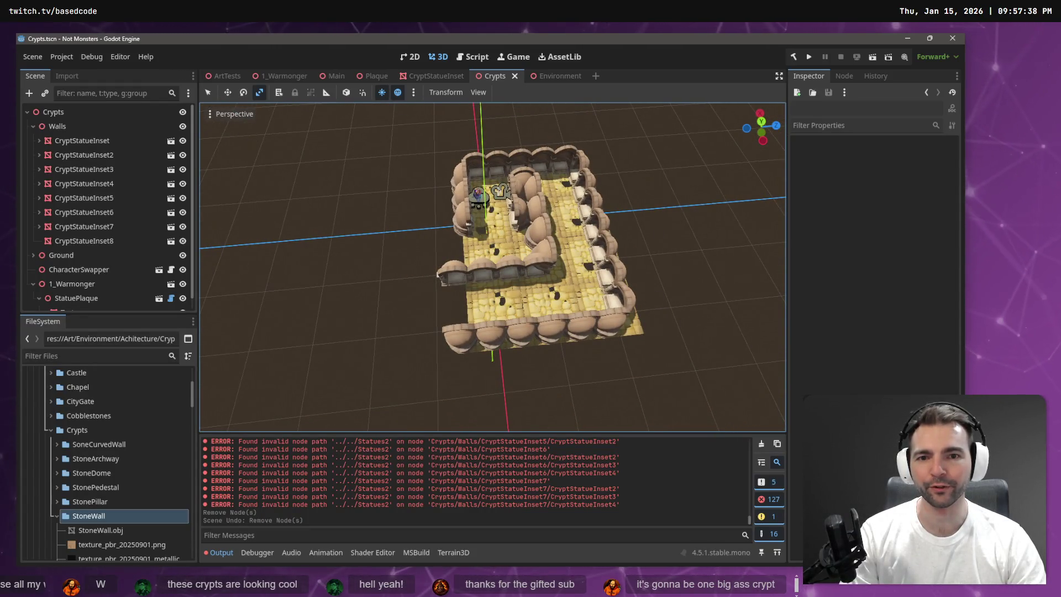
pyautogui.scroll(6, 492, 265)
pyautogui.moveTo(492, 265)
pyautogui.mouseDown()
pyautogui.moveTo(470, 268)
pyautogui.moveTo(503, 263)
pyautogui.mouseUp()
pyautogui.moveTo(652, 166); pyautogui.dragTo(657, 162)
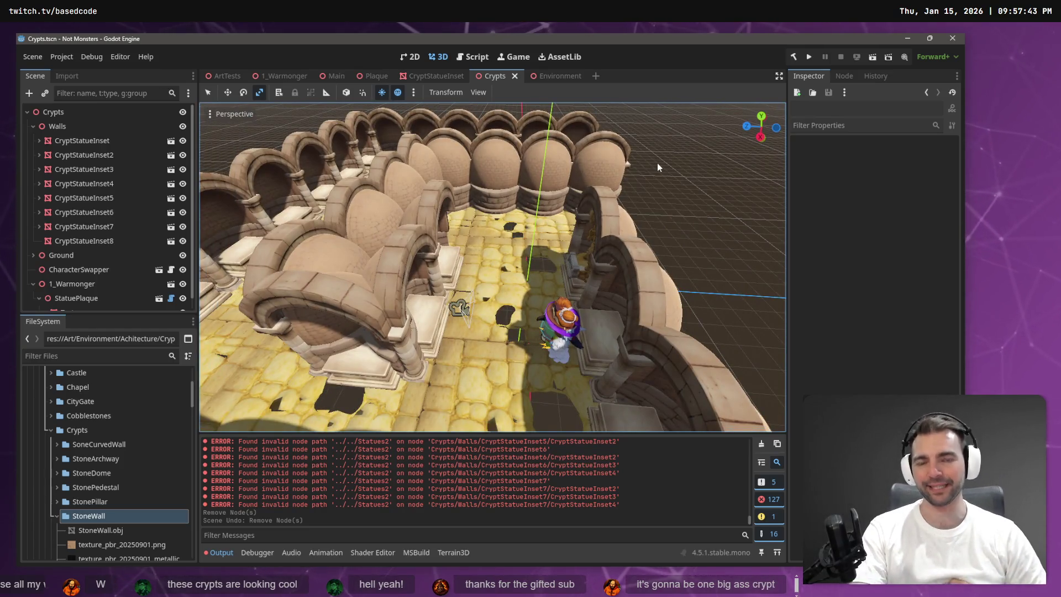
pyautogui.moveTo(657, 163); pyautogui.dragTo(536, 259)
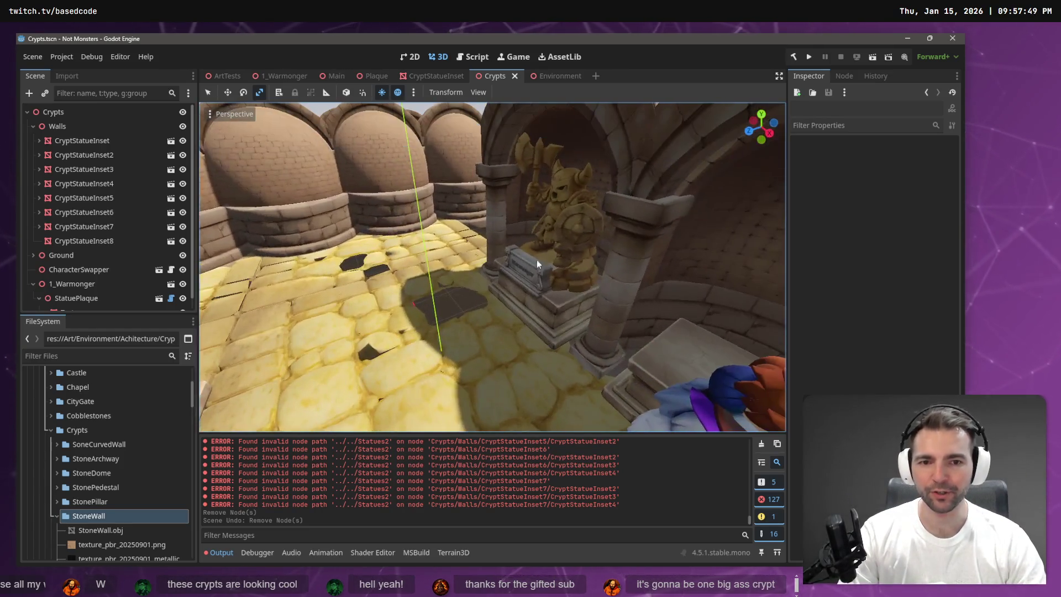
pyautogui.click(605, 132)
pyautogui.press('f')
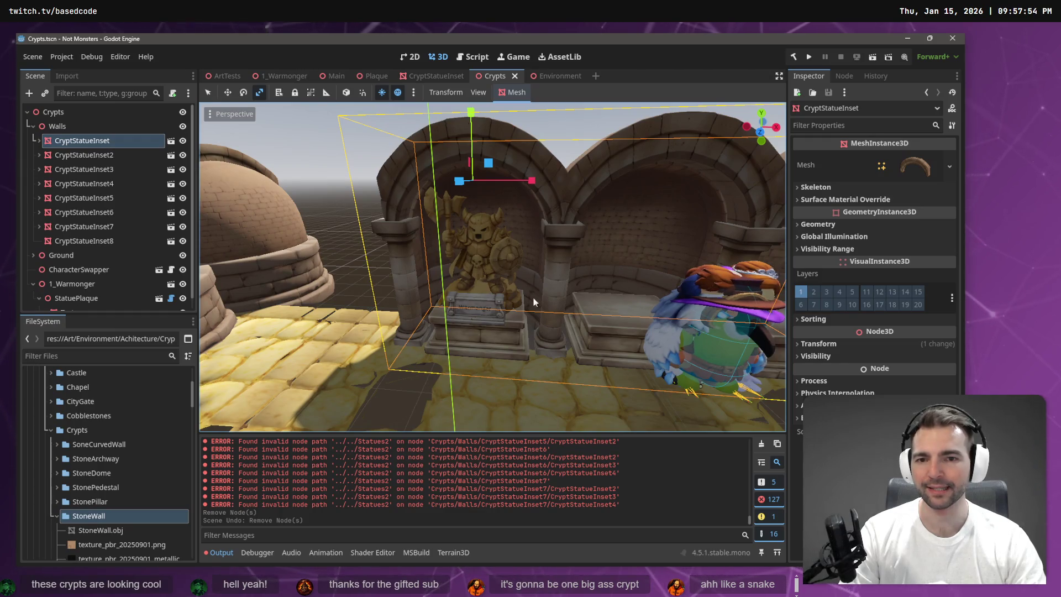
pyautogui.moveTo(526, 258)
pyautogui.mouseDown()
pyautogui.moveTo(497, 342)
pyautogui.moveTo(511, 426)
pyautogui.mouseUp()
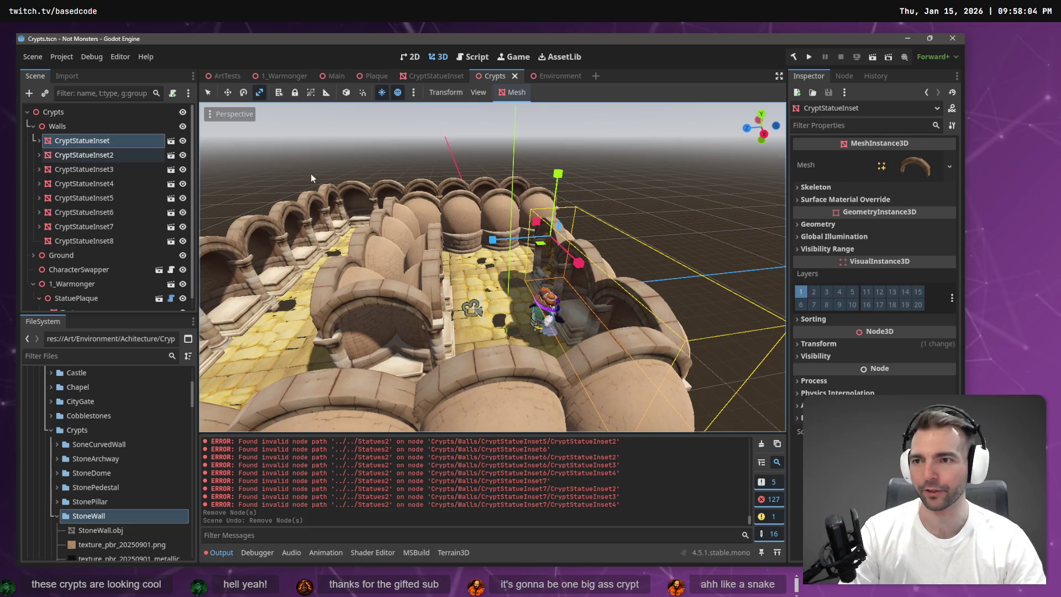
pyautogui.moveTo(287, 176); pyautogui.dragTo(606, 279)
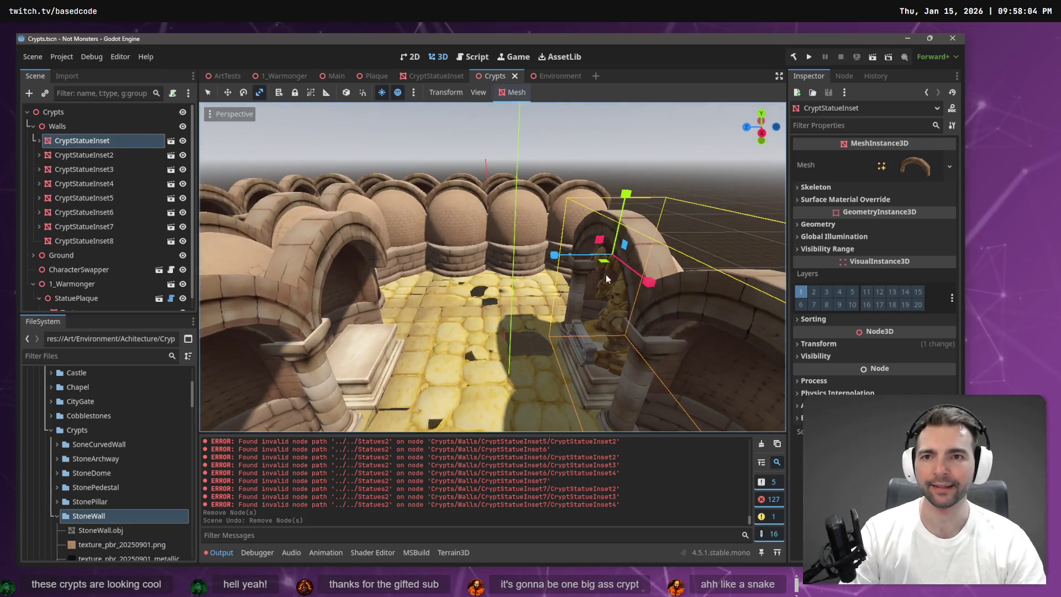
# In the ArtTests scene, fly to the stone arches and select the whole Crypts group
pyautogui.click(559, 77)
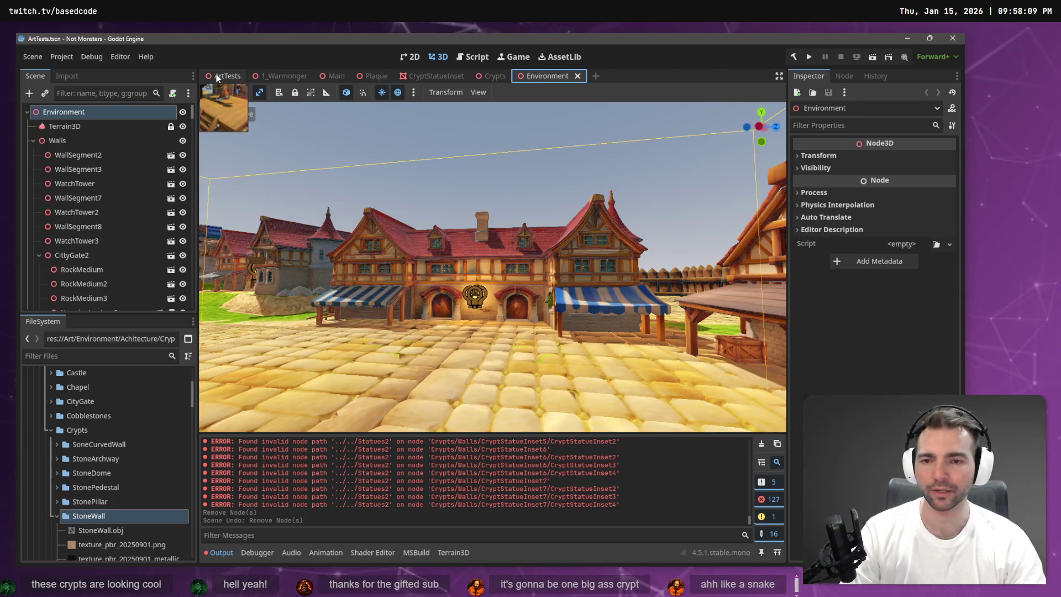
pyautogui.click(216, 77)
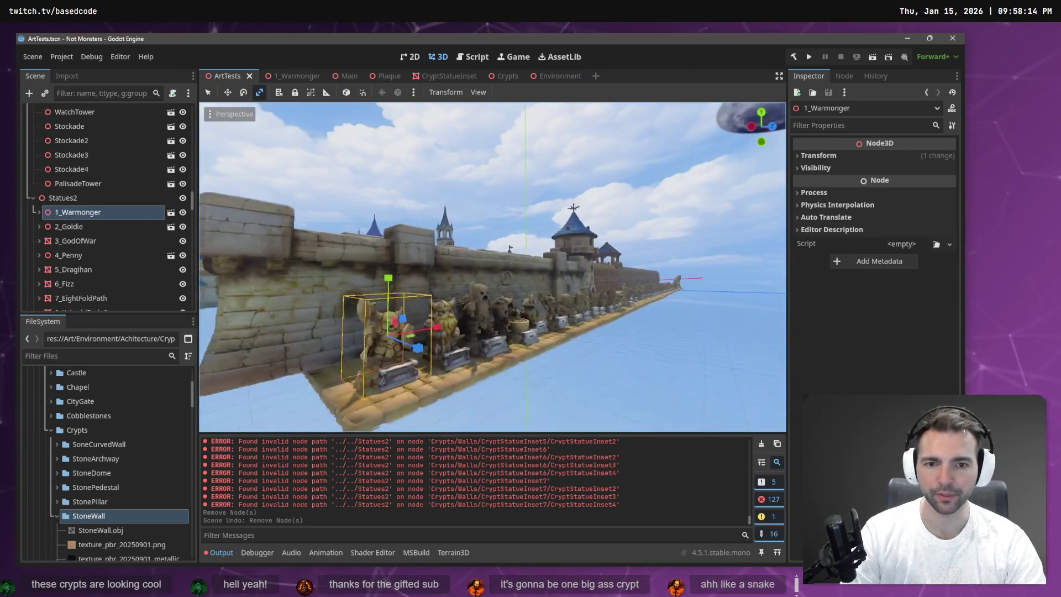
pyautogui.press('w')
pyautogui.scroll(2, 492, 267)
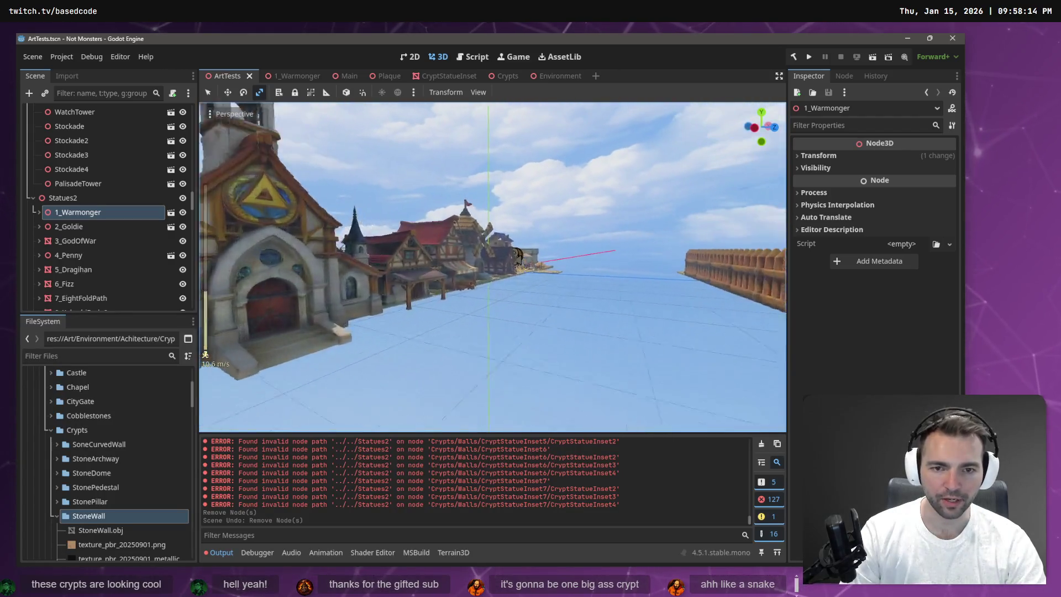
pyautogui.press('w')
pyautogui.press('w')
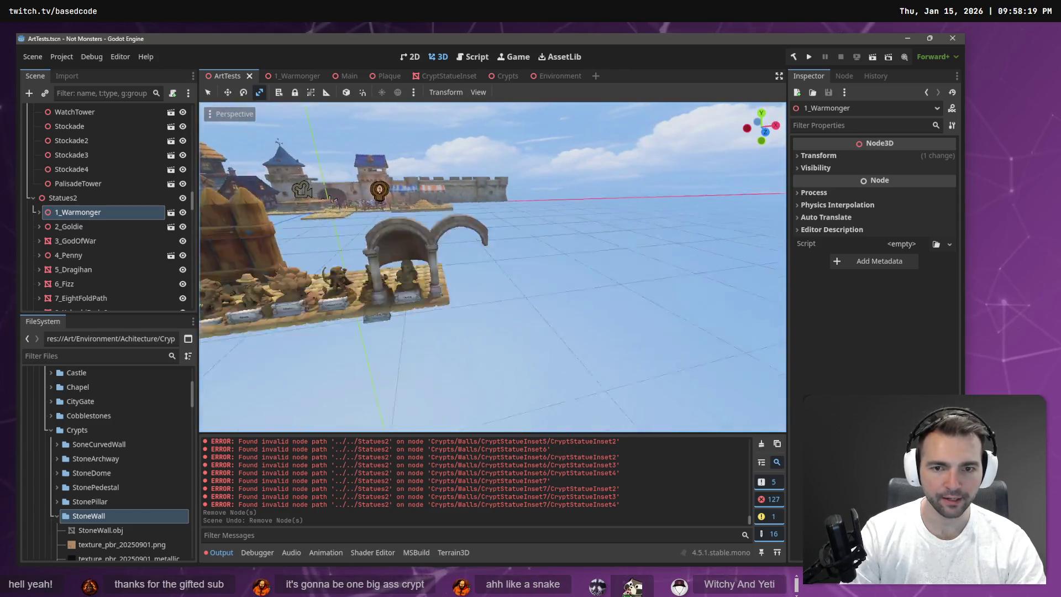
pyautogui.click(468, 222)
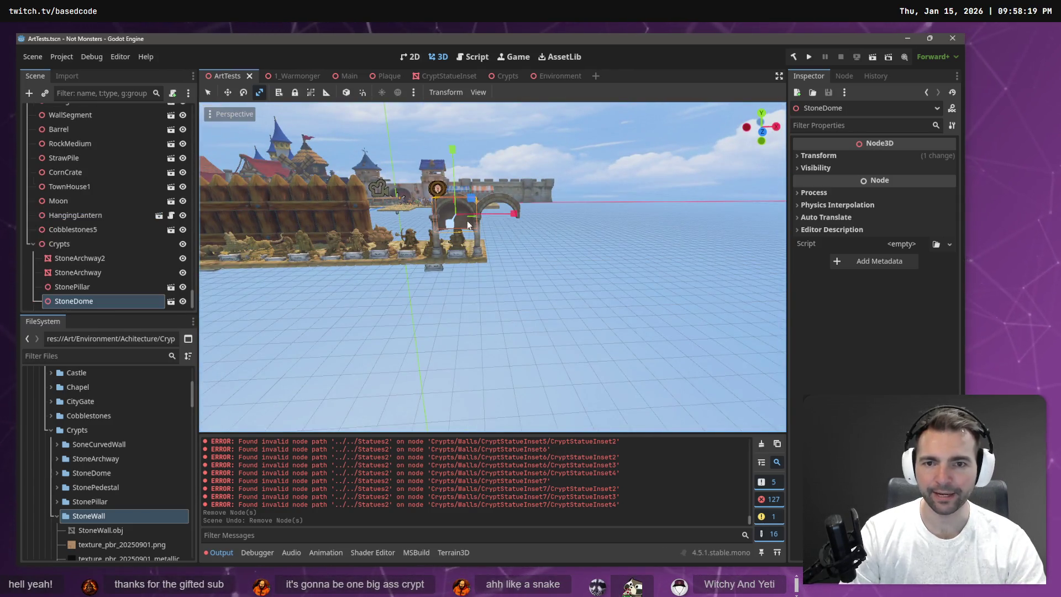
pyautogui.click(57, 245)
# Move the Crypts arches onto the stone floor tile and check them from a level front view
pyautogui.moveTo(496, 257)
pyautogui.mouseDown()
pyautogui.moveTo(481, 255)
pyautogui.moveTo(754, 247)
pyautogui.moveTo(714, 244)
pyautogui.mouseUp()
pyautogui.press('w')
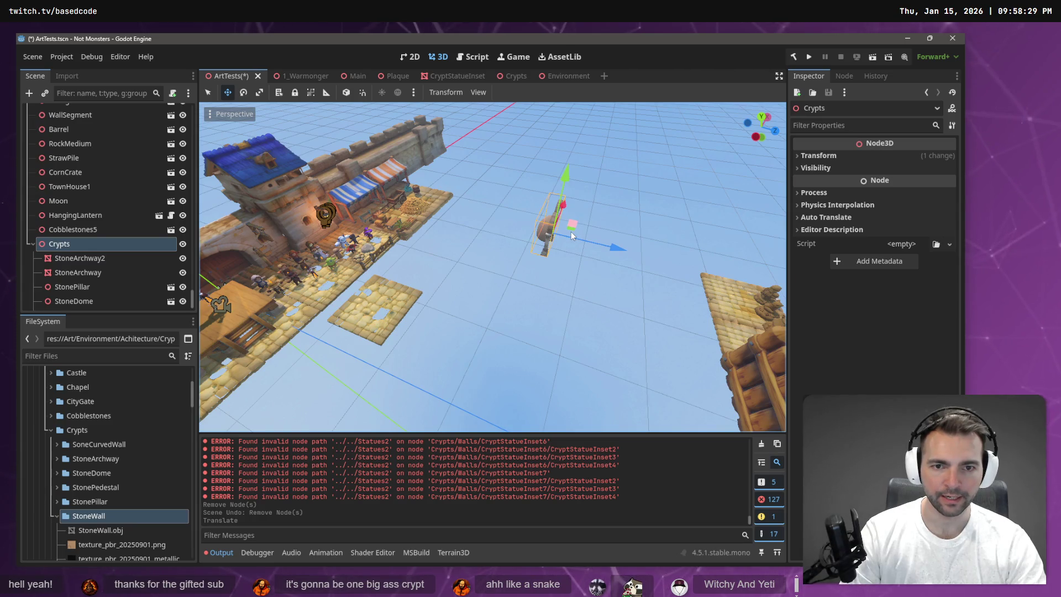
pyautogui.moveTo(571, 235)
pyautogui.mouseDown()
pyautogui.moveTo(409, 302)
pyautogui.moveTo(426, 301)
pyautogui.mouseUp()
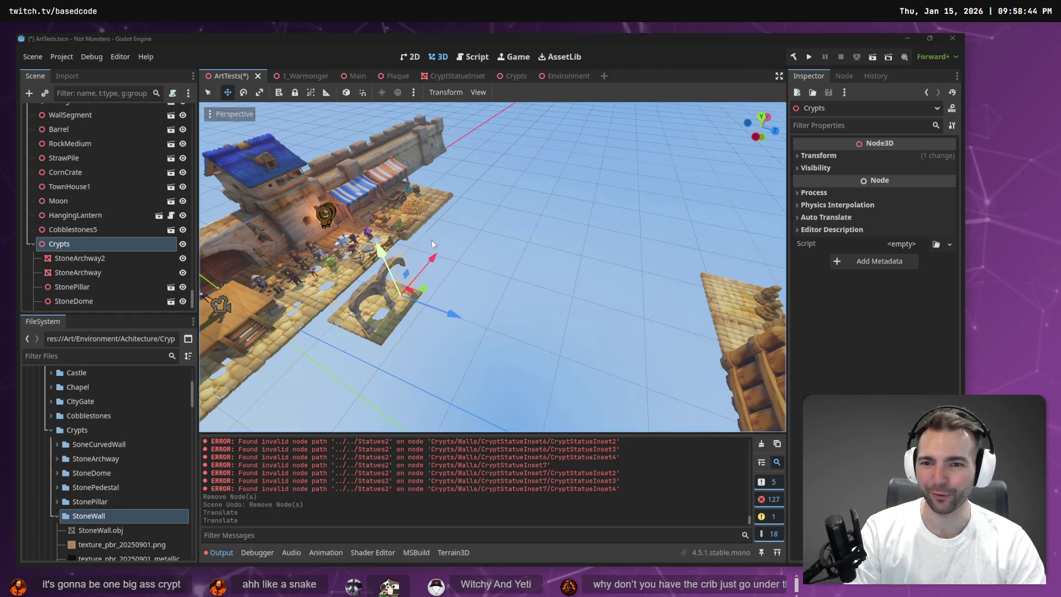
pyautogui.scroll(3, 387, 265)
pyautogui.moveTo(387, 265); pyautogui.dragTo(441, 246)
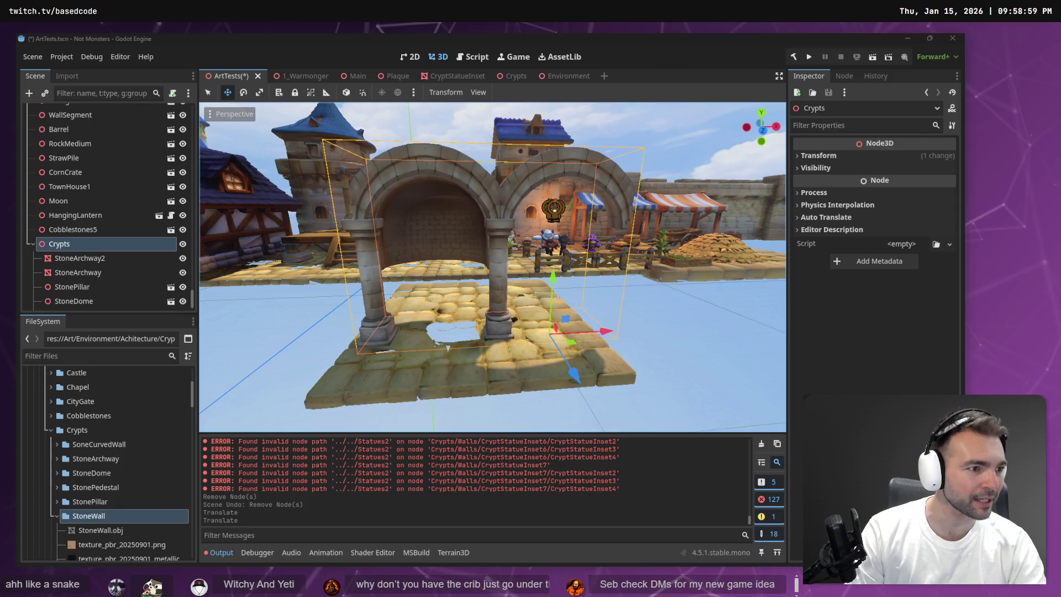
pyautogui.scroll(-5, 473, 495)
pyautogui.scroll(-3, 473, 495)
pyautogui.scroll(-5, 659, 452)
pyautogui.scroll(-5, 659, 512)
pyautogui.scroll(5, 764, 138)
pyautogui.scroll(10, 595, 336)
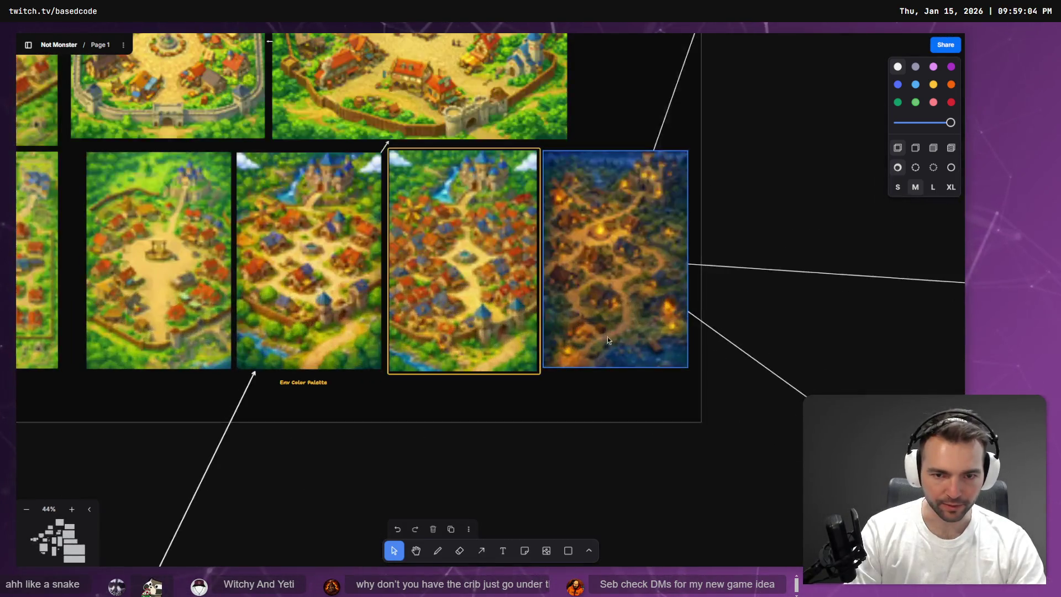
pyautogui.scroll(2, 571, 344)
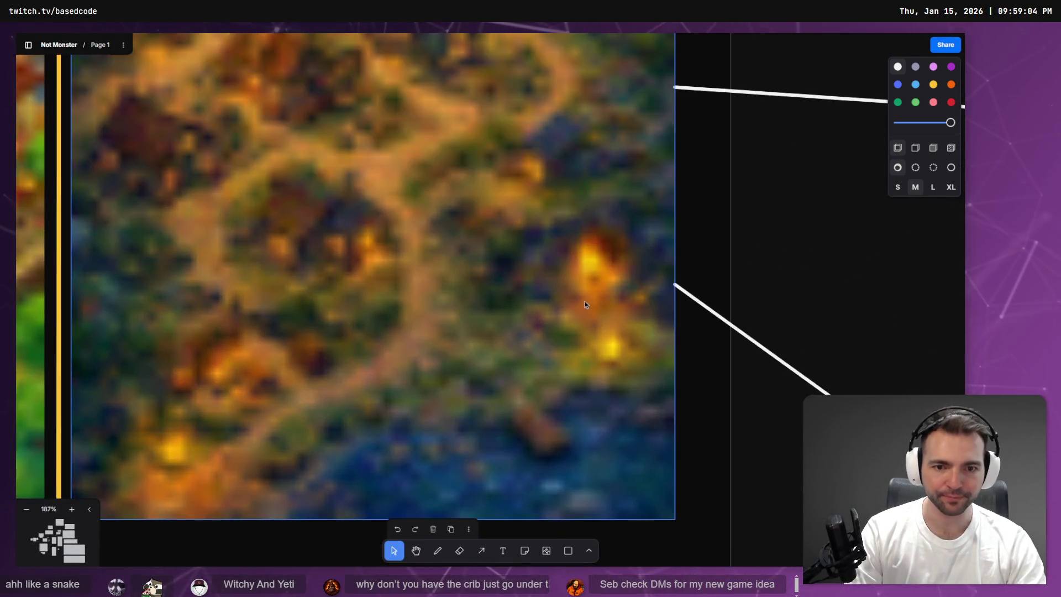
pyautogui.scroll(1, 547, 232)
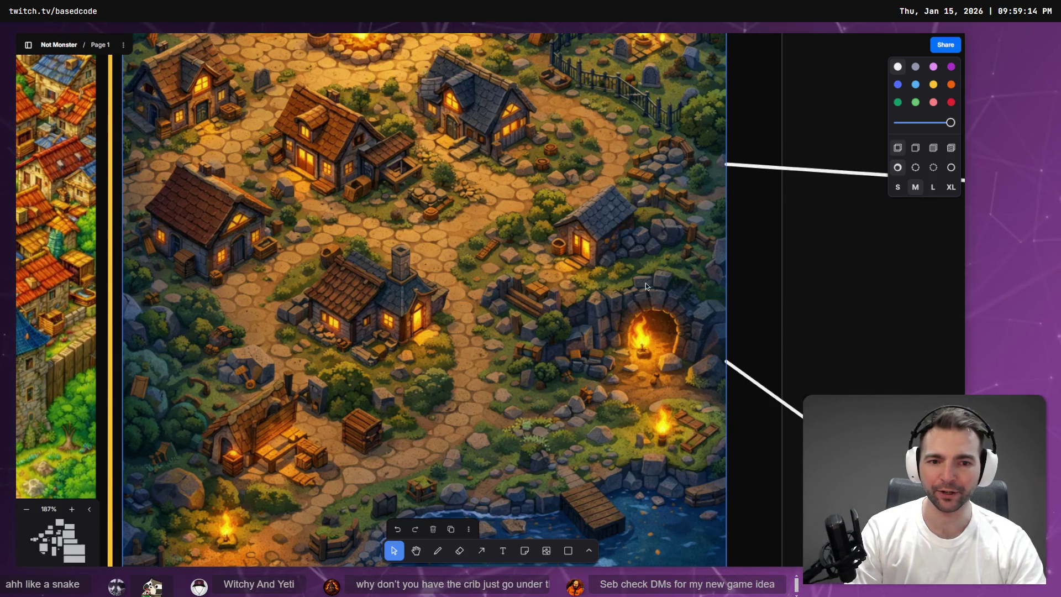
pyautogui.scroll(-3, 513, 385)
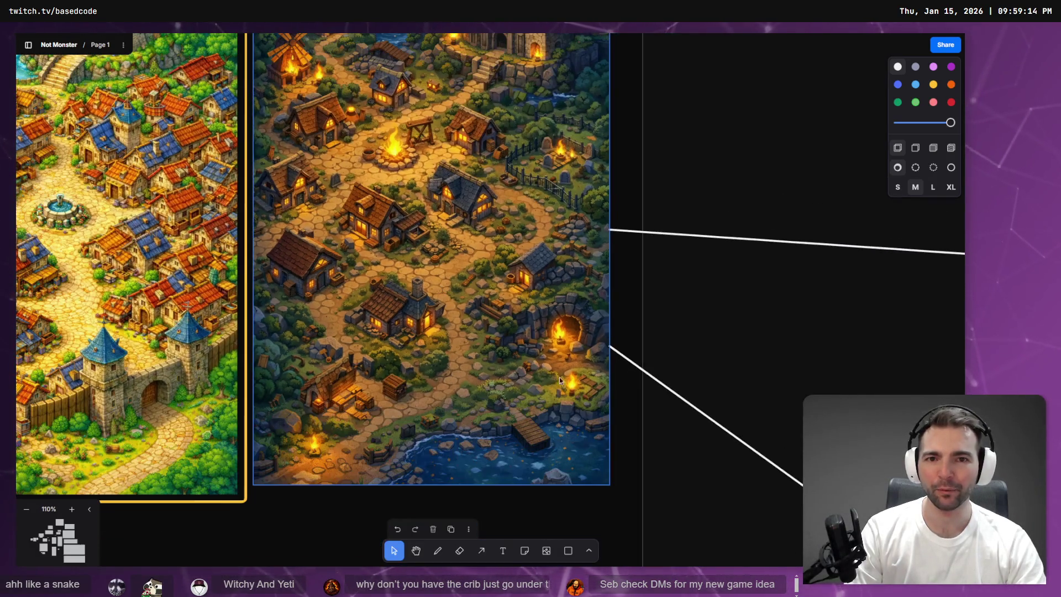
pyautogui.scroll(4, 575, 139)
pyautogui.scroll(3, 575, 139)
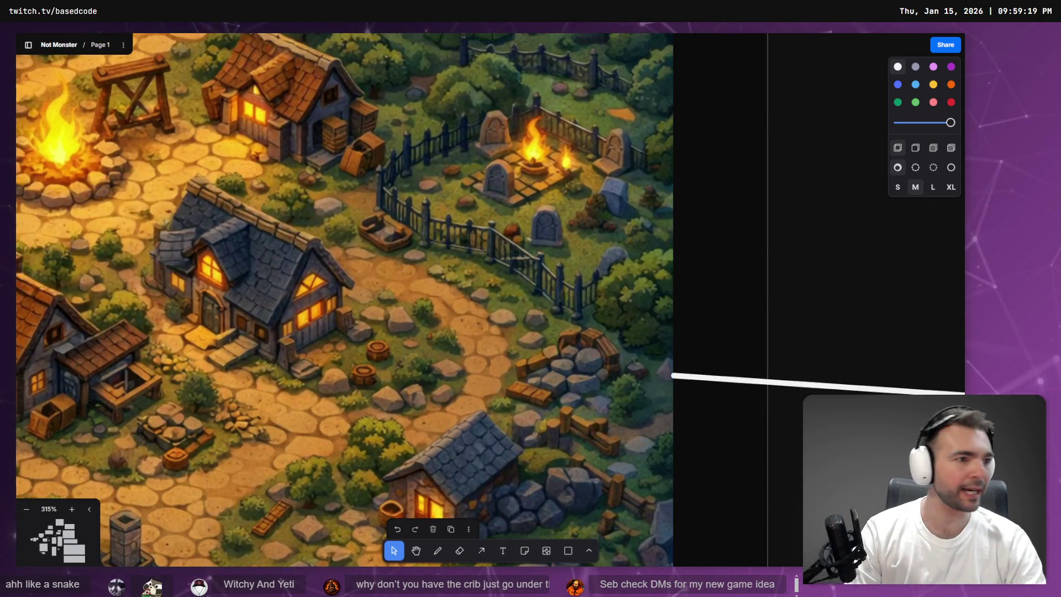
pyautogui.hotkey('alt', 'Tab')
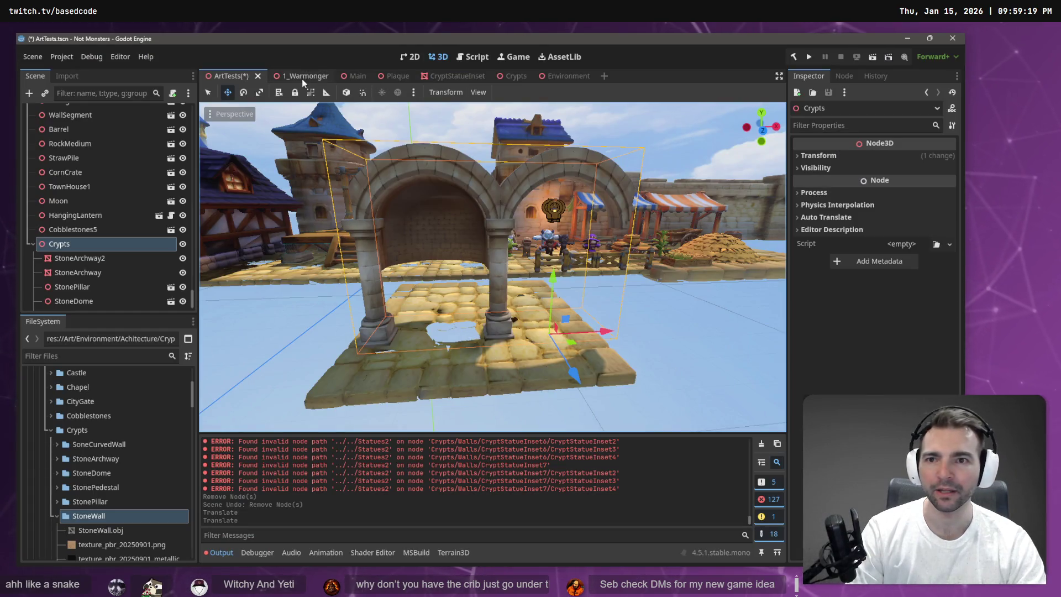
# Inspect the Environment scene, framed on the red-roofed houses and wall
pyautogui.click(568, 76)
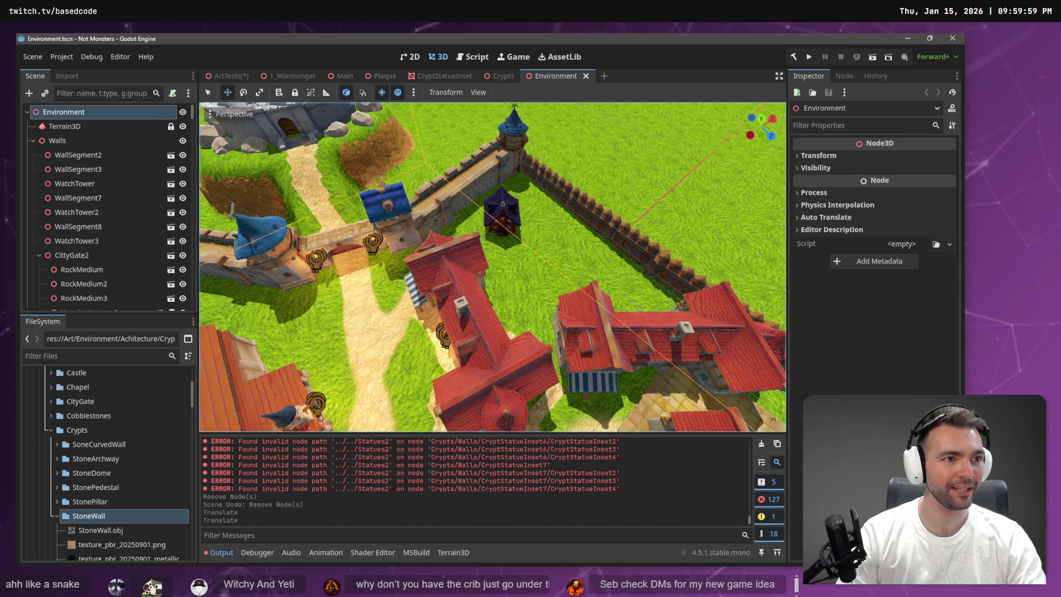
pyautogui.scroll(-3, 139, 496)
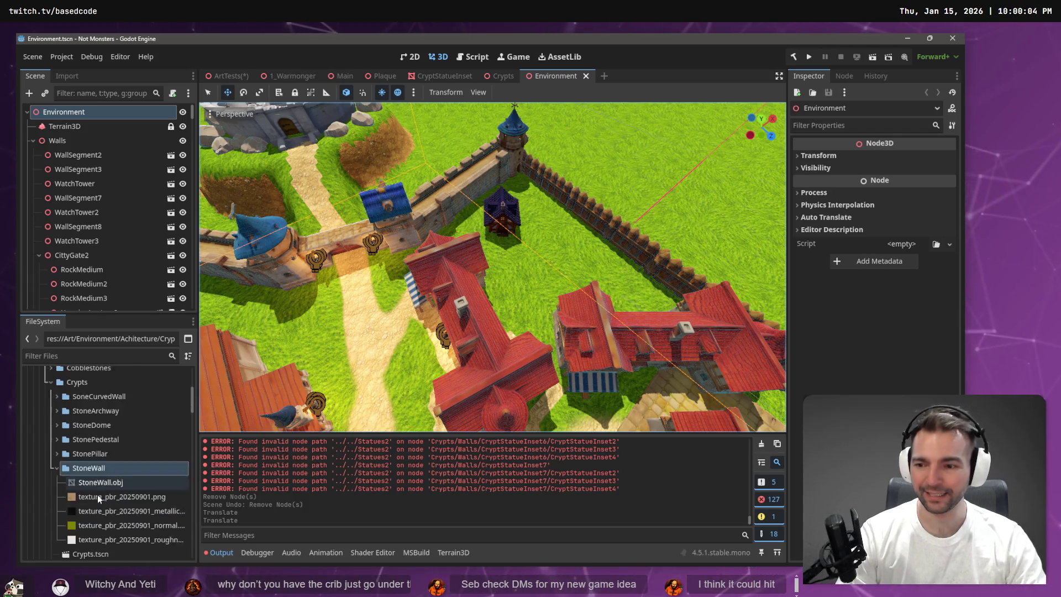
pyautogui.press('f')
pyautogui.scroll(-3, 495, 235)
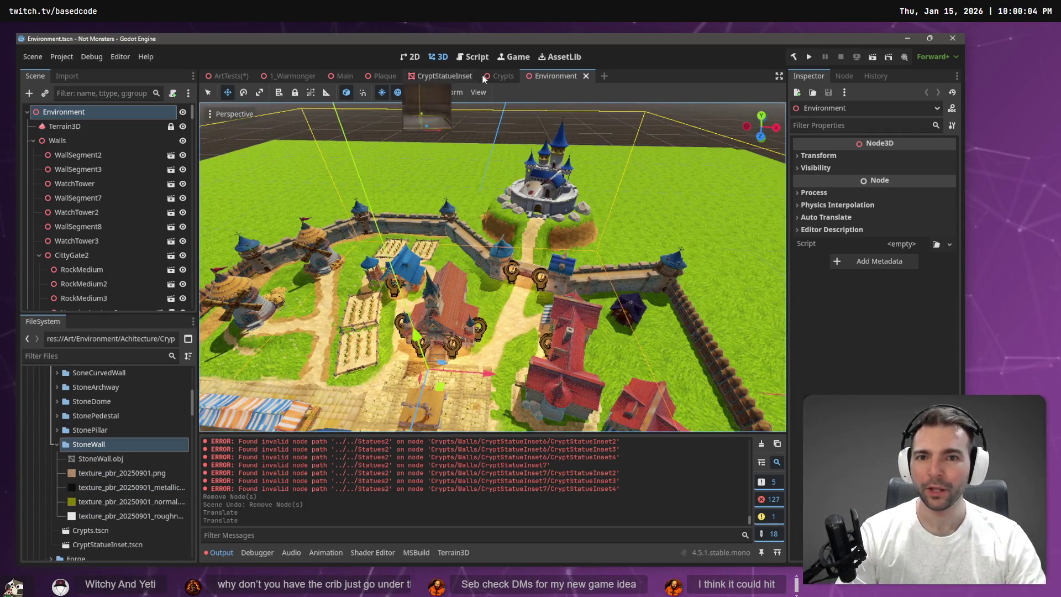
pyautogui.moveTo(629, 158)
pyautogui.mouseDown()
pyautogui.moveTo(553, 182)
pyautogui.moveTo(628, 159)
pyautogui.mouseUp()
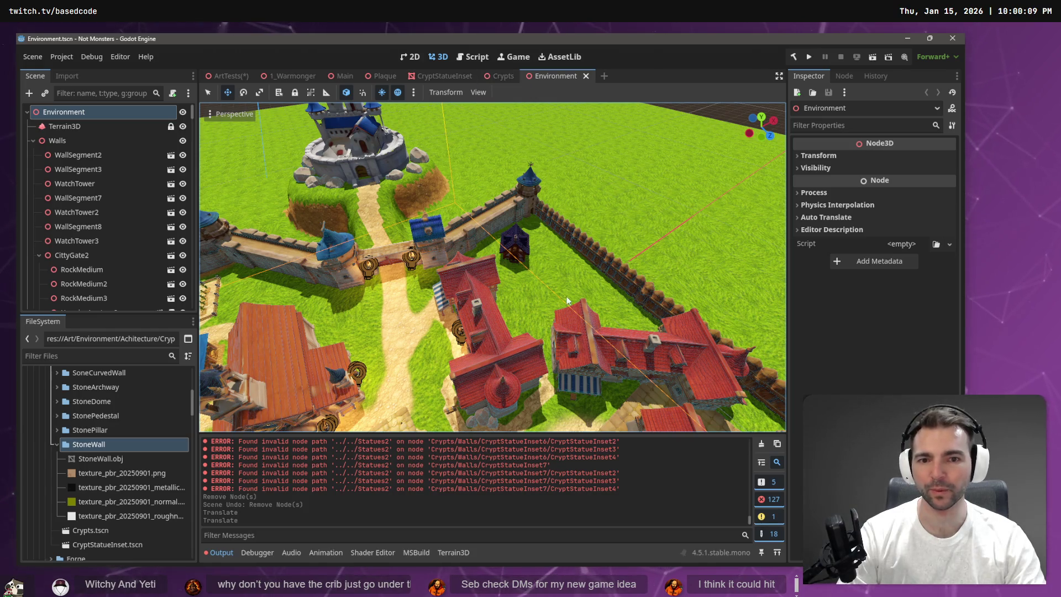
# Look through the Crypts and CryptStatueInset scenes, then return to ArtTests
pyautogui.click(500, 76)
pyautogui.click(438, 78)
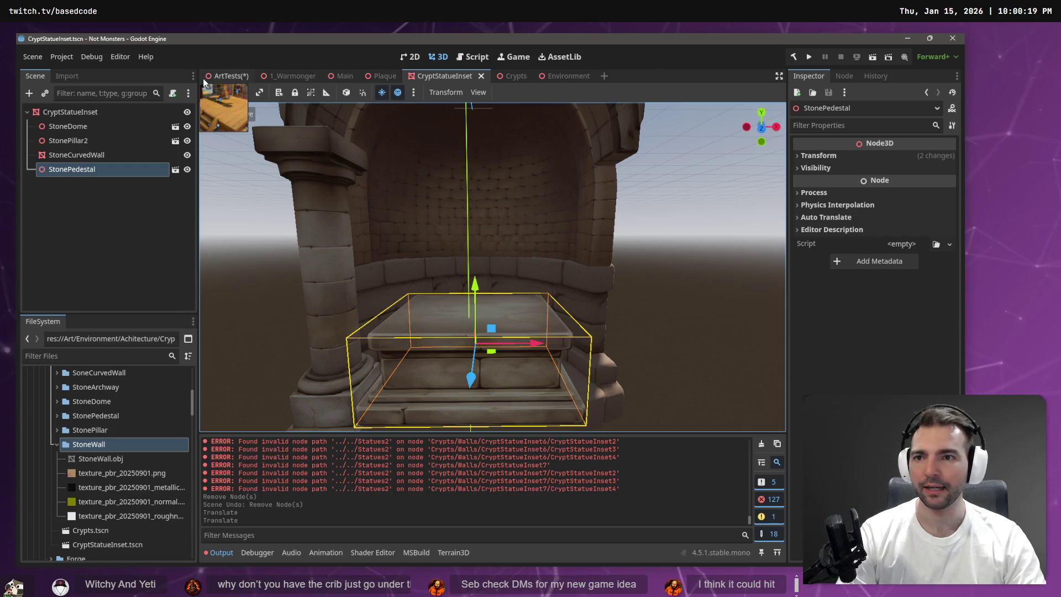
pyautogui.click(216, 79)
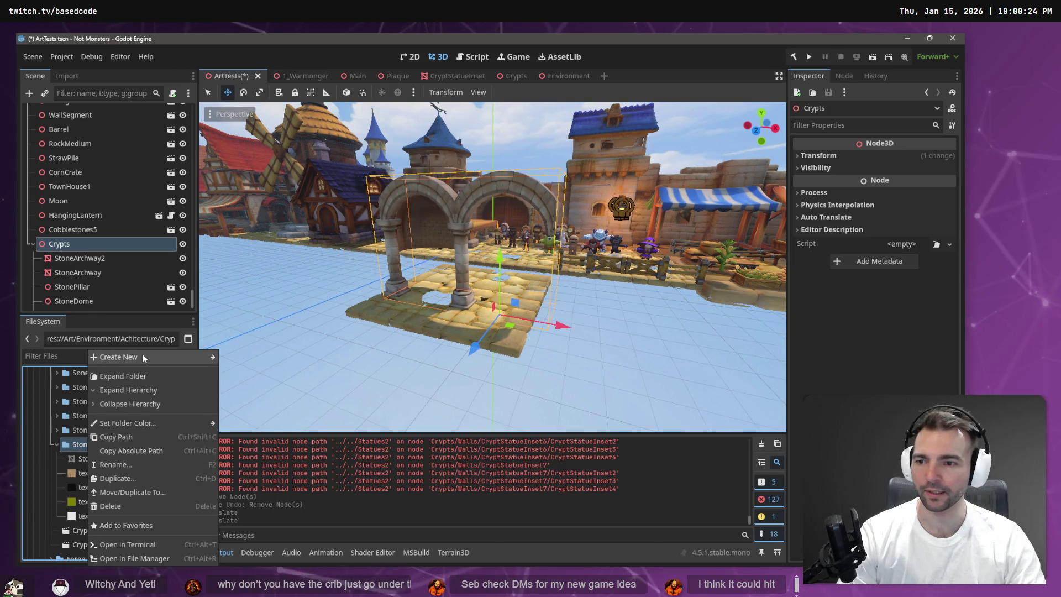
# Create StoneWall.tscn with a 3D root in the StoneWall folder, after cancelling a stray new-script dialog
pyautogui.moveTo(143, 352)
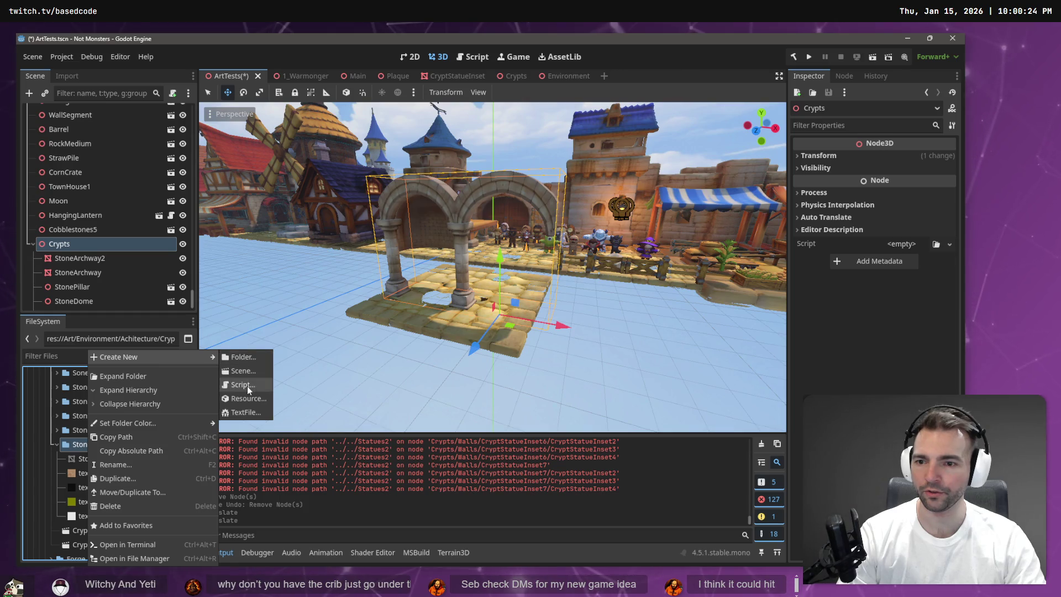
pyautogui.click(247, 385)
pyautogui.press('Escape')
pyautogui.rightClick(101, 412)
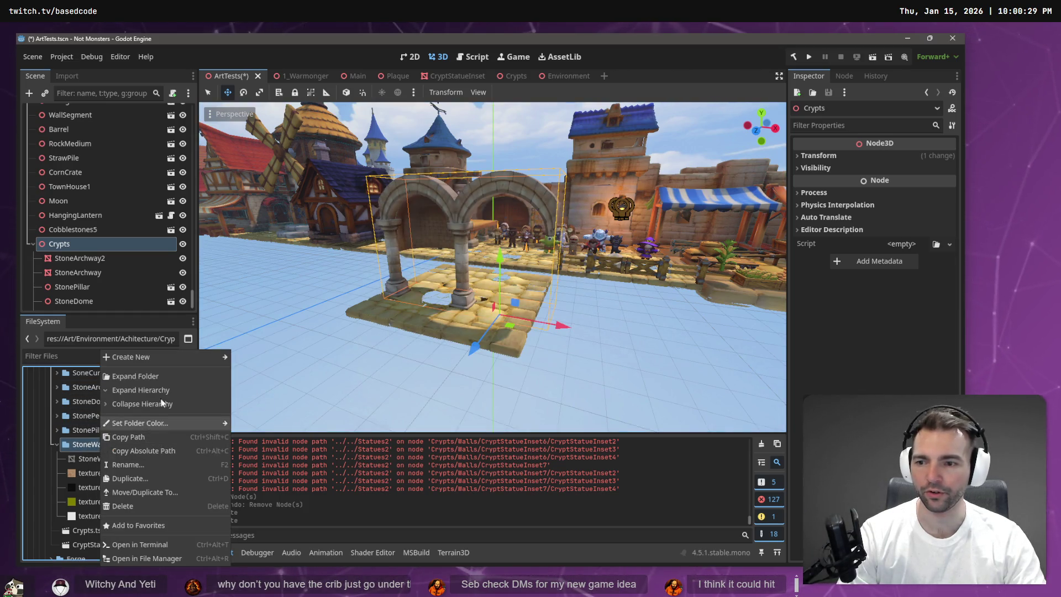
pyautogui.moveTo(173, 360)
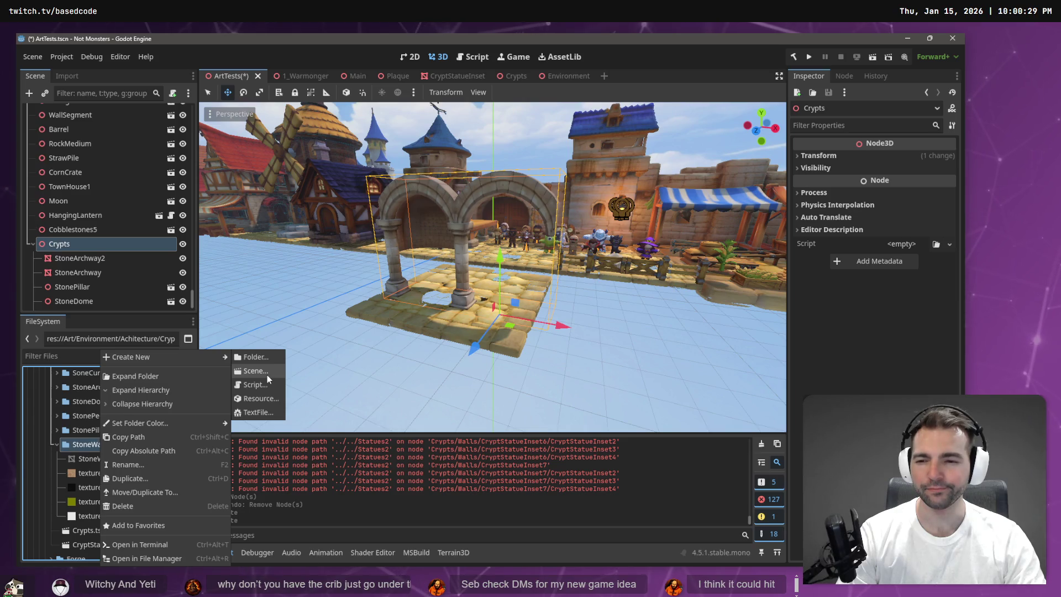
pyautogui.click(267, 374)
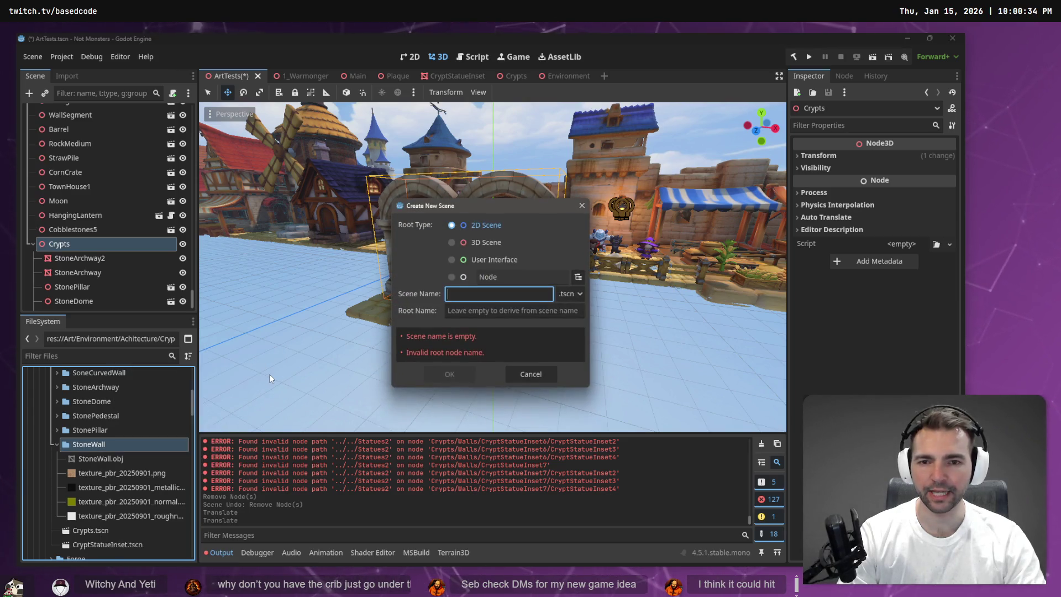
pyautogui.click(484, 243)
pyautogui.click(478, 293)
pyautogui.write('StoneWall')
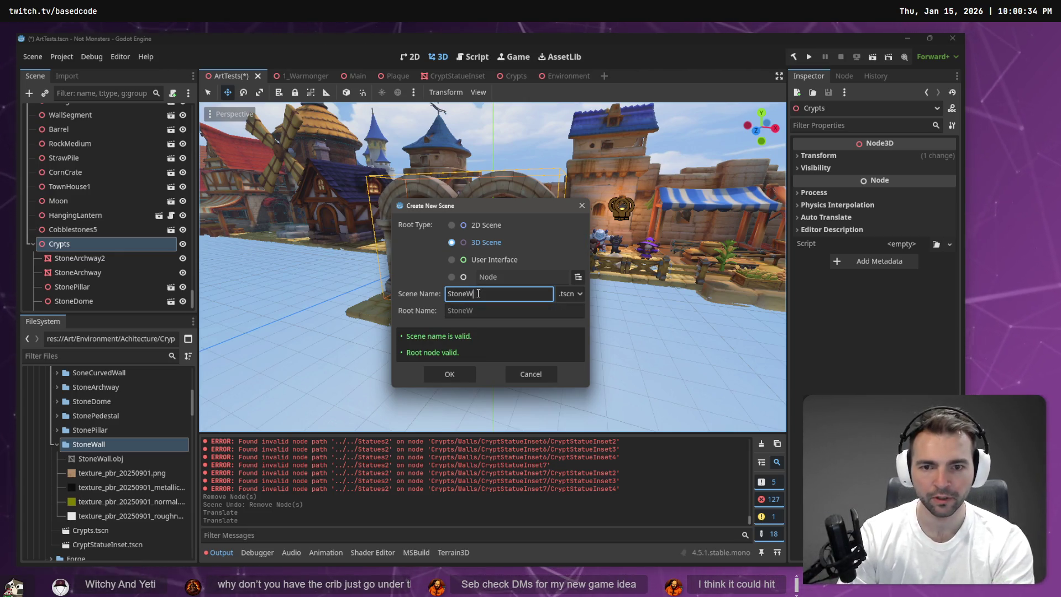
pyautogui.press('Return')
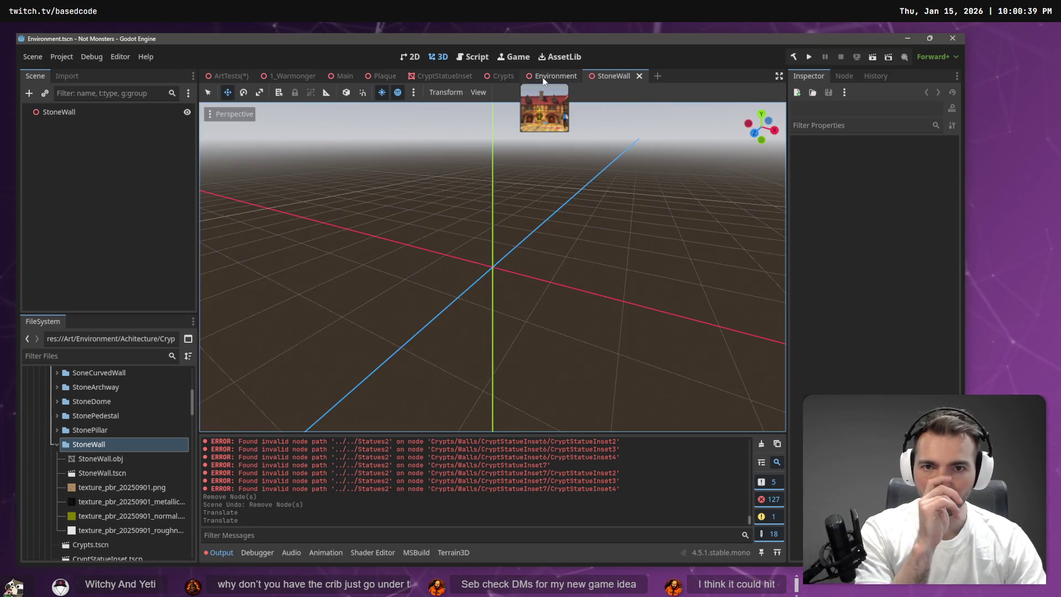
# Move the Crypts scene tab to the front of the tab bar, then go back to ArtTests
pyautogui.click(544, 77)
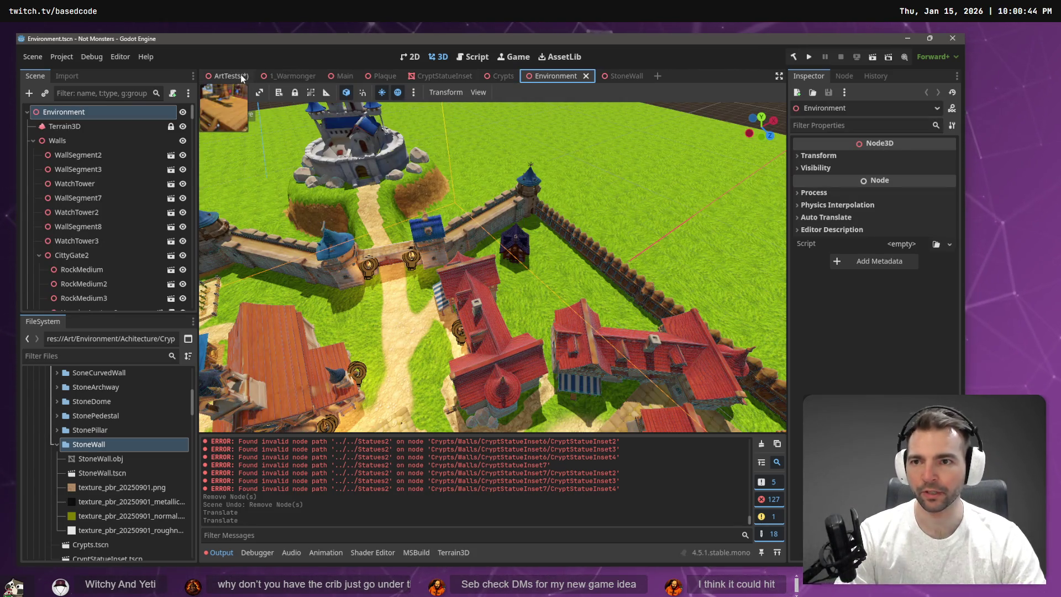
pyautogui.click(514, 79)
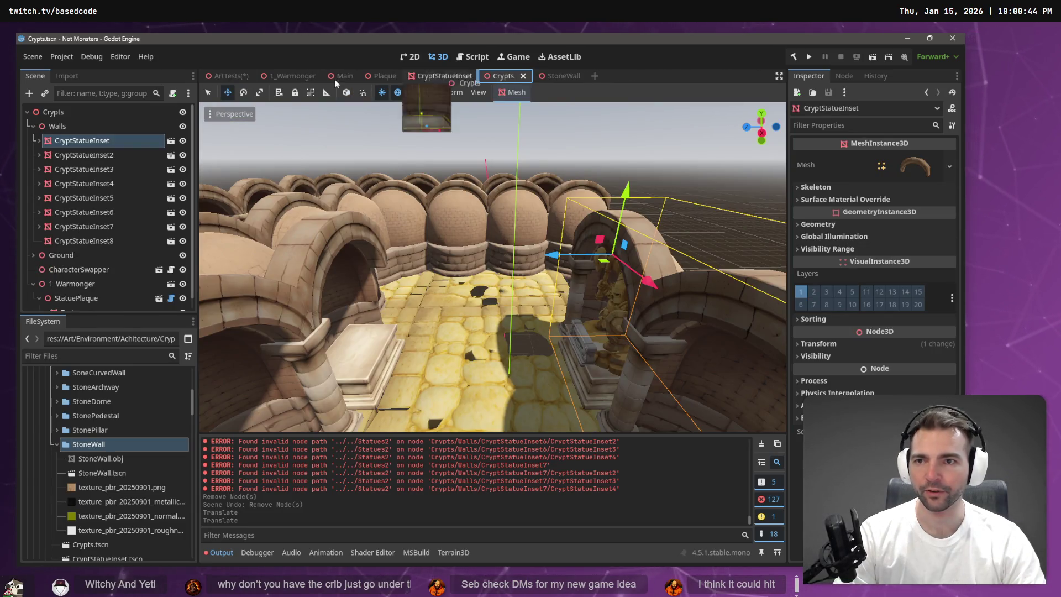
pyautogui.moveTo(231, 80); pyautogui.dragTo(213, 77)
pyautogui.click(271, 76)
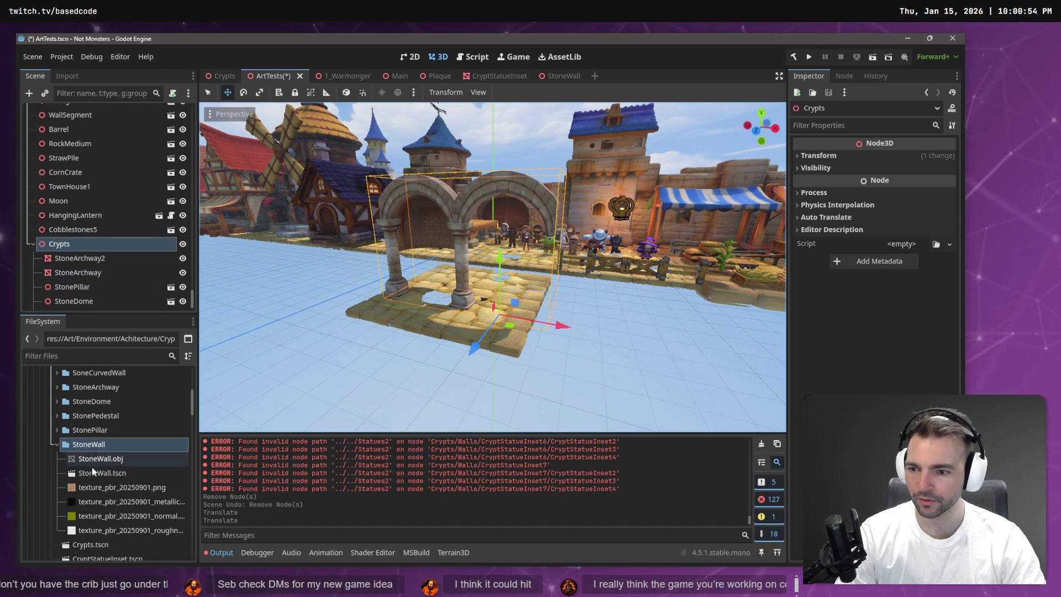
# Open StoneWall.tscn, drag in the StoneWall mesh and raise it above the ground
pyautogui.doubleClick(105, 472)
pyautogui.moveTo(110, 458)
pyautogui.mouseDown()
pyautogui.moveTo(520, 255)
pyautogui.moveTo(485, 265)
pyautogui.mouseUp()
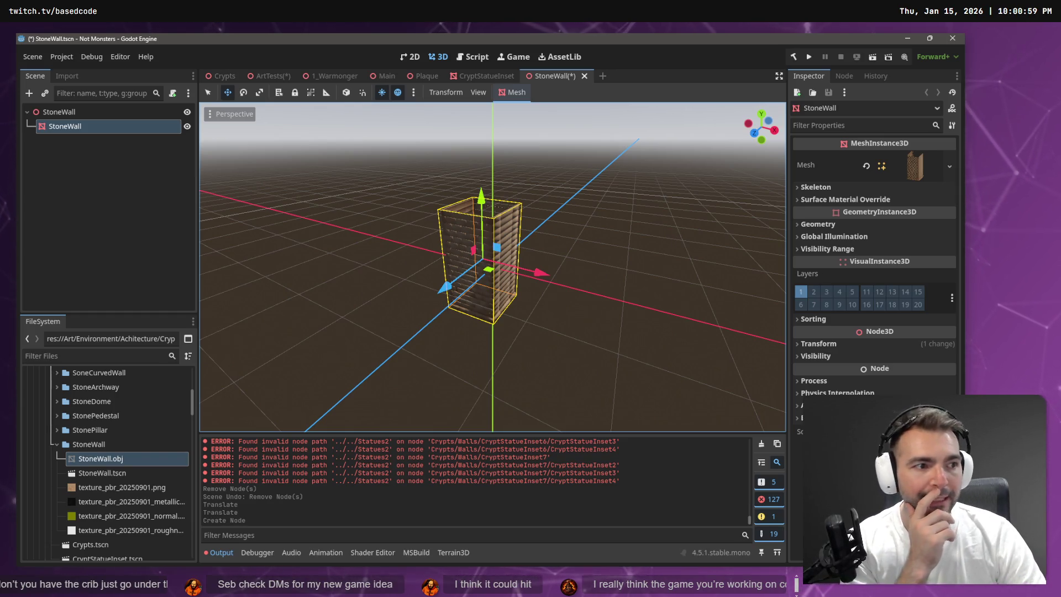
pyautogui.moveTo(579, 303)
pyautogui.mouseDown()
pyautogui.moveTo(464, 295)
pyautogui.moveTo(591, 284)
pyautogui.moveTo(562, 274)
pyautogui.mouseUp()
pyautogui.click(592, 284)
pyautogui.click(485, 275)
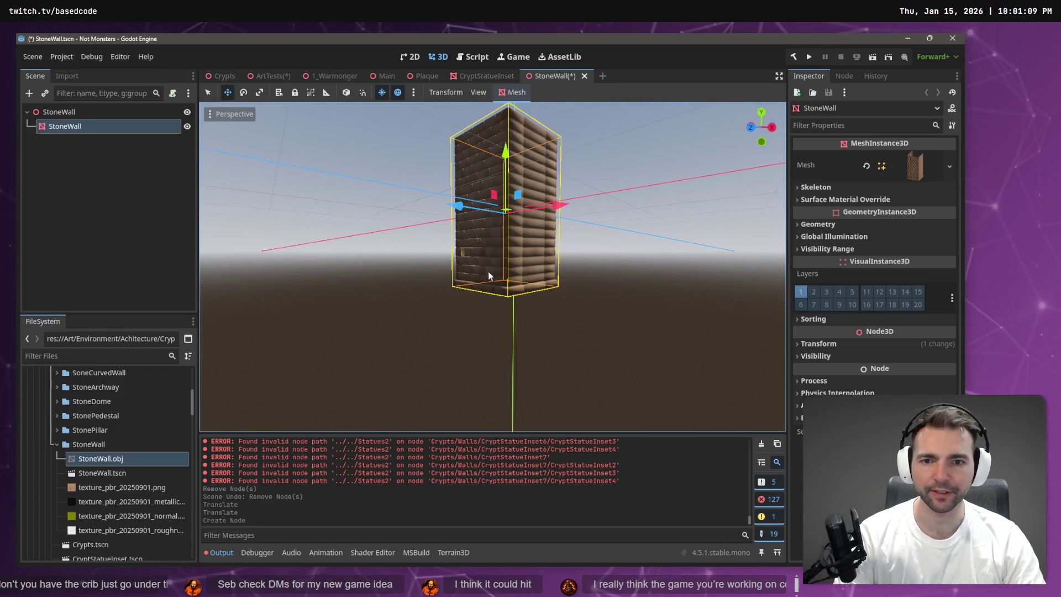
pyautogui.moveTo(505, 152)
pyautogui.mouseDown()
pyautogui.moveTo(509, 57)
pyautogui.moveTo(514, 176)
pyautogui.mouseUp()
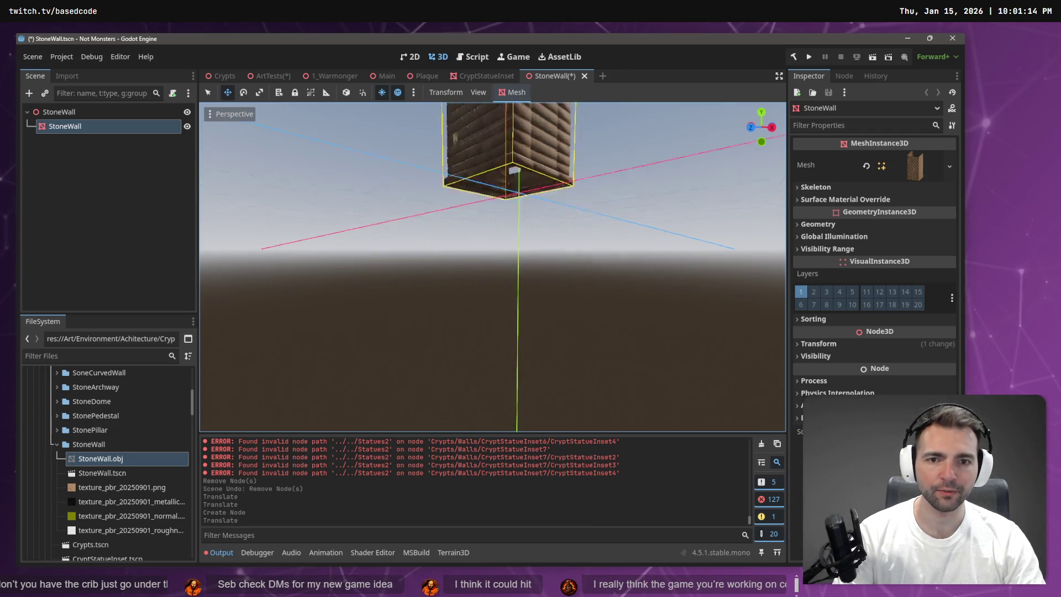
pyautogui.press('f')
pyautogui.moveTo(478, 235); pyautogui.dragTo(484, 248)
pyautogui.scroll(-5, 484, 249)
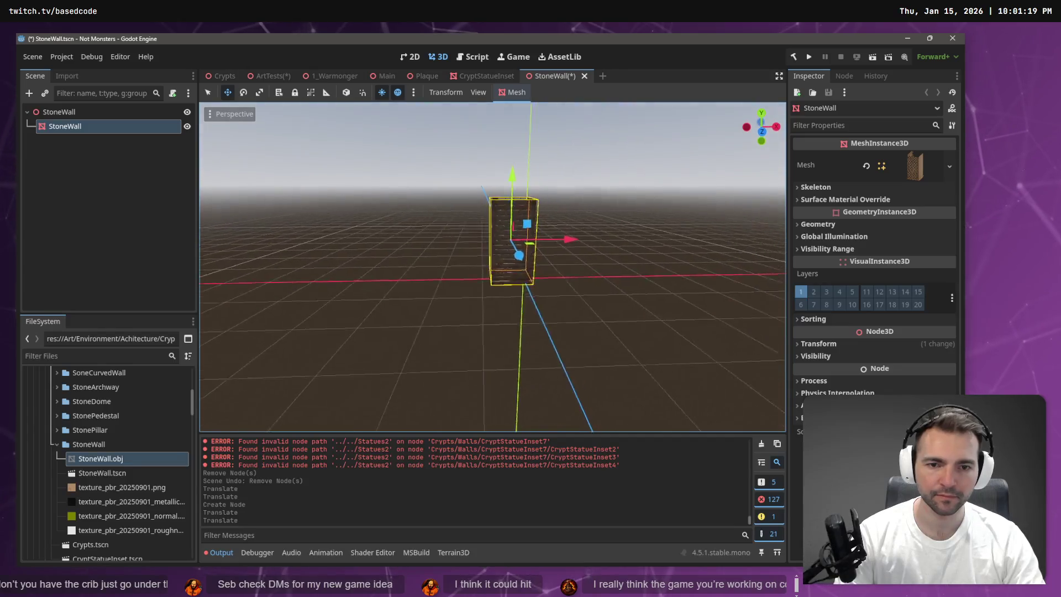
# Shift the wall along X, then set its position x and z to 0 in the Inspector
pyautogui.press('e')
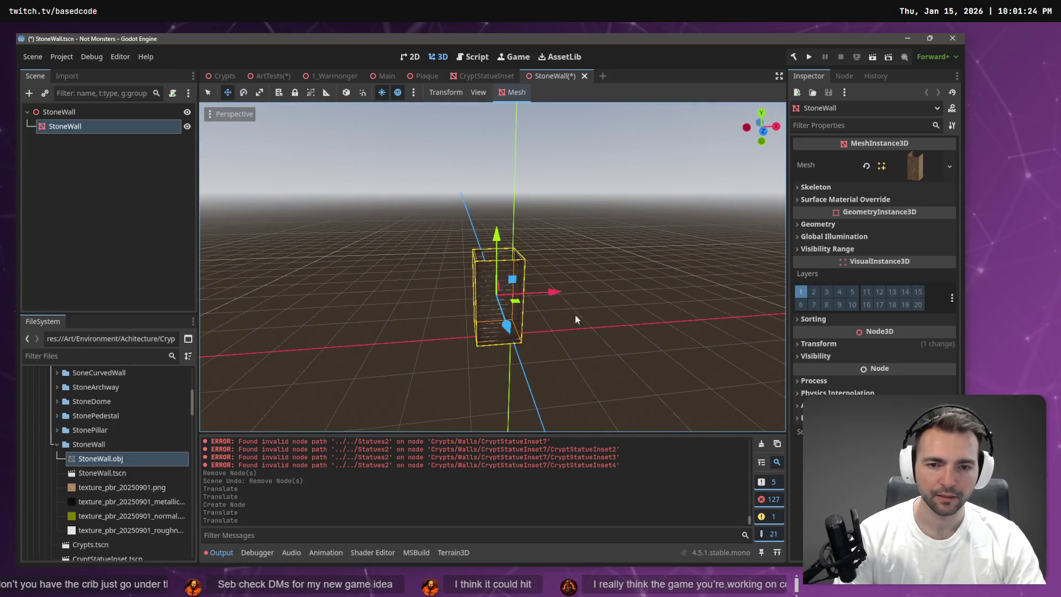
pyautogui.moveTo(550, 293); pyautogui.dragTo(565, 290)
pyautogui.scroll(2, 568, 336)
pyautogui.scroll(3, 568, 336)
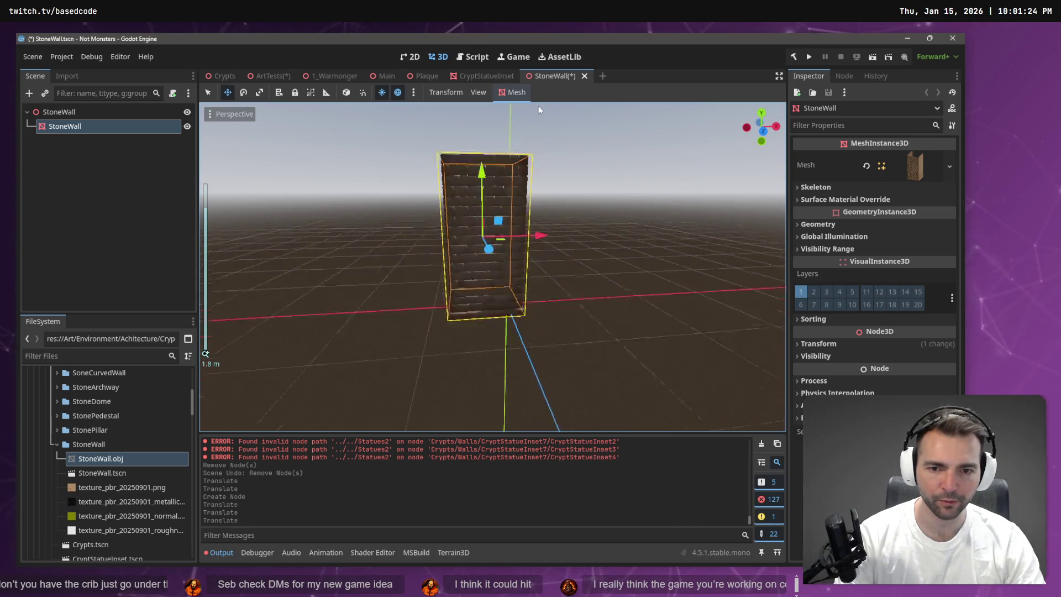
pyautogui.moveTo(552, 219)
pyautogui.mouseDown()
pyautogui.moveTo(573, 218)
pyautogui.moveTo(703, 293)
pyautogui.mouseUp()
pyautogui.click(816, 343)
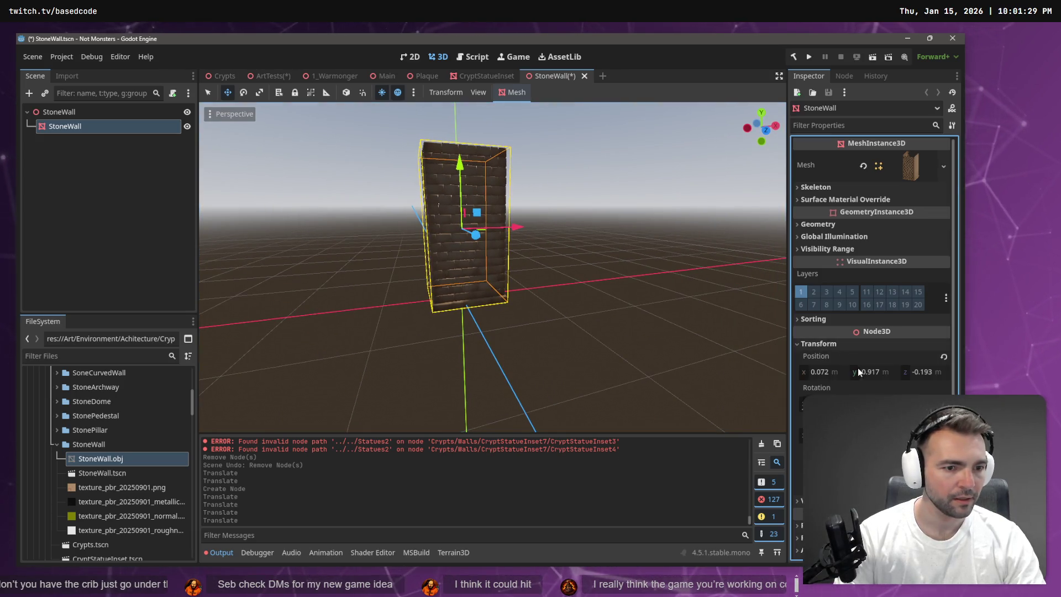
pyautogui.write('0')
pyautogui.press('Return')
pyautogui.click(923, 372)
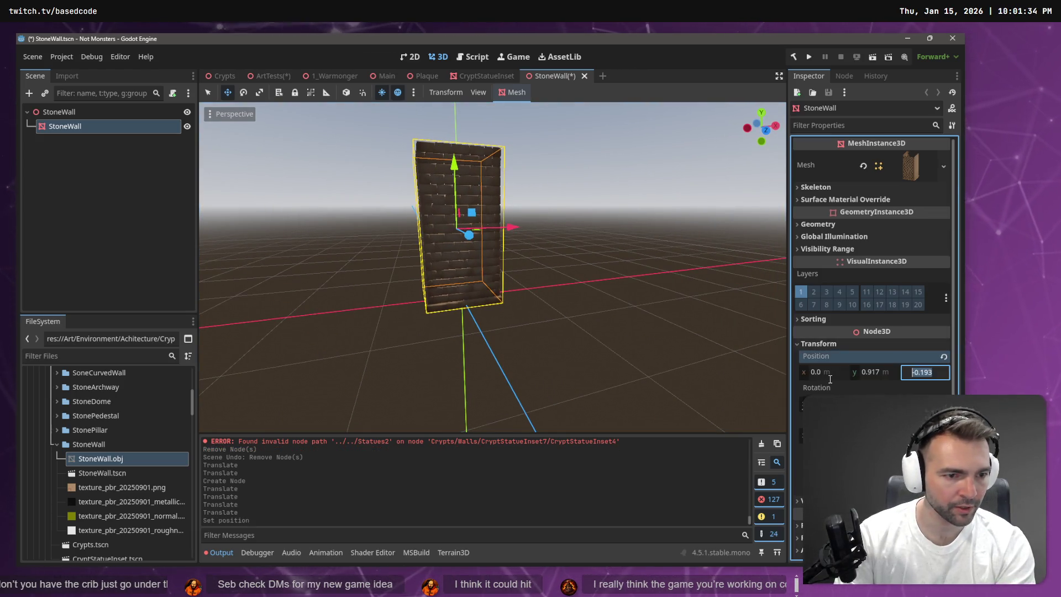
pyautogui.write('0')
pyautogui.press('Return')
pyautogui.press('w')
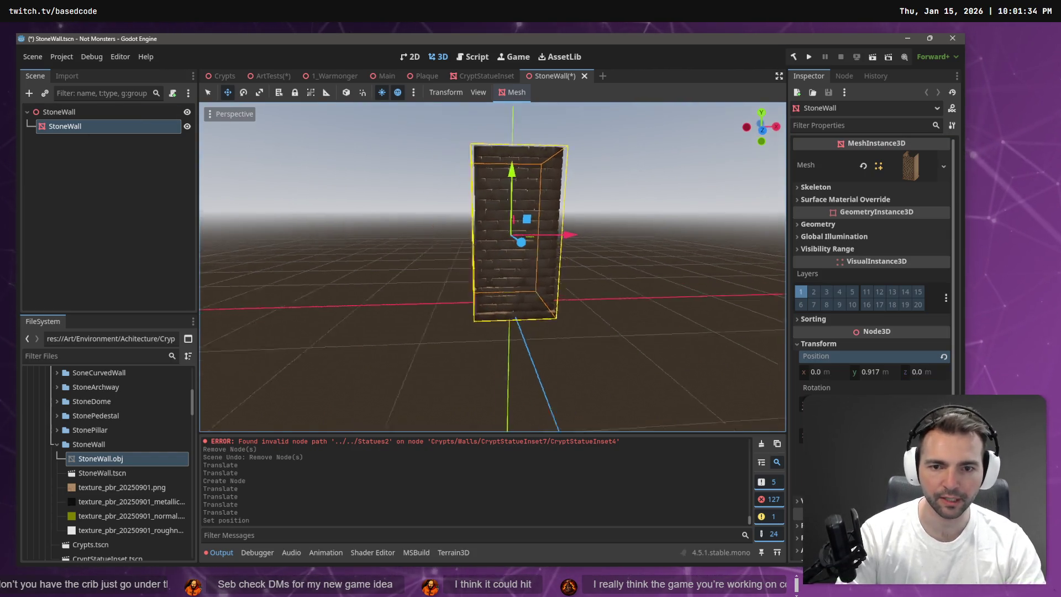
pyautogui.press('f')
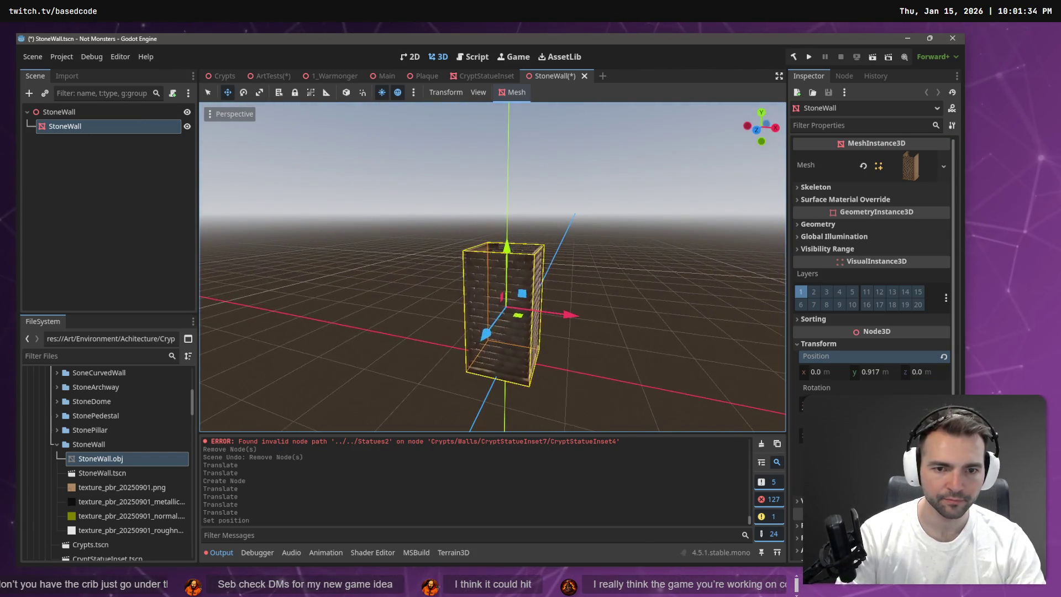
pyautogui.click(489, 75)
# In the Crypts scene, select CryptStatueInset8 and delete it
pyautogui.scroll(-5, 492, 266)
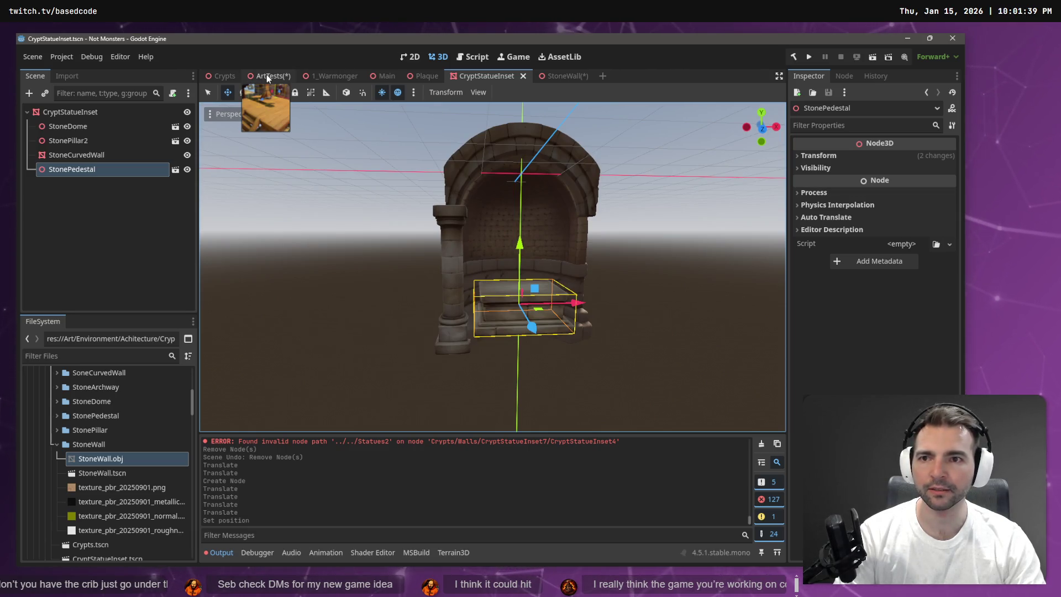
pyautogui.click(224, 77)
pyautogui.press('w')
pyautogui.press('w')
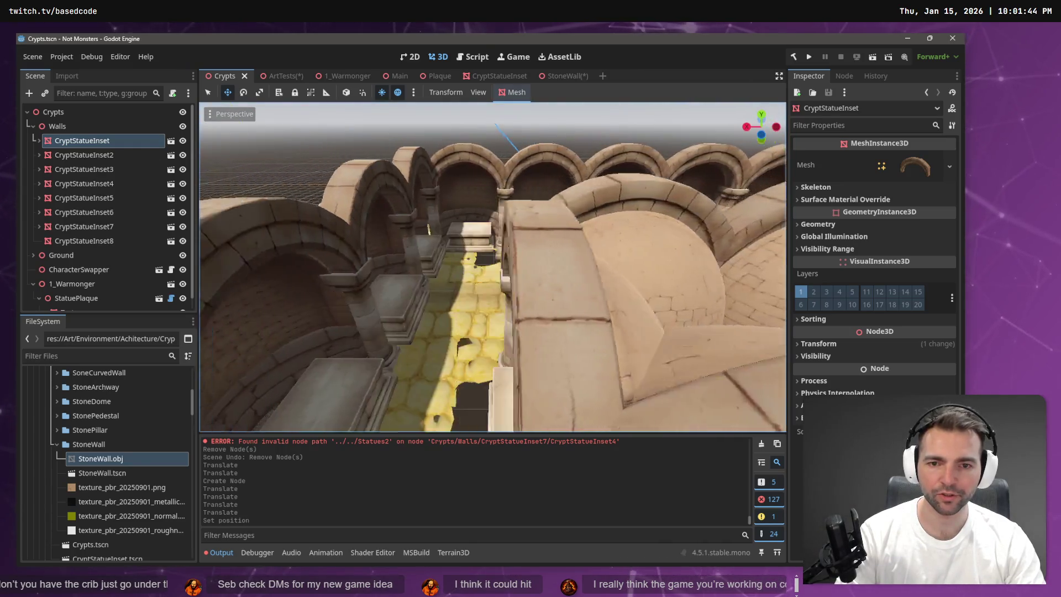
pyautogui.click(480, 274)
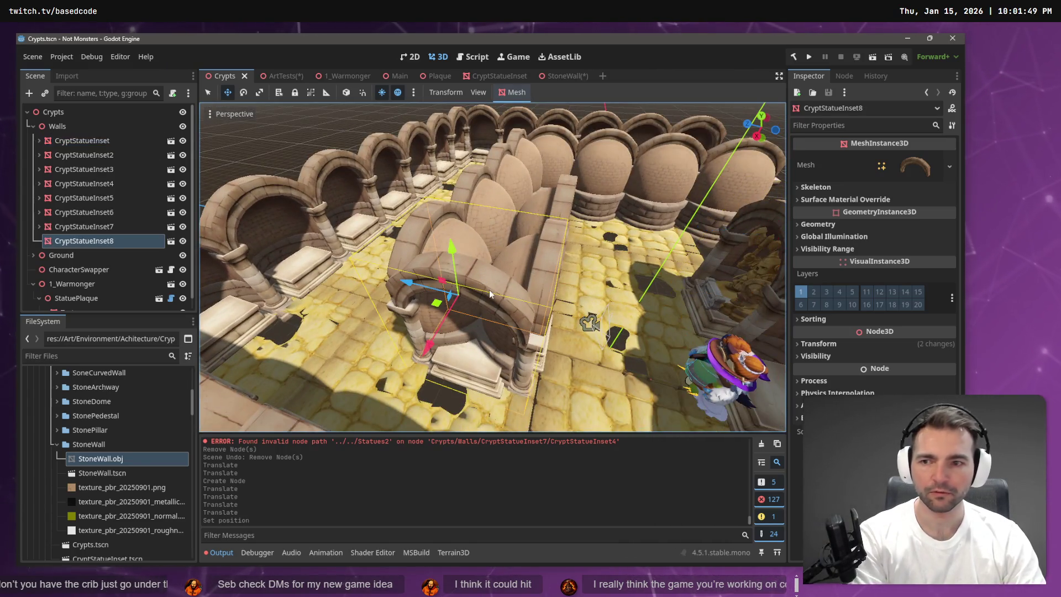
pyautogui.press('Delete')
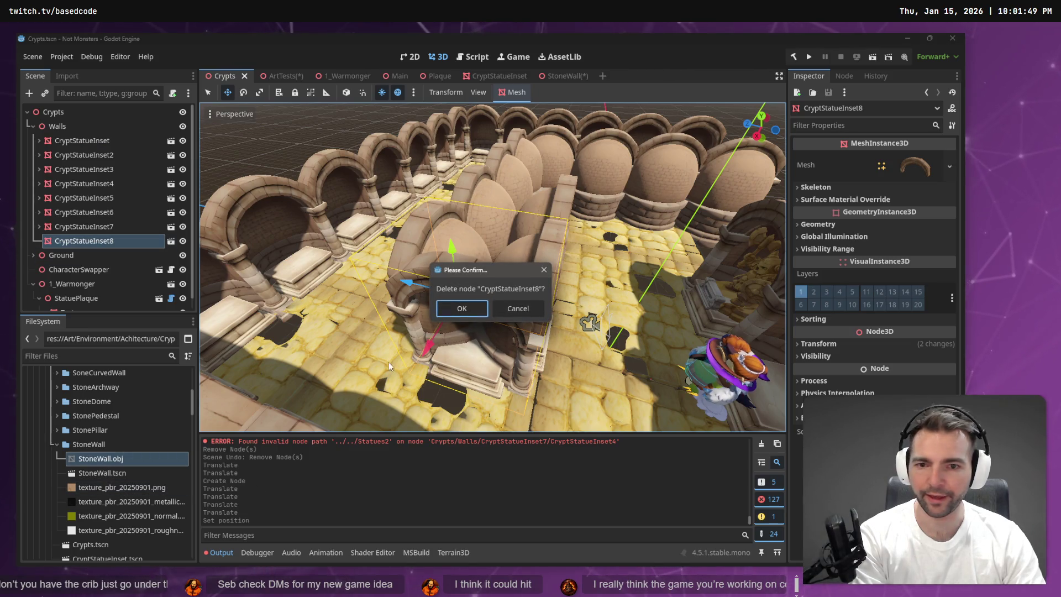
pyautogui.press('Return')
# Instance StoneWall.tscn under Walls in its place and raise it with the Y gizmo
pyautogui.moveTo(102, 473)
pyautogui.mouseDown()
pyautogui.moveTo(111, 282)
pyautogui.moveTo(413, 342)
pyautogui.moveTo(266, 287)
pyautogui.mouseUp()
pyautogui.moveTo(64, 132); pyautogui.dragTo(65, 132)
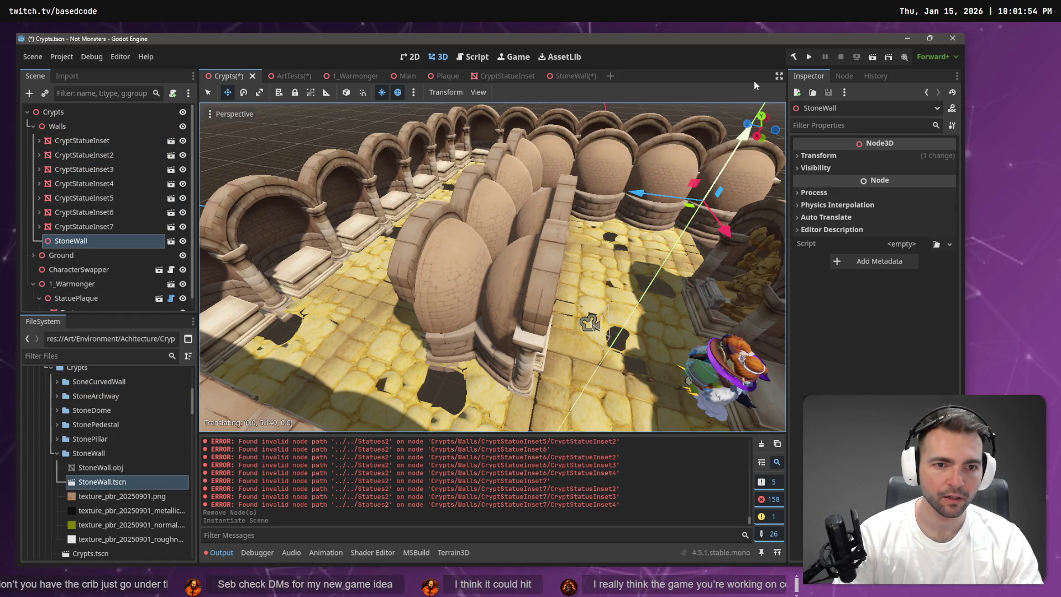
pyautogui.moveTo(753, 81); pyautogui.dragTo(754, 81)
pyautogui.scroll(-5, 681, 164)
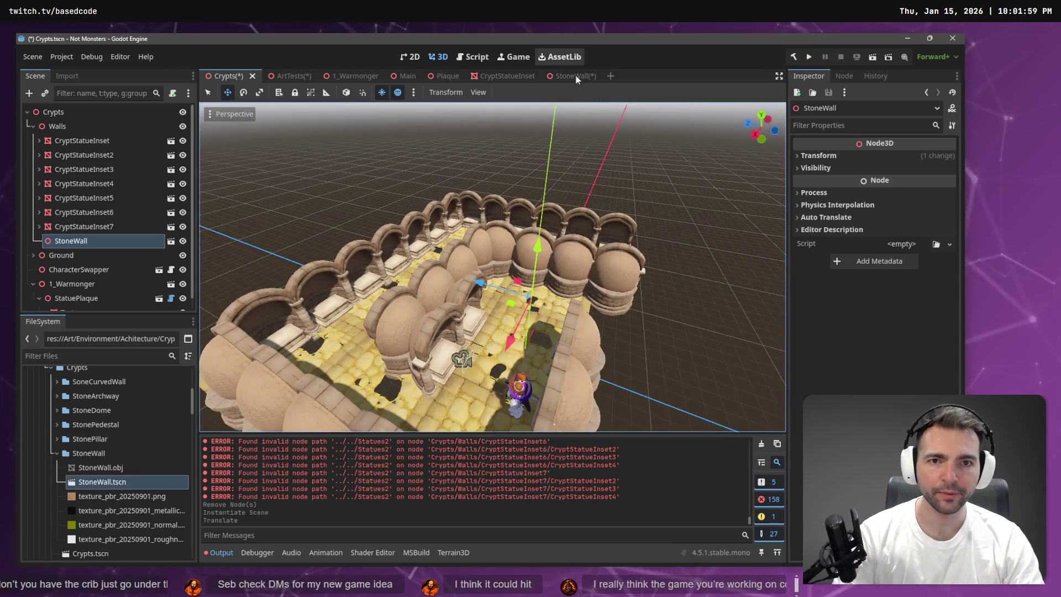
pyautogui.click(562, 76)
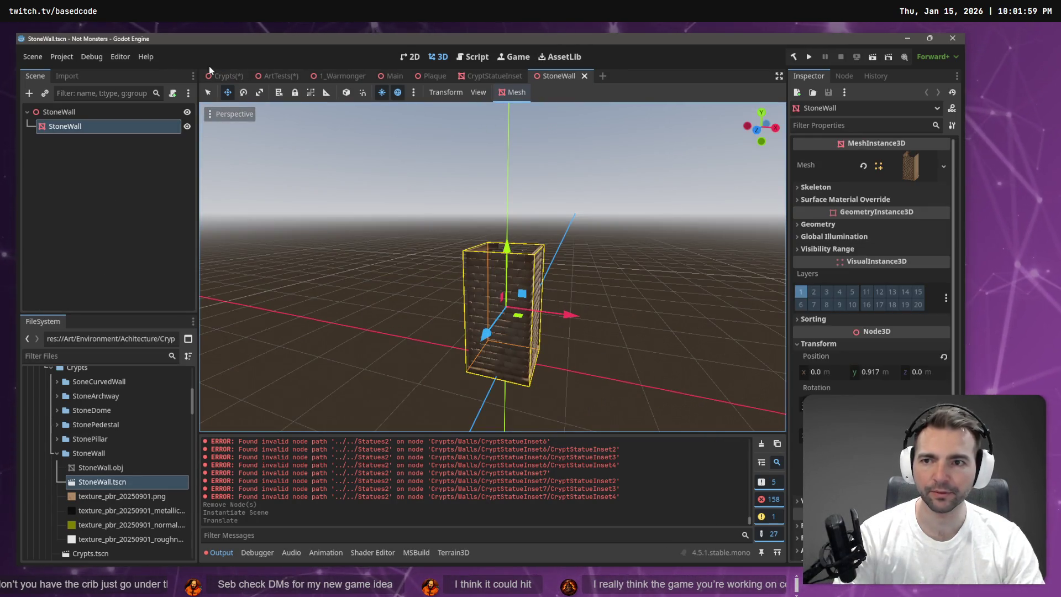
pyautogui.click(220, 75)
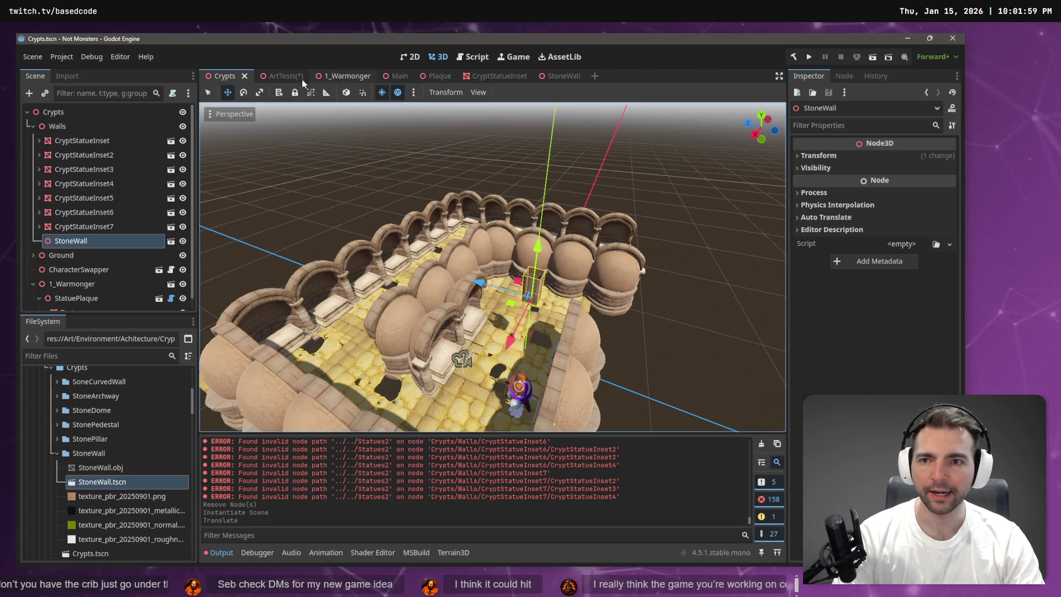
pyautogui.click(283, 76)
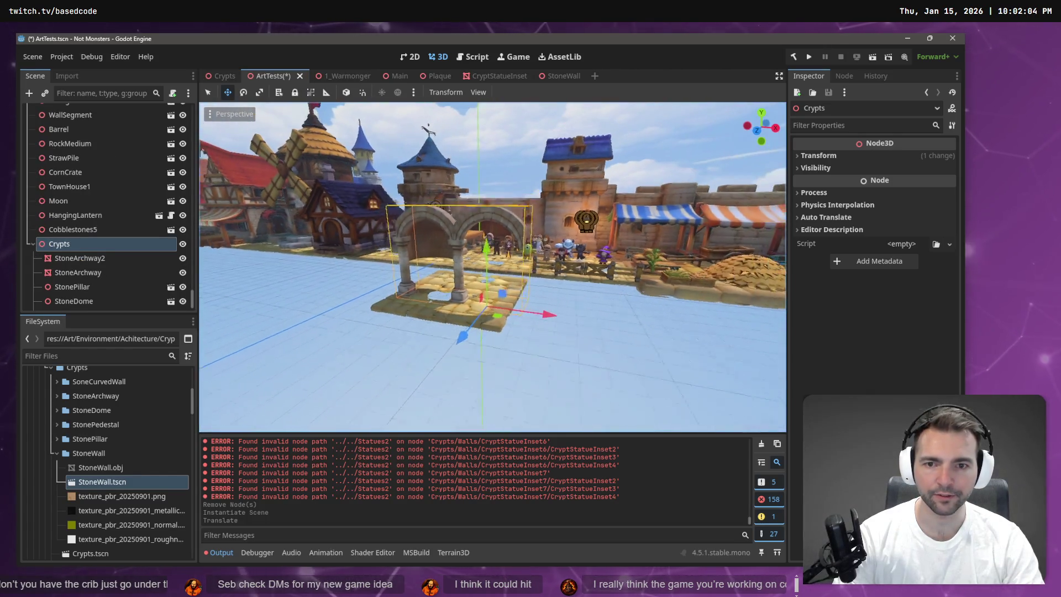
# Place a StoneWall instance in ArtTests and reimport StoneWall.obj at mesh scale 3
pyautogui.press('f')
pyautogui.moveTo(87, 474)
pyautogui.mouseDown()
pyautogui.moveTo(346, 364)
pyautogui.moveTo(423, 343)
pyautogui.moveTo(413, 359)
pyautogui.mouseUp()
pyautogui.click(92, 467)
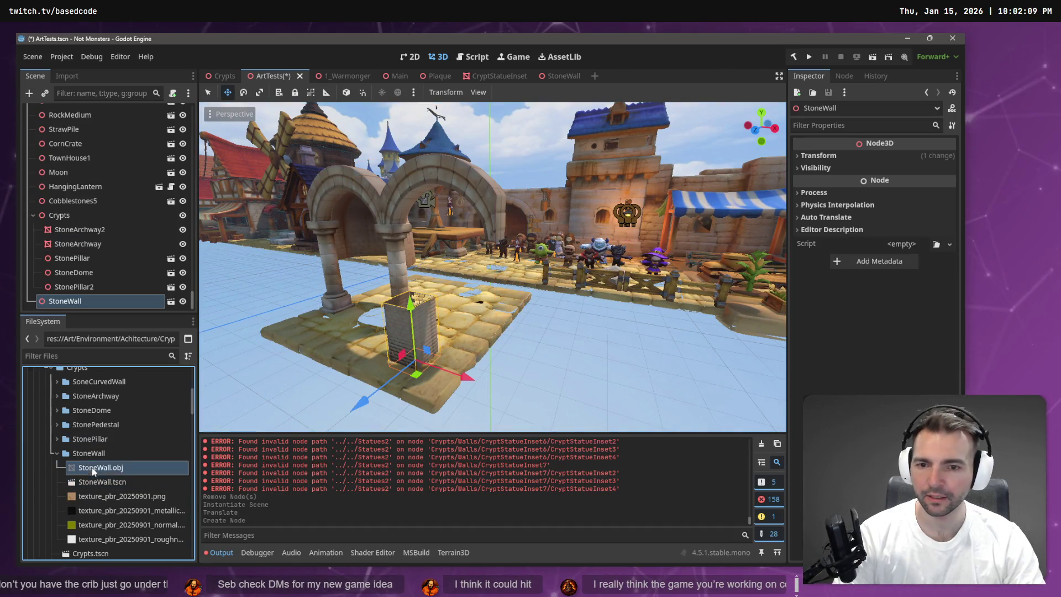
pyautogui.click(67, 76)
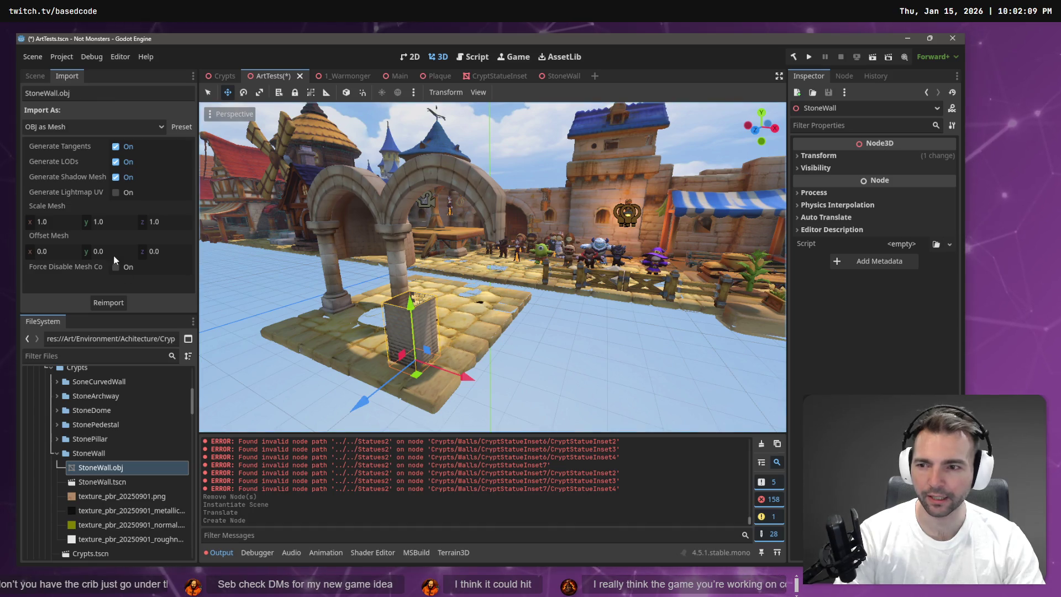
pyautogui.click(66, 221)
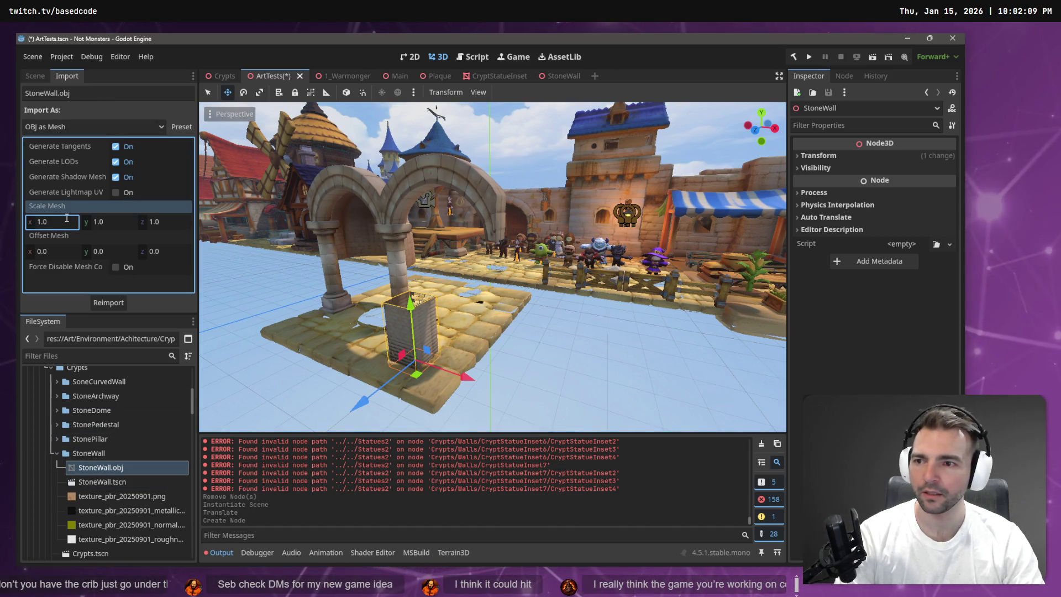
pyautogui.write('3')
pyautogui.press('Tab')
pyautogui.write('3')
pyautogui.click(124, 303)
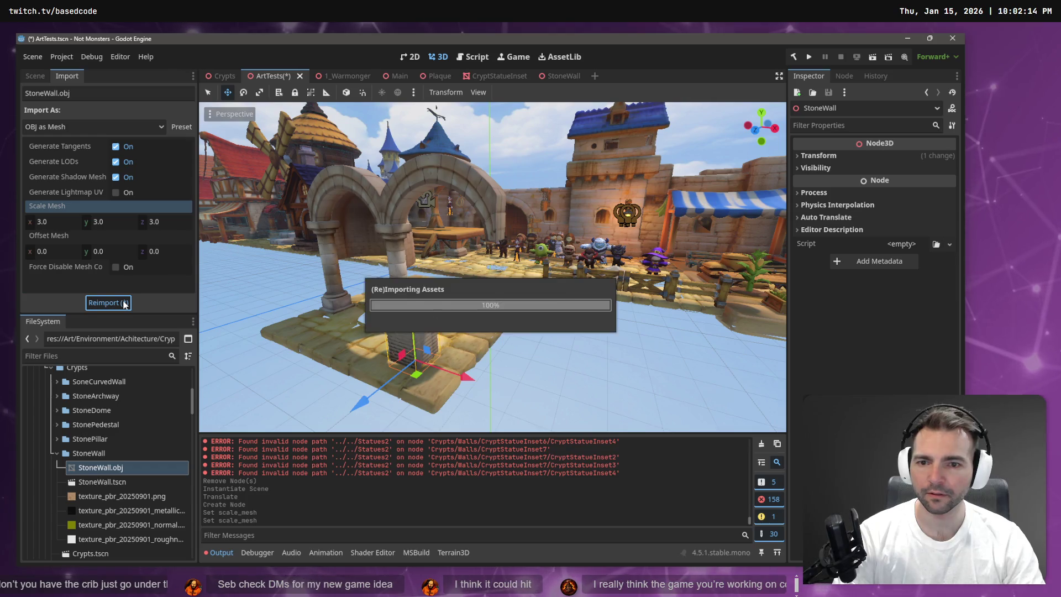
pyautogui.moveTo(416, 296); pyautogui.dragTo(408, 204)
# Reimport the wall mesh at scale 2.0 on all axes and lower it onto the floor
pyautogui.click(65, 221)
pyautogui.write('2')
pyautogui.press('Tab')
pyautogui.write('2')
pyautogui.press('Tab')
pyautogui.write('2')
pyautogui.press('Tab')
pyautogui.click(108, 303)
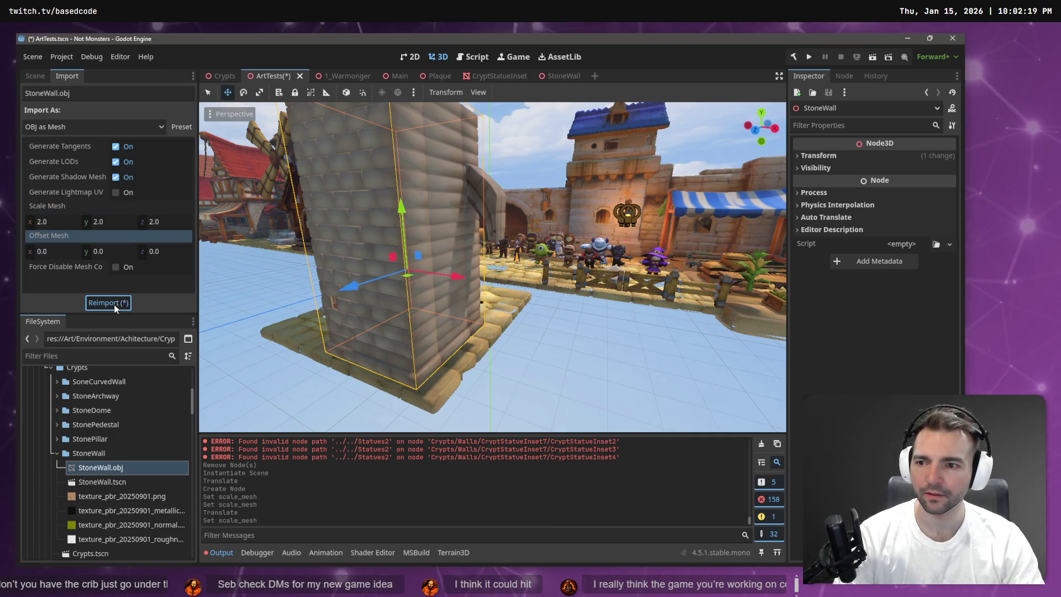
pyautogui.moveTo(404, 203)
pyautogui.mouseDown()
pyautogui.moveTo(420, 260)
pyautogui.moveTo(357, 327)
pyautogui.mouseUp()
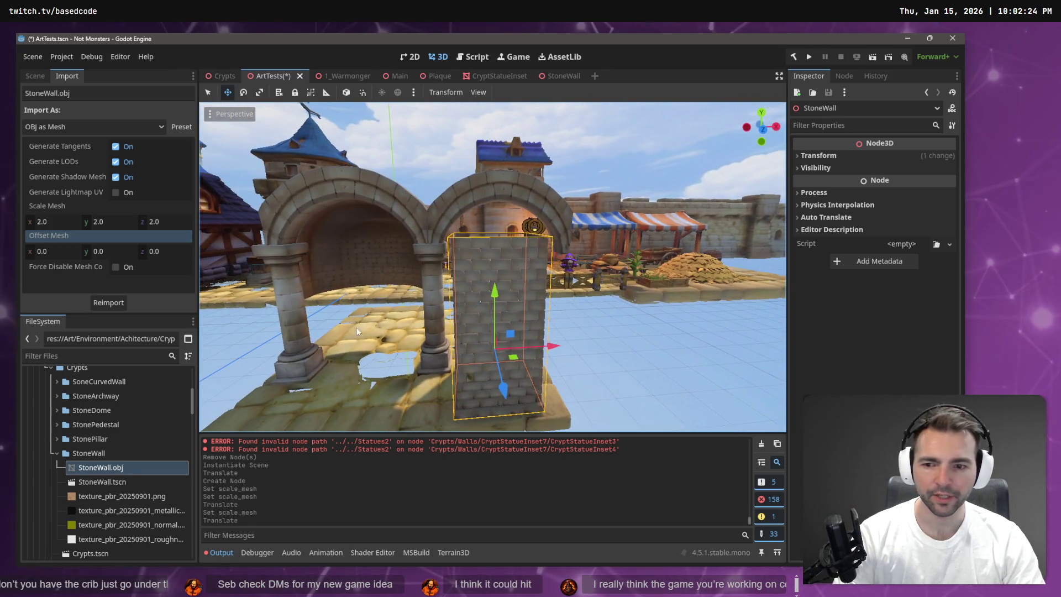
# Reimport the wall at mesh scale 2.5 and move it into the archway opening
pyautogui.click(65, 225)
pyautogui.write('2.')
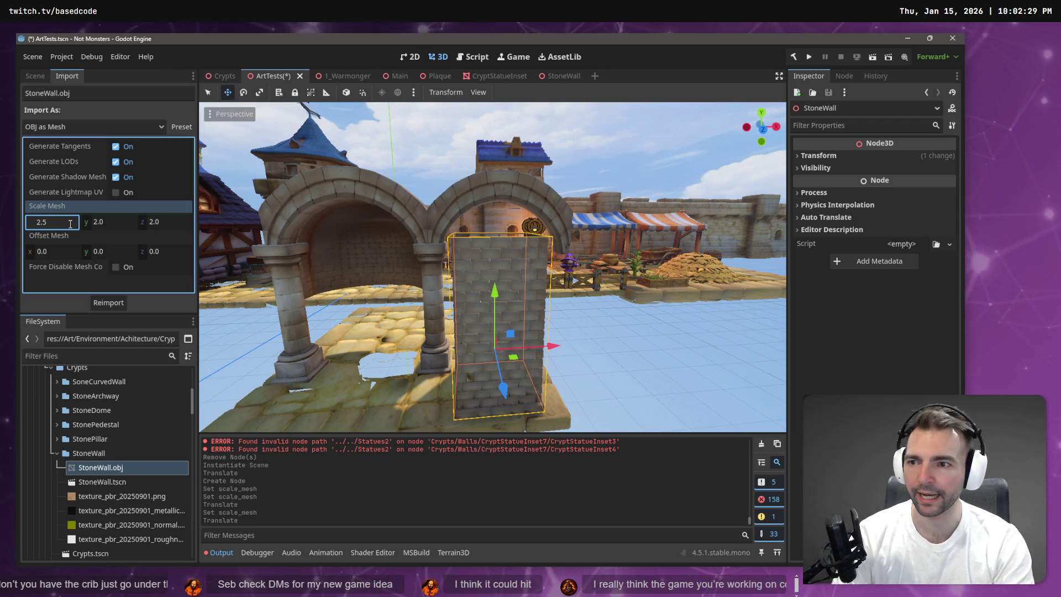
pyautogui.press('Tab')
pyautogui.press('Return')
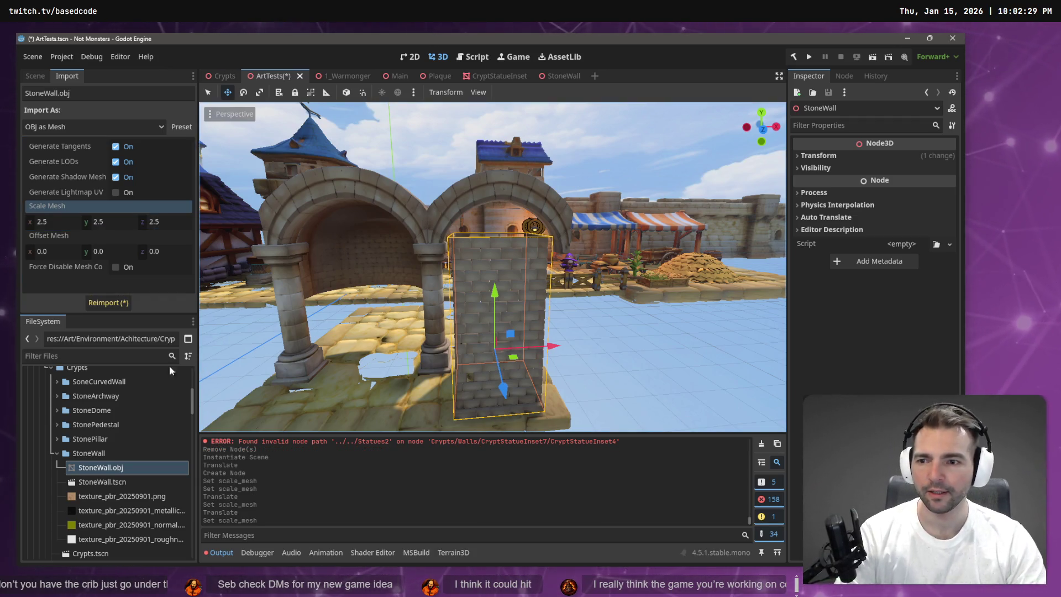
pyautogui.click(120, 303)
pyautogui.moveTo(495, 304)
pyautogui.mouseDown()
pyautogui.moveTo(489, 265)
pyautogui.moveTo(551, 358)
pyautogui.moveTo(552, 333)
pyautogui.mouseUp()
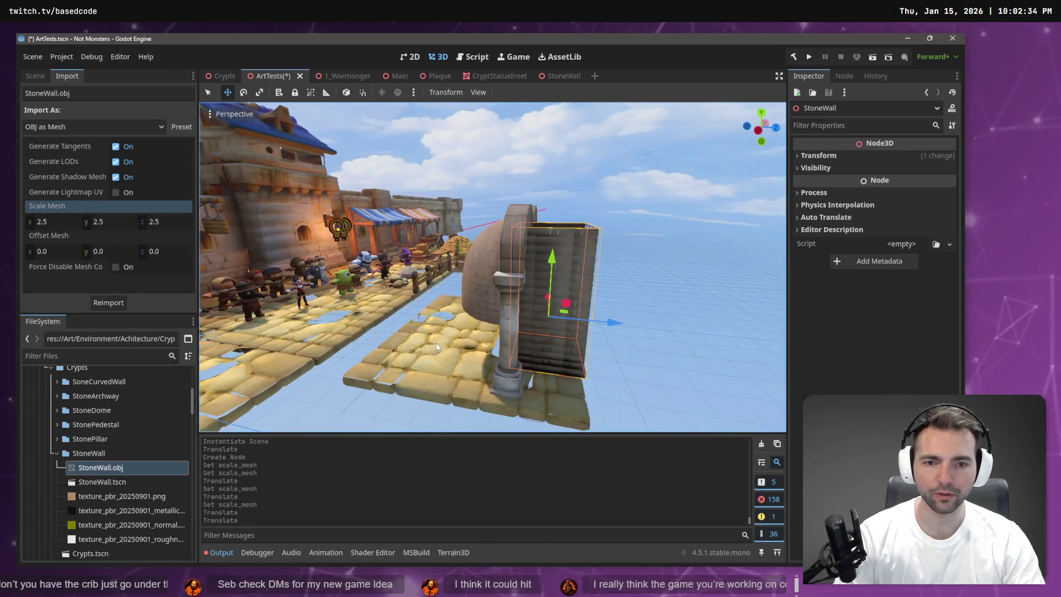
pyautogui.moveTo(615, 320)
pyautogui.mouseDown()
pyautogui.moveTo(547, 334)
pyautogui.moveTo(508, 324)
pyautogui.moveTo(547, 334)
pyautogui.mouseUp()
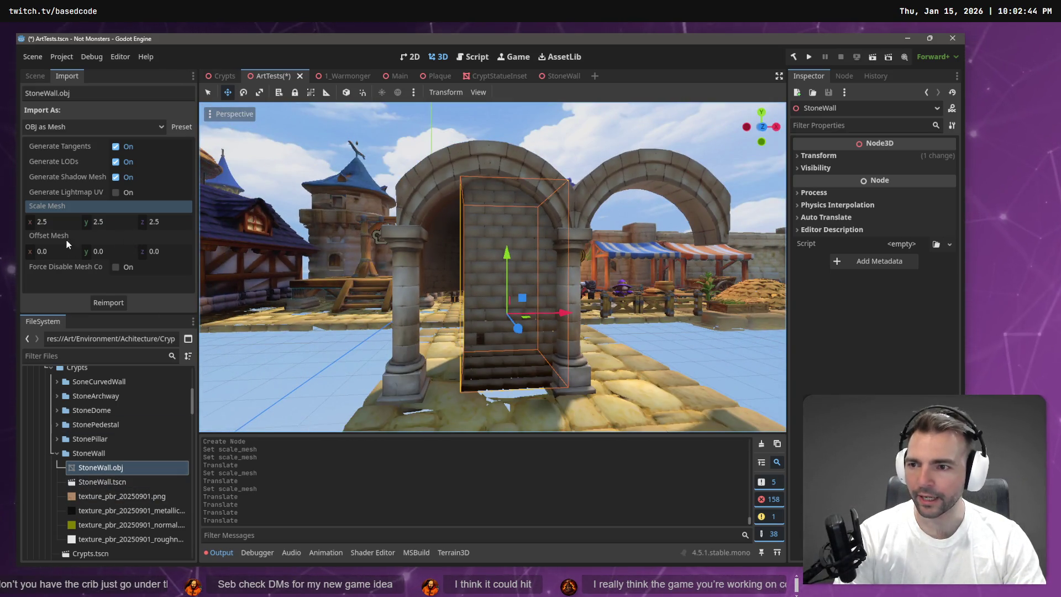
pyautogui.click(64, 220)
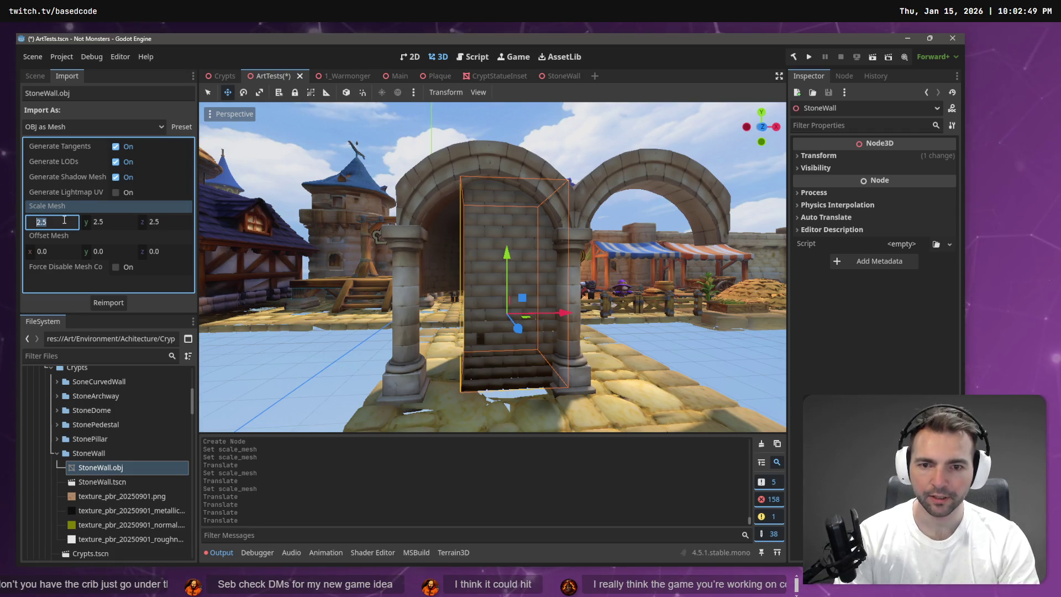
# Reimport the wall at mesh scale X 3.5 and slide it into position
pyautogui.write('3.5')
pyautogui.press('Return')
pyautogui.click(108, 302)
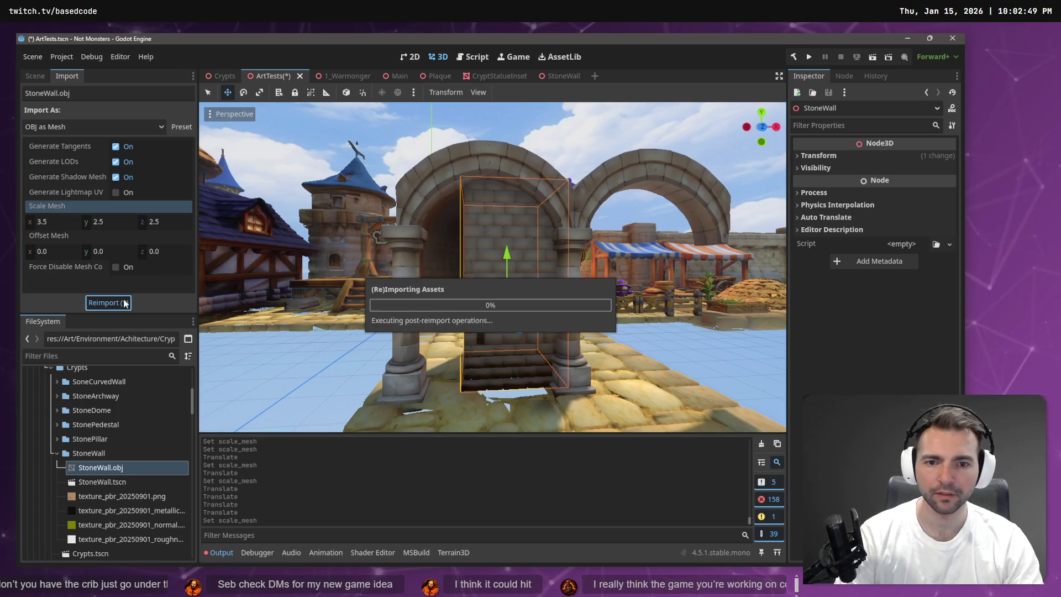
pyautogui.moveTo(553, 312)
pyautogui.mouseDown()
pyautogui.moveTo(563, 313)
pyautogui.moveTo(531, 315)
pyautogui.moveTo(575, 316)
pyautogui.moveTo(545, 316)
pyautogui.mouseUp()
pyautogui.hotkey('ctrl', 'z')
pyautogui.hotkey('ctrl', 'z')
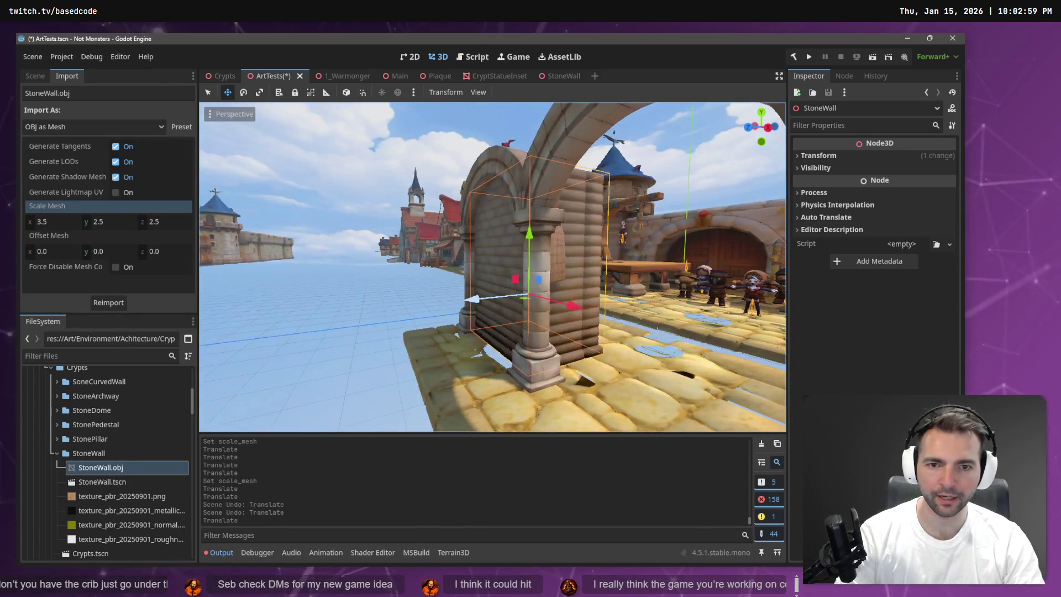
pyautogui.moveTo(474, 300); pyautogui.dragTo(458, 303)
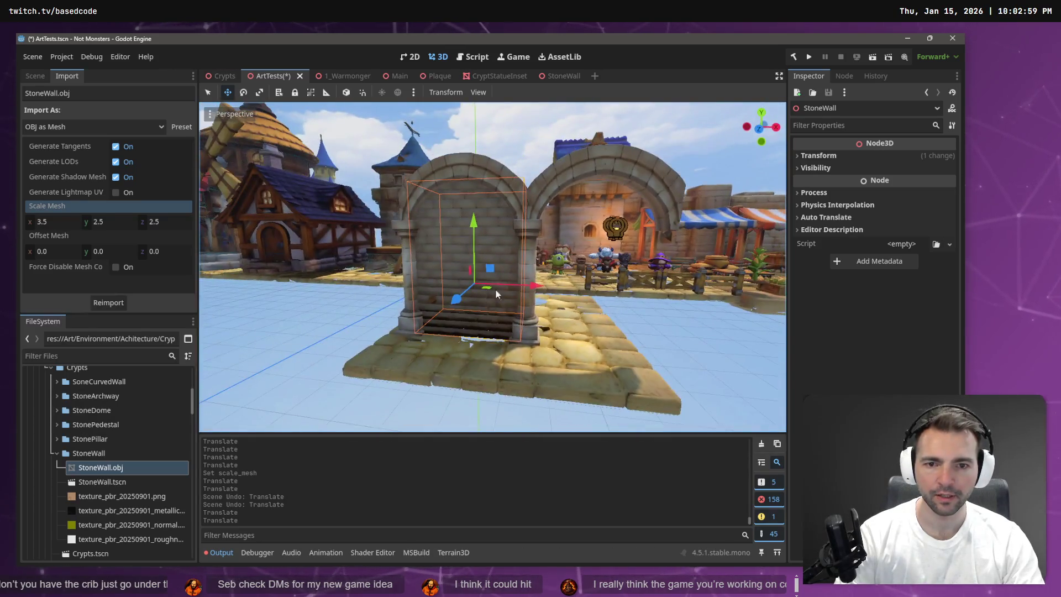
pyautogui.moveTo(528, 286); pyautogui.dragTo(648, 304)
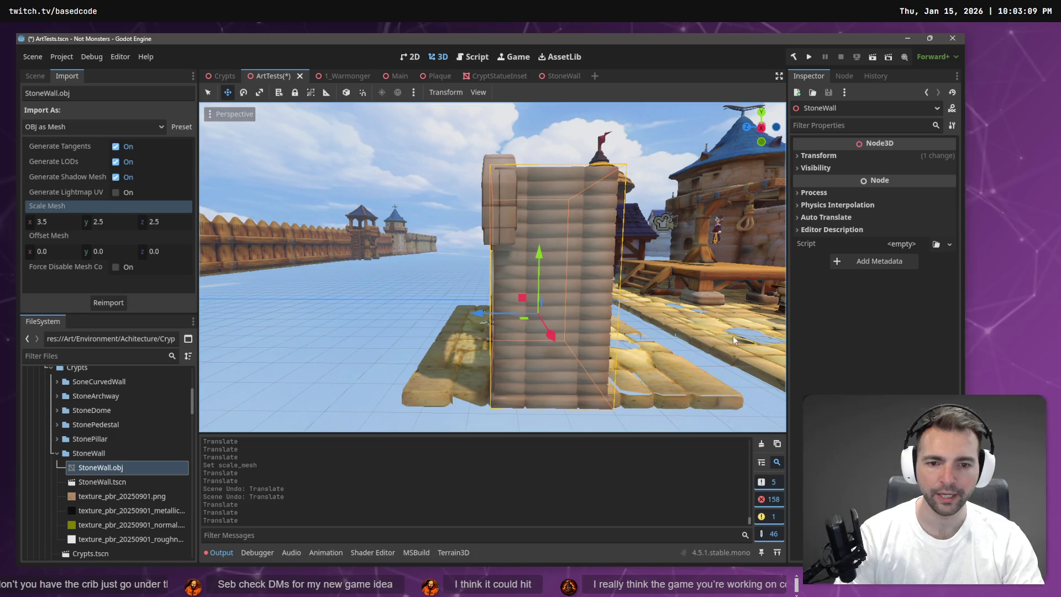
# Reimport the wall with mesh scale Z 1.0 and shift it back into the arch
pyautogui.click(172, 224)
pyautogui.write('1')
pyautogui.press('Return')
pyautogui.click(108, 302)
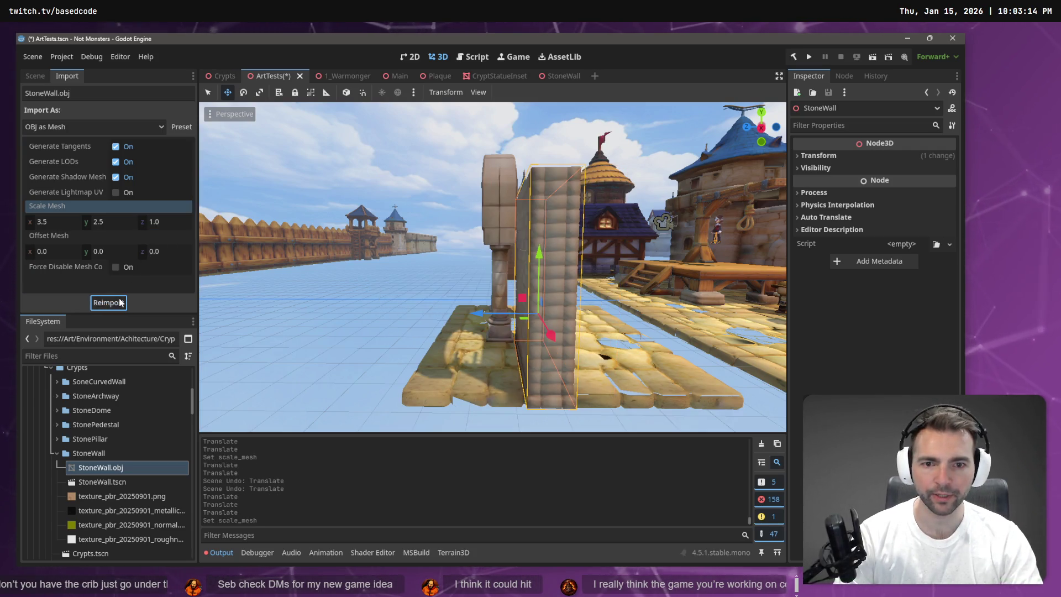
pyautogui.moveTo(482, 313); pyautogui.dragTo(460, 312)
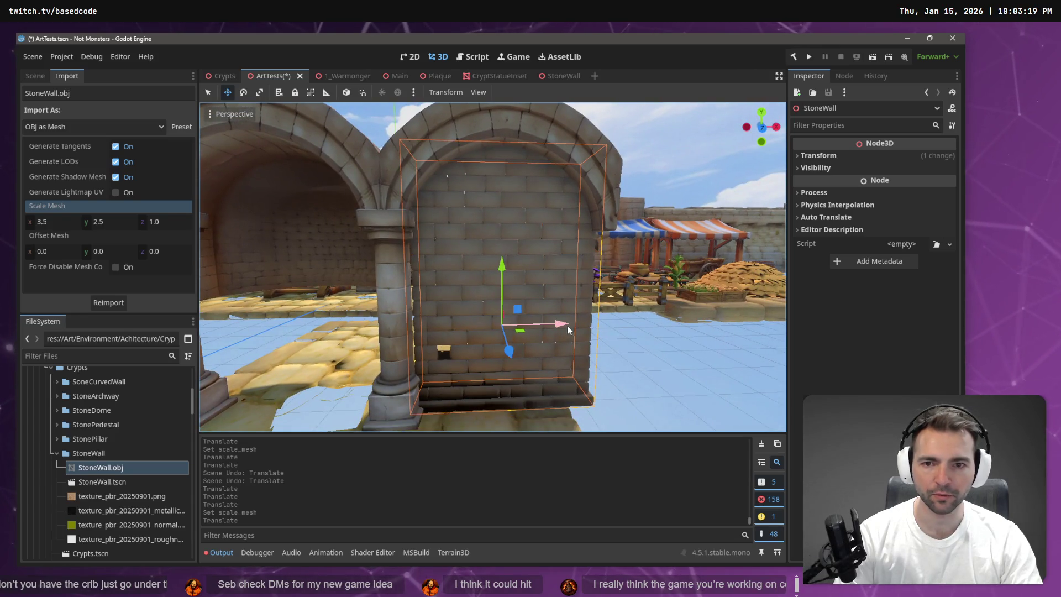
# Reimport the wall at mesh scale X 3.6 and check its fit in the arch
pyautogui.click(67, 223)
pyautogui.press('BackSpace')
pyautogui.write('6')
pyautogui.press('Return')
pyautogui.click(132, 306)
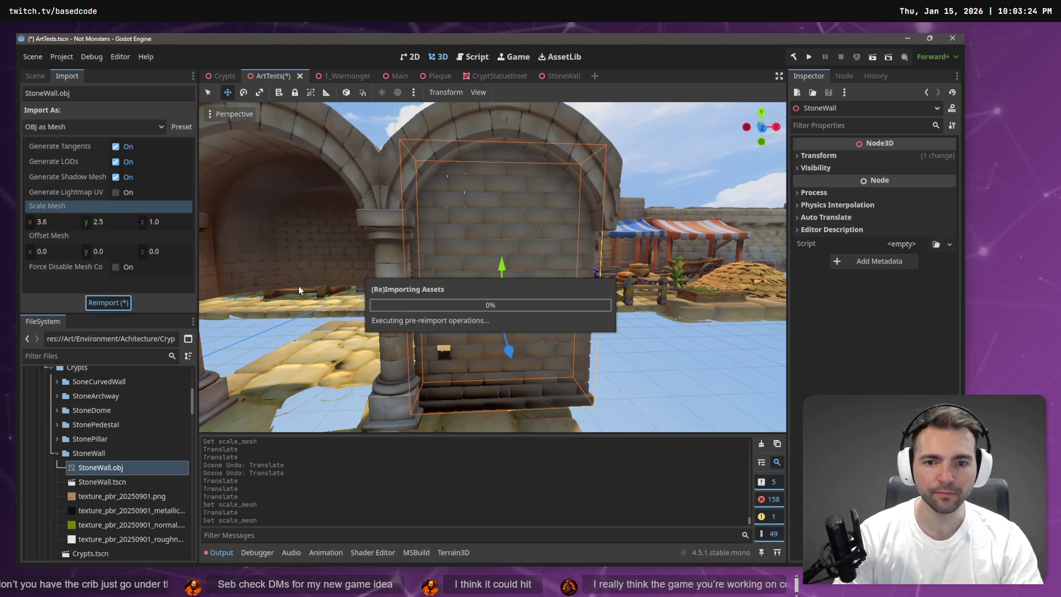
pyautogui.moveTo(492, 265); pyautogui.dragTo(426, 266)
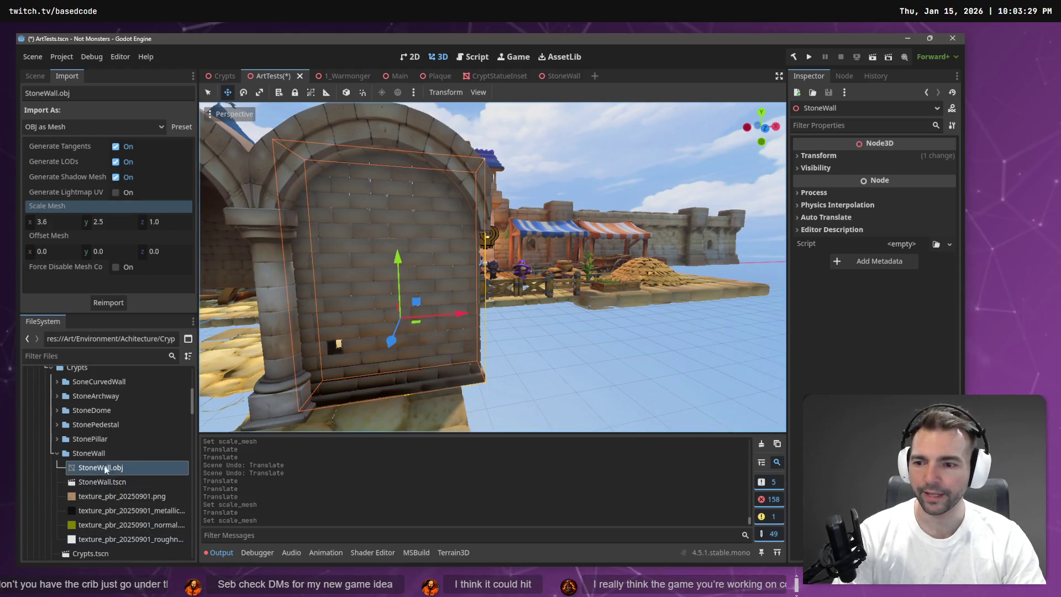
pyautogui.moveTo(492, 266); pyautogui.dragTo(442, 265)
pyautogui.moveTo(655, 294); pyautogui.dragTo(648, 294)
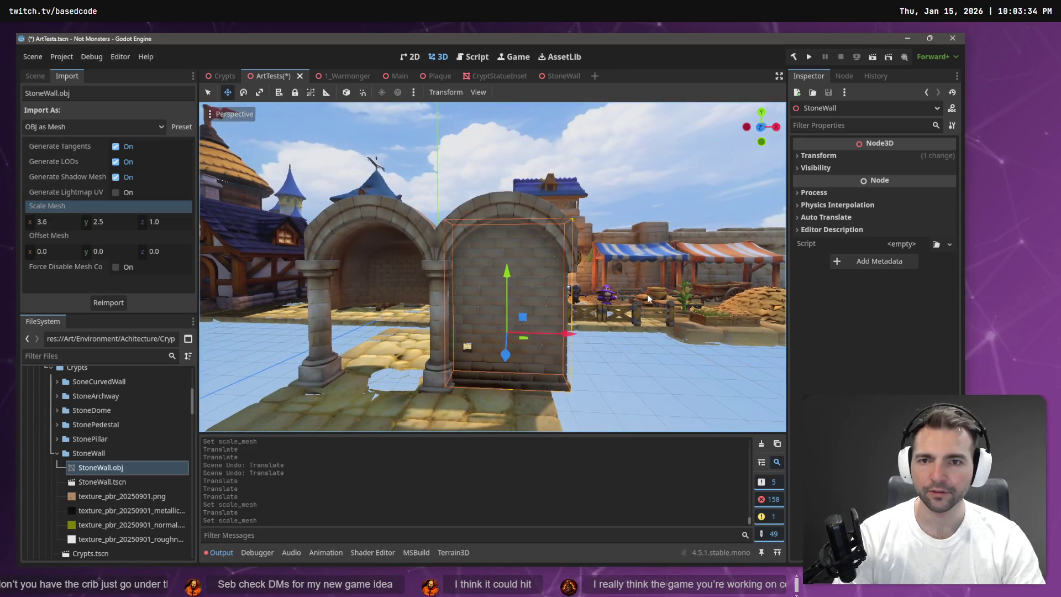
# Select the stone archway and open the StoneWall scene's node tree
pyautogui.click(495, 203)
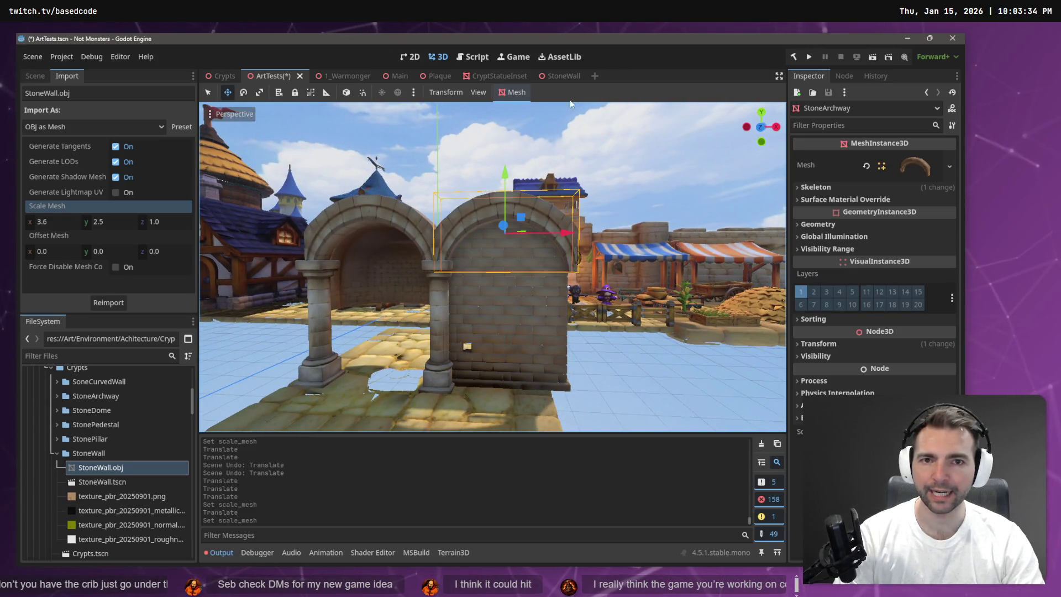
pyautogui.click(564, 77)
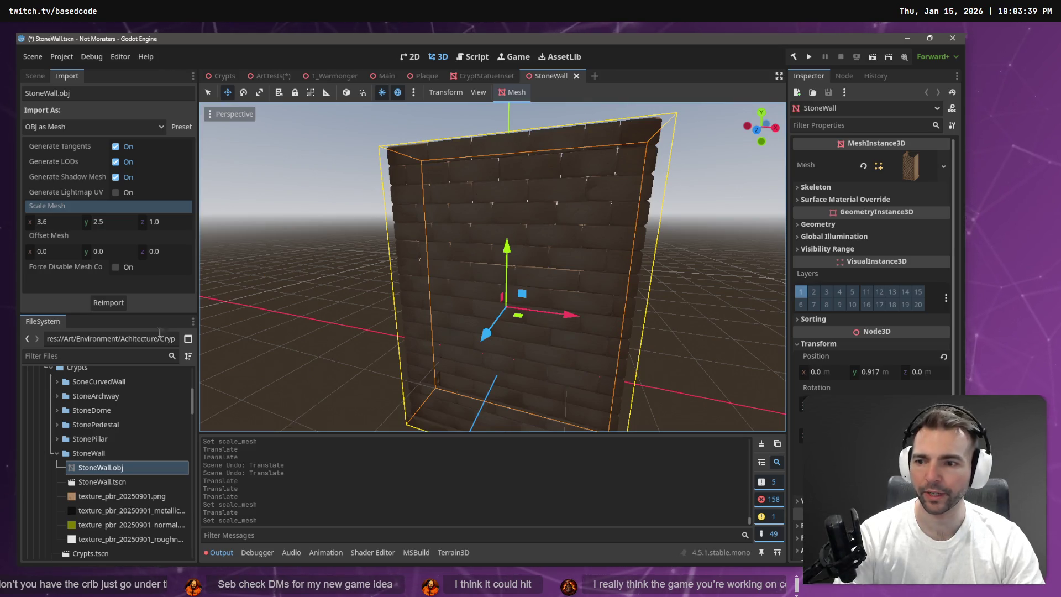
pyautogui.click(36, 76)
pyautogui.click(80, 158)
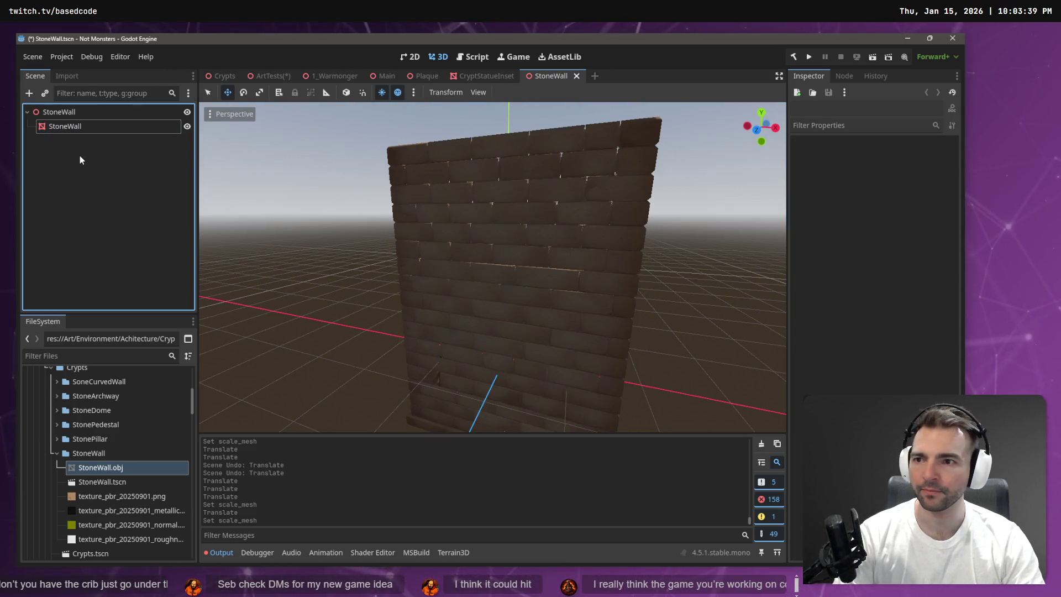
# Paste StoneArchway under StoneWall, then lower and center it on top of the wall
pyautogui.hotkey('ctrl', 'v')
pyautogui.press('f')
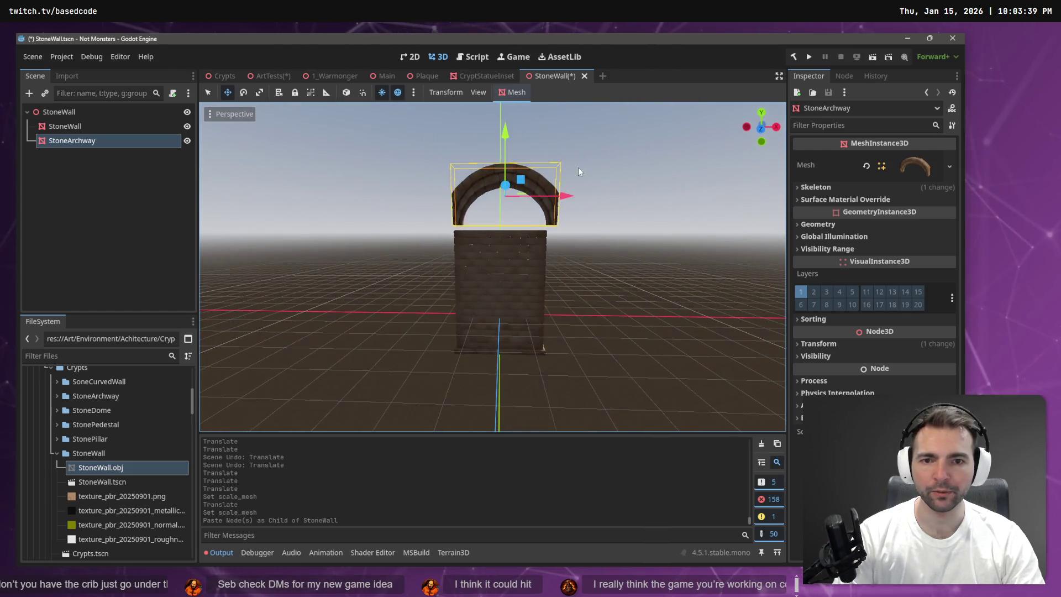
pyautogui.moveTo(512, 124); pyautogui.dragTo(506, 165)
pyautogui.scroll(3, 566, 219)
pyautogui.moveTo(553, 217); pyautogui.dragTo(548, 217)
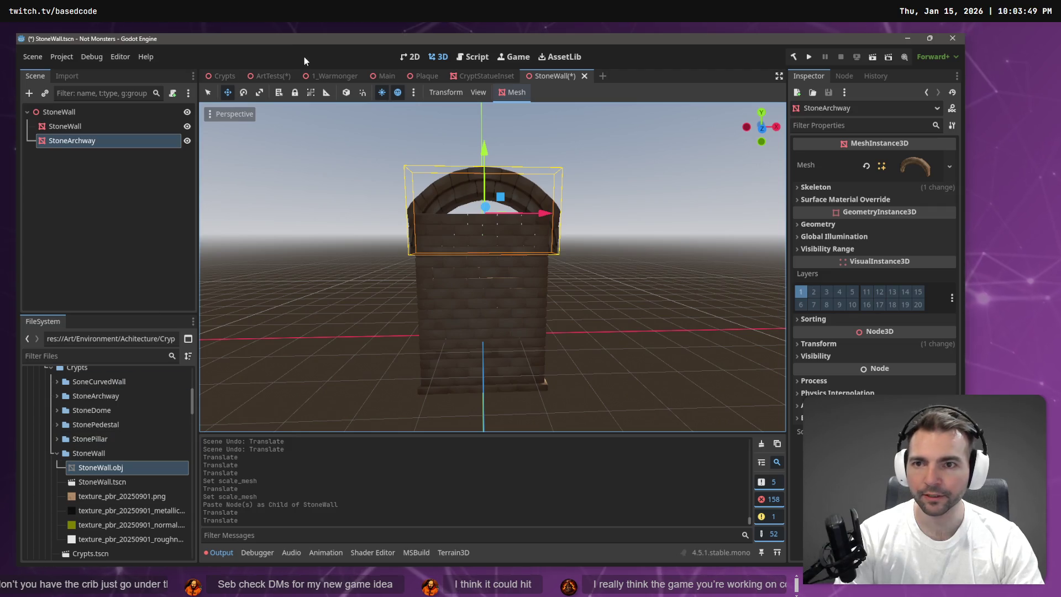
# Select StoneDome and StonePillar2 in CryptStatueInset, then go back to StoneWall
pyautogui.click(482, 76)
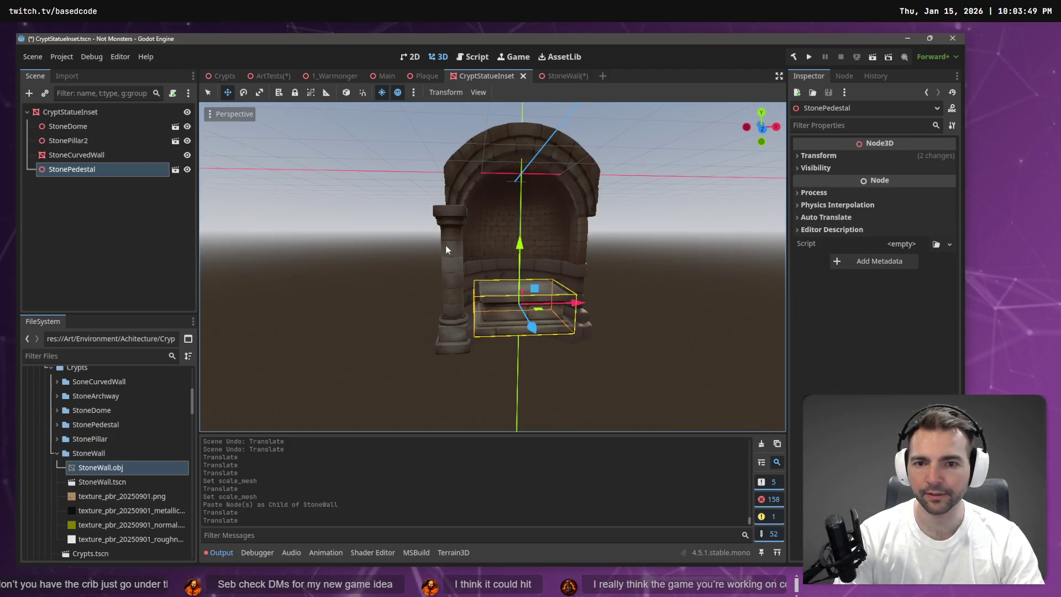
pyautogui.click(111, 127)
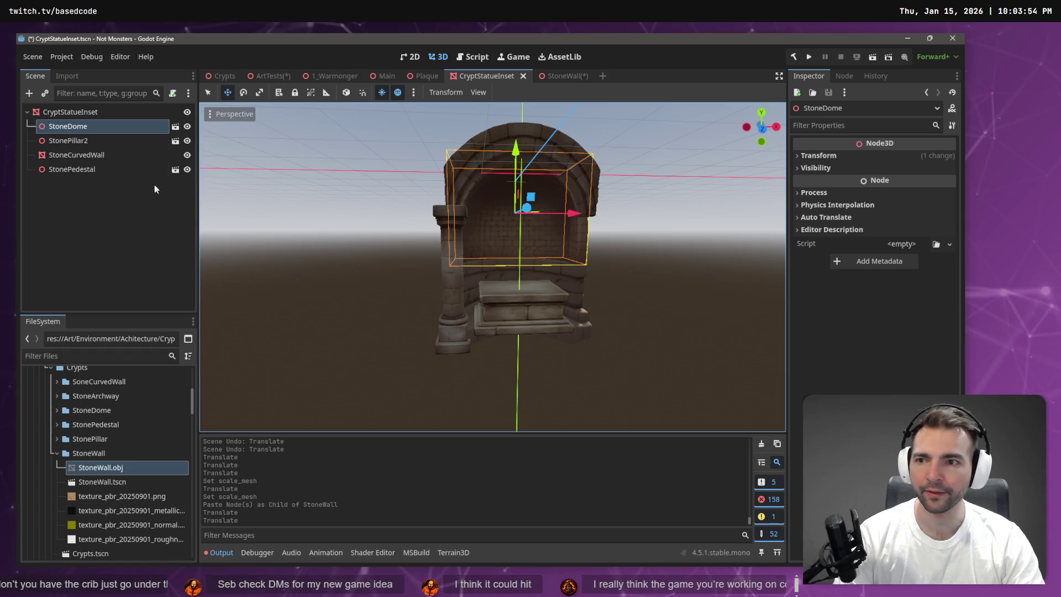
pyautogui.click(107, 142)
pyautogui.click(568, 77)
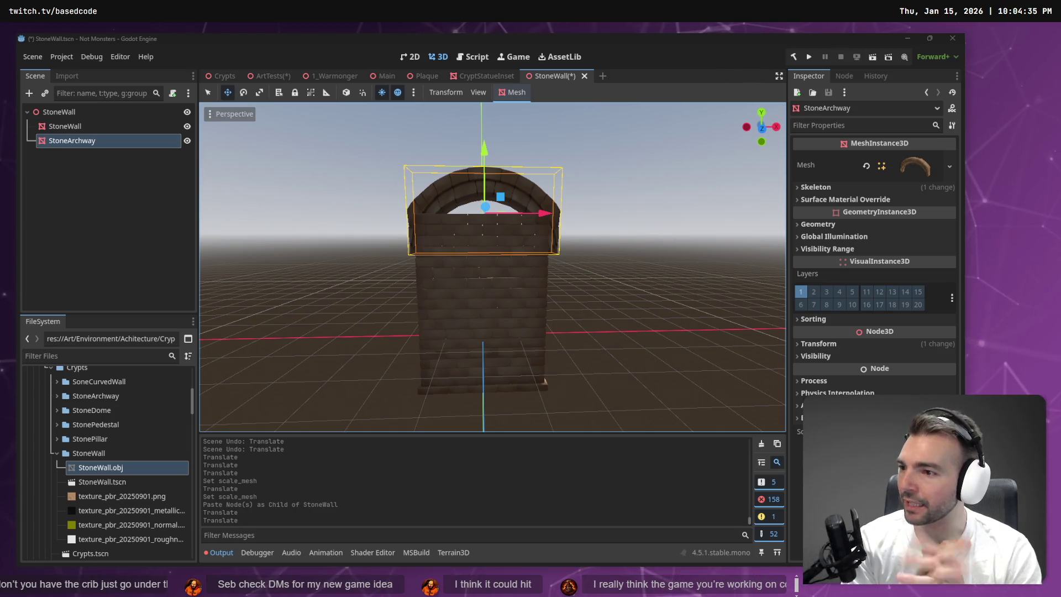
pyautogui.click(453, 208)
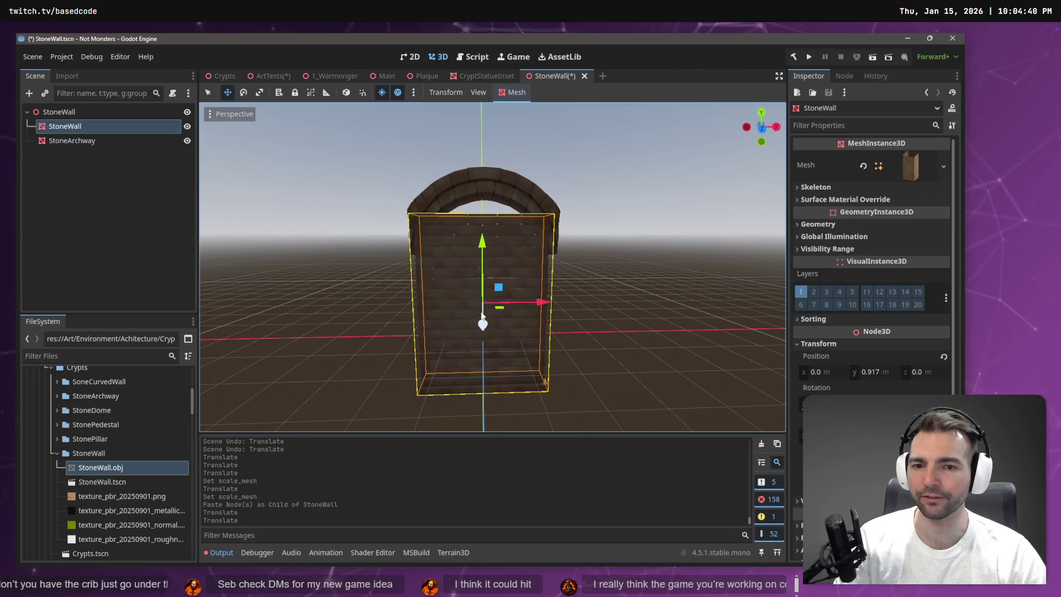
# Raise the wall mesh up and shift it back against the arch
pyautogui.moveTo(453, 207)
pyautogui.mouseDown()
pyautogui.moveTo(387, 215)
pyautogui.moveTo(420, 219)
pyautogui.mouseUp()
pyautogui.moveTo(486, 309); pyautogui.dragTo(502, 311)
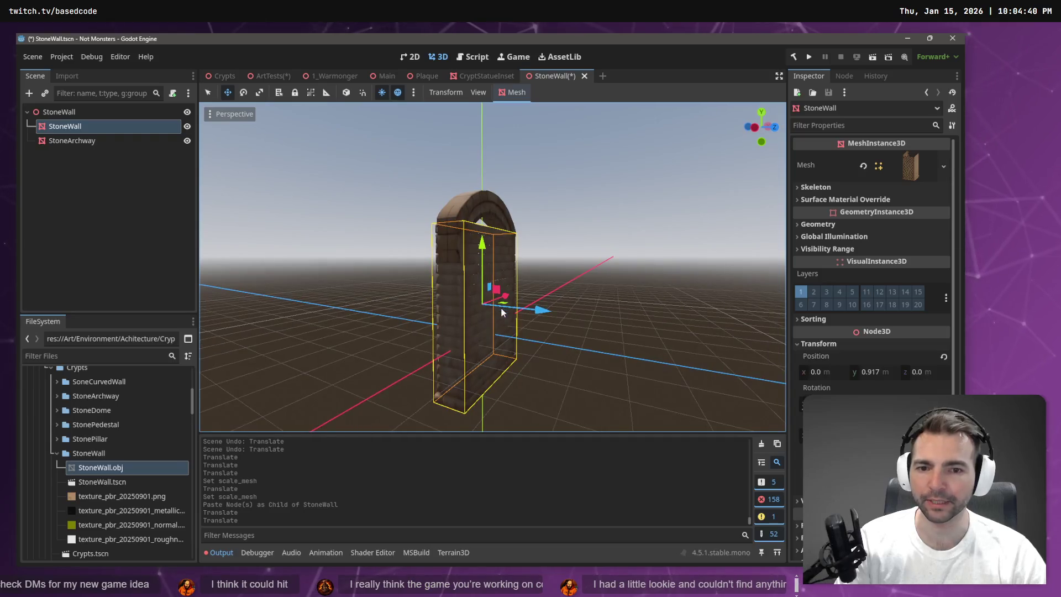
pyautogui.moveTo(483, 252)
pyautogui.mouseDown()
pyautogui.moveTo(483, 196)
pyautogui.moveTo(557, 224)
pyautogui.mouseUp()
pyautogui.moveTo(511, 263); pyautogui.dragTo(502, 255)
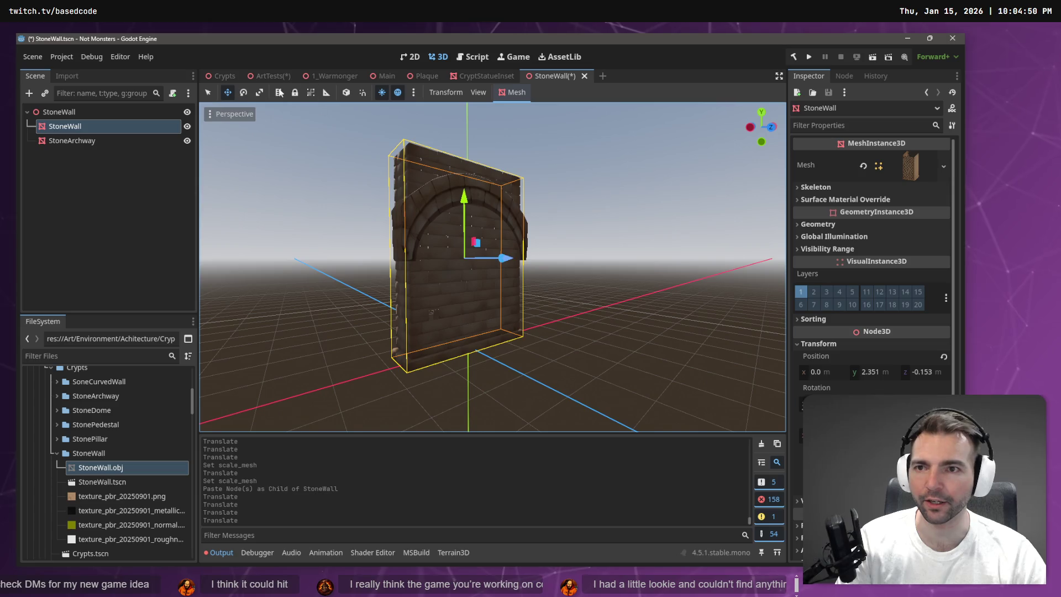
# Copy StoneDome, StonePillar2, StoneCurvedWall and StonePedestal from CryptStatueInset into StoneWall
pyautogui.click(479, 76)
pyautogui.click(72, 112)
pyautogui.click(80, 124)
pyautogui.keyDown('shift'); pyautogui.click(82, 171); pyautogui.keyUp('shift')
pyautogui.click(567, 77)
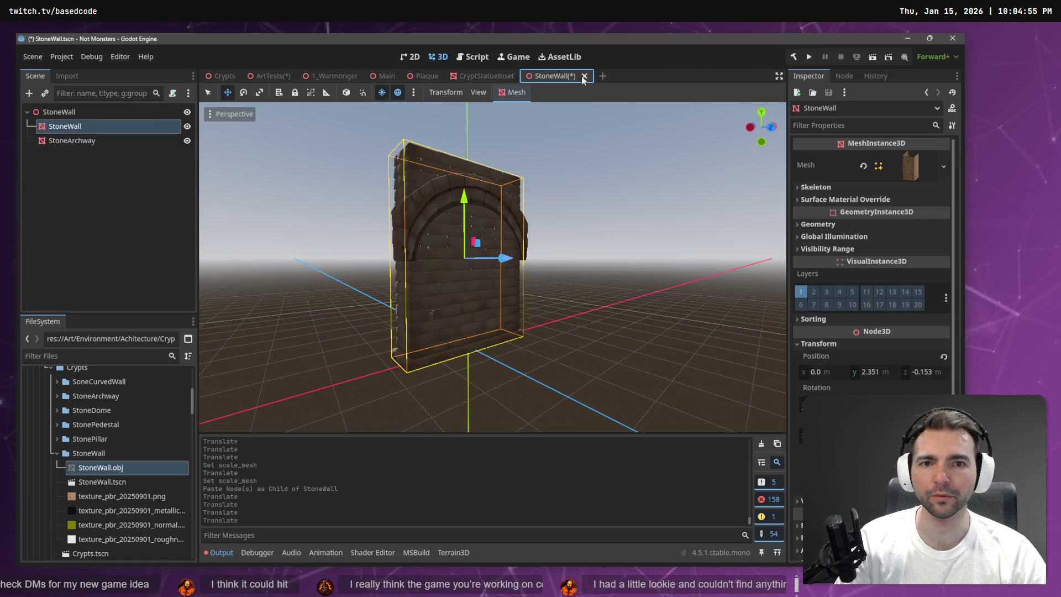
pyautogui.hotkey('ctrl', 'v')
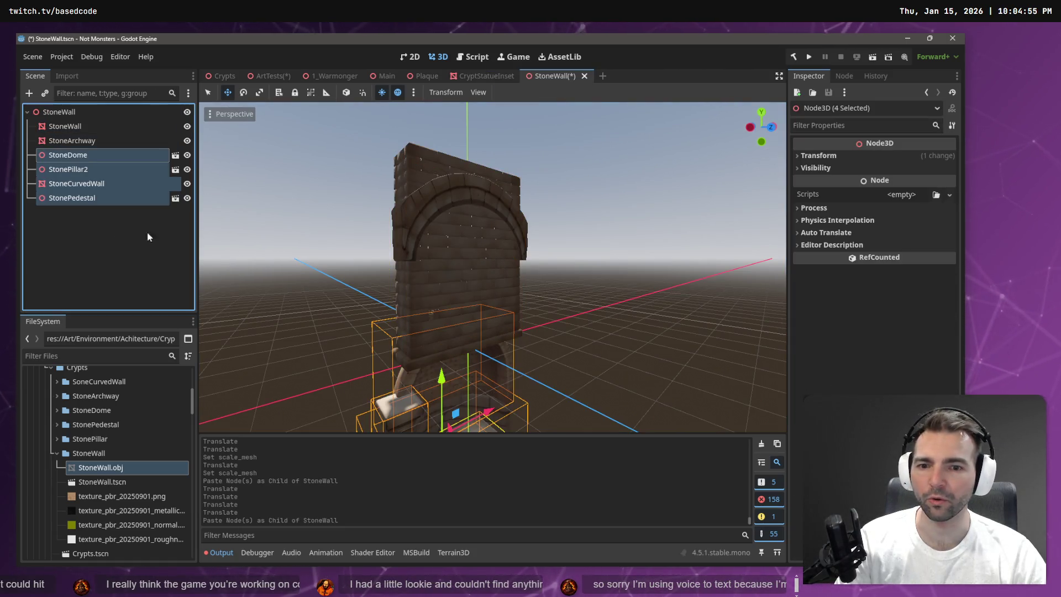
# Lift the pasted niche pieces and delete StoneDome
pyautogui.moveTo(441, 378); pyautogui.dragTo(462, 218)
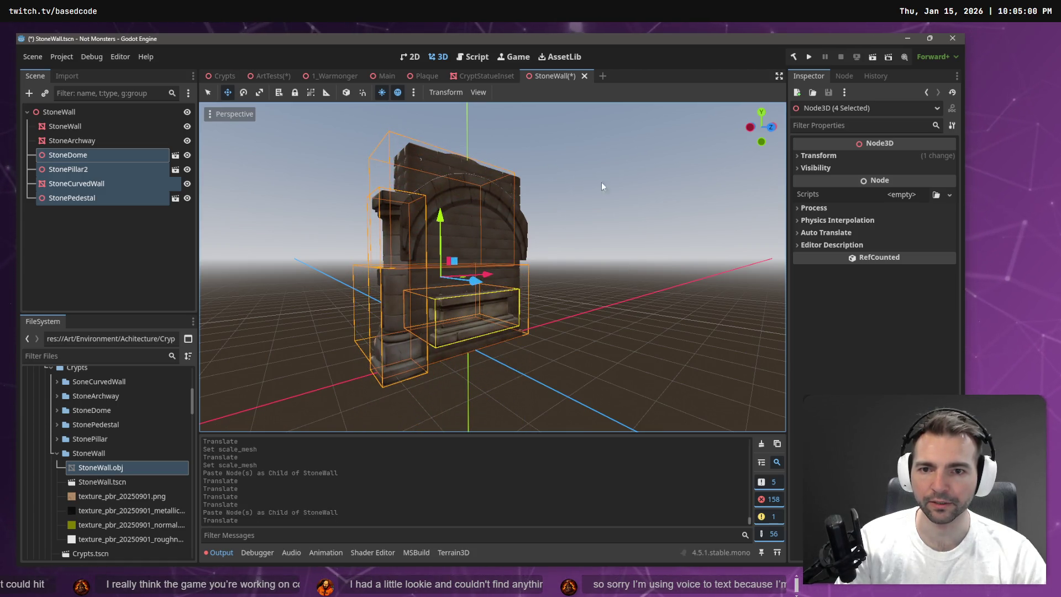
pyautogui.click(92, 158)
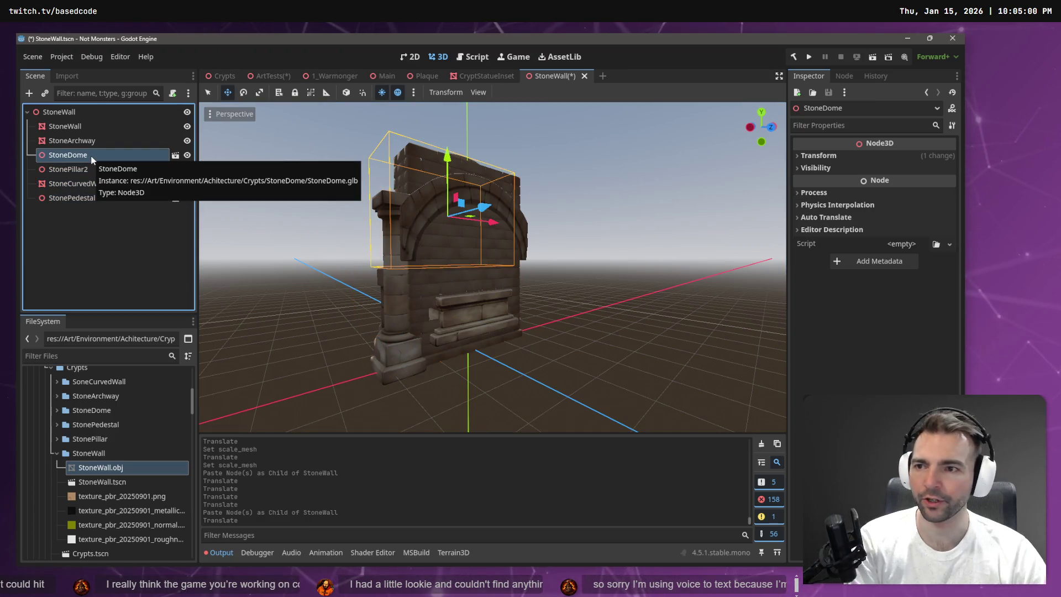
pyautogui.press('Delete')
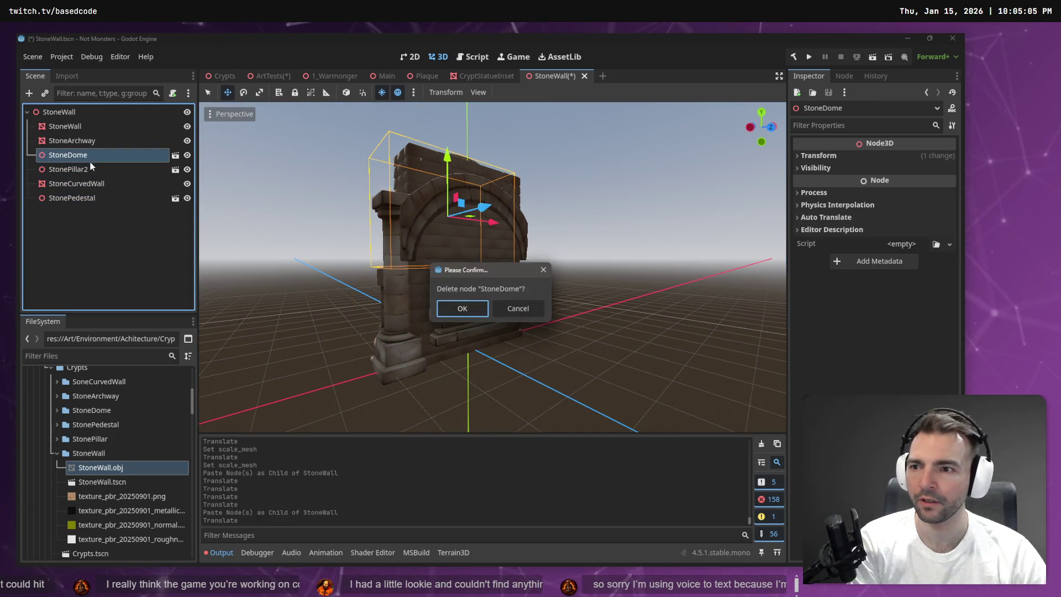
pyautogui.press('Return')
pyautogui.click(92, 183)
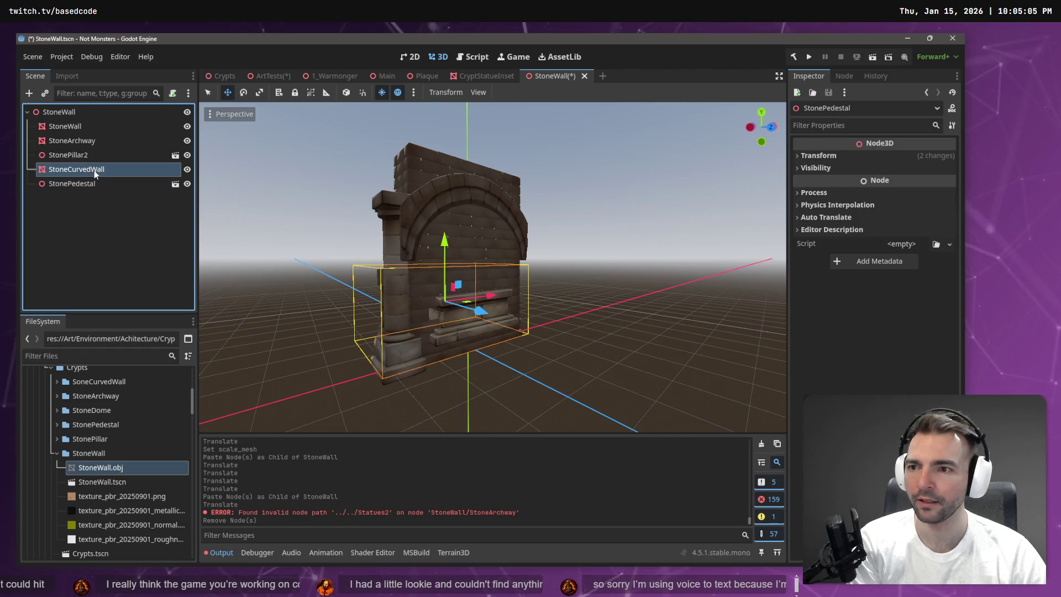
# Delete StoneCurvedWall and StonePedestal, leaving StoneWall, StoneArchway and StonePillar2
pyautogui.click(94, 170)
pyautogui.press('Delete')
pyautogui.press('Return')
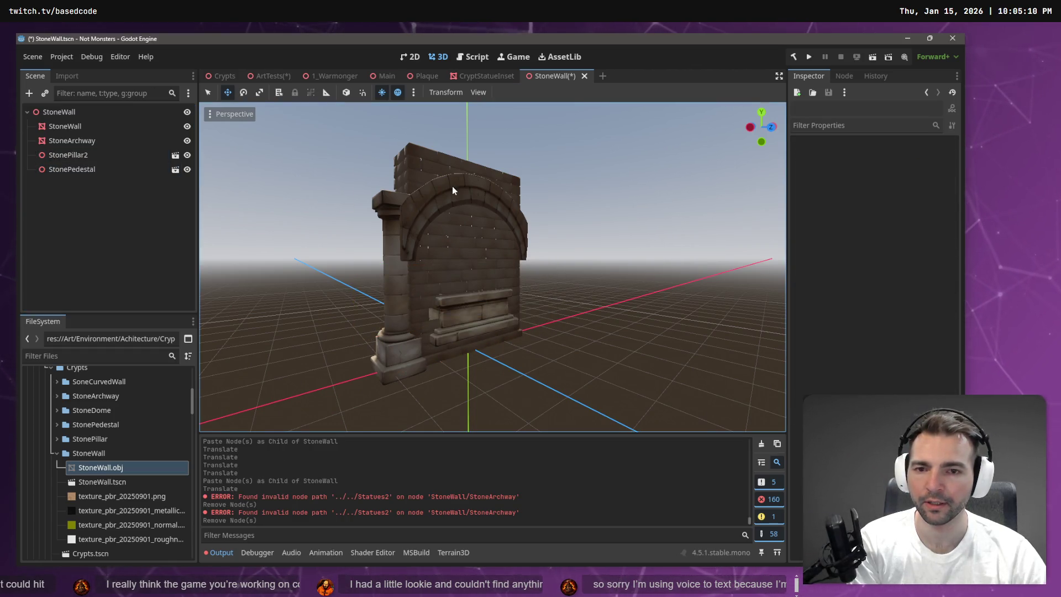
pyautogui.click(436, 182)
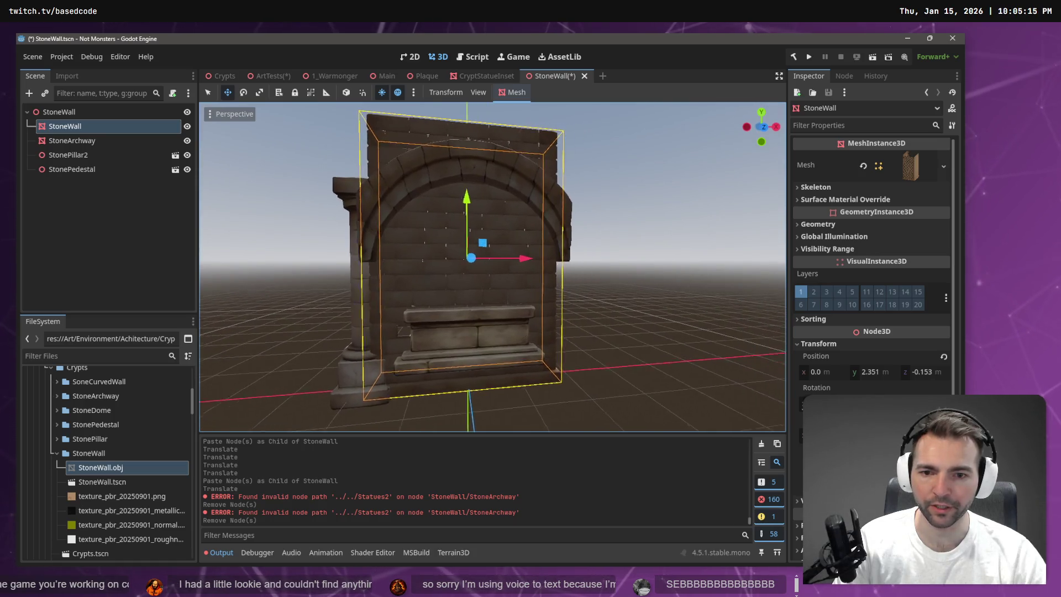
pyautogui.click(90, 171)
pyautogui.press('Delete')
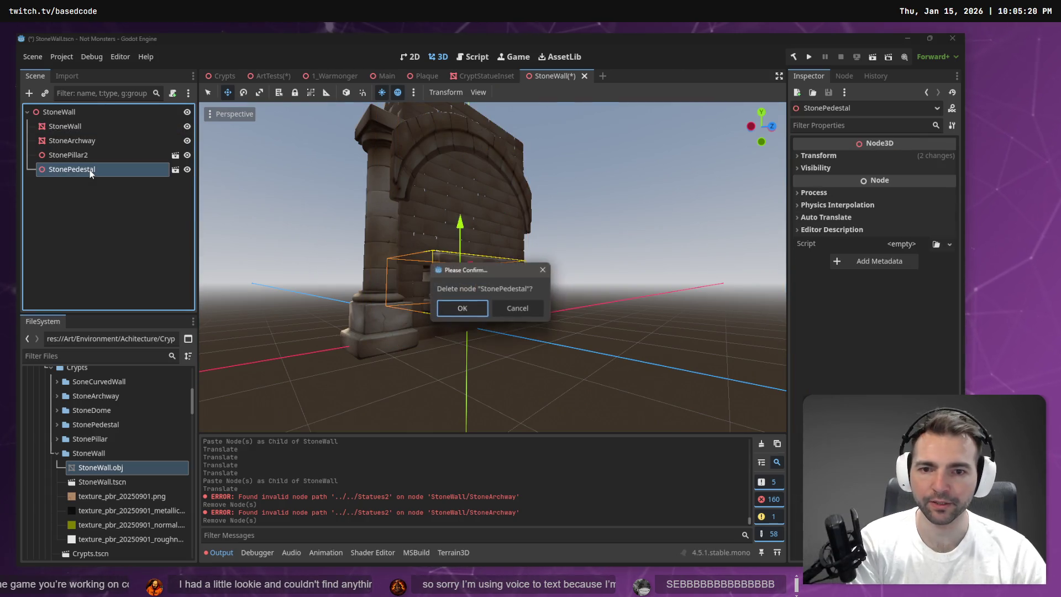
pyautogui.press('Return')
pyautogui.moveTo(510, 194); pyautogui.dragTo(475, 86)
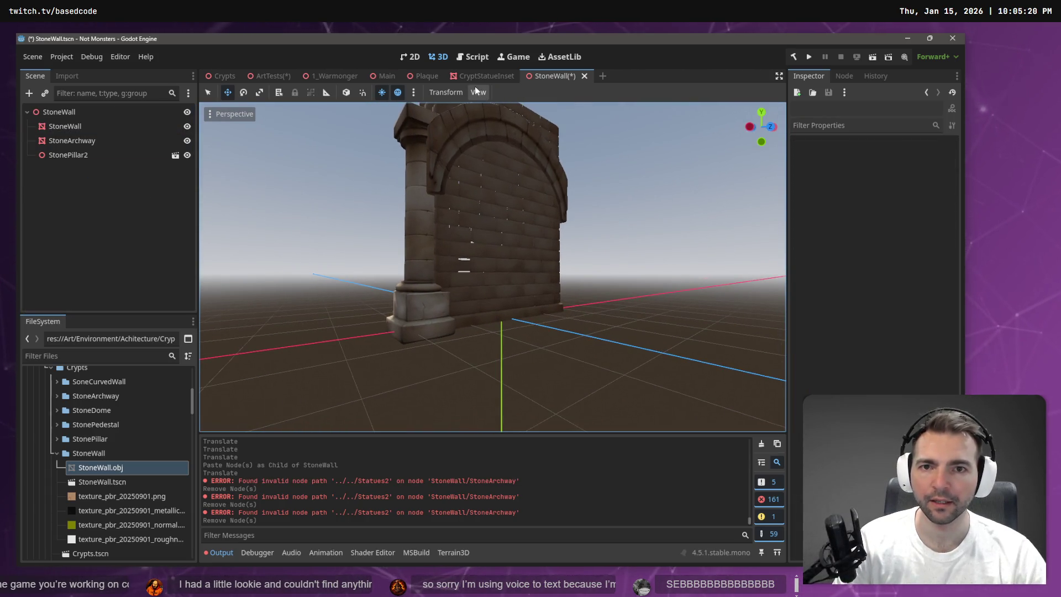
pyautogui.moveTo(418, 81)
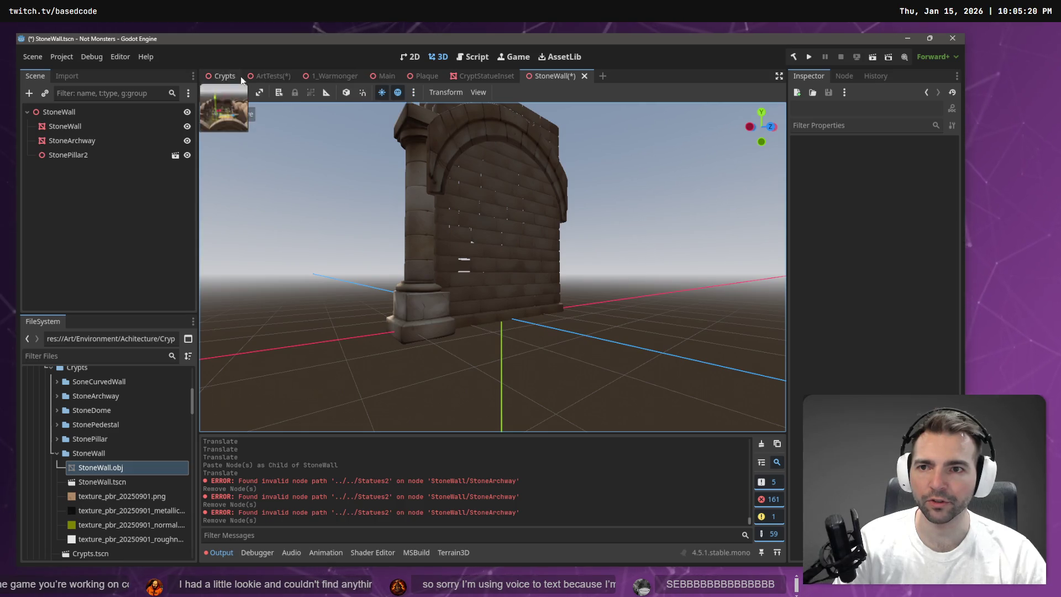
# Put both CryptStatueInset and StoneWall scenes into front view for comparison
pyautogui.click(479, 77)
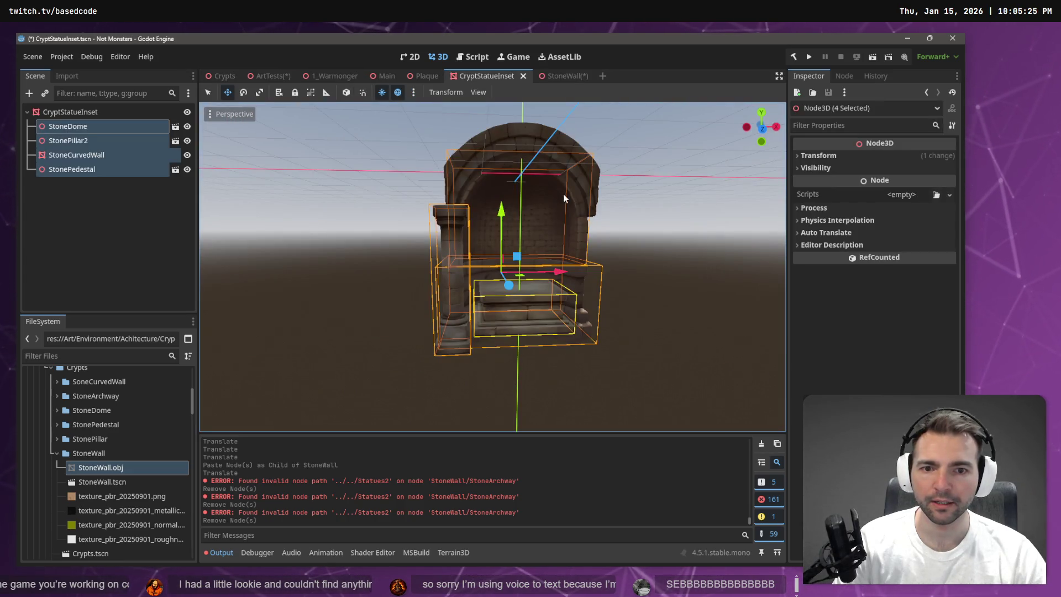
pyautogui.scroll(3, 493, 267)
pyautogui.scroll(-4, 493, 267)
pyautogui.moveTo(761, 127); pyautogui.dragTo(720, 135)
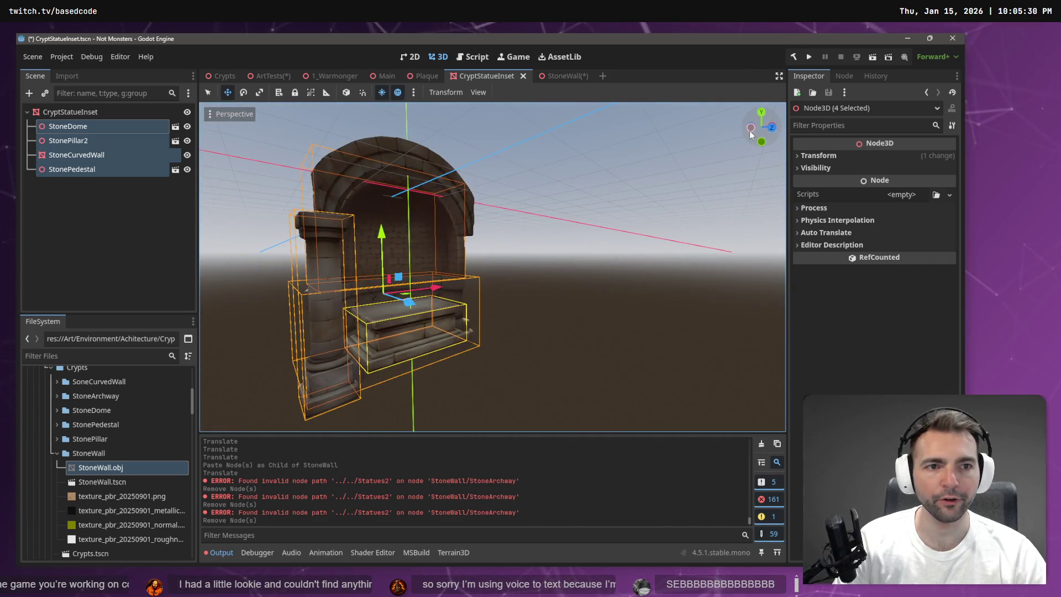
pyautogui.click(771, 130)
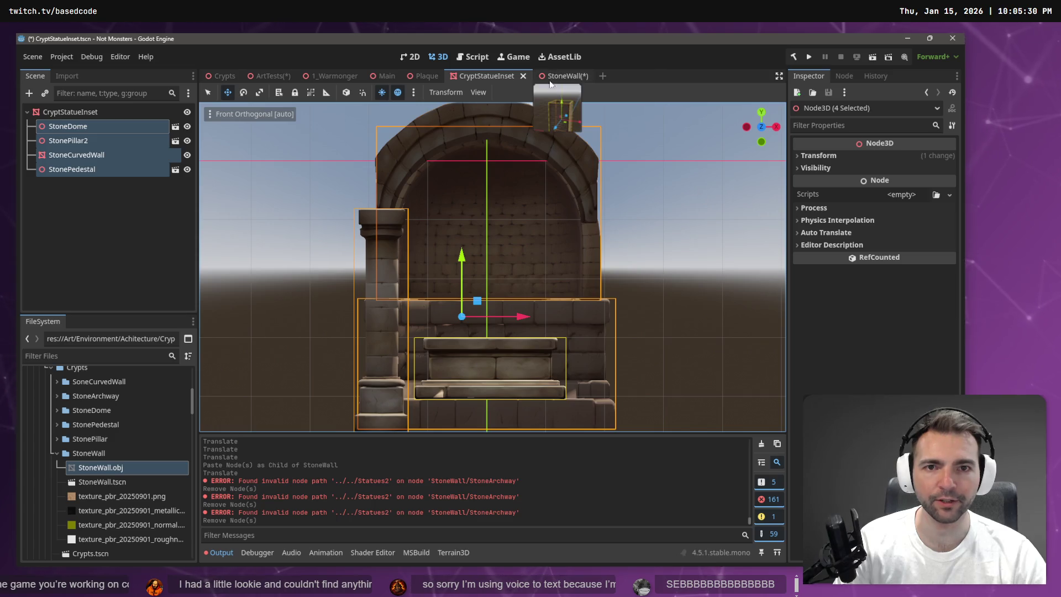
pyautogui.click(559, 75)
pyautogui.click(770, 126)
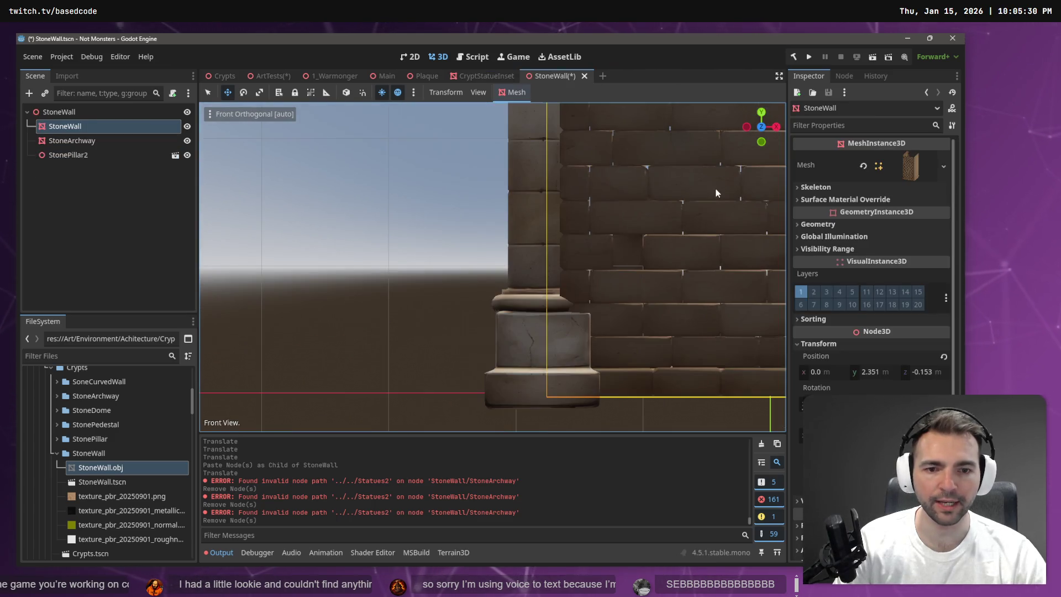
pyautogui.scroll(-3, 578, 275)
pyautogui.scroll(-5, 577, 271)
pyautogui.moveTo(577, 270)
pyautogui.mouseDown()
pyautogui.moveTo(592, 224)
pyautogui.moveTo(604, 226)
pyautogui.mouseUp()
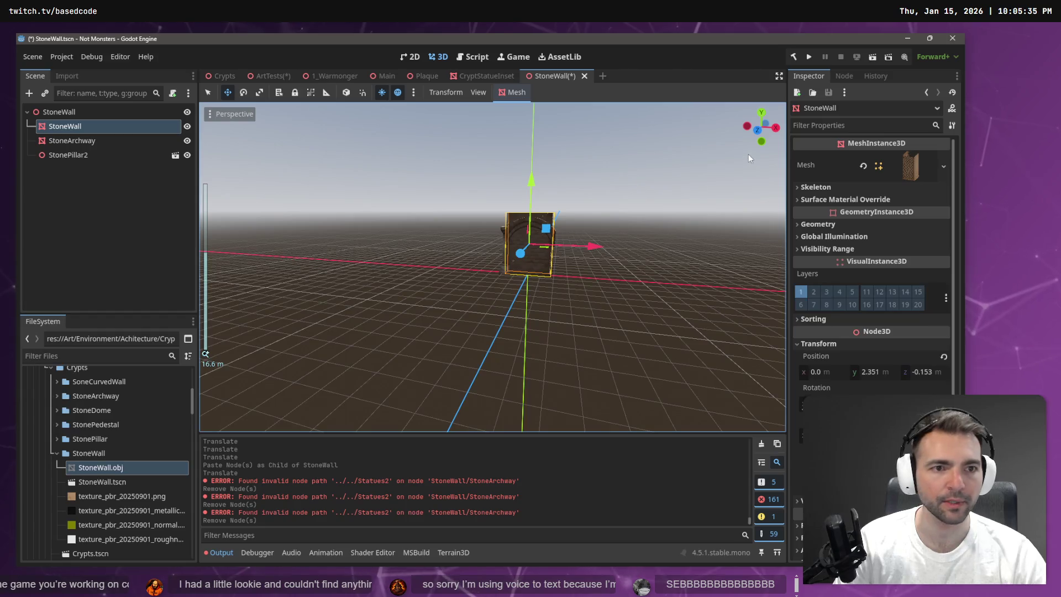
pyautogui.click(760, 130)
pyautogui.scroll(5, 640, 212)
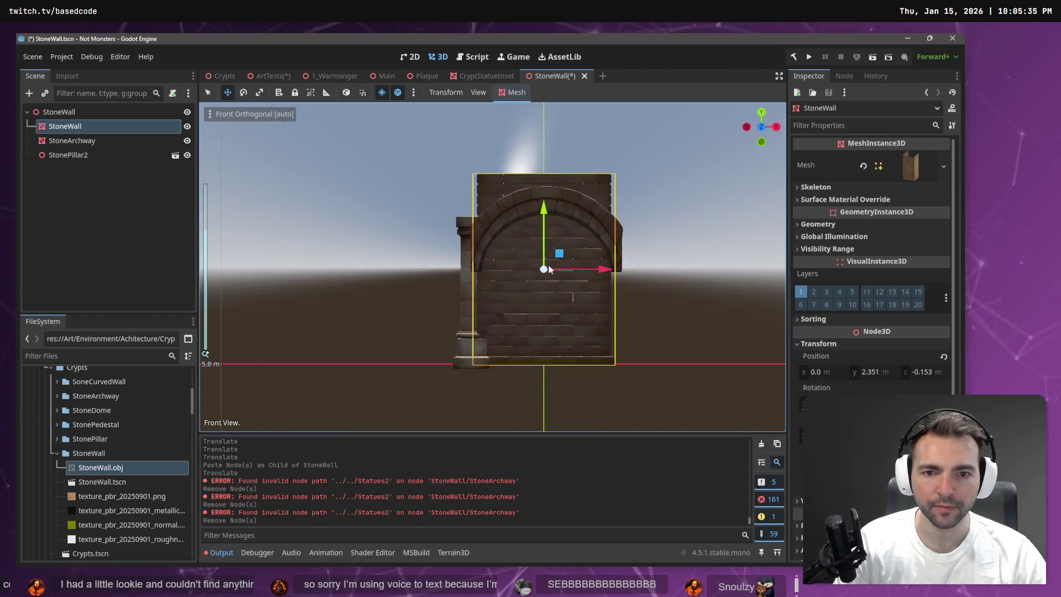
pyautogui.scroll(5, 608, 282)
pyautogui.scroll(-4, 575, 270)
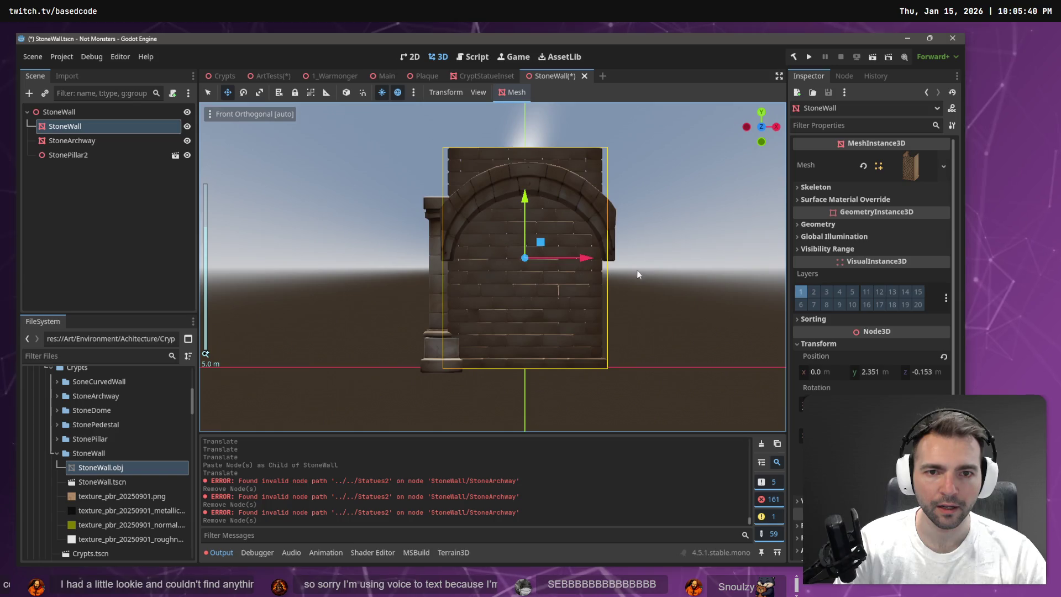
# Compare StoneWall against CryptStatueInset and raise StoneArchway higher above the wall
pyautogui.click(477, 77)
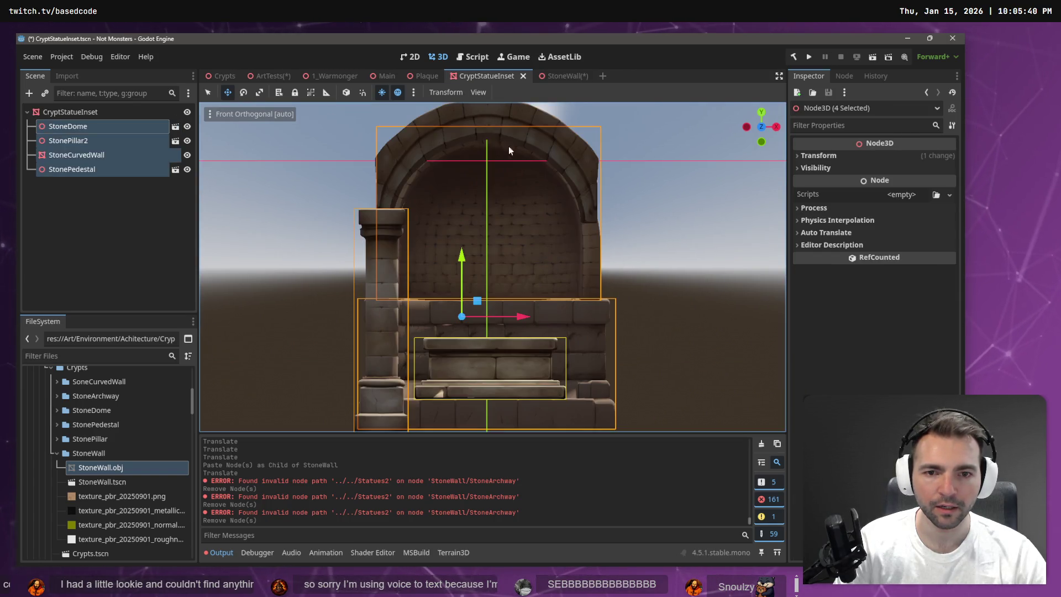
pyautogui.scroll(-3, 509, 141)
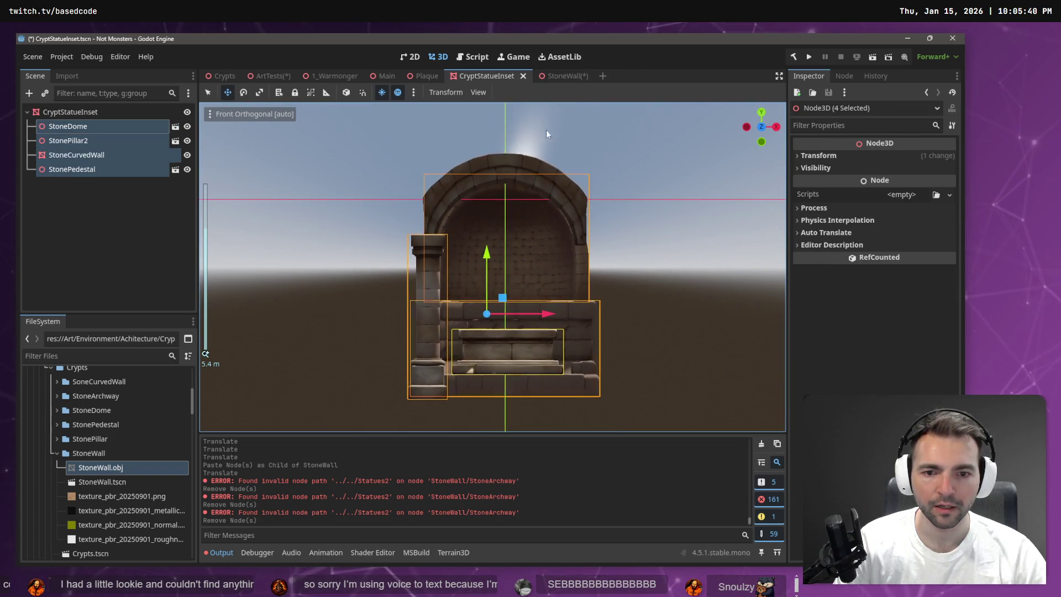
pyautogui.click(556, 78)
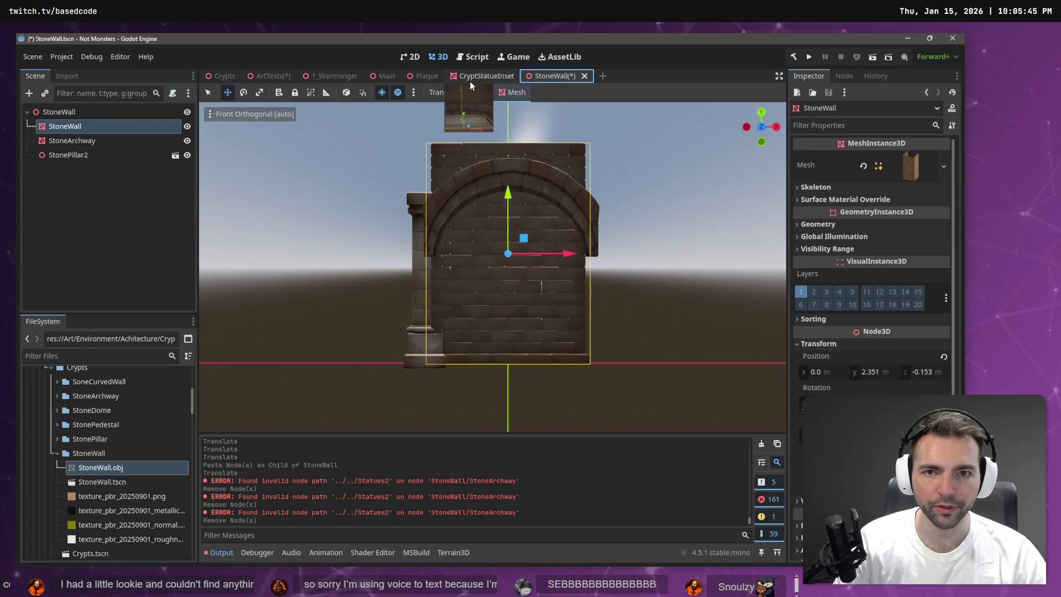
pyautogui.click(469, 81)
pyautogui.click(636, 248)
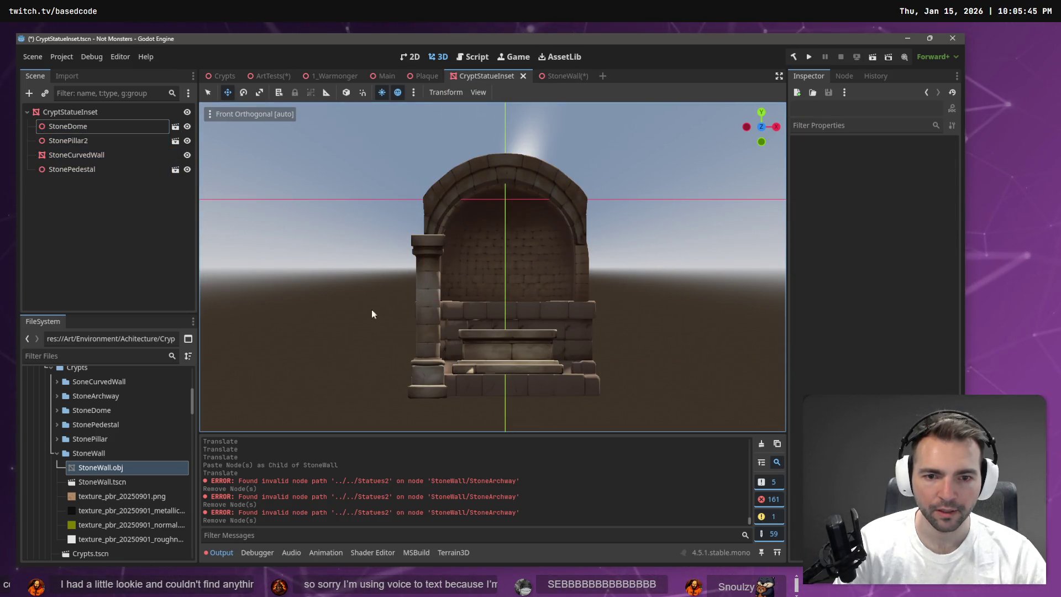
pyautogui.click(558, 76)
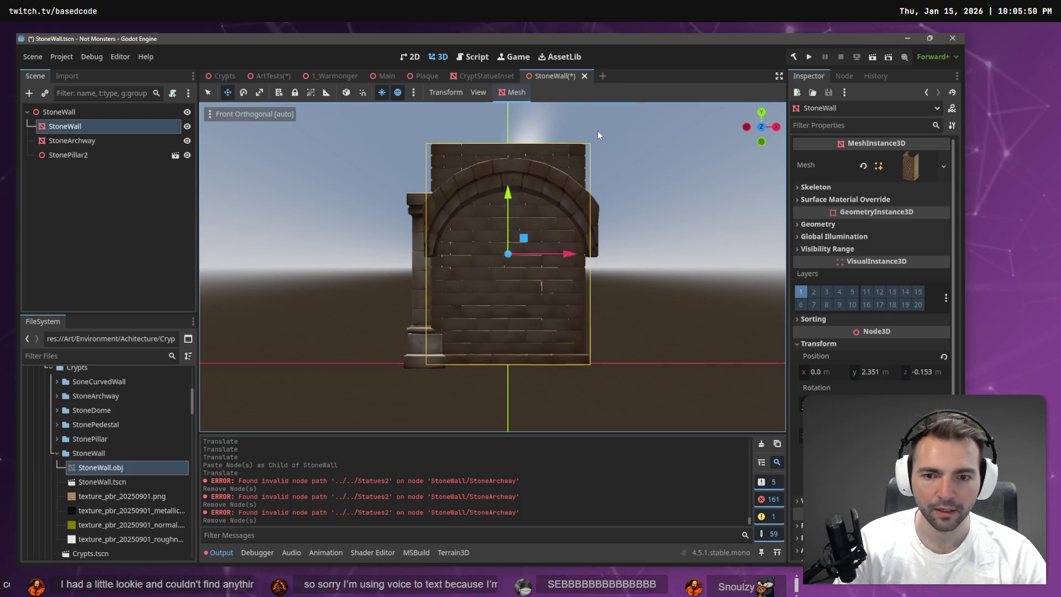
pyautogui.click(482, 78)
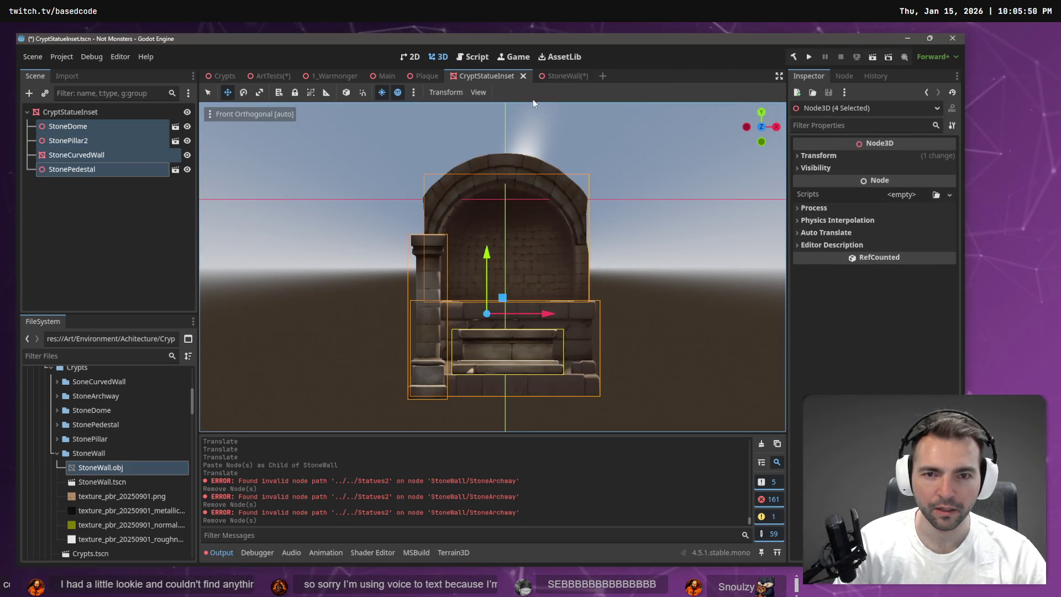
pyautogui.click(559, 76)
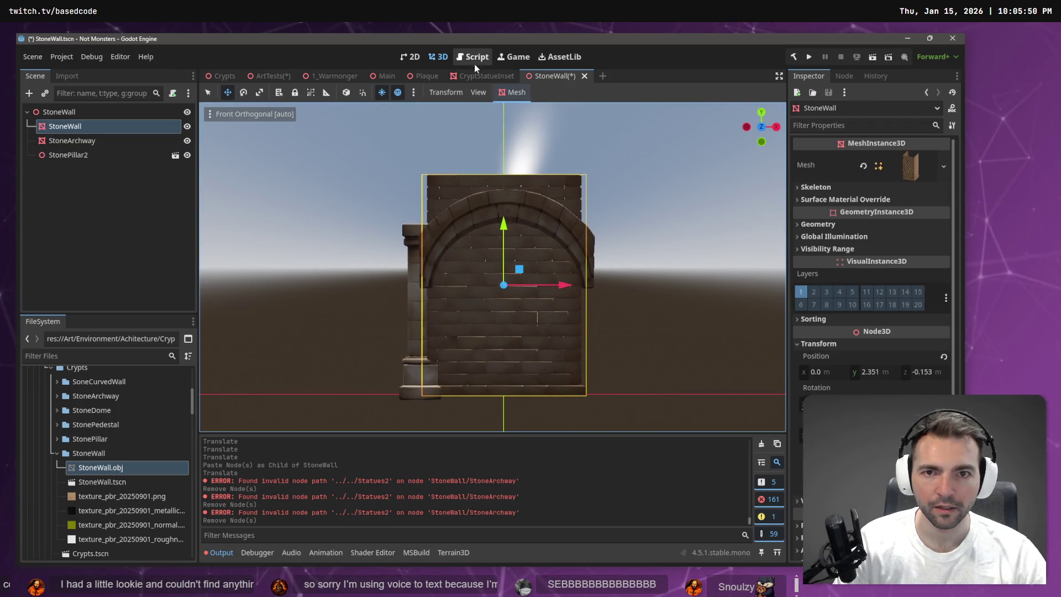
pyautogui.click(479, 73)
pyautogui.click(555, 76)
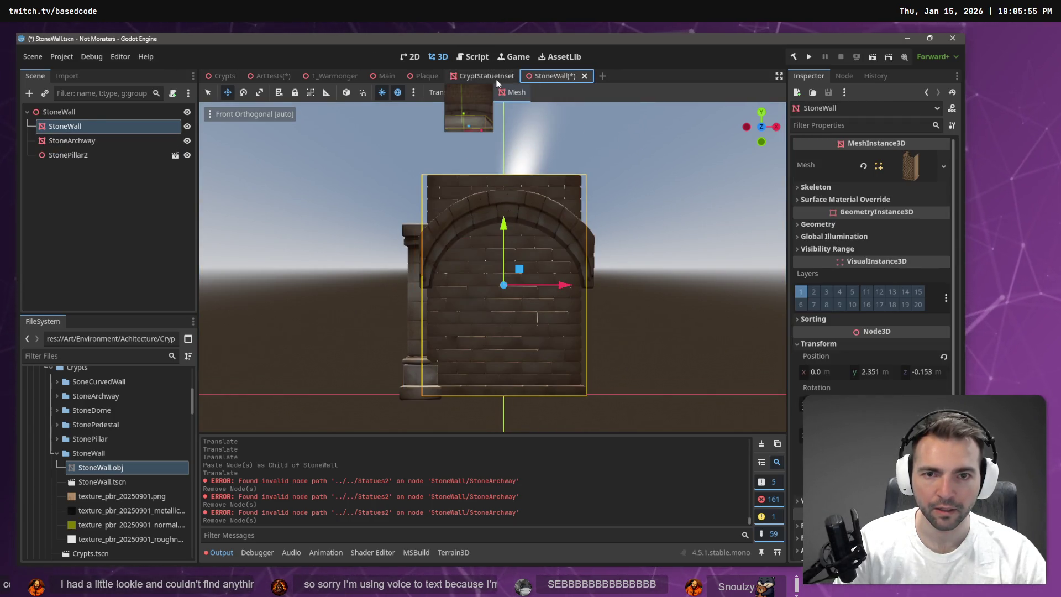
pyautogui.click(497, 80)
pyautogui.click(561, 77)
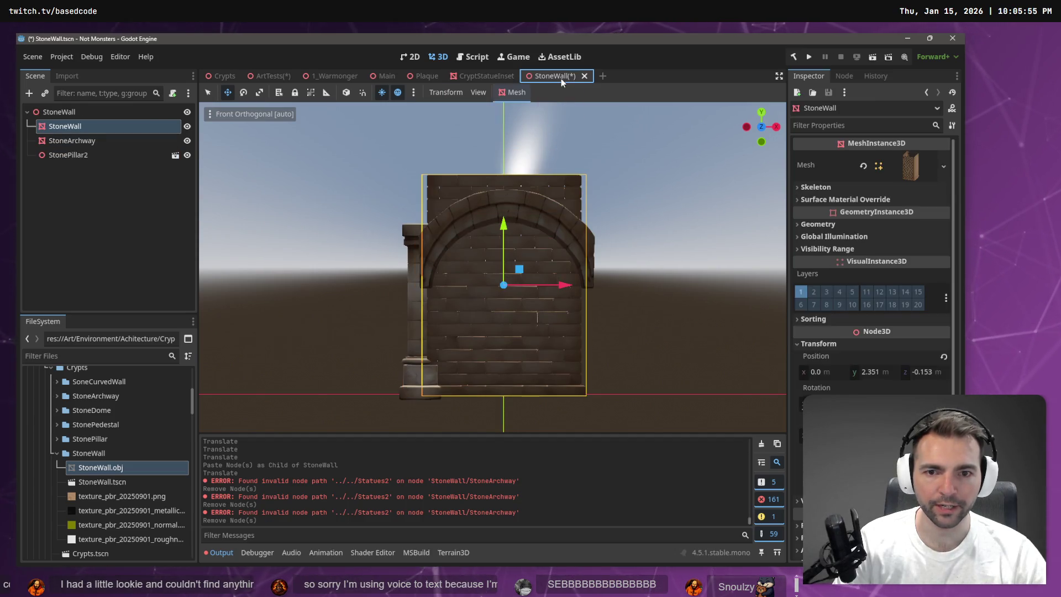
pyautogui.click(483, 205)
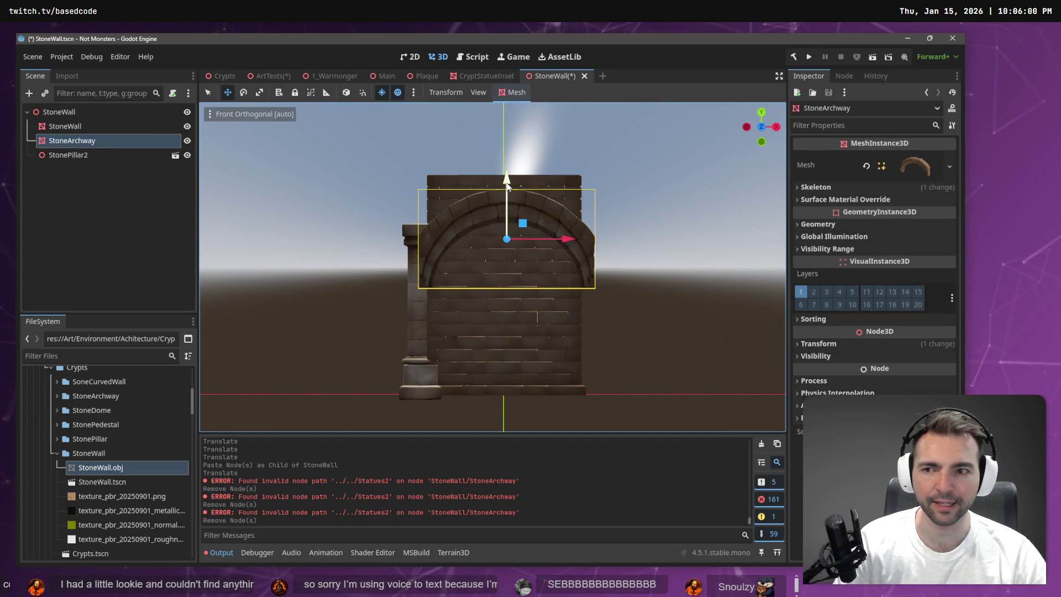
pyautogui.moveTo(507, 180); pyautogui.dragTo(512, 117)
# Delete the StoneWall, StoneArchway and StonePillar2 children, then return to CryptStatueInset
pyautogui.click(492, 78)
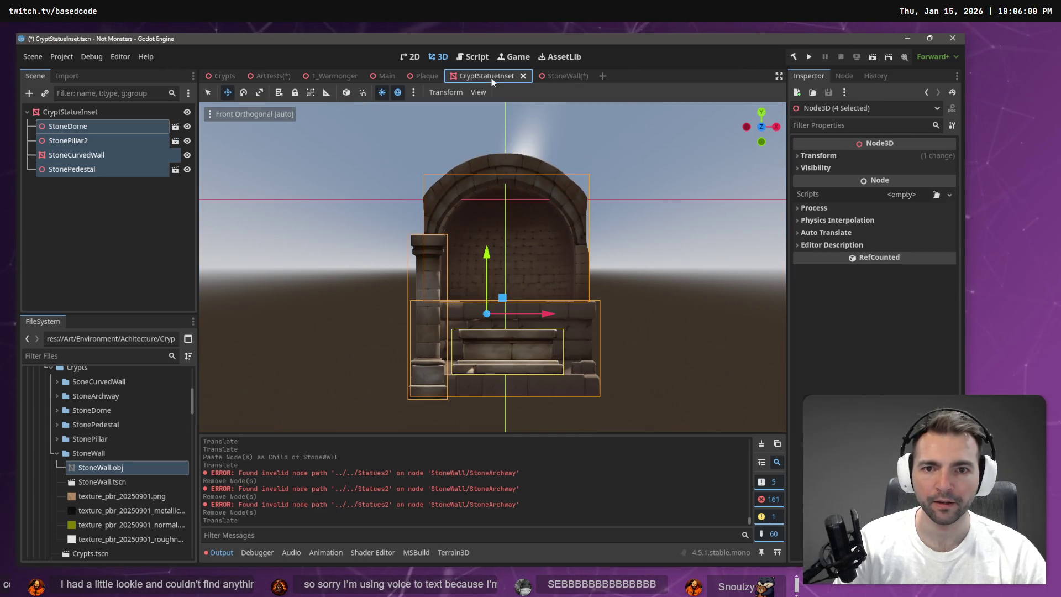
pyautogui.click(569, 75)
pyautogui.click(481, 77)
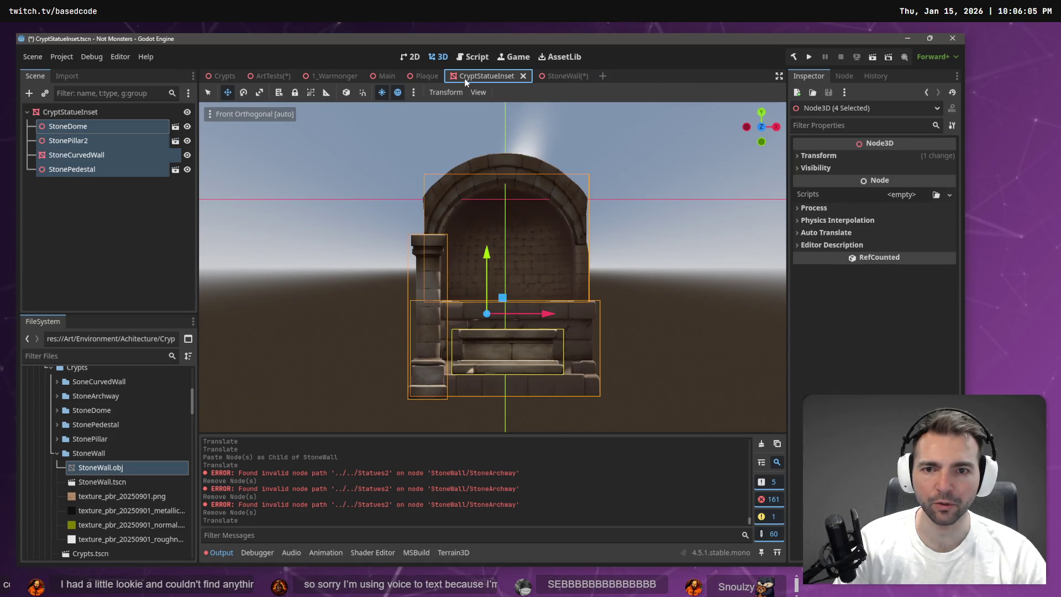
pyautogui.click(556, 78)
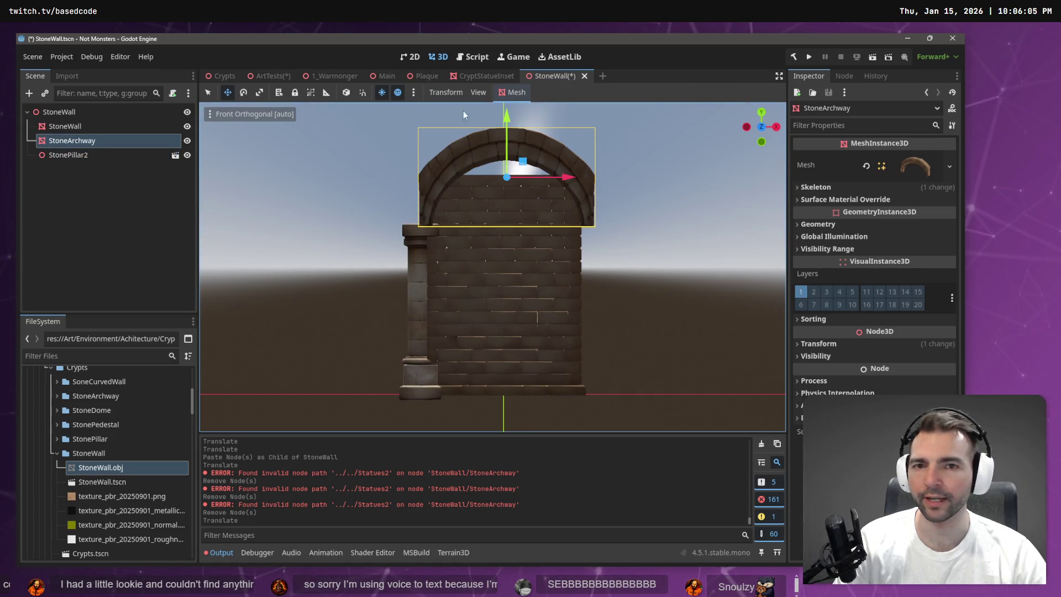
pyautogui.click(72, 126)
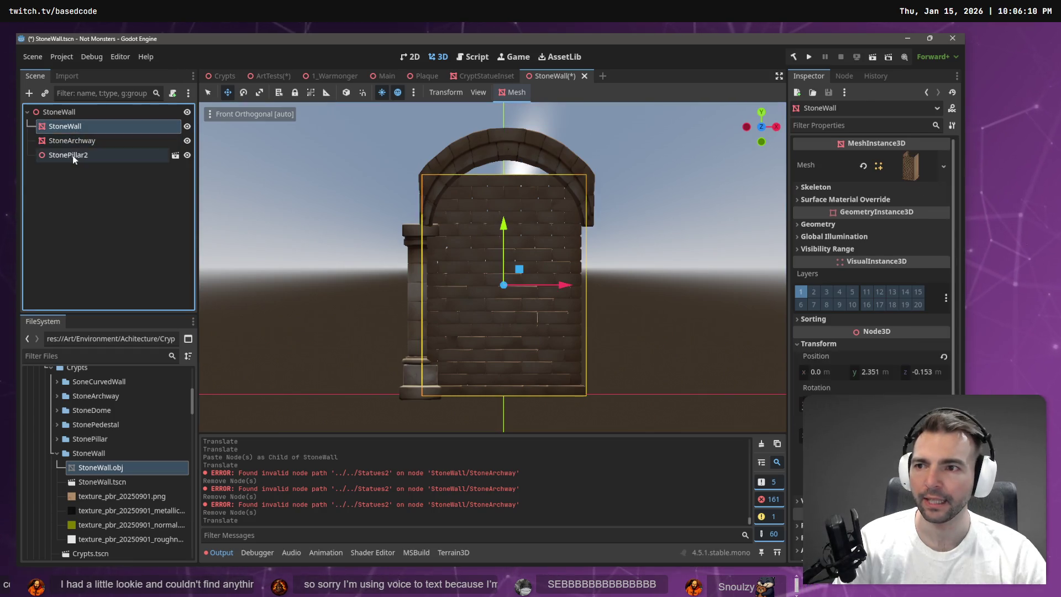
pyautogui.keyDown('shift'); pyautogui.click(71, 156); pyautogui.keyUp('shift')
pyautogui.press('Delete')
pyautogui.press('Return')
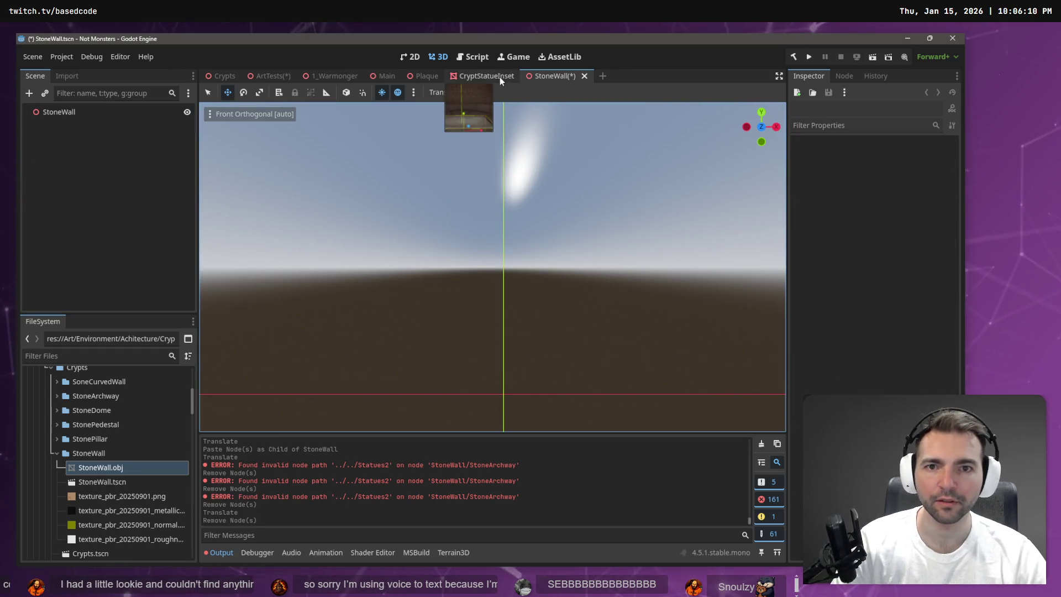
pyautogui.click(494, 77)
pyautogui.click(87, 115)
# Paste the four niche parts under StoneWall, then undo that paste
pyautogui.keyDown('shift'); pyautogui.click(72, 169); pyautogui.keyUp('shift')
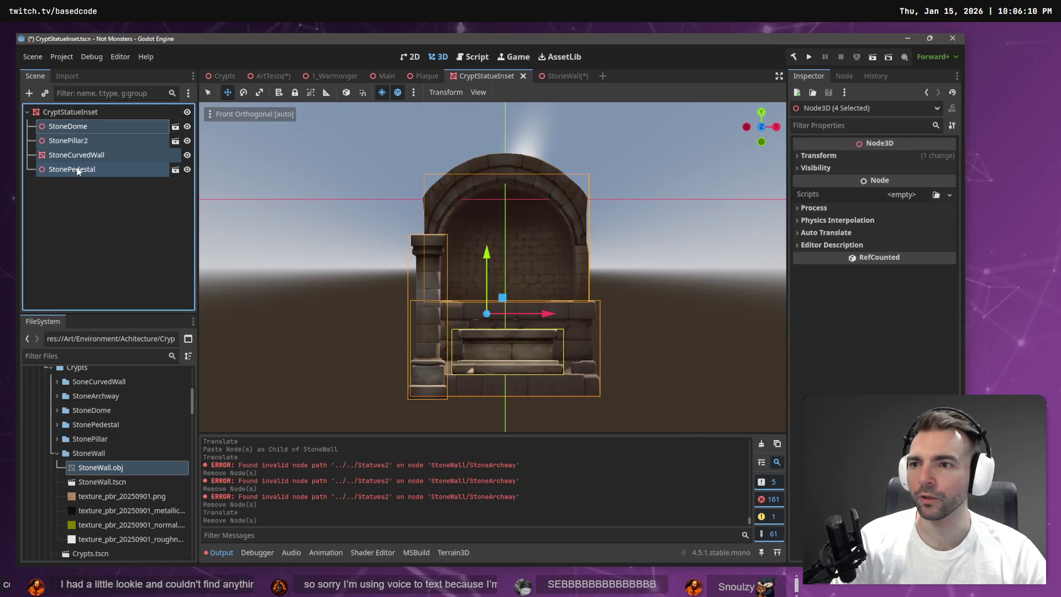
pyautogui.click(558, 75)
pyautogui.click(104, 111)
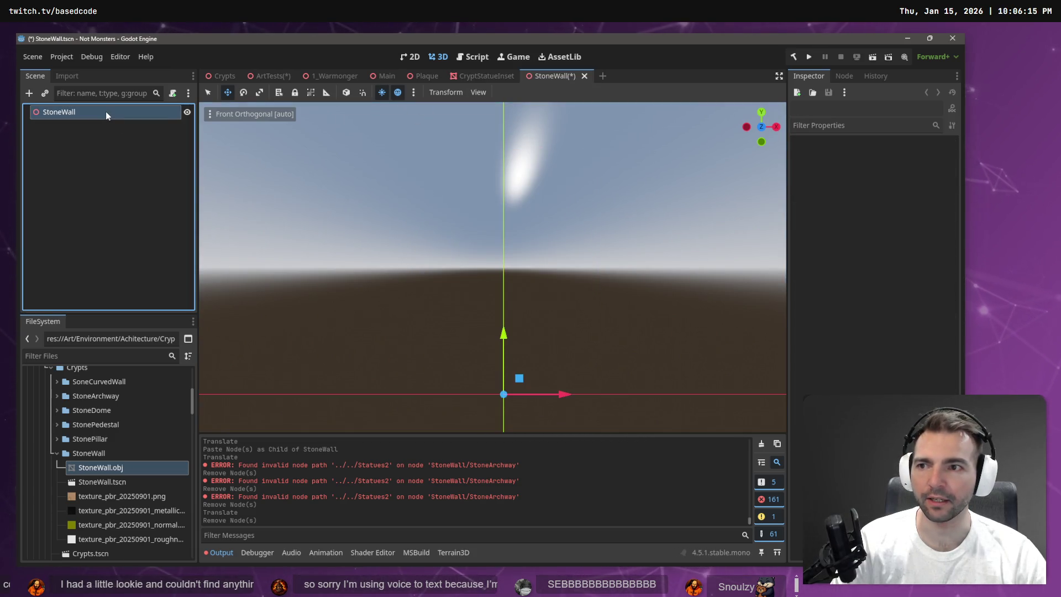
pyautogui.hotkey('ctrl', 'v')
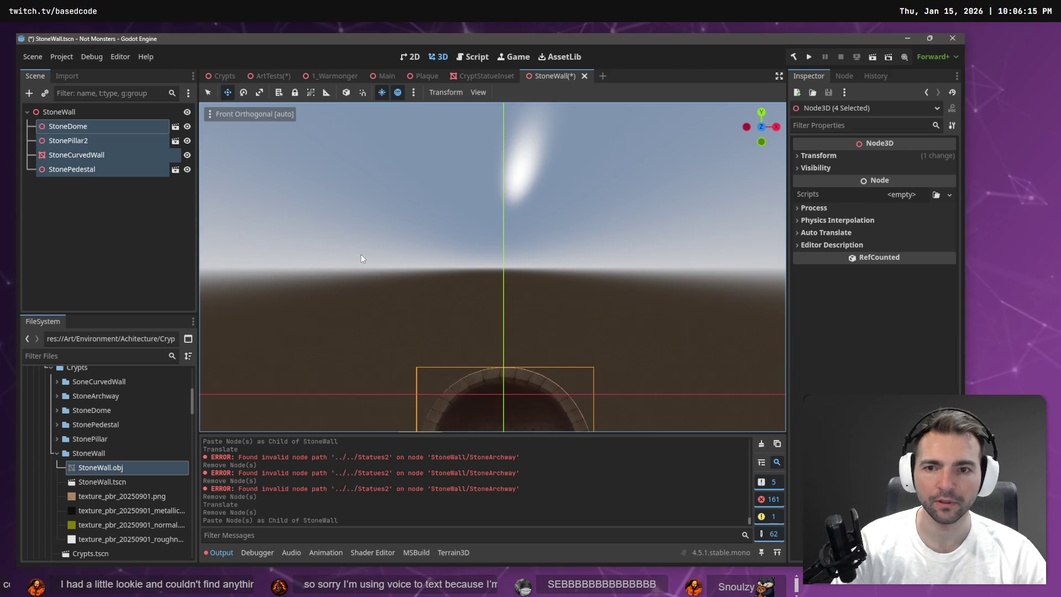
pyautogui.click(498, 77)
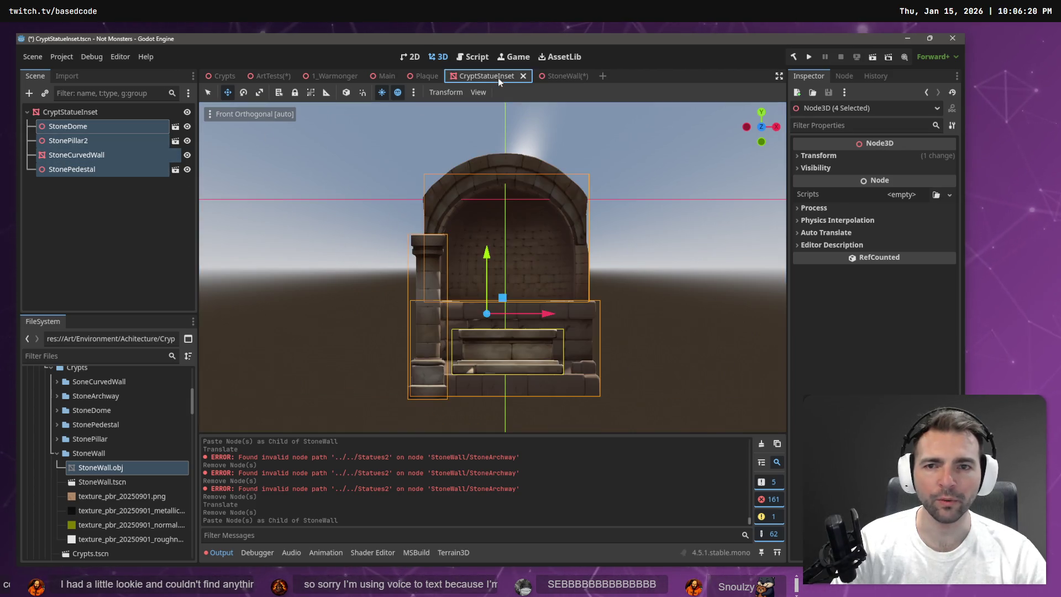
pyautogui.click(71, 112)
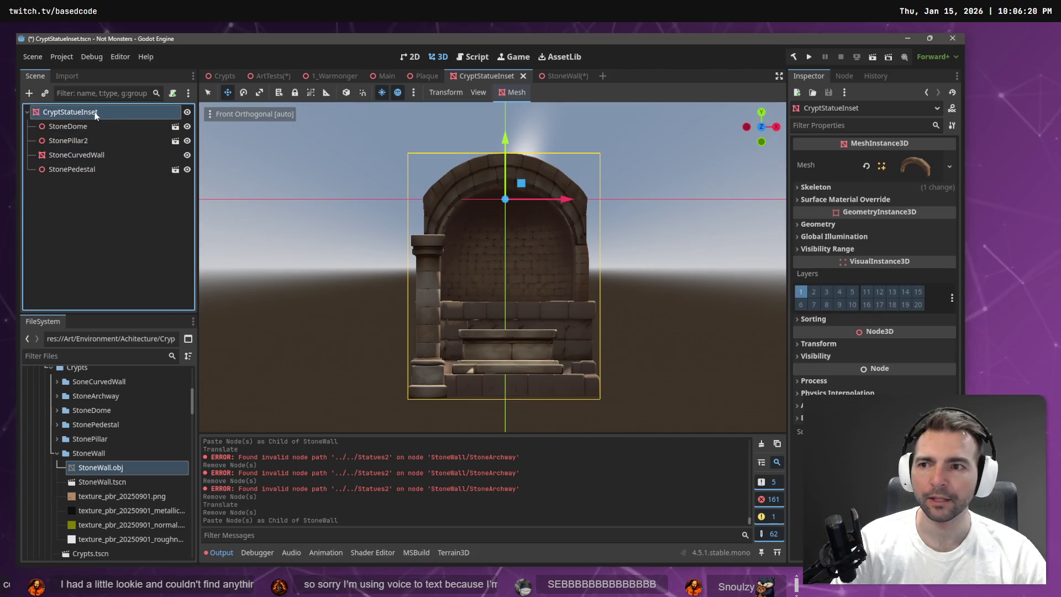
pyautogui.click(555, 76)
pyautogui.hotkey('ctrl', 'z')
# Paste the CryptStatueInset niche under StoneWall, make it local, and raise it about 4.6 m
pyautogui.click(107, 116)
pyautogui.hotkey('ctrl', 'v')
pyautogui.rightClick(125, 131)
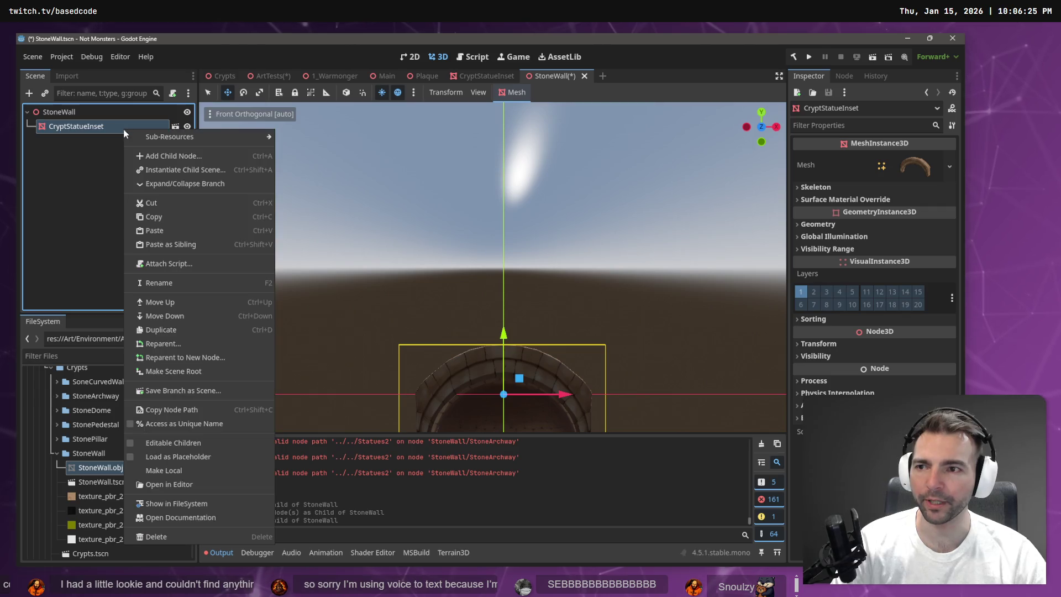
pyautogui.click(197, 474)
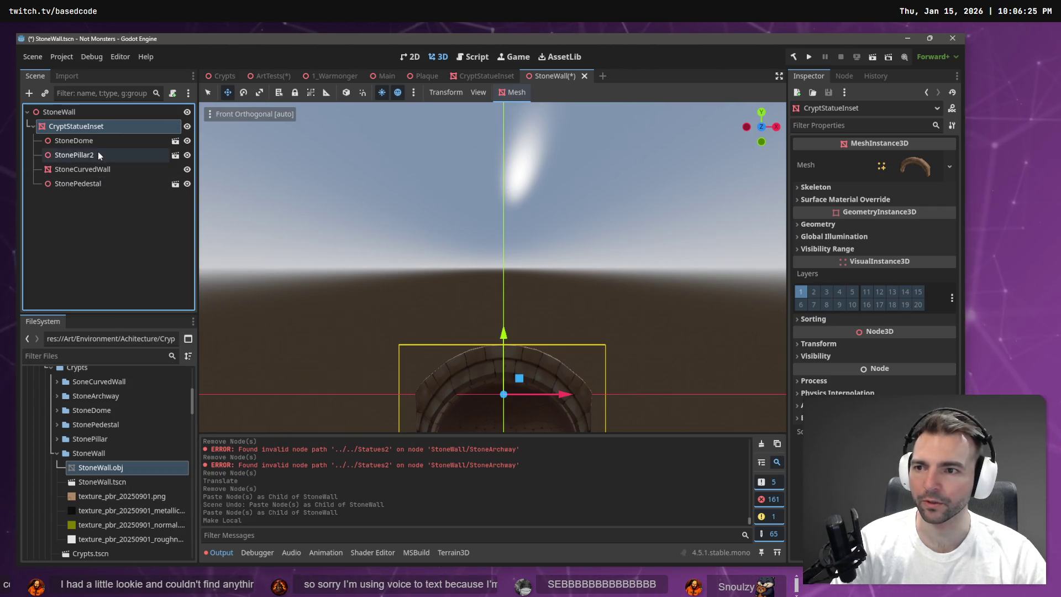
pyautogui.click(73, 140)
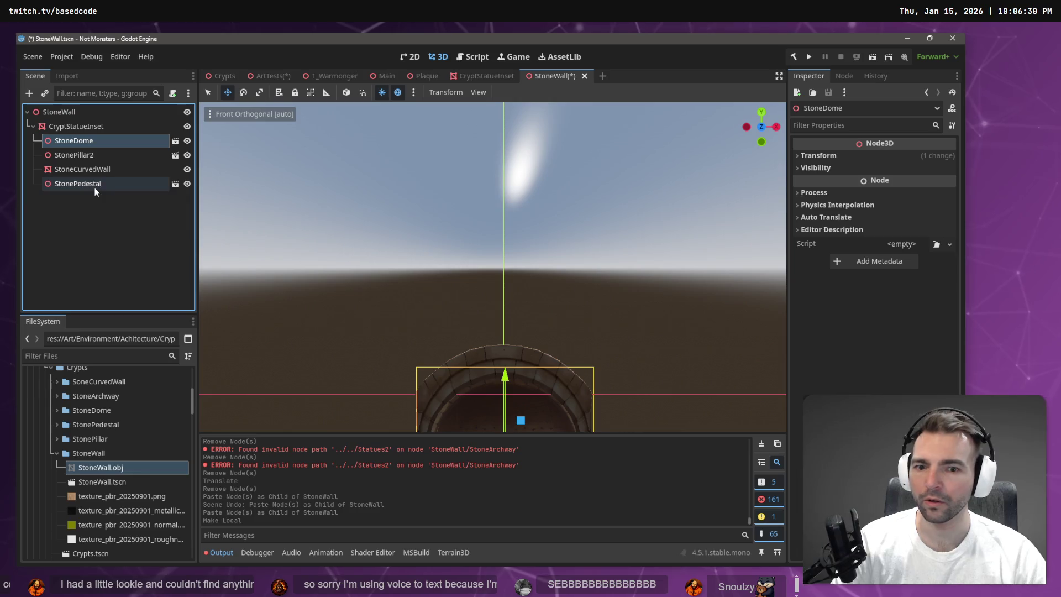
pyautogui.click(77, 126)
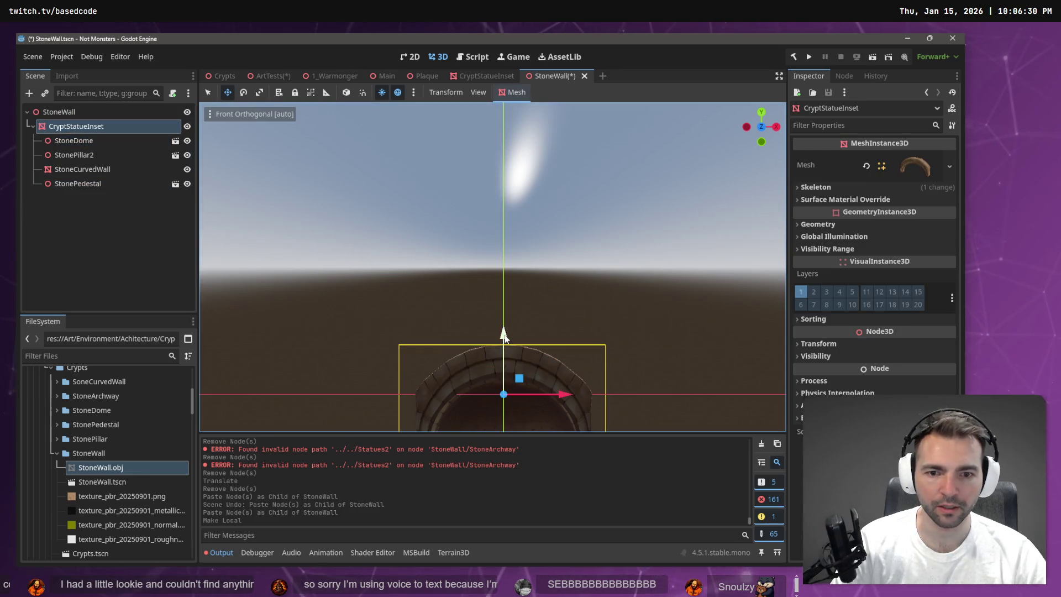
pyautogui.moveTo(505, 336)
pyautogui.mouseDown()
pyautogui.moveTo(546, 120)
pyautogui.moveTo(555, 121)
pyautogui.mouseUp()
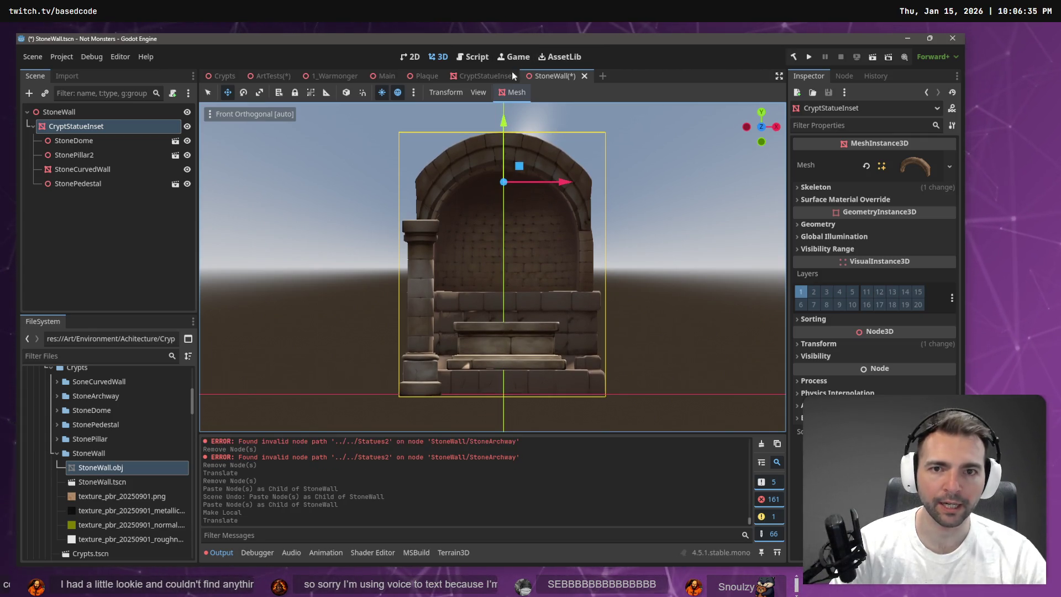
# Raise the niche about 4.5 m in CryptStatueInset and save that scene
pyautogui.click(482, 79)
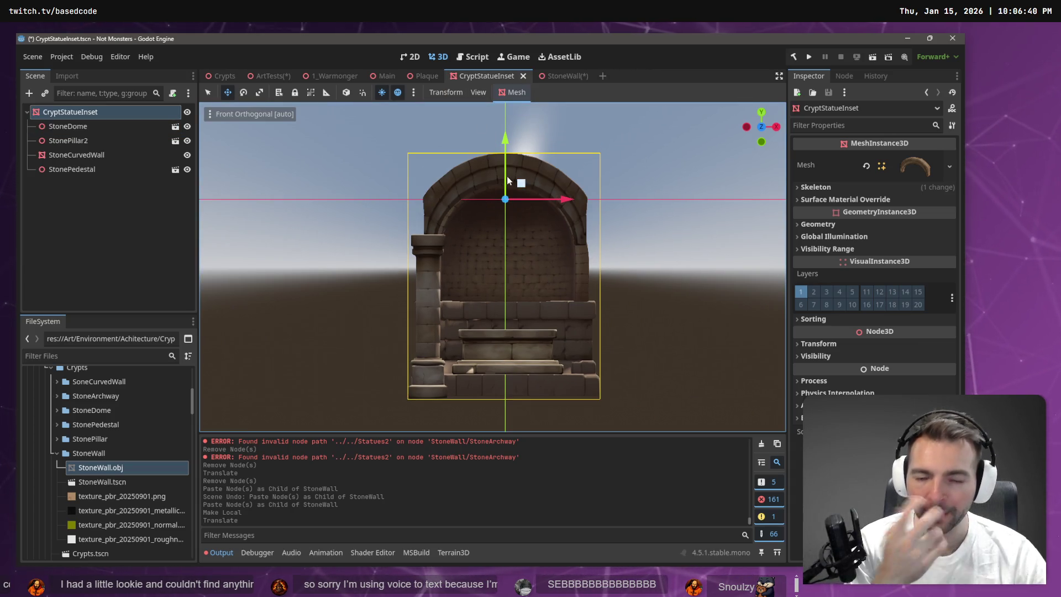
pyautogui.scroll(-5, 506, 182)
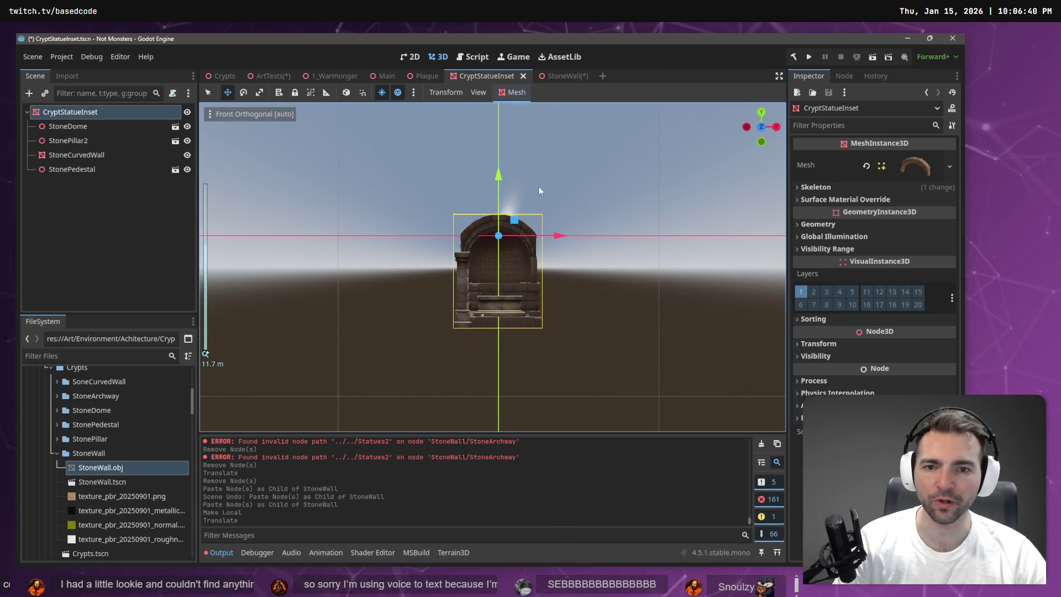
pyautogui.moveTo(502, 181)
pyautogui.mouseDown()
pyautogui.moveTo(497, 83)
pyautogui.moveTo(510, 92)
pyautogui.mouseUp()
pyautogui.hotkey('ctrl', 's')
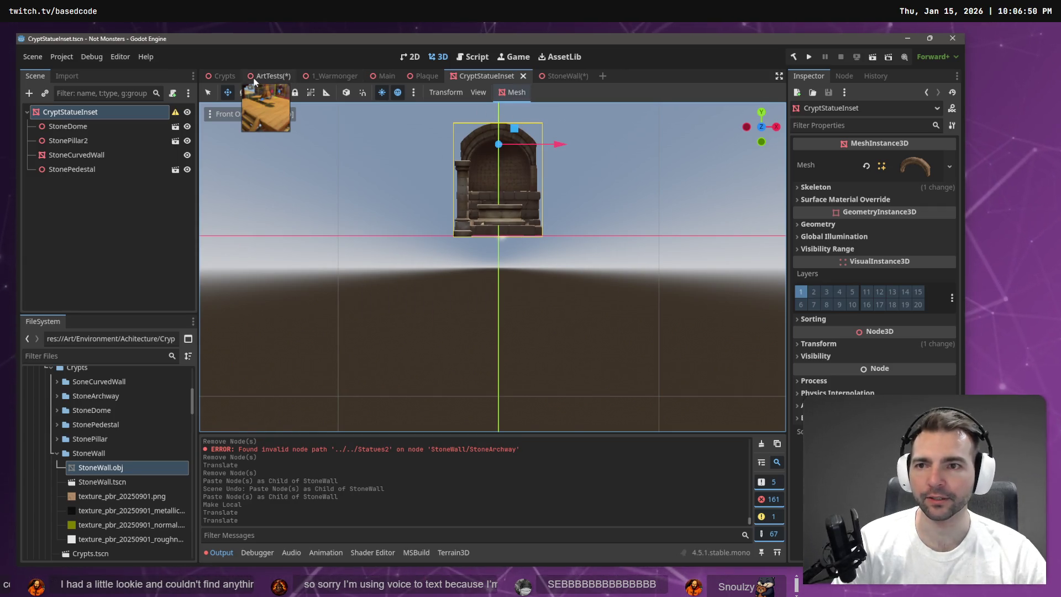
pyautogui.click(221, 76)
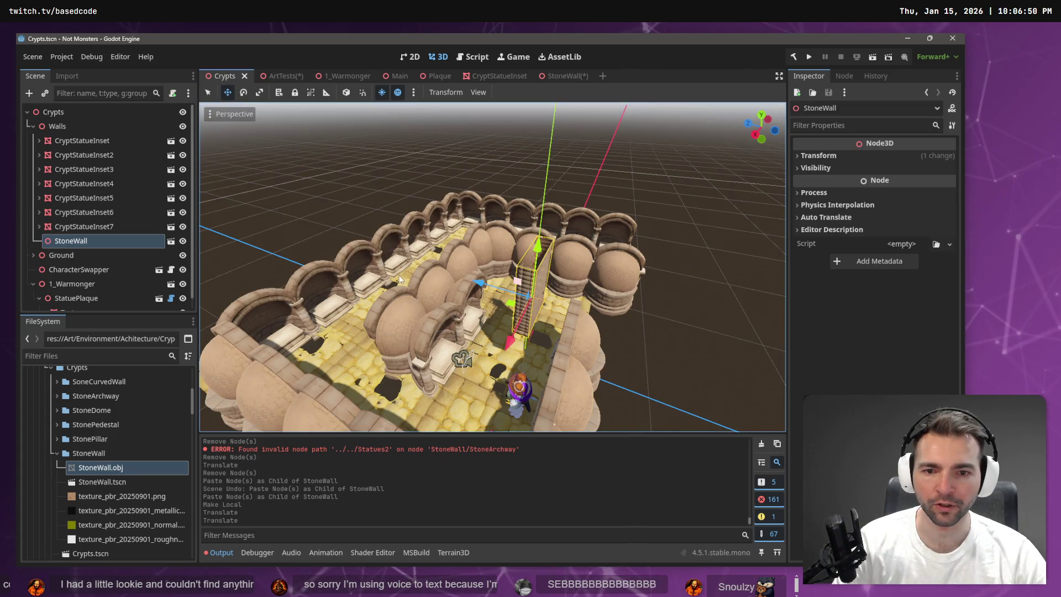
# Frame StoneWall in the viewport, delete it from Walls, confirm, and save the Crypts scene
pyautogui.moveTo(589, 289); pyautogui.dragTo(637, 283)
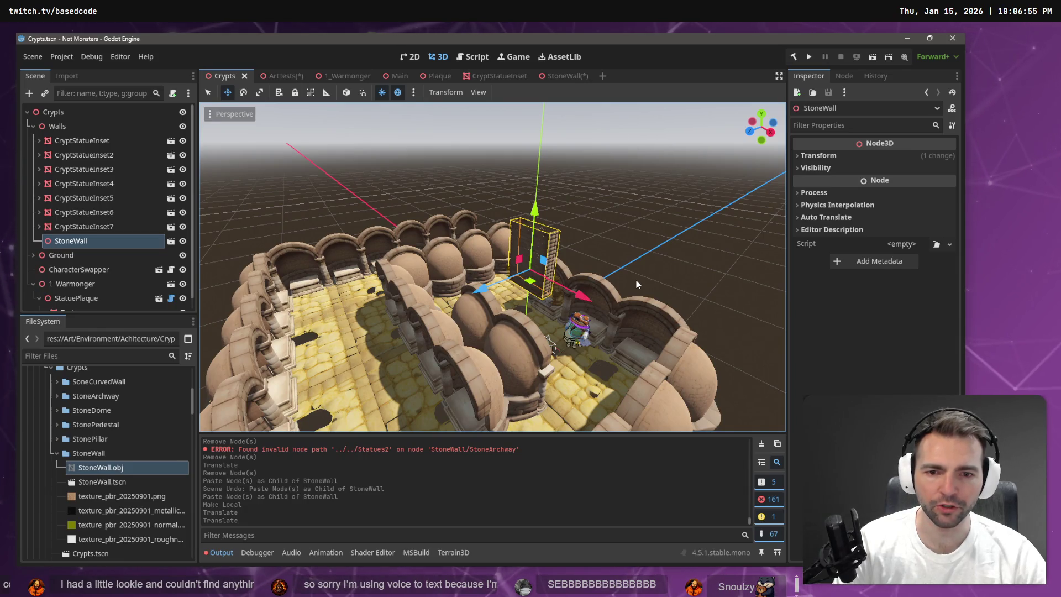
pyautogui.press('f')
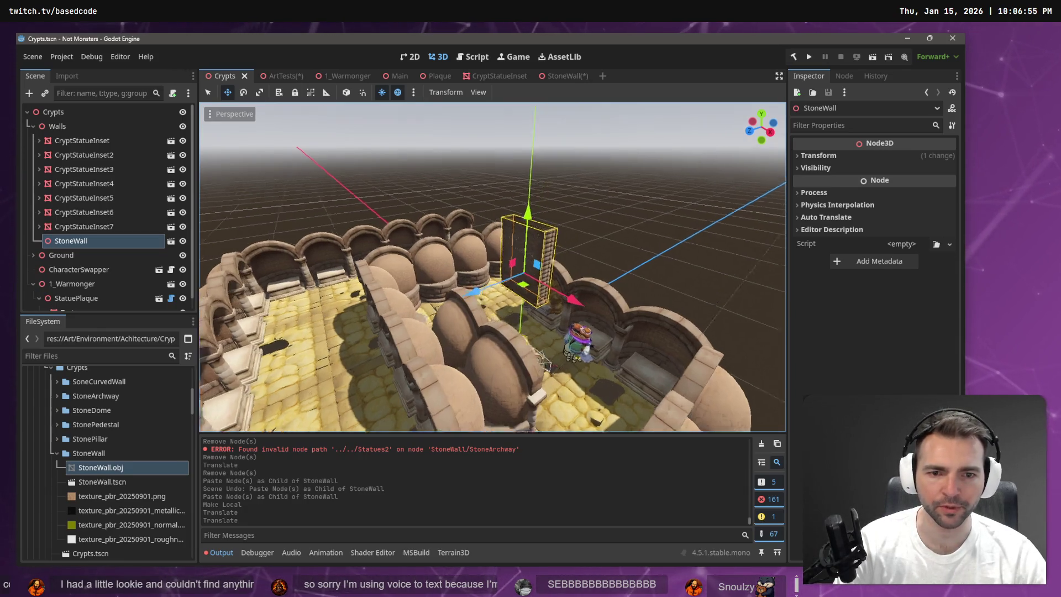
pyautogui.press('w')
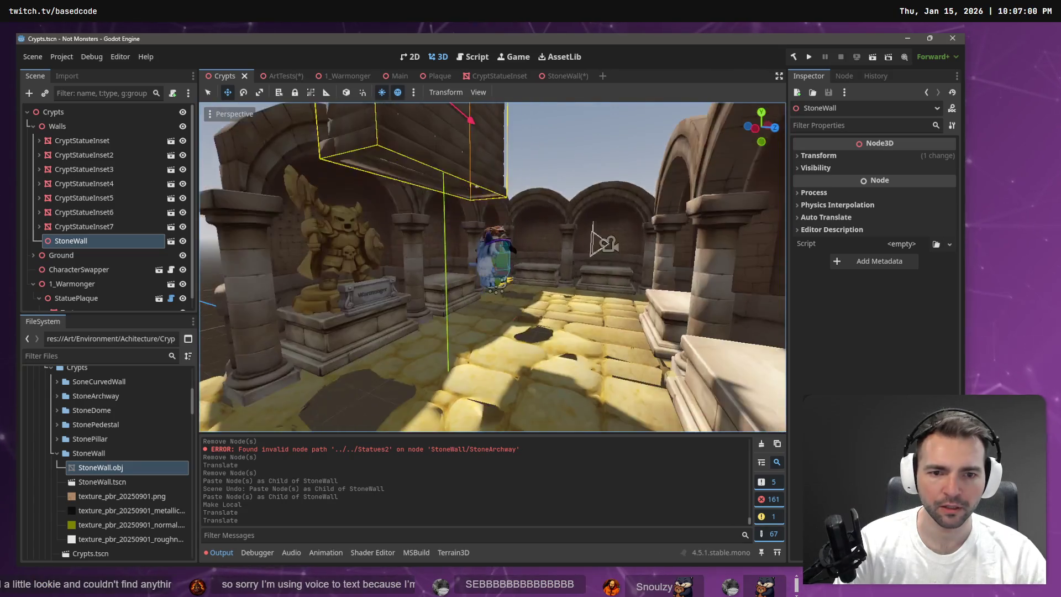
pyautogui.press('w')
pyautogui.press('Delete')
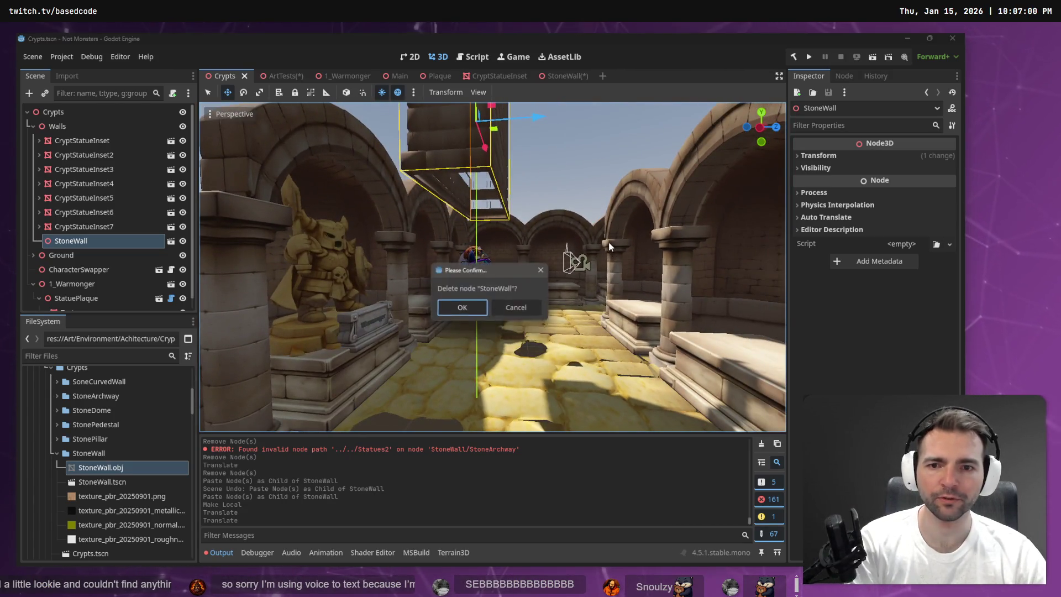
pyautogui.click(472, 312)
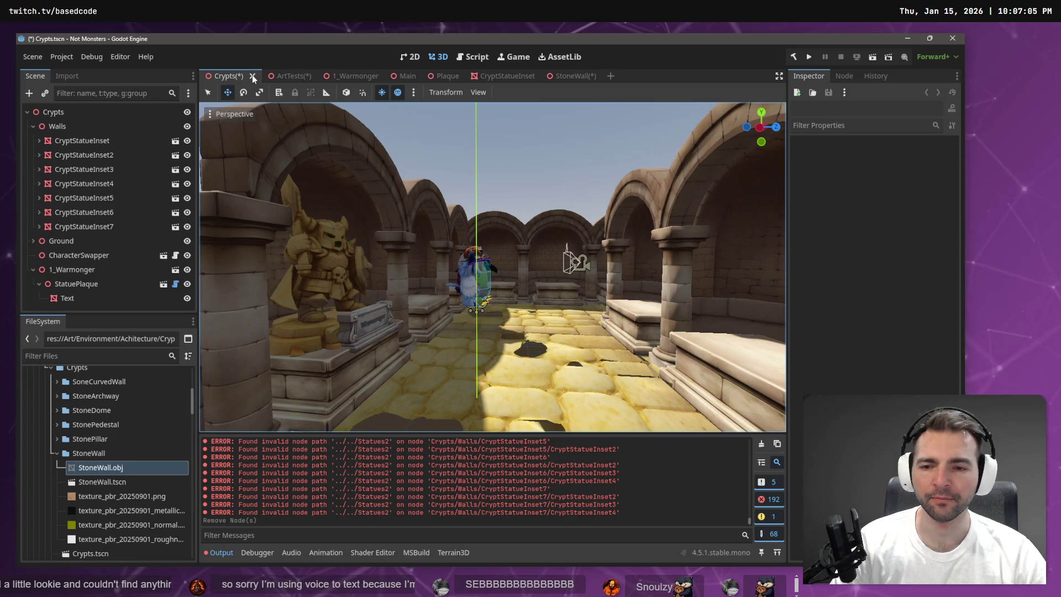
pyautogui.hotkey('ctrl', 's')
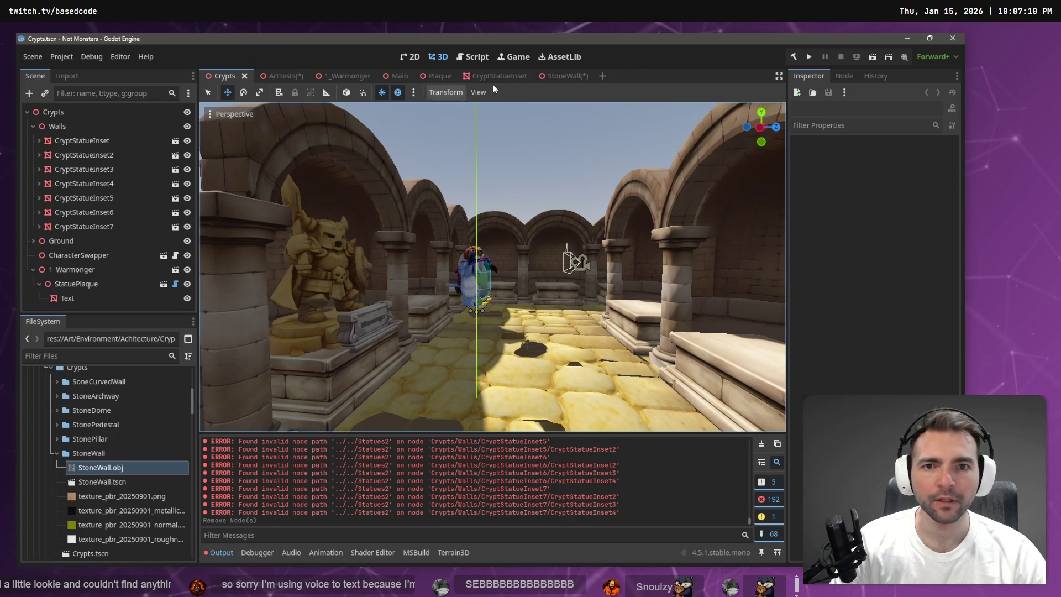
# In the CryptStatueInset scene, select the root node and undo the niche's upward move
pyautogui.click(494, 76)
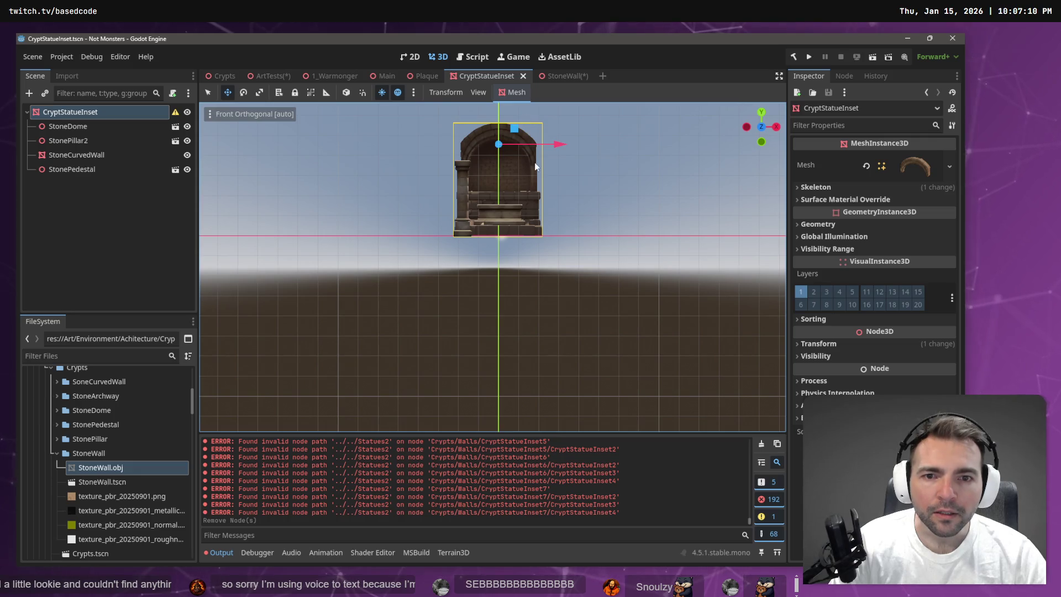
pyautogui.click(579, 151)
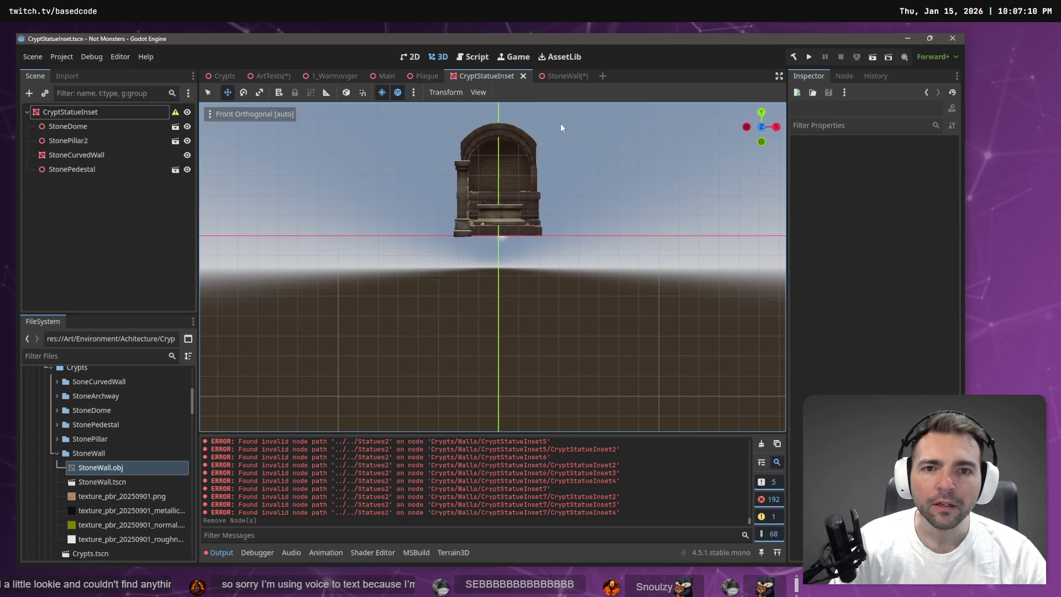
pyautogui.click(86, 113)
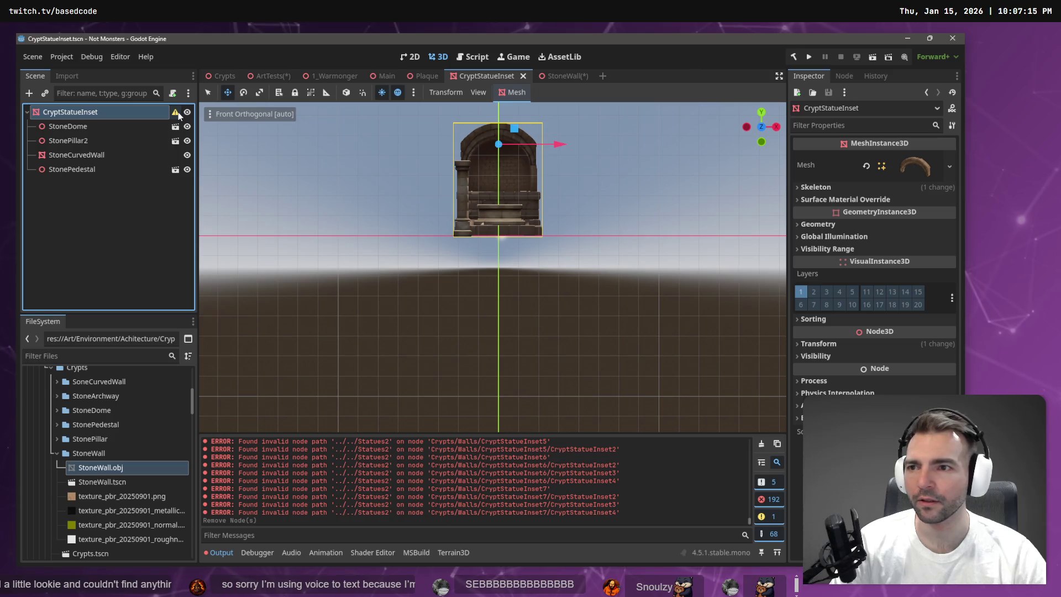
pyautogui.moveTo(178, 115)
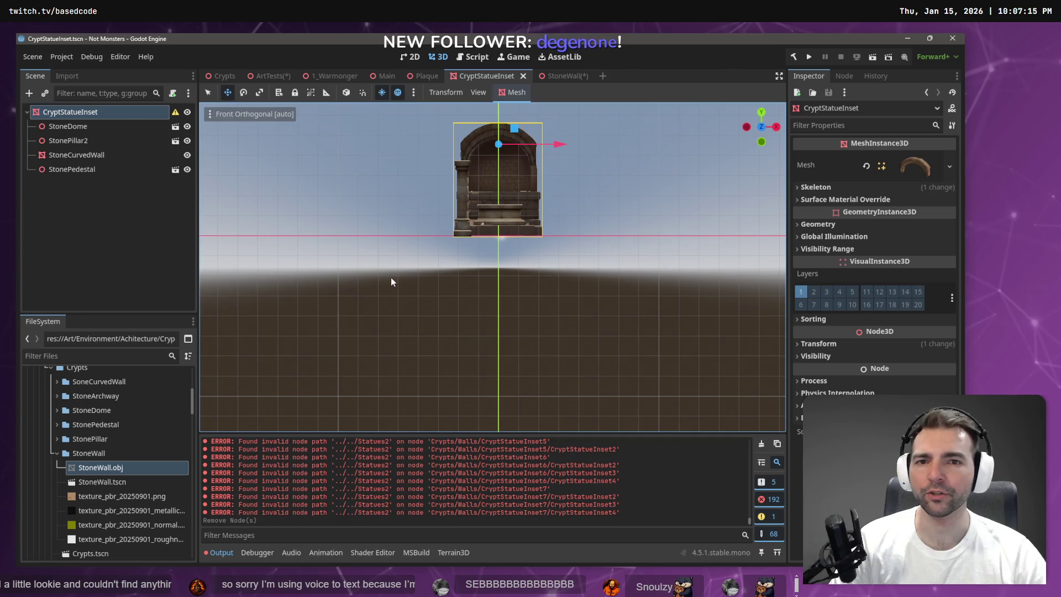
pyautogui.hotkey('ctrl', 'z')
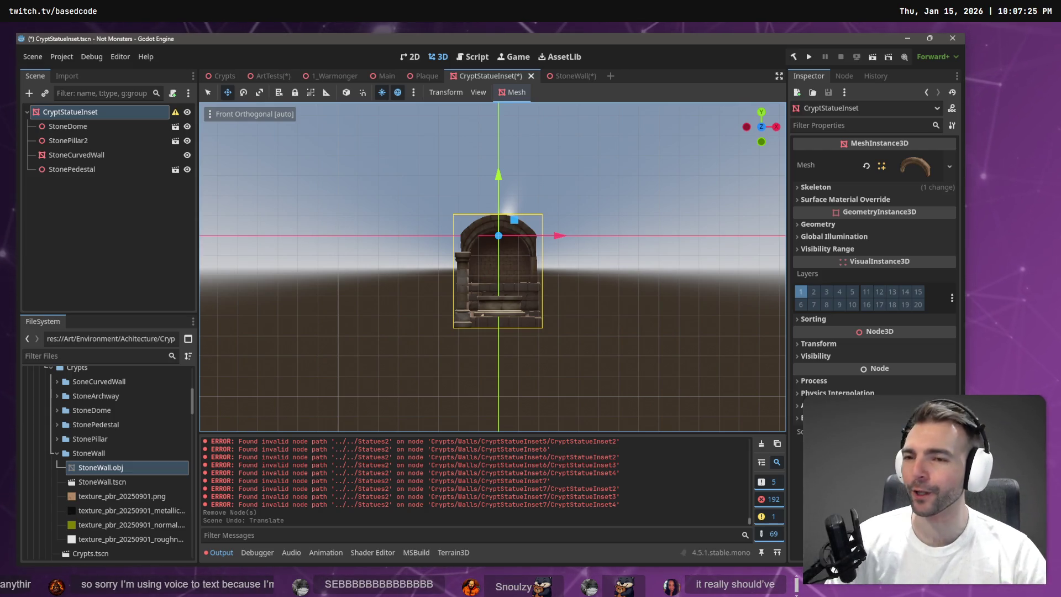
# Try raising the four niche parts about 4.4 m, undo it, and reselect the root
pyautogui.click(80, 127)
pyautogui.keyDown('shift'); pyautogui.click(87, 169); pyautogui.keyUp('shift')
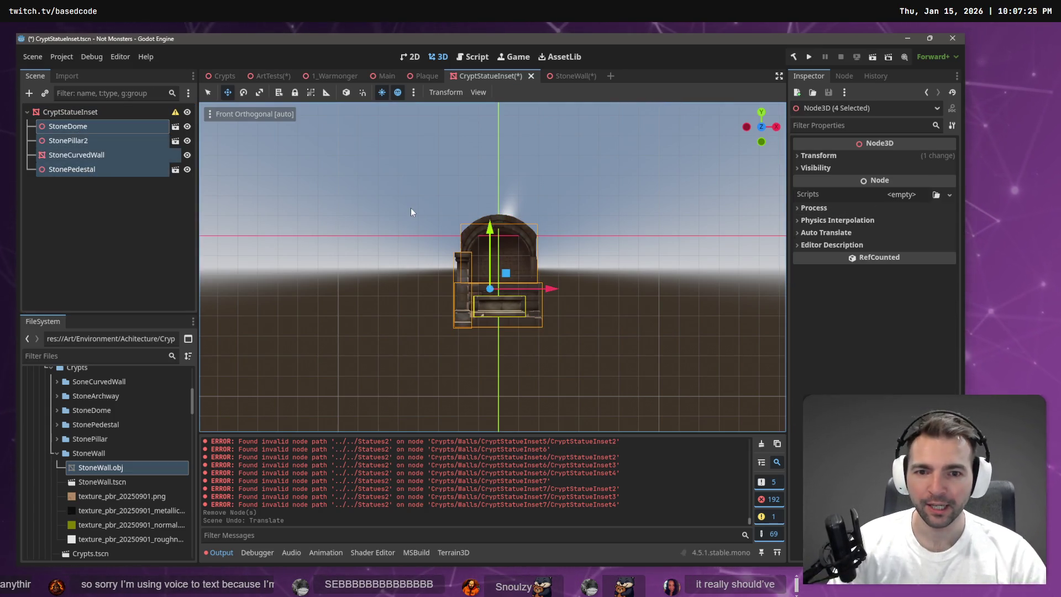
pyautogui.moveTo(486, 234); pyautogui.dragTo(486, 149)
pyautogui.hotkey('ctrl', 'z')
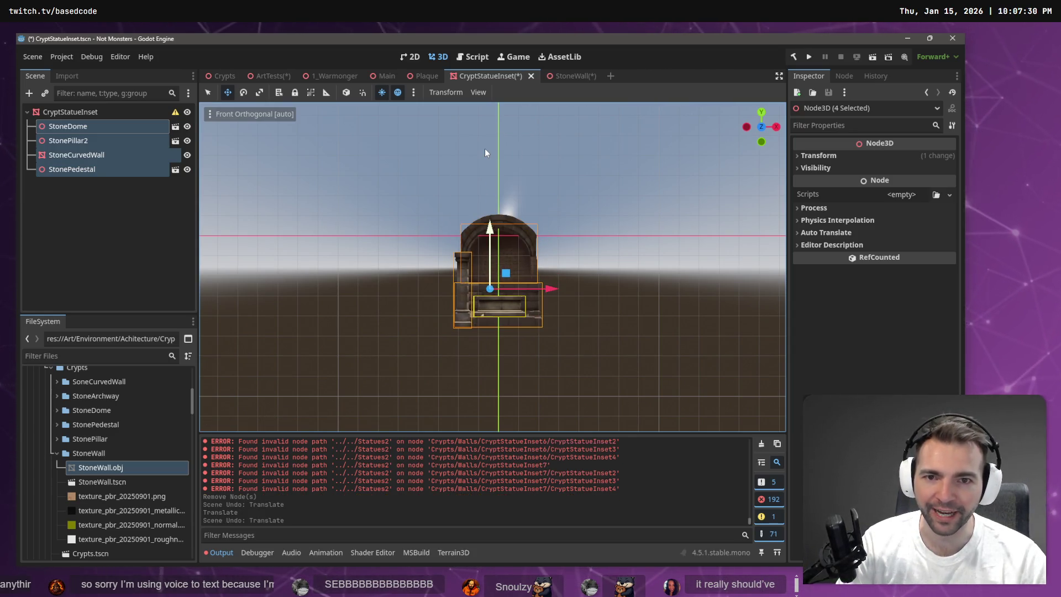
pyautogui.click(91, 186)
pyautogui.click(88, 168)
pyautogui.click(88, 155)
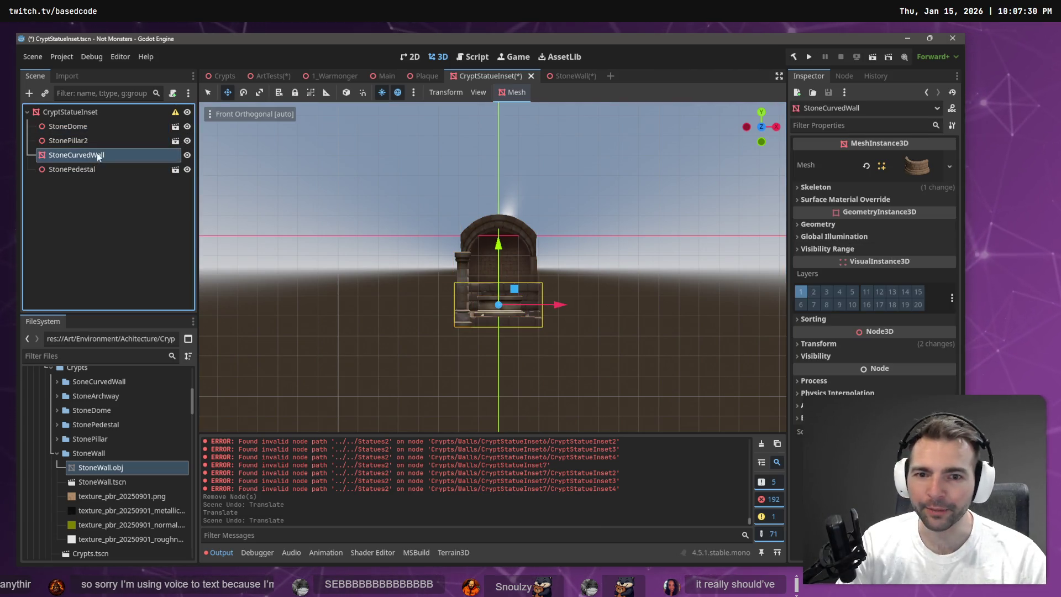
pyautogui.click(489, 215)
pyautogui.click(99, 129)
pyautogui.click(101, 115)
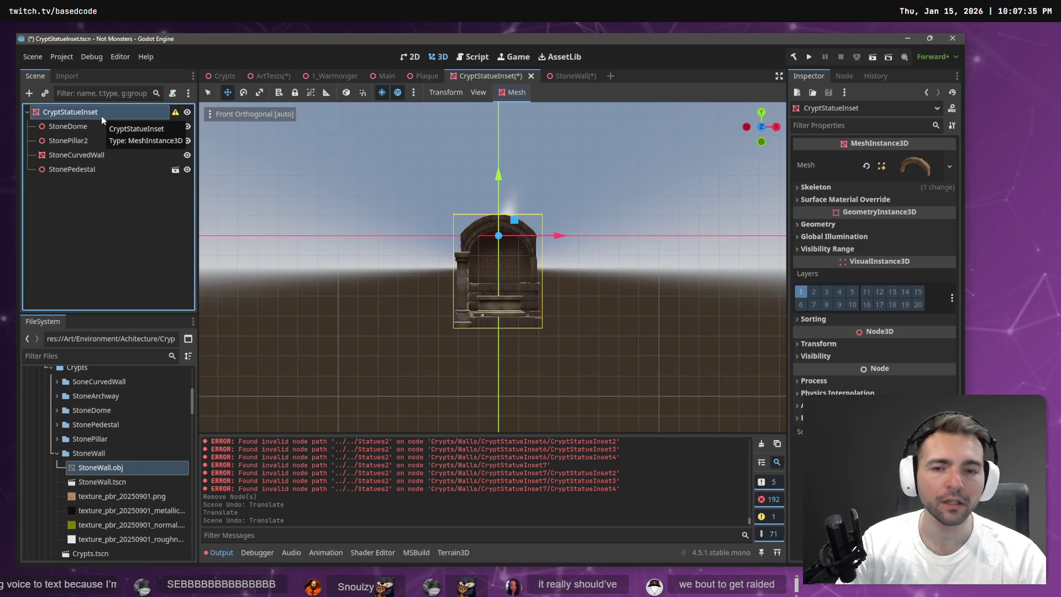
pyautogui.rightClick(87, 205)
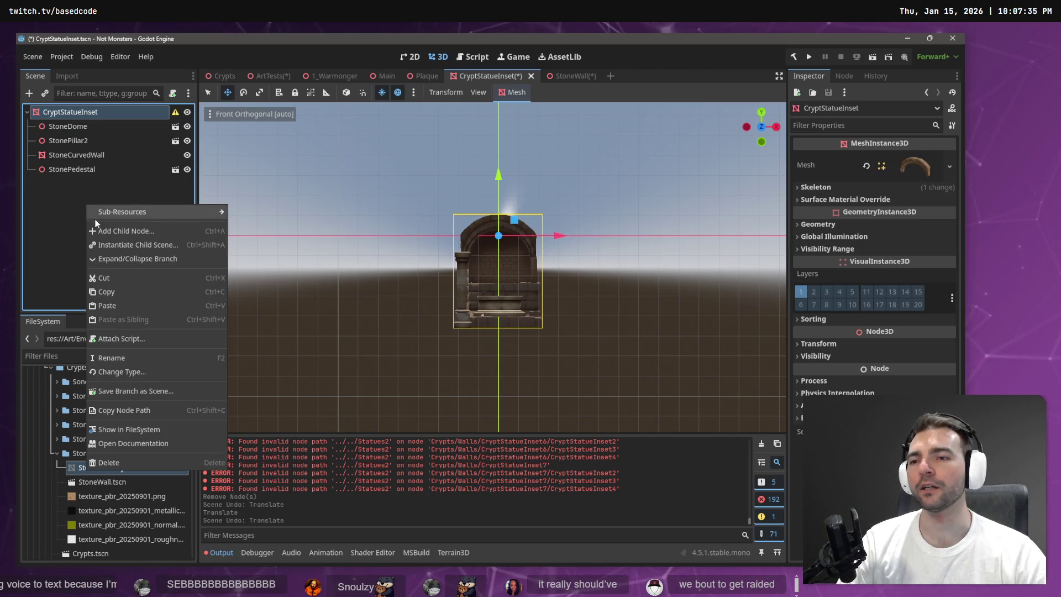
# Add an empty Node3D child under the CryptStatueInset root
pyautogui.moveTo(111, 216)
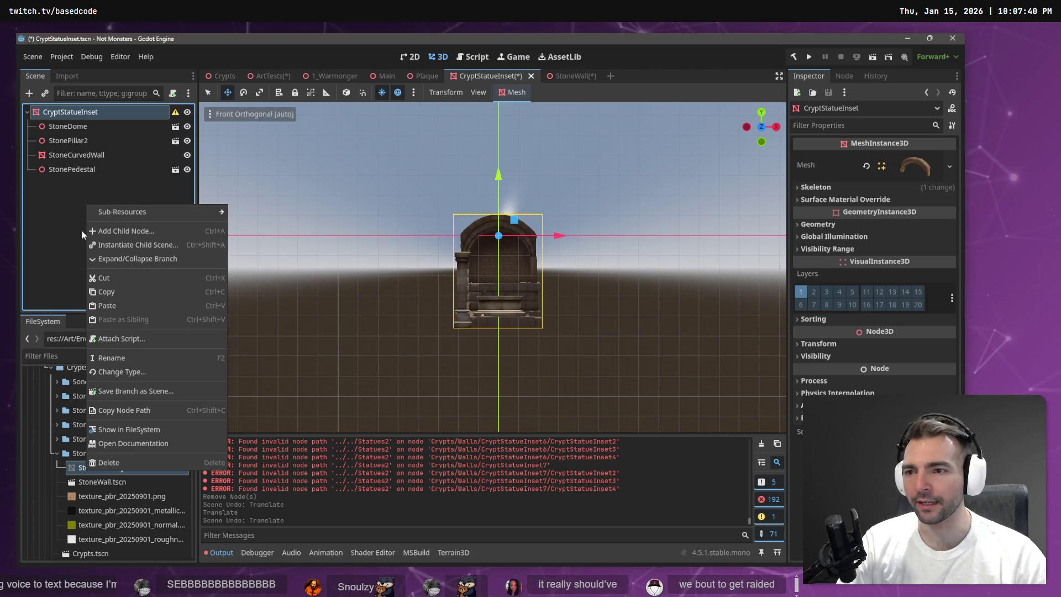
pyautogui.click(74, 209)
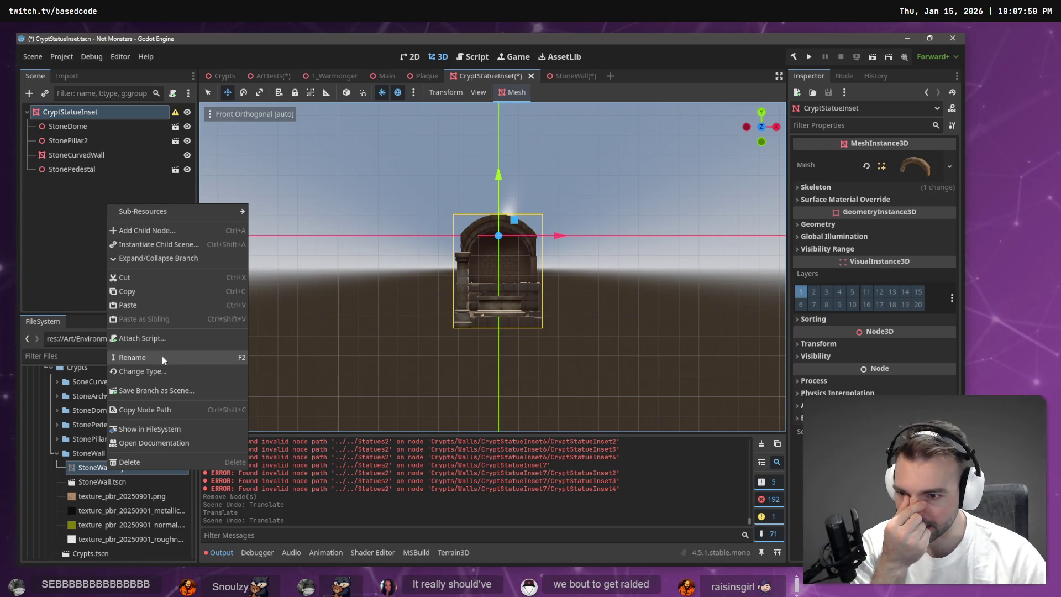
pyautogui.click(140, 230)
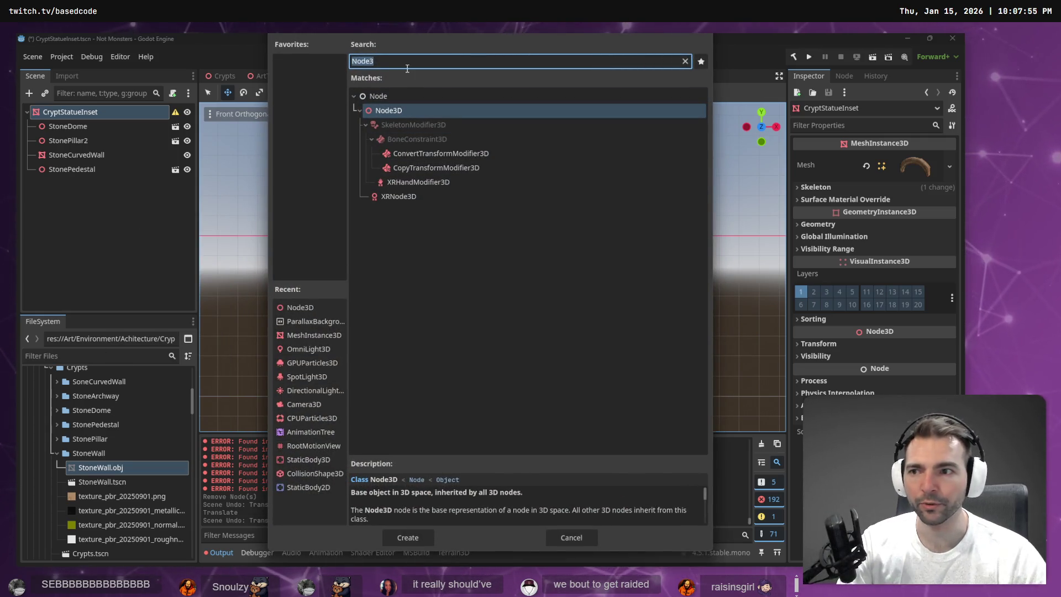
pyautogui.press('BackSpace')
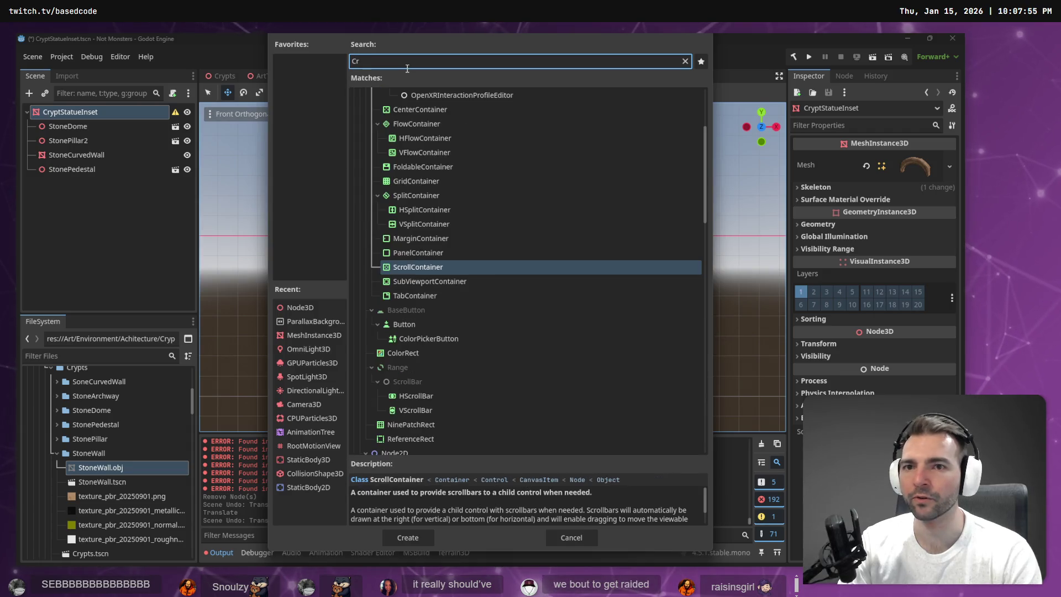
pyautogui.write('Node3D')
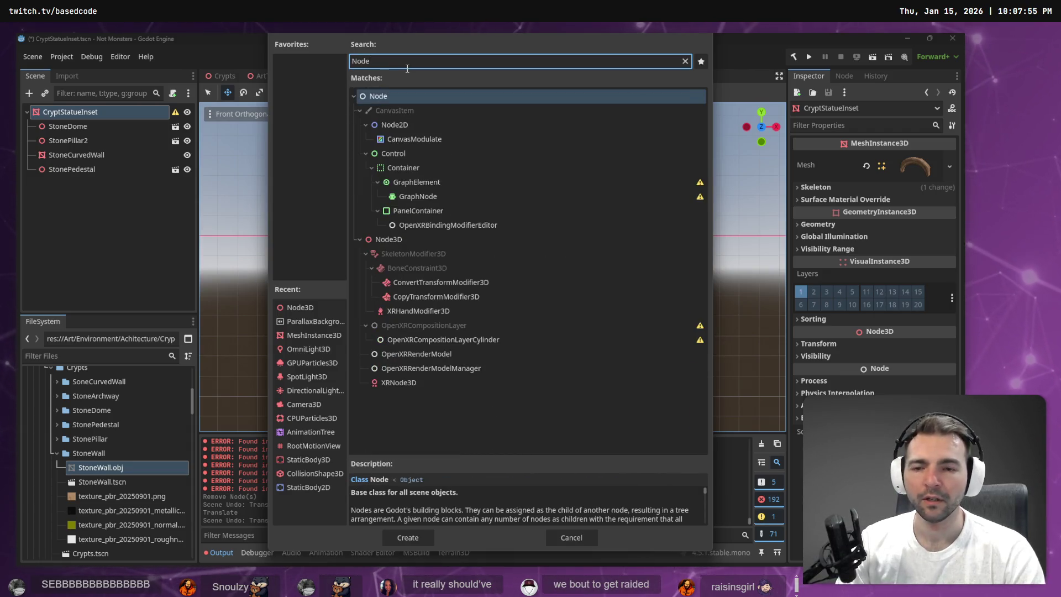
pyautogui.press('Return')
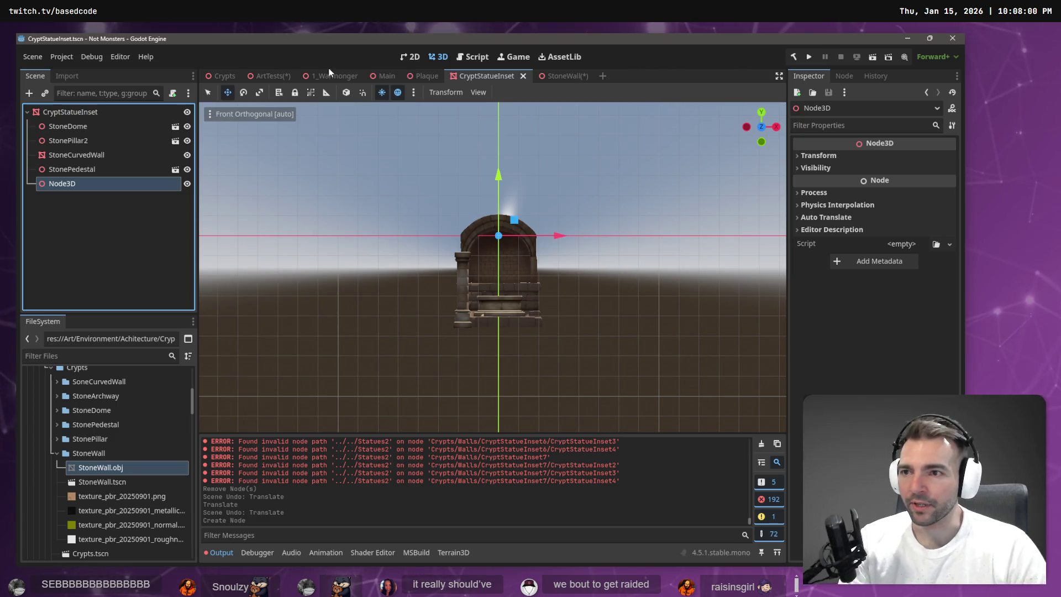
# Rename the root mesh node to CryptStatueInset_
pyautogui.doubleClick(110, 113)
pyautogui.press('End')
pyautogui.write('_')
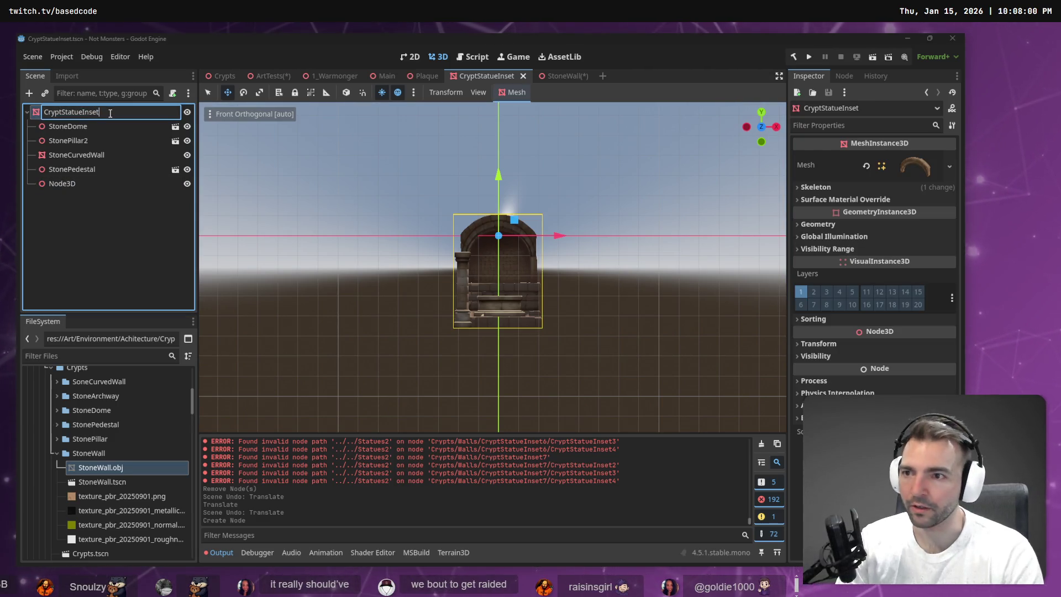
pyautogui.press('Return')
# Rename the new Node3D child to CryptStatueInset
pyautogui.click(82, 184)
pyautogui.doubleClick(93, 112)
pyautogui.hotkey('ctrl', 'c')
pyautogui.press('Escape')
pyautogui.doubleClick(79, 184)
pyautogui.hotkey('ctrl', 'v')
pyautogui.press('Return')
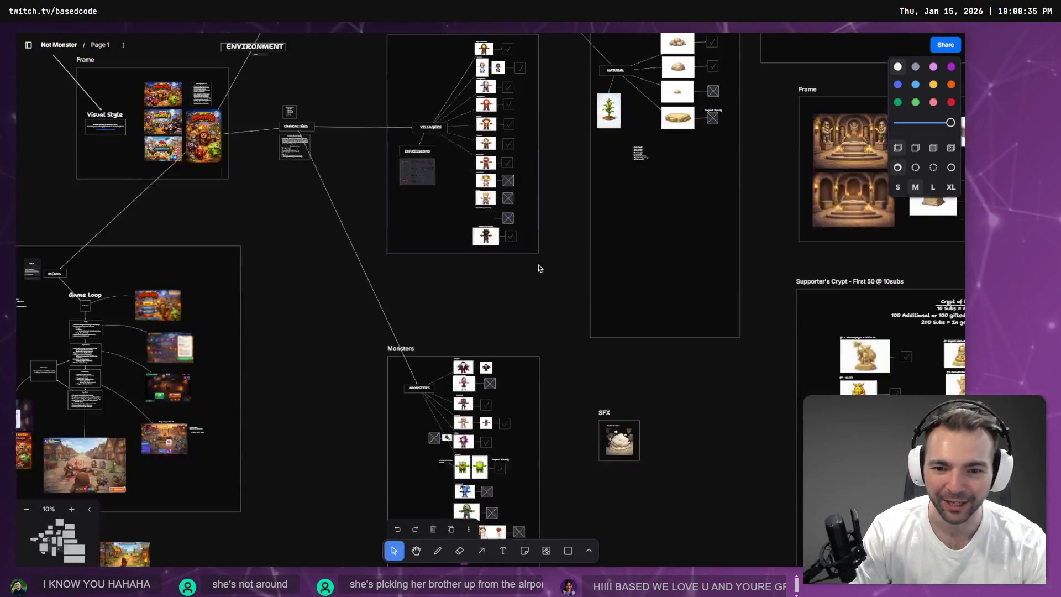
pyautogui.moveTo(506, 220); pyautogui.dragTo(501, 233)
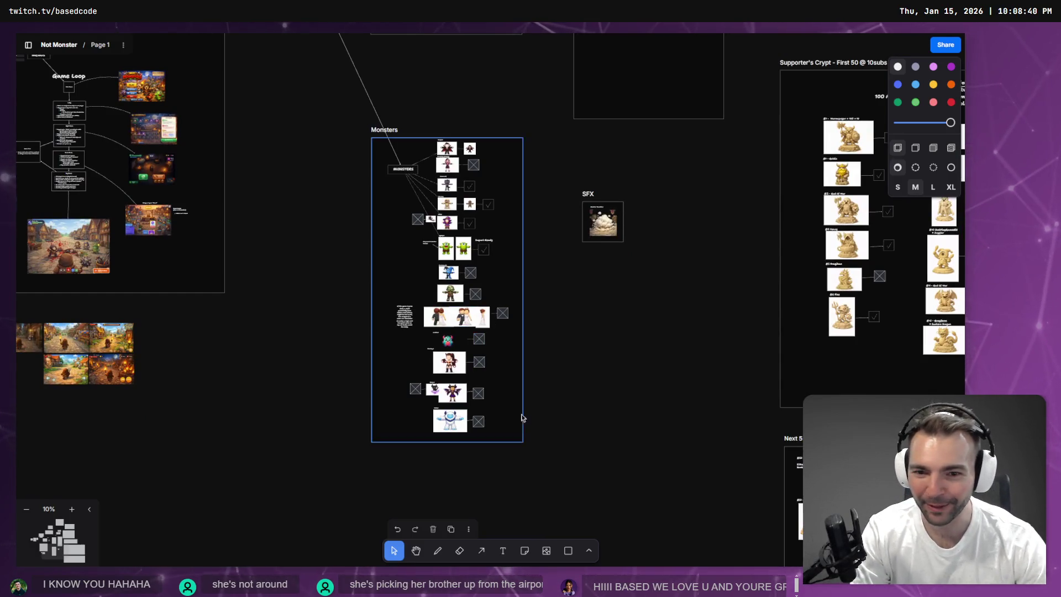
pyautogui.scroll(5, 470, 372)
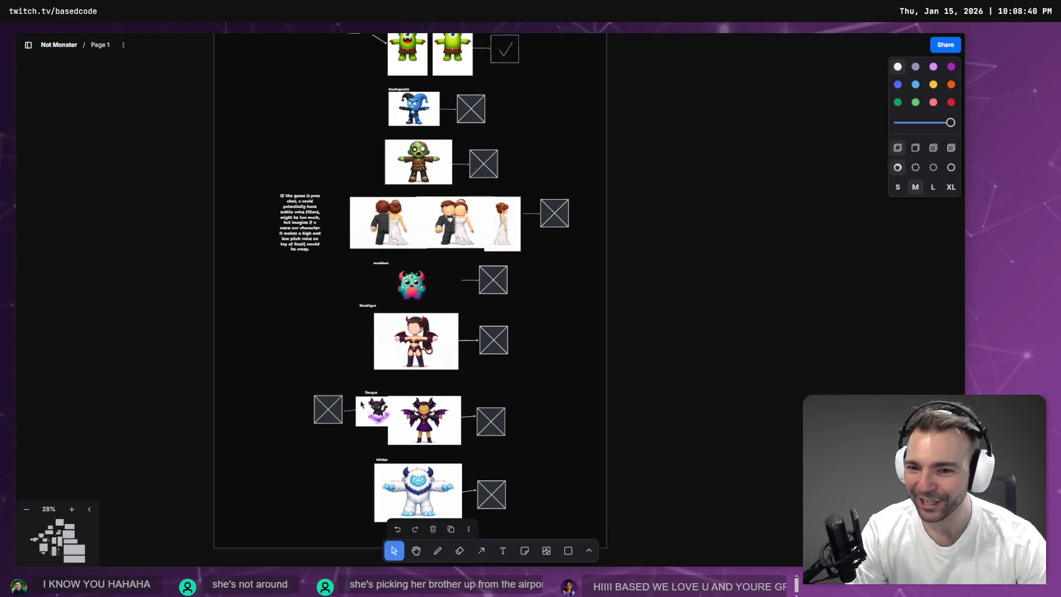
pyautogui.scroll(7, 353, 381)
pyautogui.scroll(-1, 349, 371)
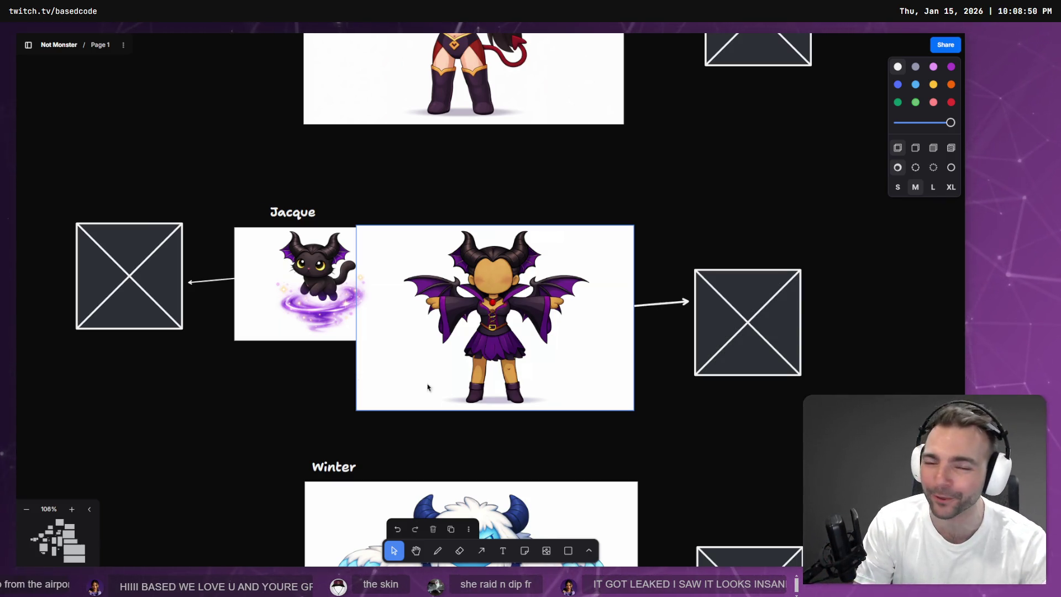
pyautogui.scroll(2, 358, 383)
pyautogui.scroll(3, 373, 406)
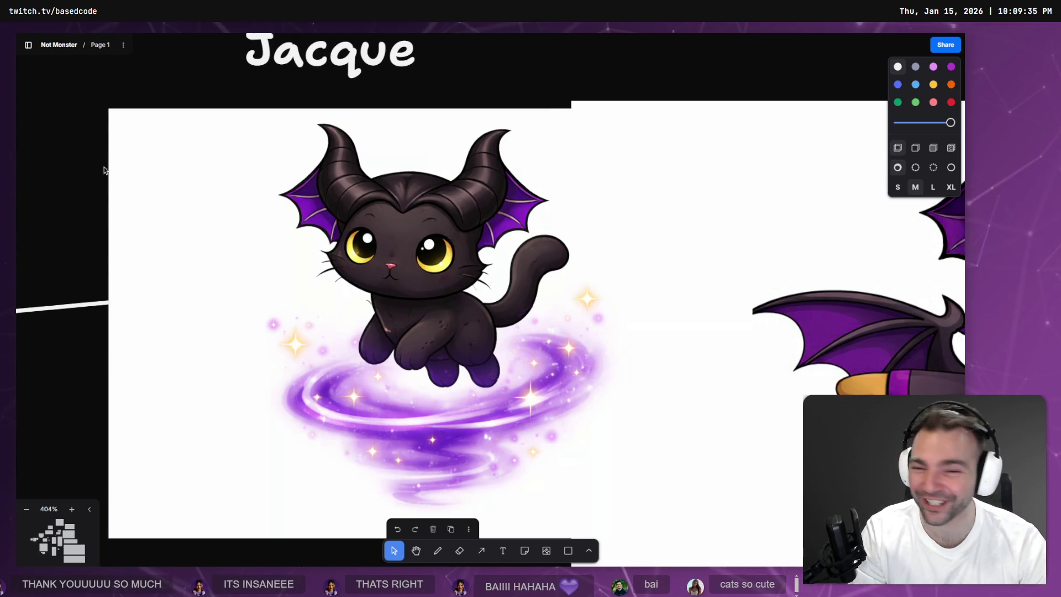
pyautogui.hscroll(10, 539, 341)
pyautogui.scroll(-5, 540, 341)
pyautogui.scroll(3, 540, 341)
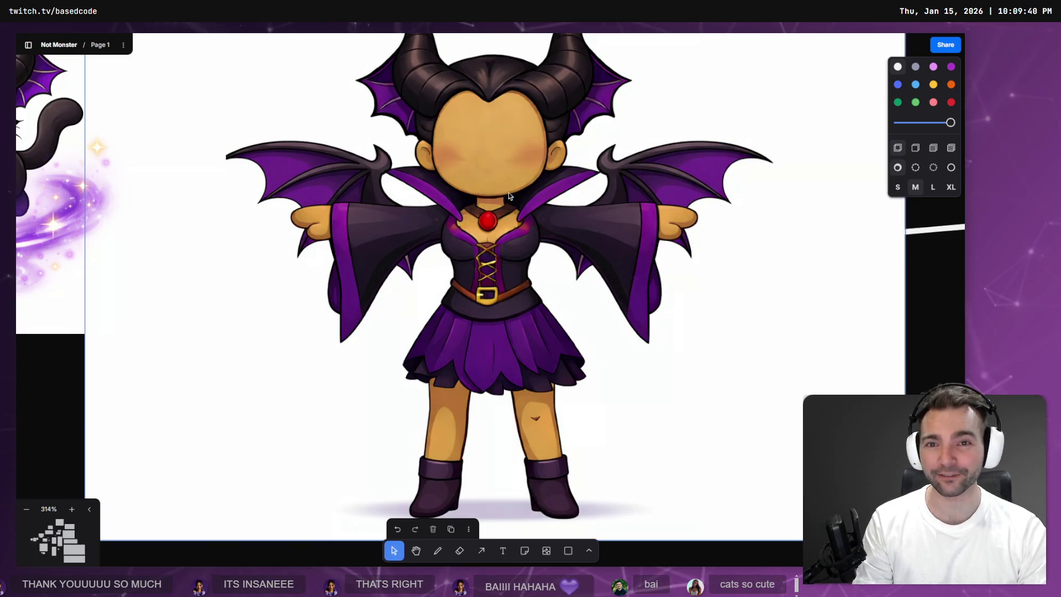
pyautogui.scroll(-5, 510, 219)
pyautogui.scroll(4, 705, 329)
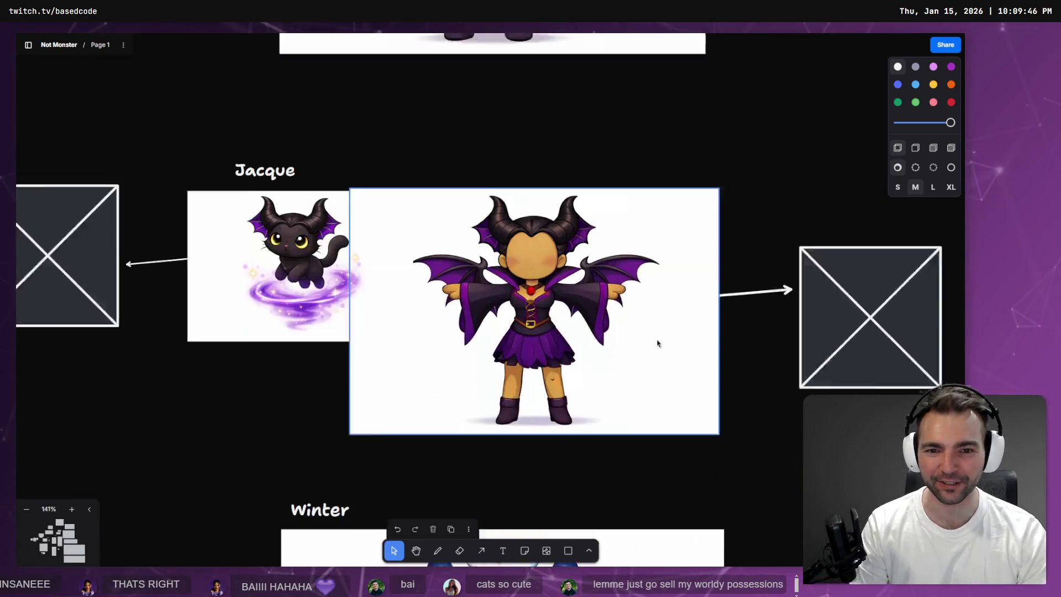
pyautogui.scroll(-5, 550, 325)
pyautogui.scroll(1, 575, 335)
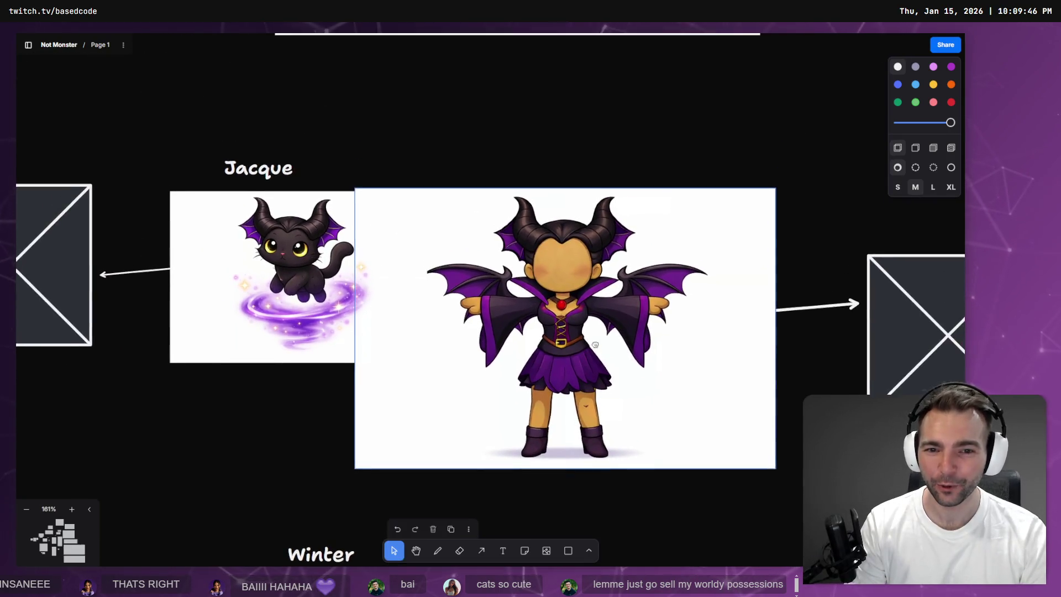
pyautogui.scroll(-5, 581, 338)
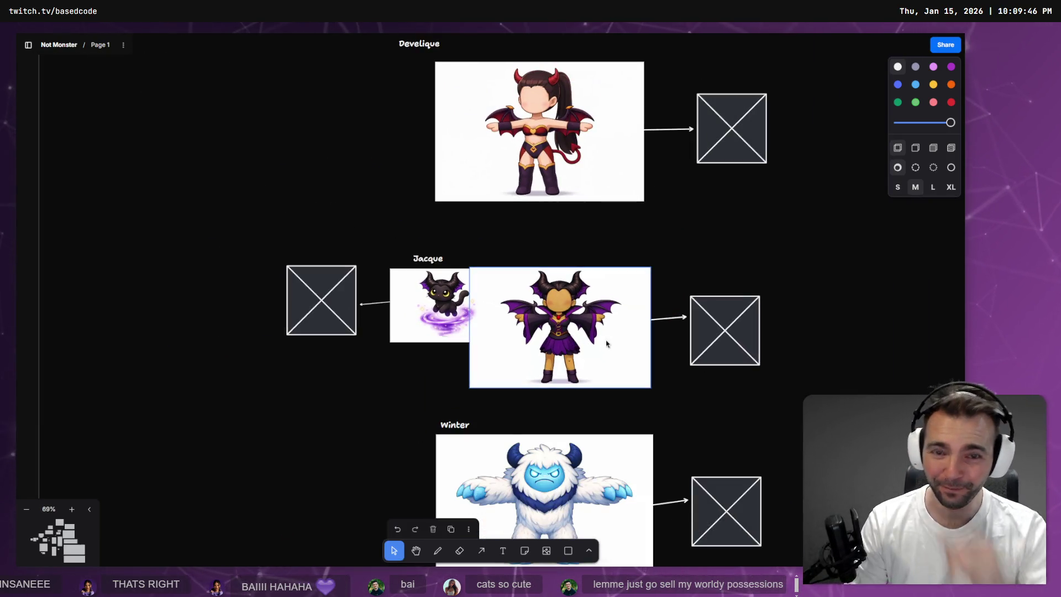
pyautogui.click(448, 293)
pyautogui.scroll(-5, 448, 309)
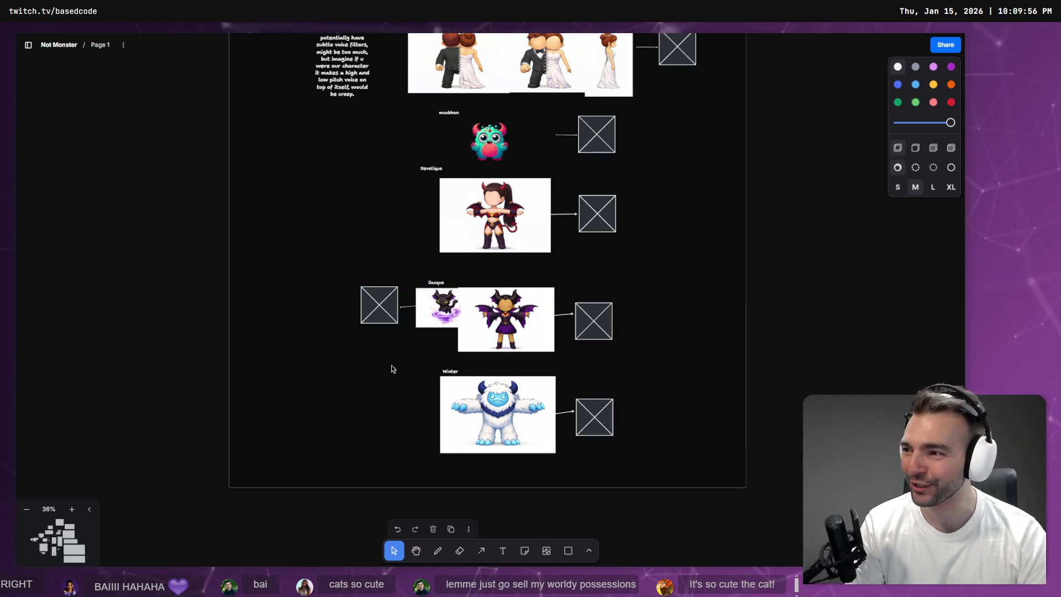
pyautogui.scroll(10, 393, 369)
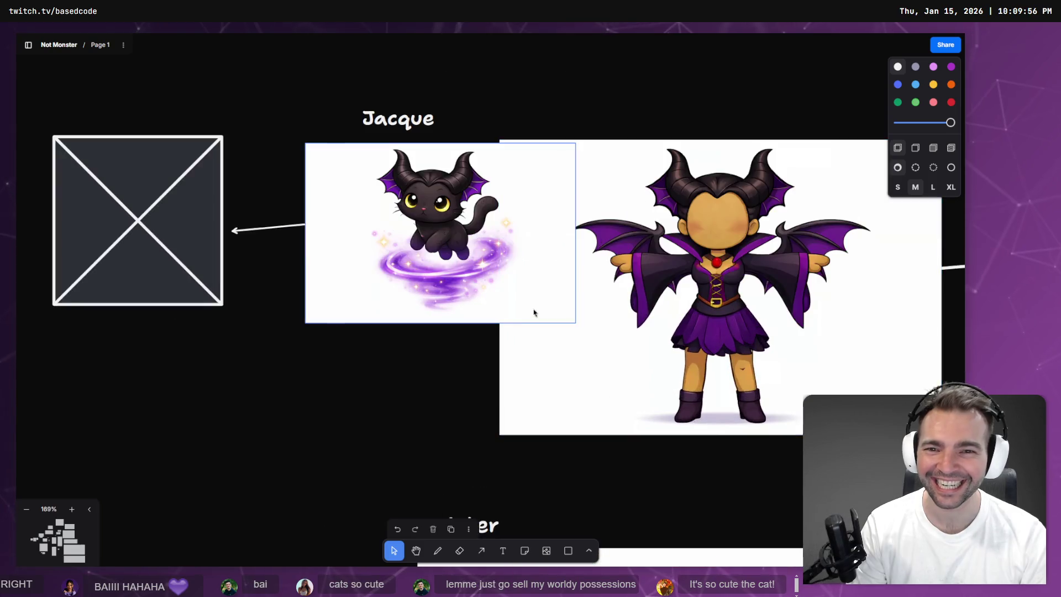
pyautogui.scroll(-10, 482, 266)
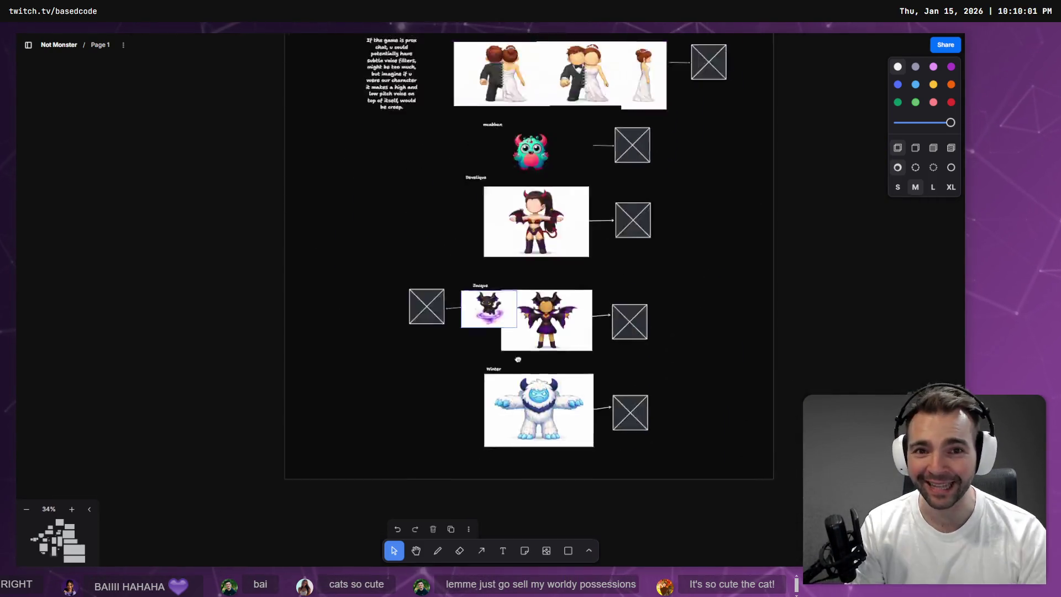
pyautogui.scroll(3, 557, 346)
pyautogui.scroll(15, 459, 323)
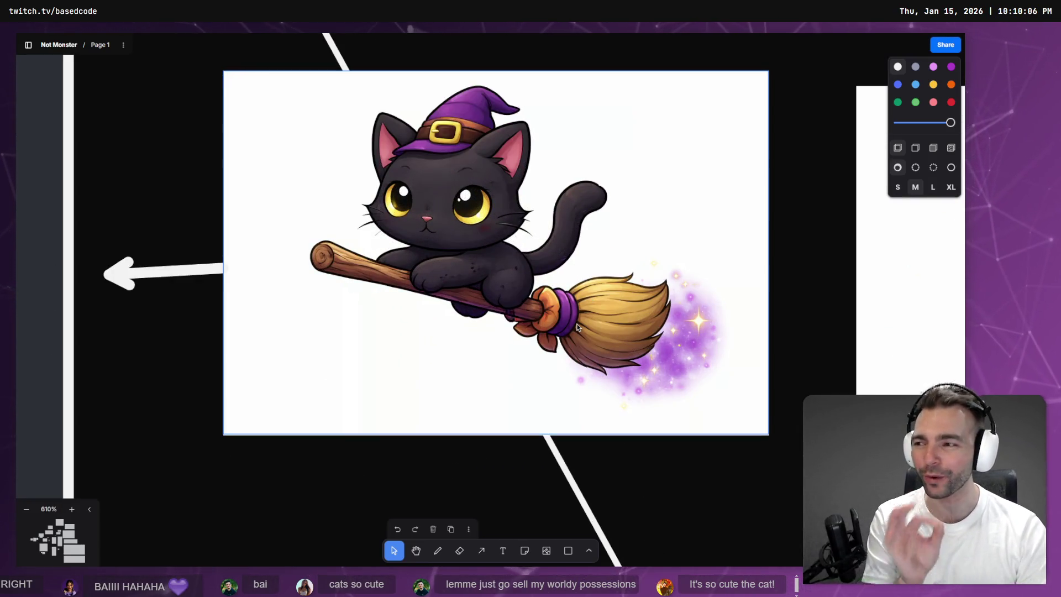
pyautogui.scroll(2, 586, 287)
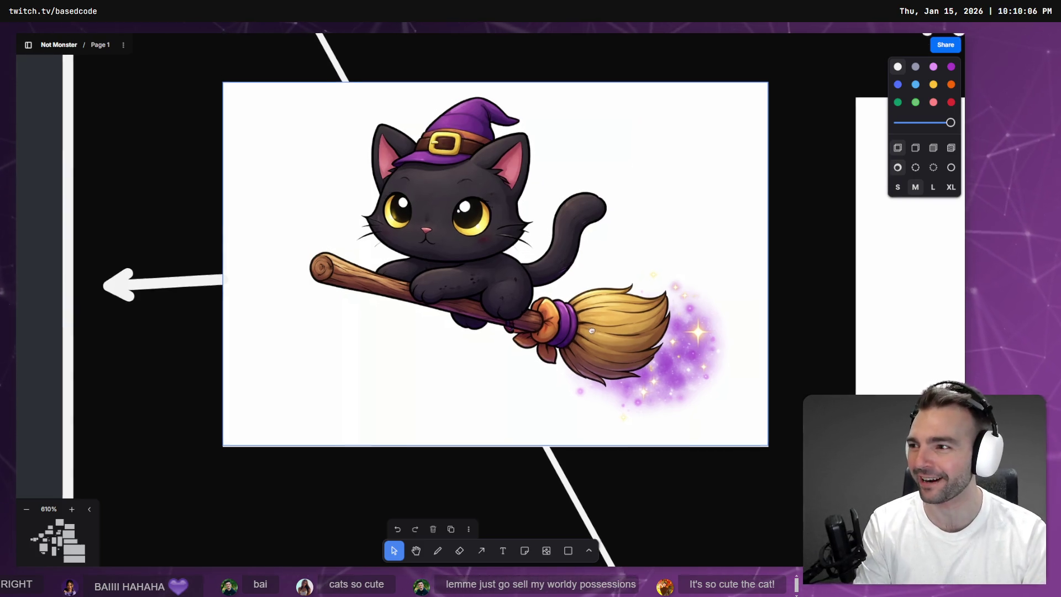
pyautogui.scroll(-10, 599, 245)
pyautogui.scroll(-10, 483, 391)
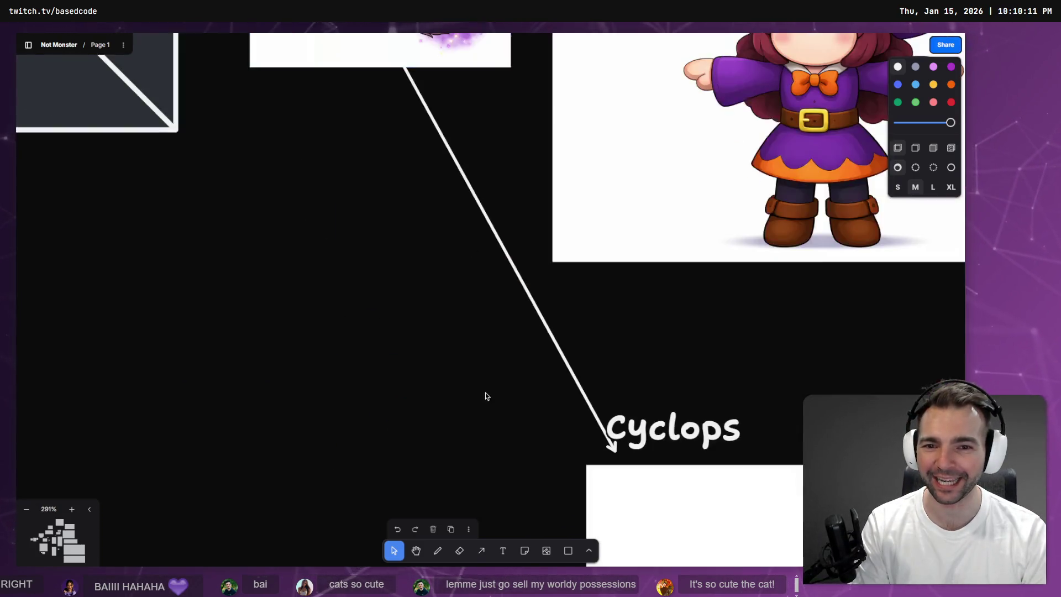
pyautogui.scroll(-10, 639, 267)
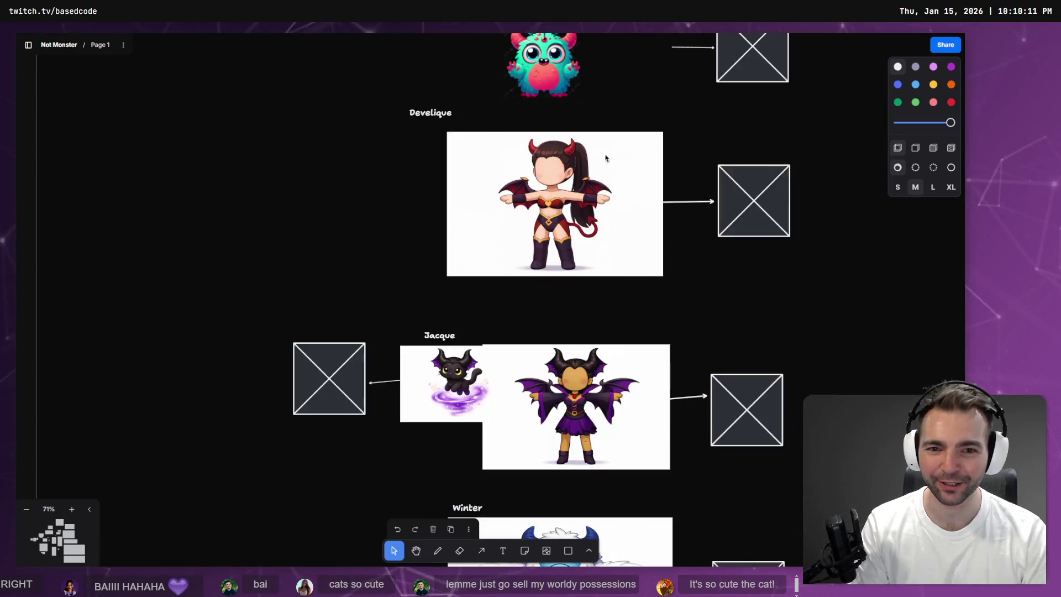
pyautogui.scroll(5, 629, 378)
pyautogui.scroll(-3, 630, 377)
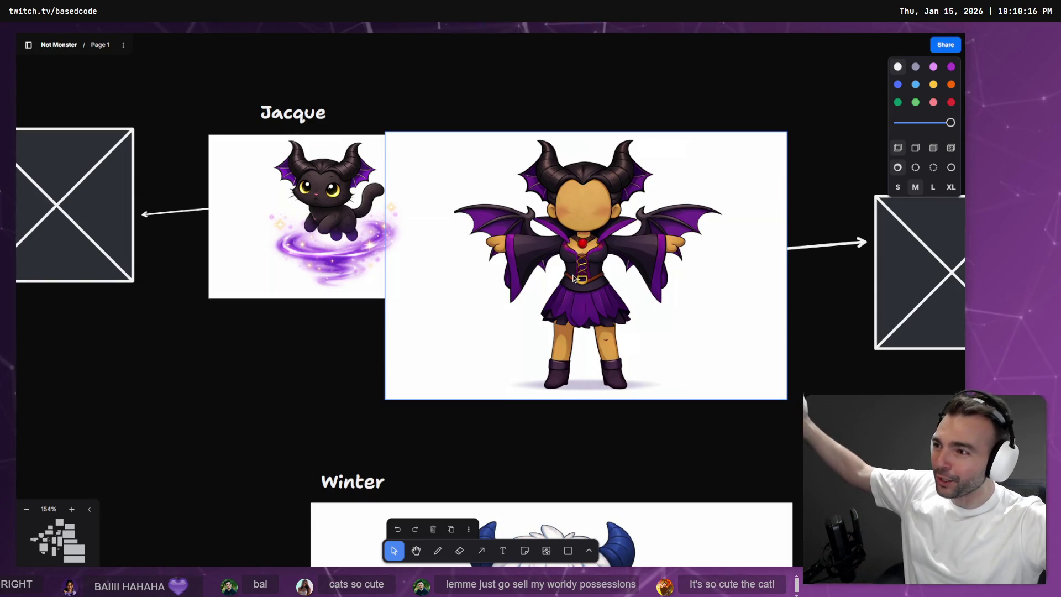
pyautogui.click(574, 278)
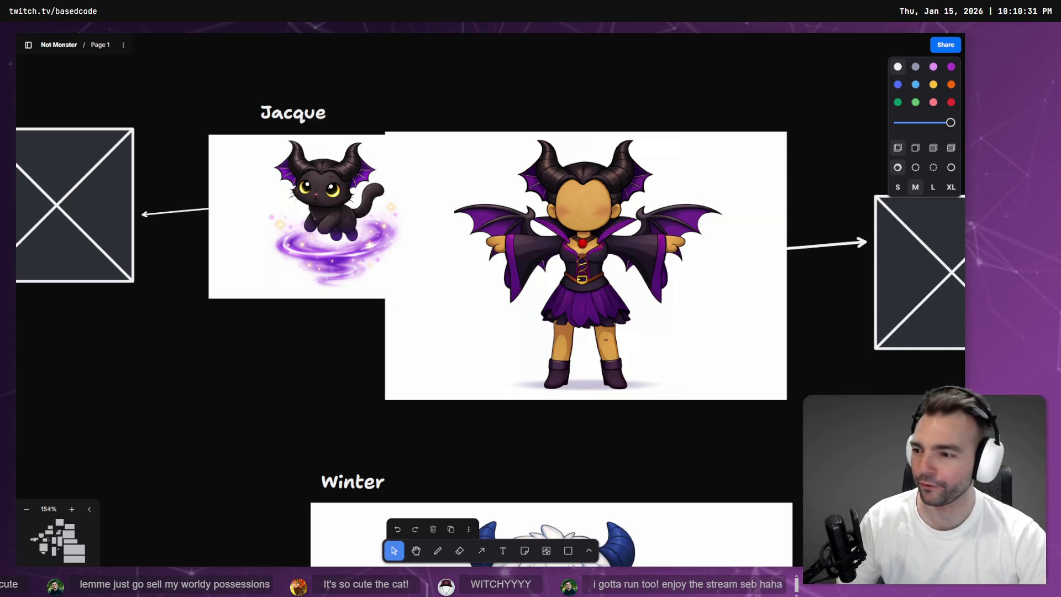
pyautogui.scroll(-10, 400, 373)
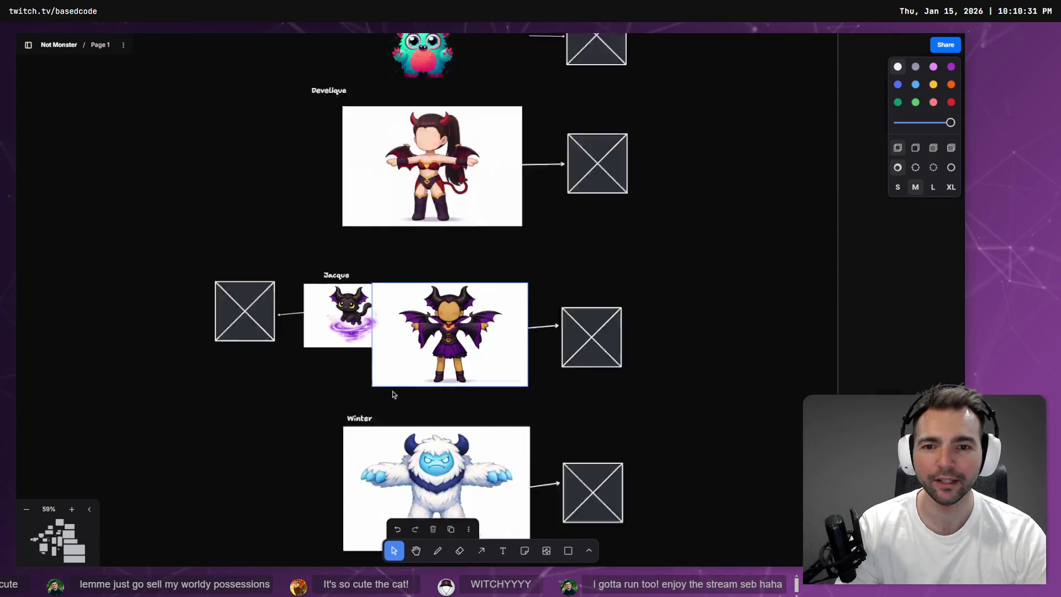
pyautogui.moveTo(652, 358); pyautogui.dragTo(617, 362)
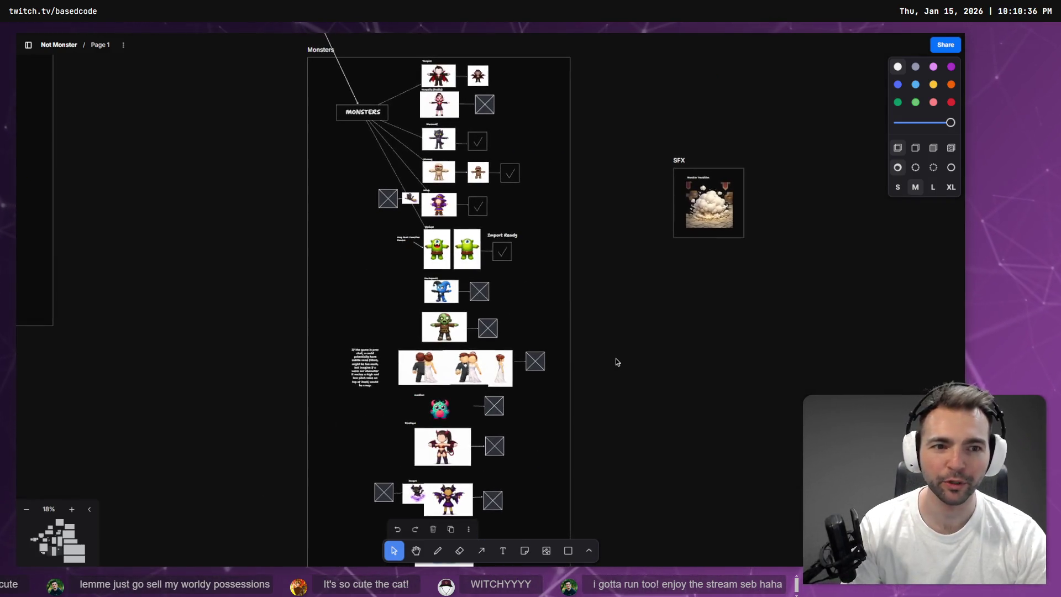
# Glance at the CryptStatueInset scene in Godot, then return to the Not Monster board
pyautogui.hotkey('alt', 'Tab')
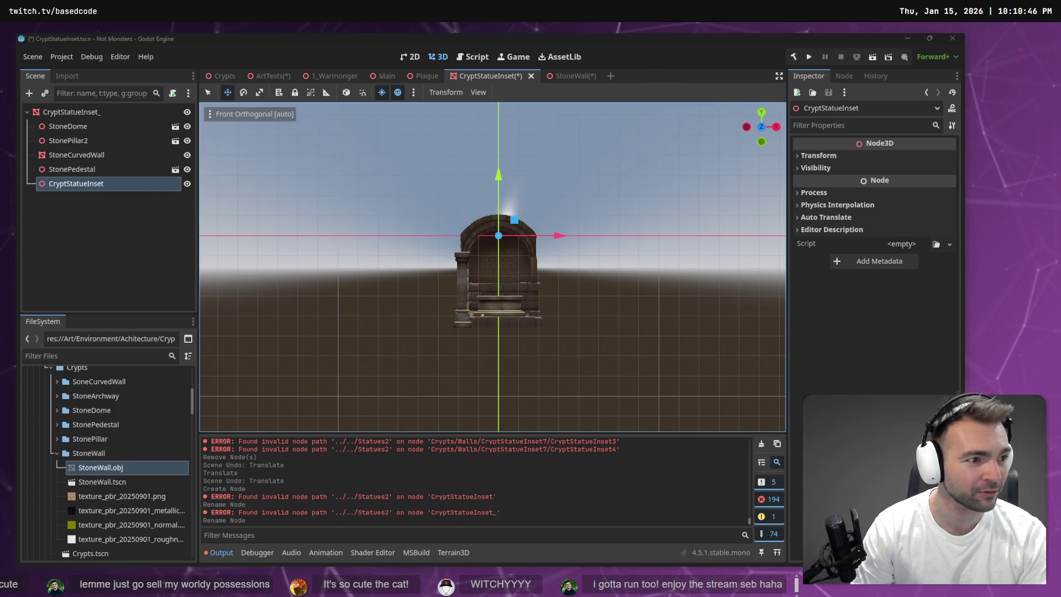
pyautogui.hotkey('alt', 'Tab')
pyautogui.scroll(-6, 323, 287)
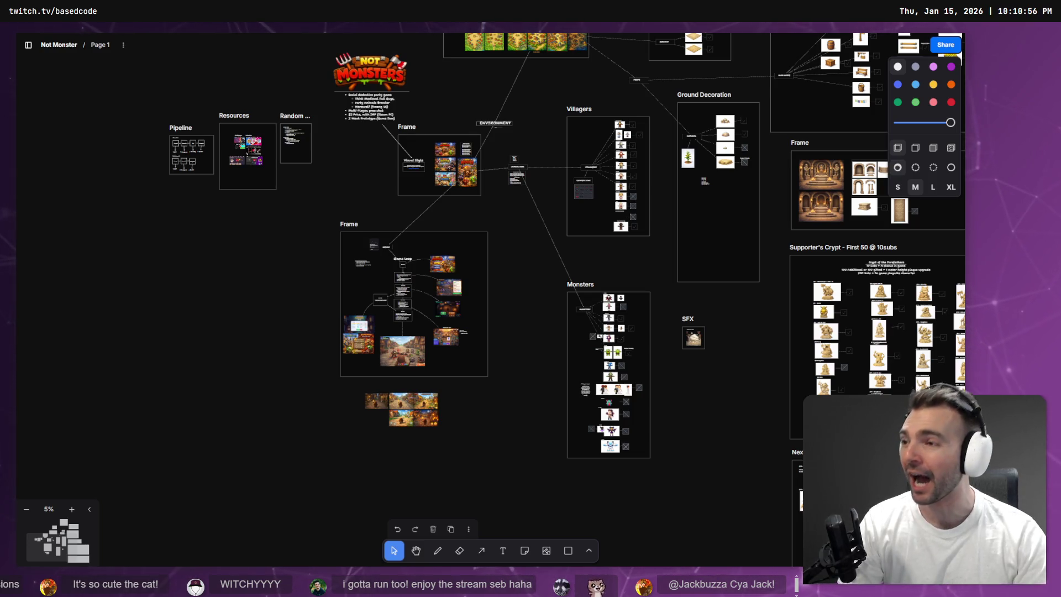
# Zoom the canvas to fit the Not Monsters key-art image with Shift+2, then deselect it
pyautogui.scroll(10, 387, 119)
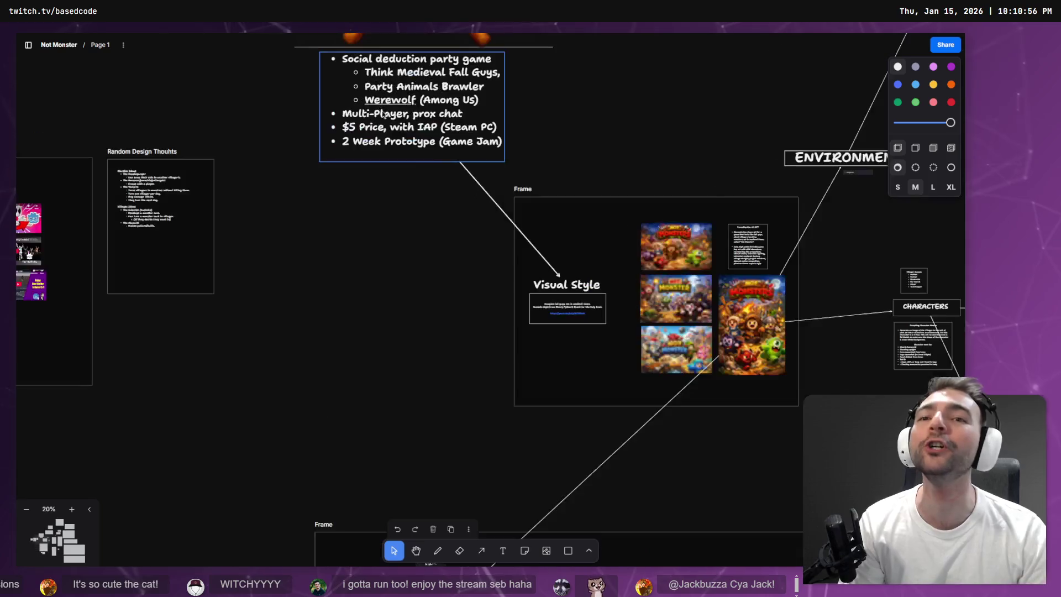
pyautogui.scroll(-3, 420, 248)
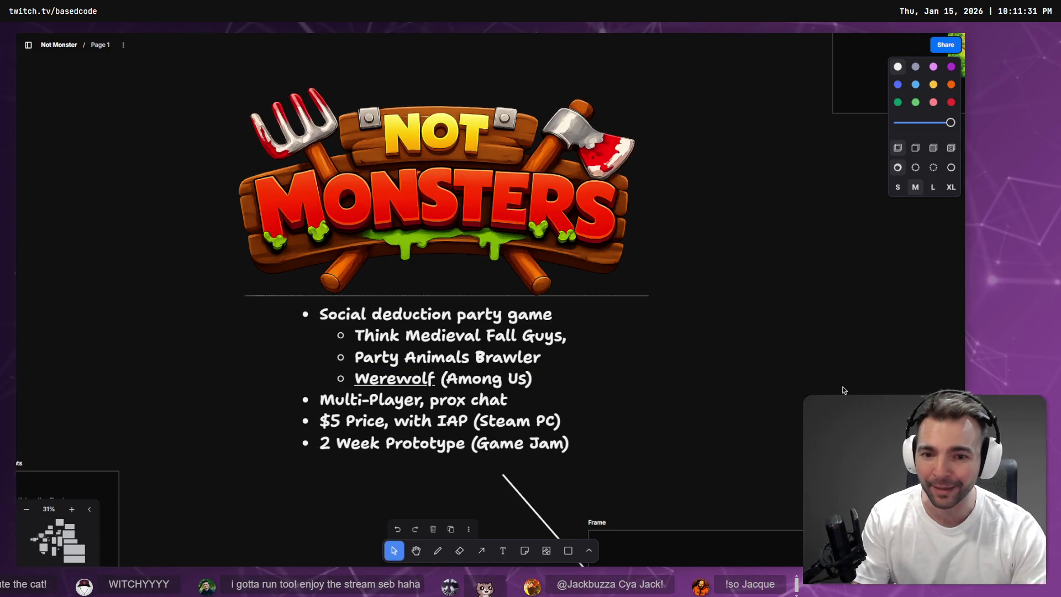
pyautogui.scroll(-5, 478, 190)
pyautogui.scroll(-5, 668, 285)
pyautogui.hotkey('shift', '2')
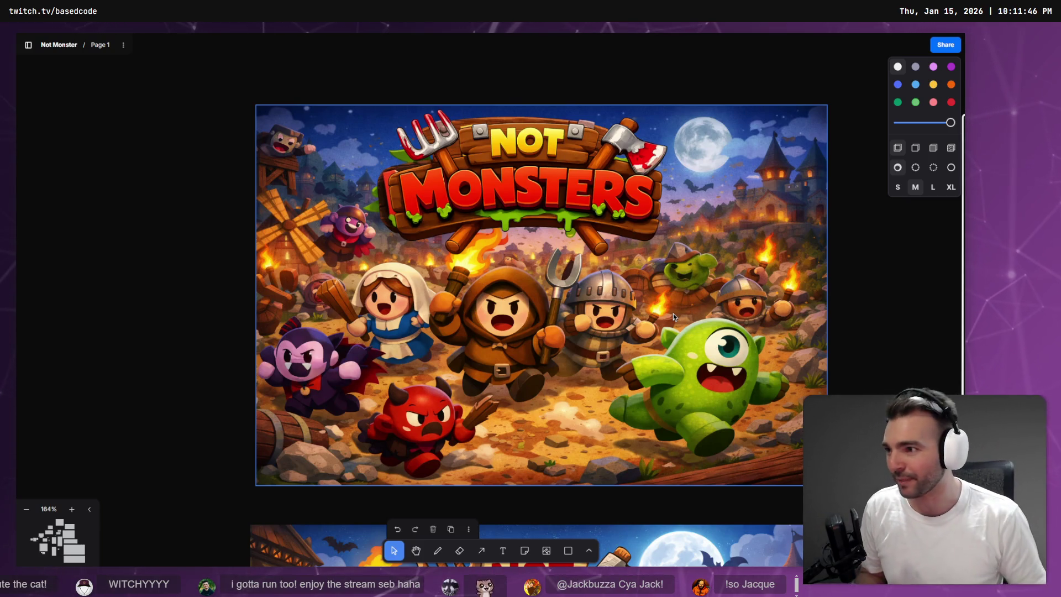
pyautogui.moveTo(697, 305); pyautogui.dragTo(389, 100)
# Pan and zoom through key-art variants, monster concepts and villager sheets to the Monsters group
pyautogui.scroll(-5, 533, 310)
pyautogui.scroll(3, 533, 311)
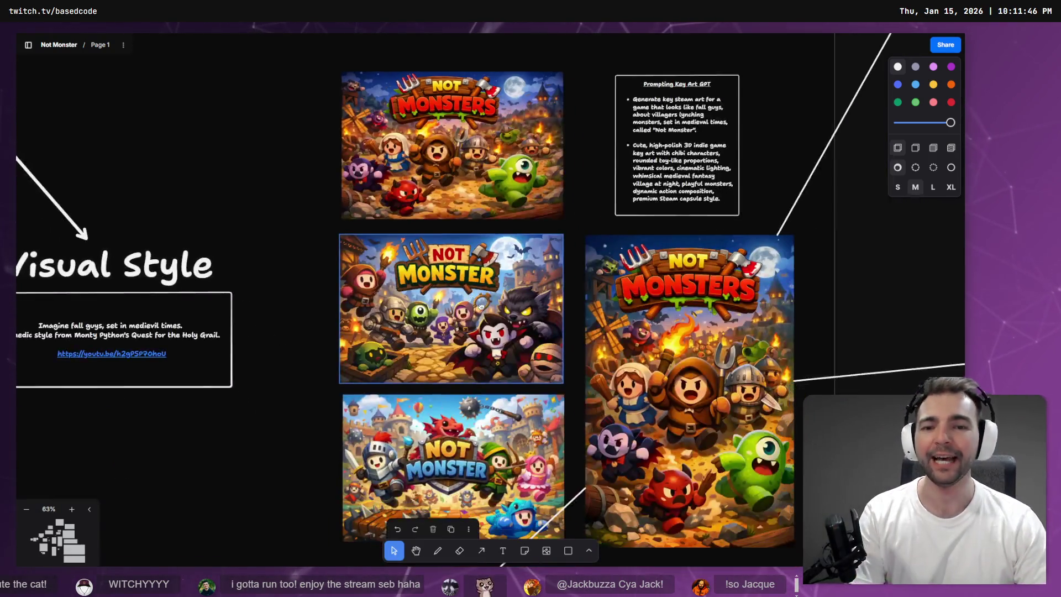
pyautogui.scroll(3, 533, 310)
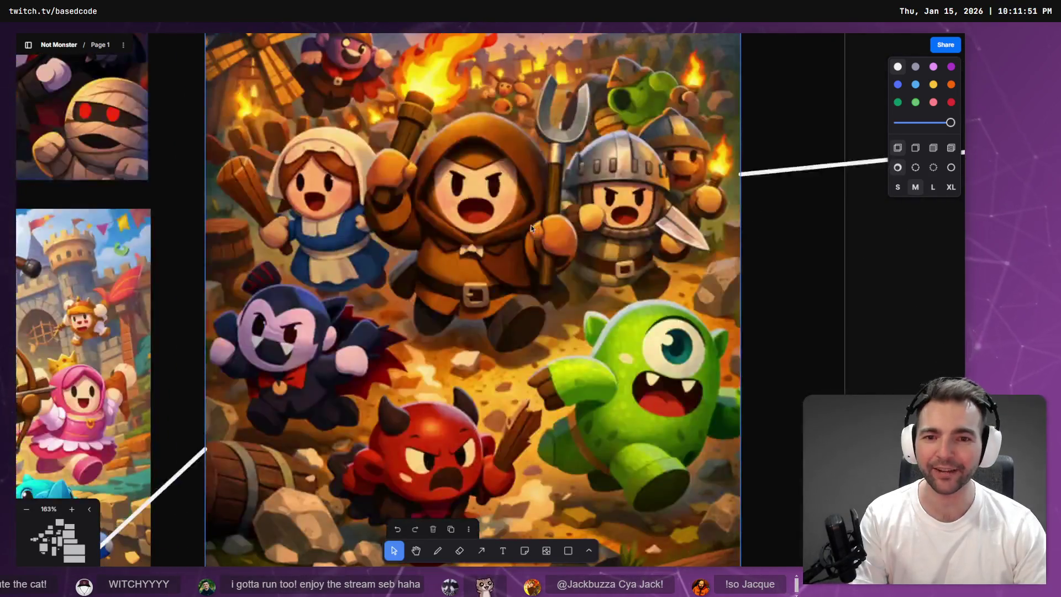
pyautogui.scroll(-3, 530, 224)
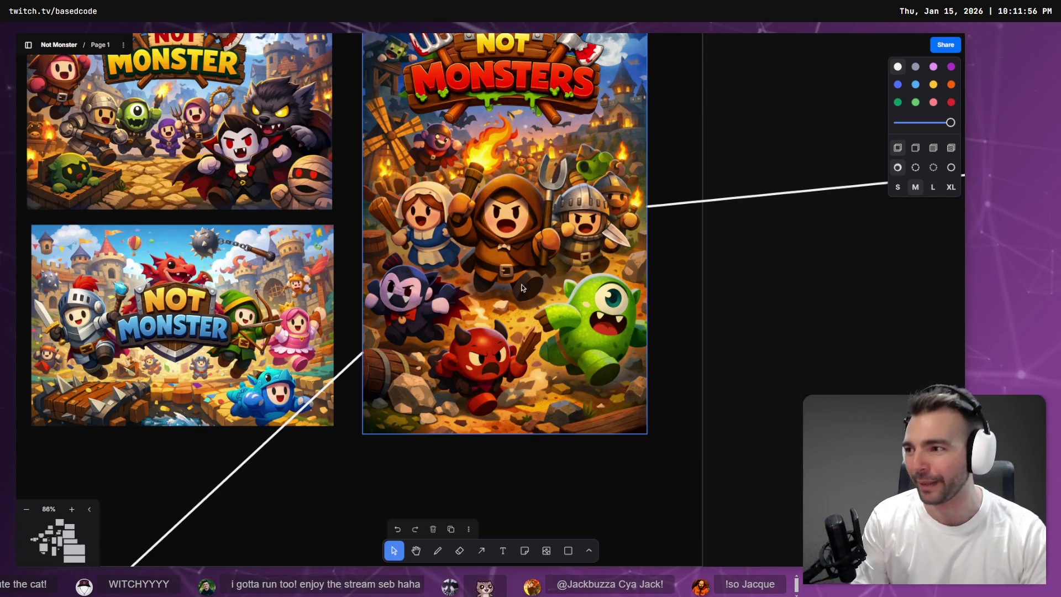
pyautogui.scroll(3, 544, 299)
pyautogui.scroll(-5, 482, 467)
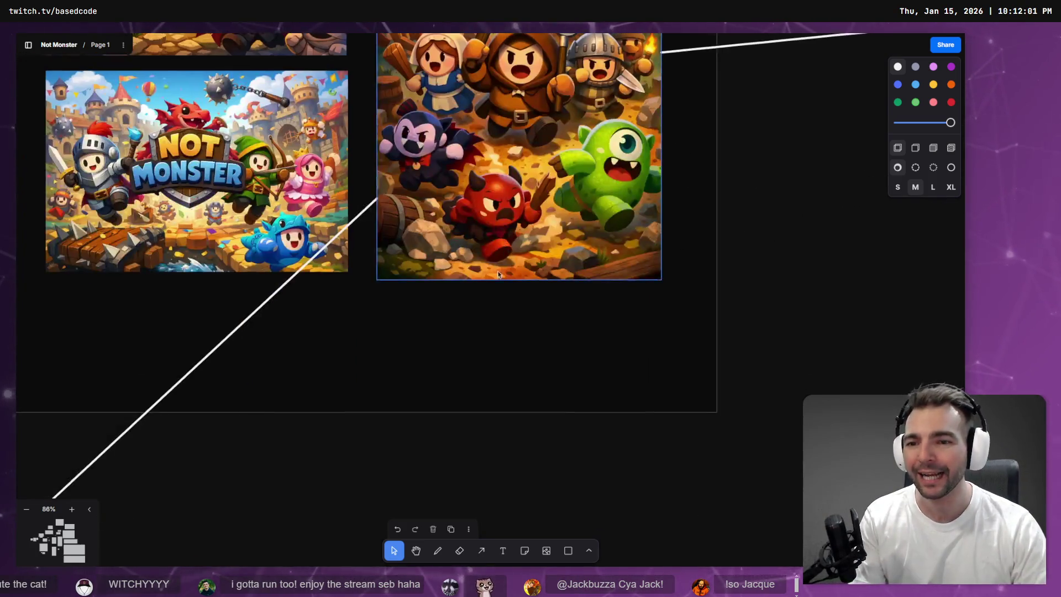
pyautogui.scroll(-5, 501, 416)
pyautogui.scroll(-3, 615, 253)
pyautogui.hscroll(5, 476, 110)
pyautogui.scroll(3, 636, 454)
pyautogui.scroll(-5, 628, 354)
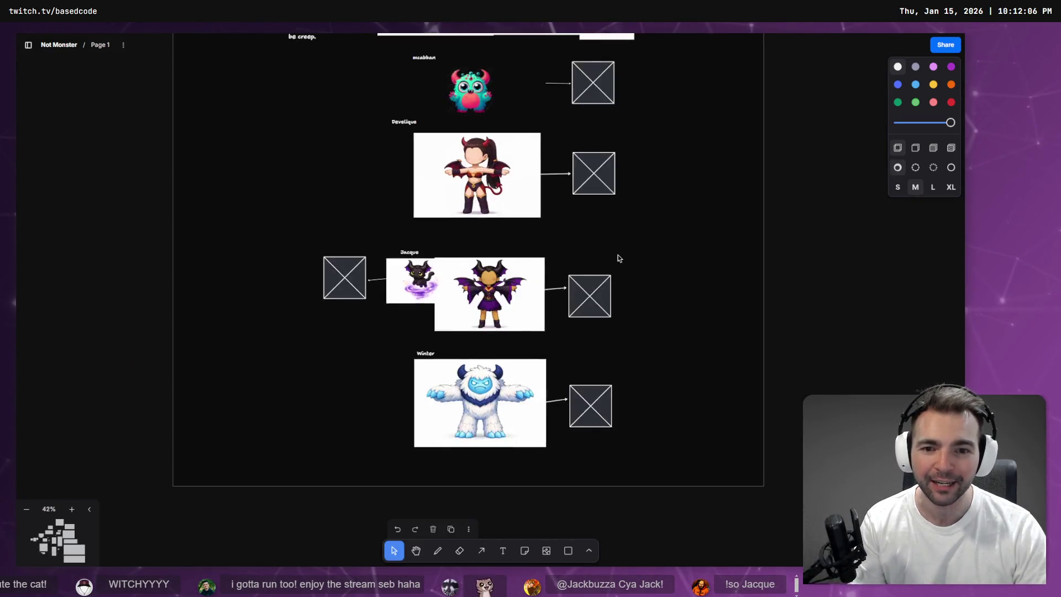
pyautogui.scroll(6, 608, 276)
pyautogui.scroll(-3, 540, 328)
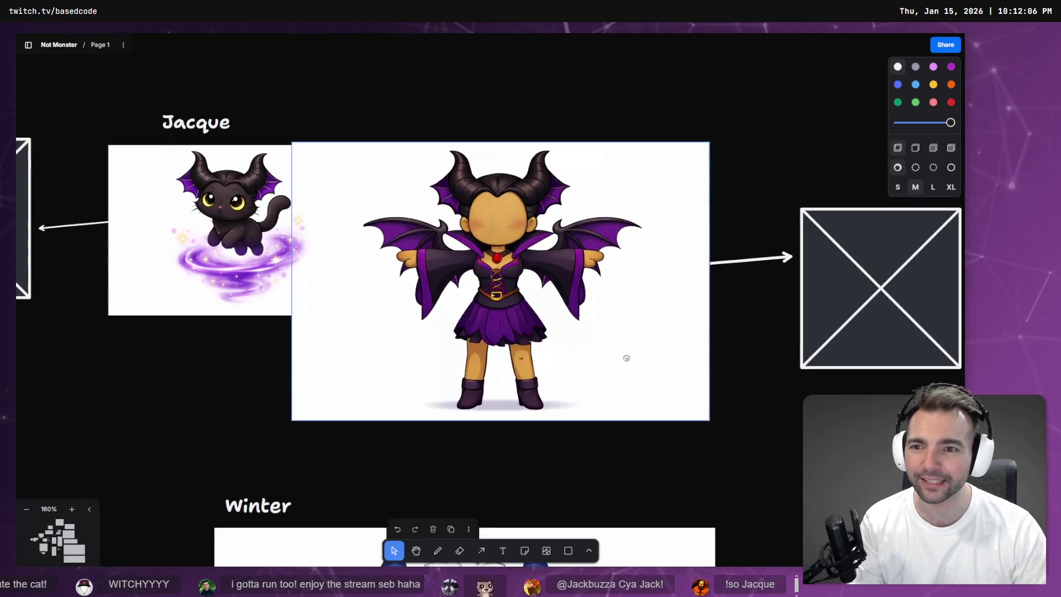
pyautogui.scroll(-6, 544, 325)
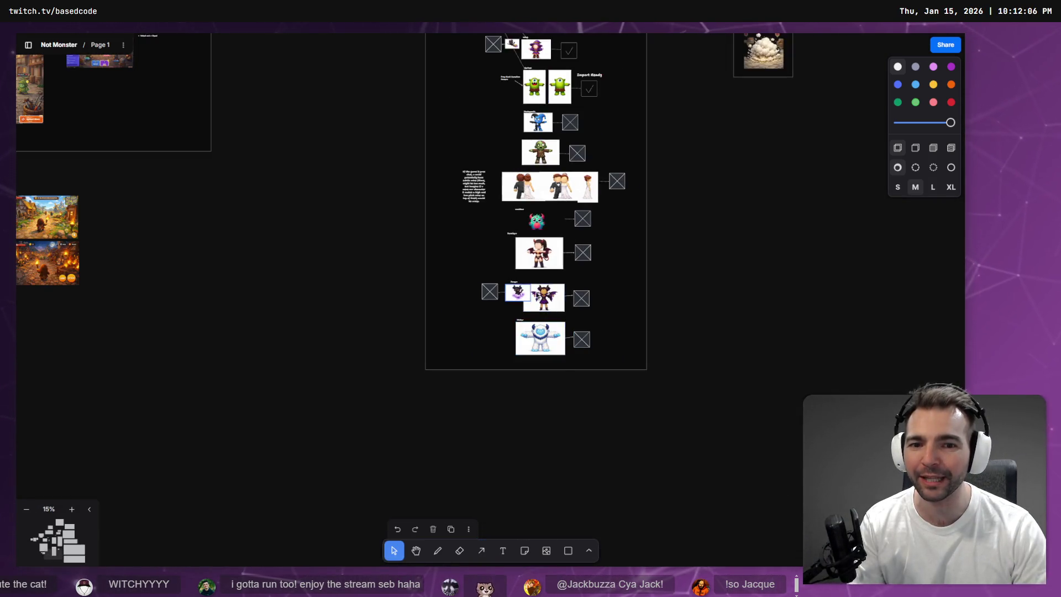
pyautogui.scroll(10, 544, 324)
pyautogui.scroll(8, 556, 203)
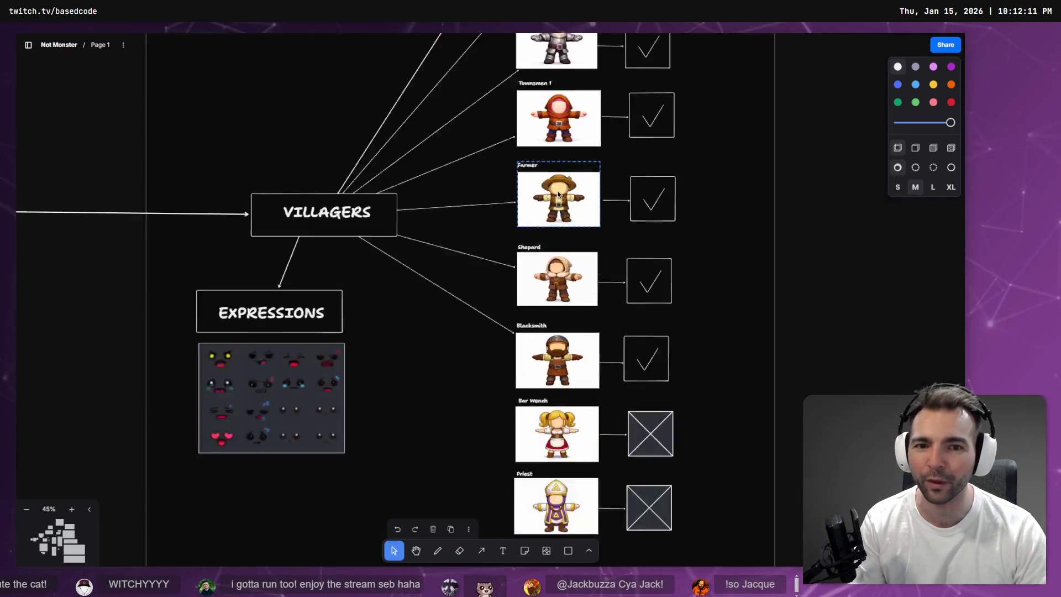
pyautogui.scroll(3, 428, 215)
pyautogui.scroll(3, 429, 215)
pyautogui.scroll(-15, 410, 306)
pyautogui.scroll(-5, 370, 80)
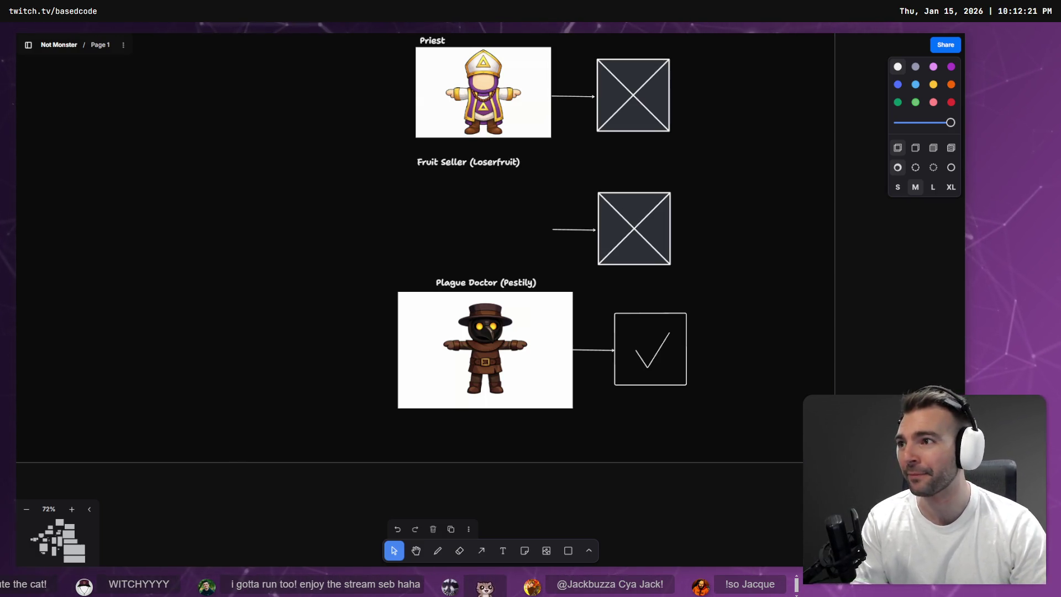
pyautogui.scroll(-10, 303, 346)
pyautogui.scroll(10, 474, 242)
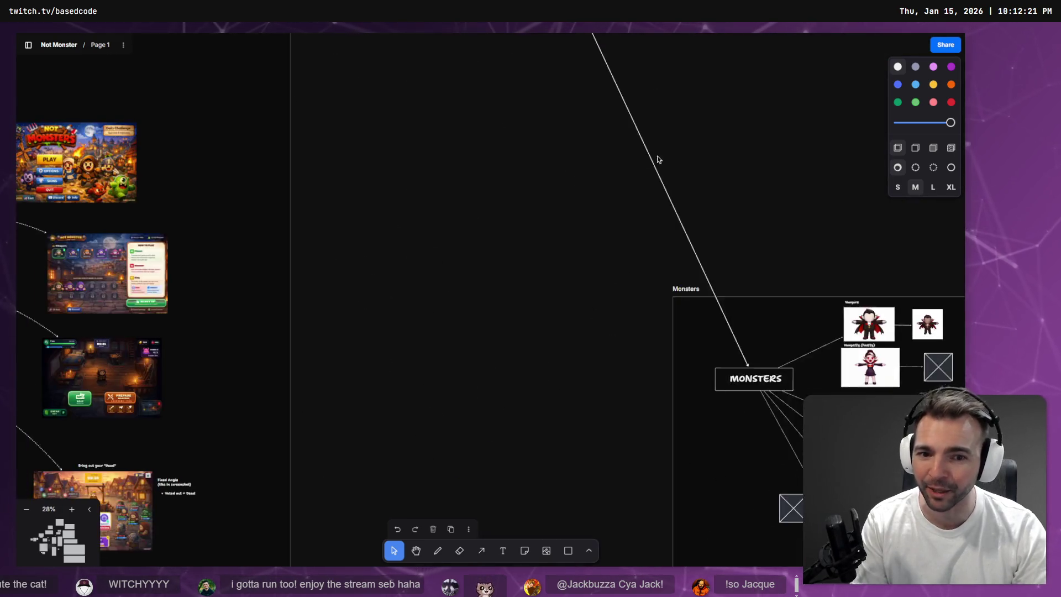
# Zoom into the 'Bring out your Dead' and battle screenshots, then out to the Game Loop flowchart
pyautogui.scroll(10, 579, 329)
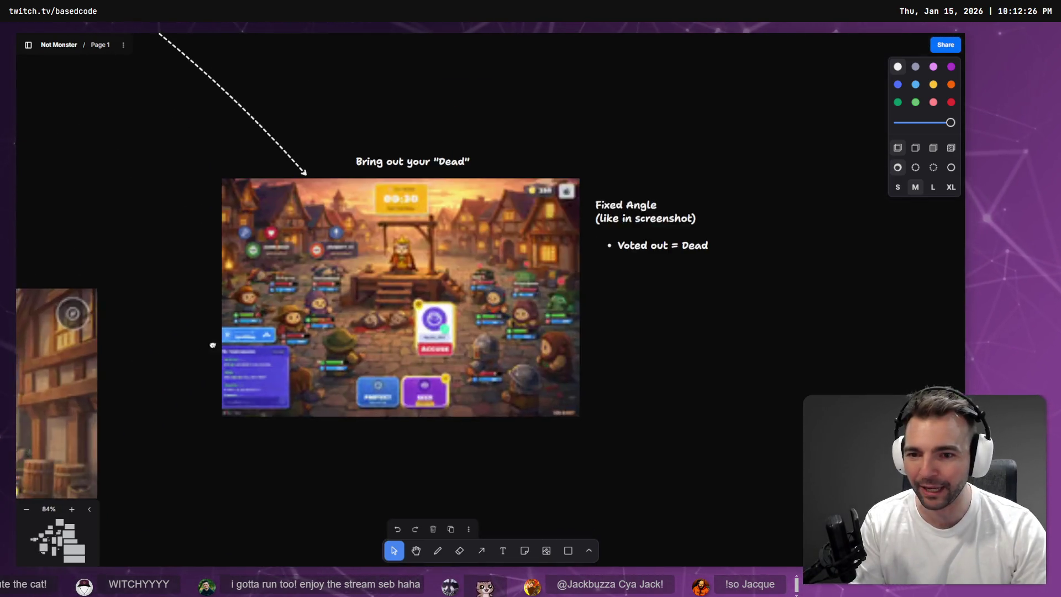
pyautogui.scroll(-3, 505, 326)
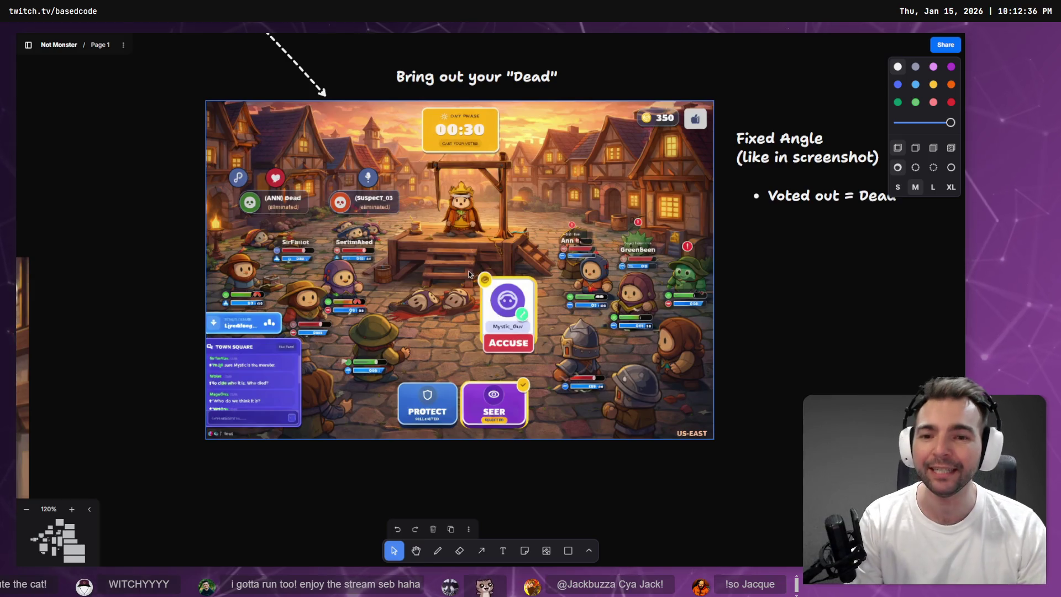
pyautogui.scroll(-3, 519, 316)
pyautogui.hscroll(-5, 837, 264)
pyautogui.scroll(-5, 596, 213)
pyautogui.hscroll(-3, 596, 213)
pyautogui.scroll(1, 596, 213)
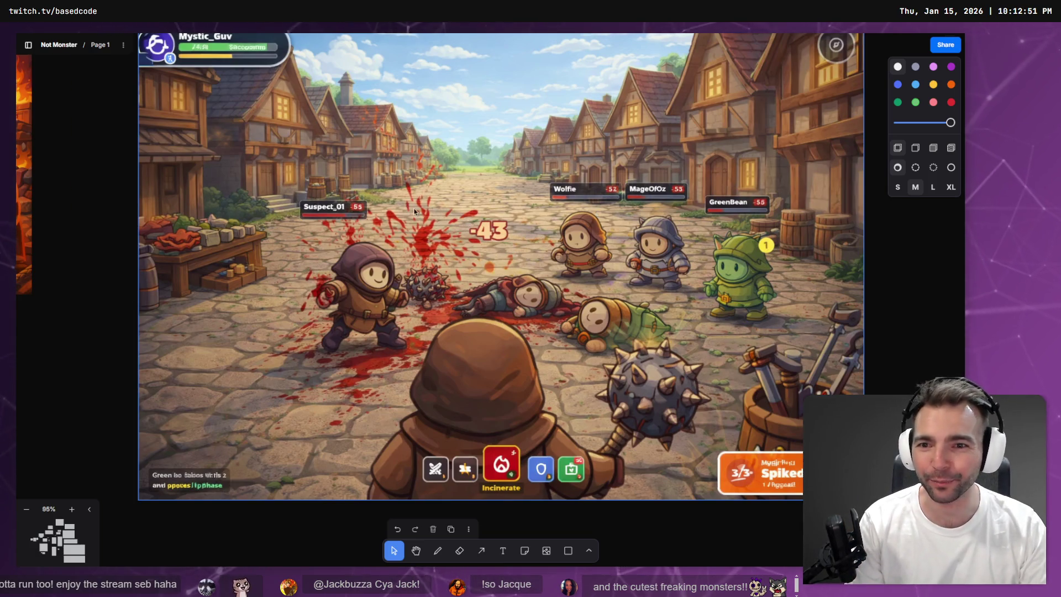
pyautogui.scroll(-5, 554, 250)
pyautogui.hscroll(2, 317, 147)
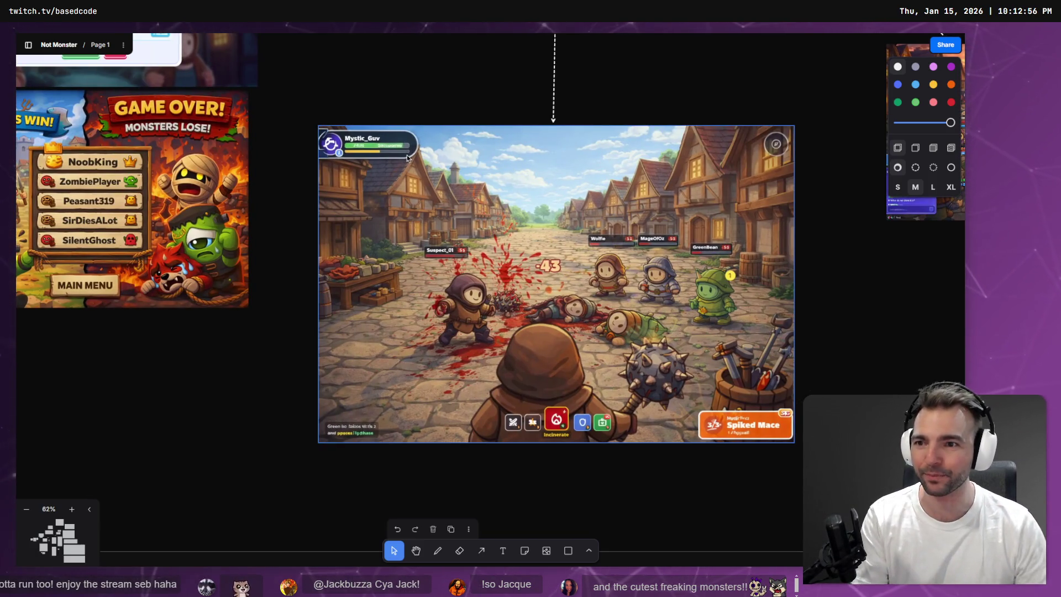
pyautogui.scroll(5, 336, 174)
pyautogui.hscroll(-4, 335, 174)
pyautogui.scroll(-5, 462, 323)
pyautogui.scroll(-4, 470, 324)
pyautogui.scroll(3, 496, 326)
pyautogui.scroll(10, 495, 326)
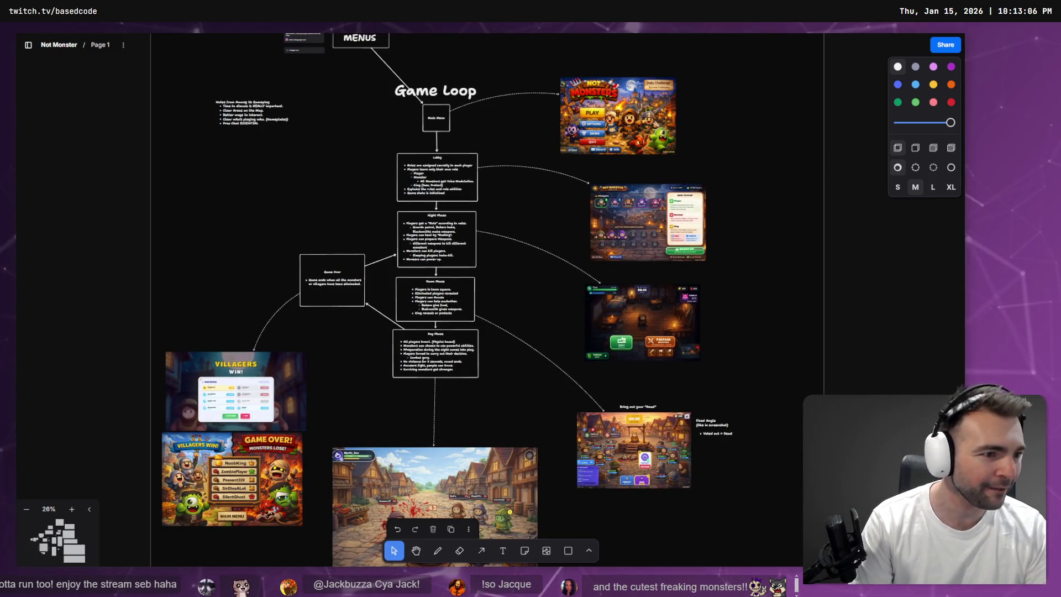
# Run the Main village scene with F5 and move the werewolf left and forward into the square
pyautogui.hotkey('alt', 'Tab')
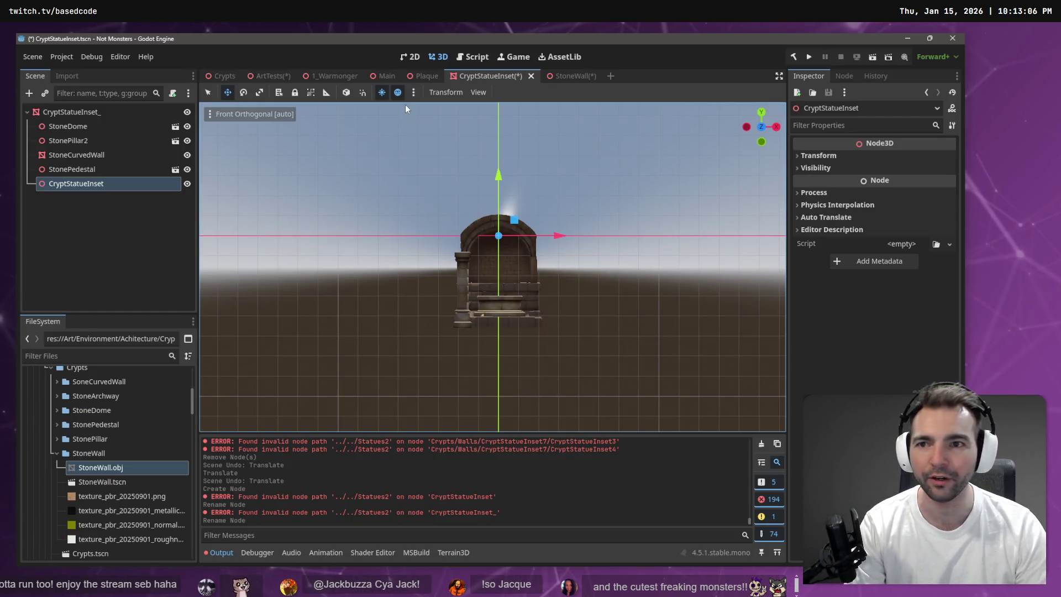
pyautogui.click(387, 76)
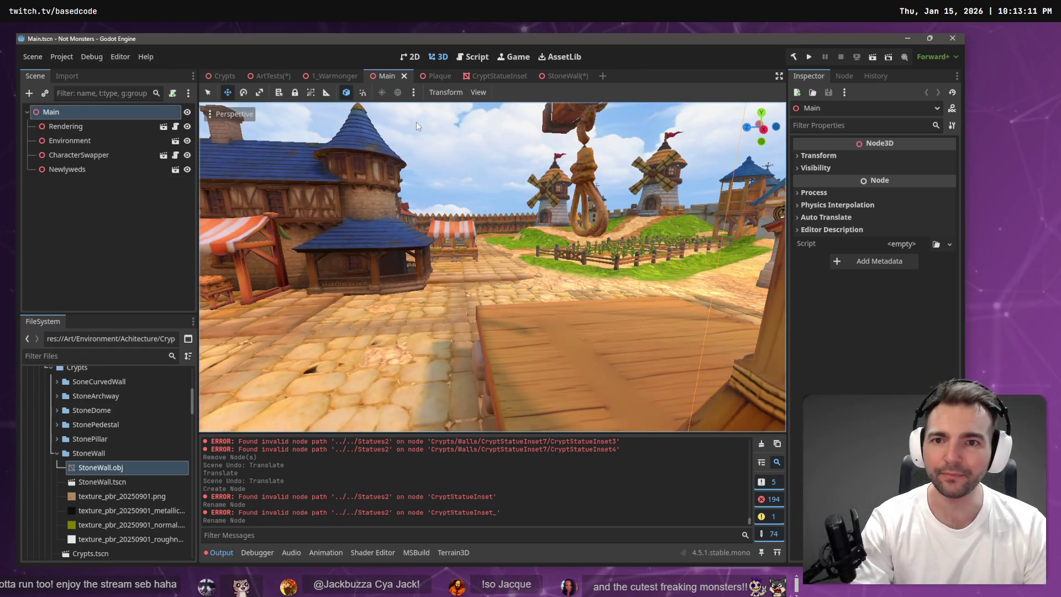
pyautogui.press('F5')
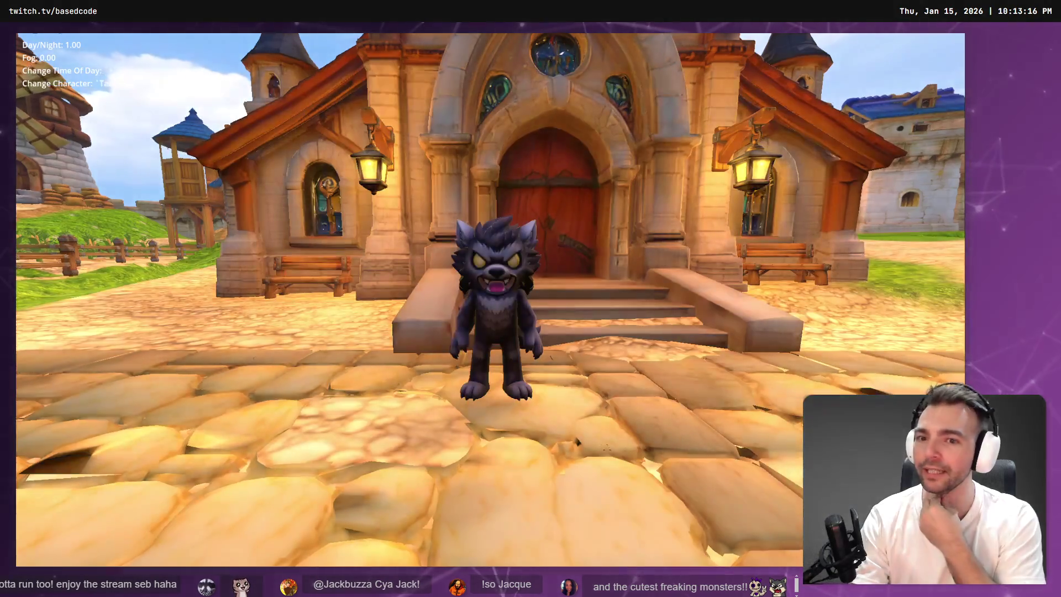
pyautogui.press('a')
pyautogui.press('w')
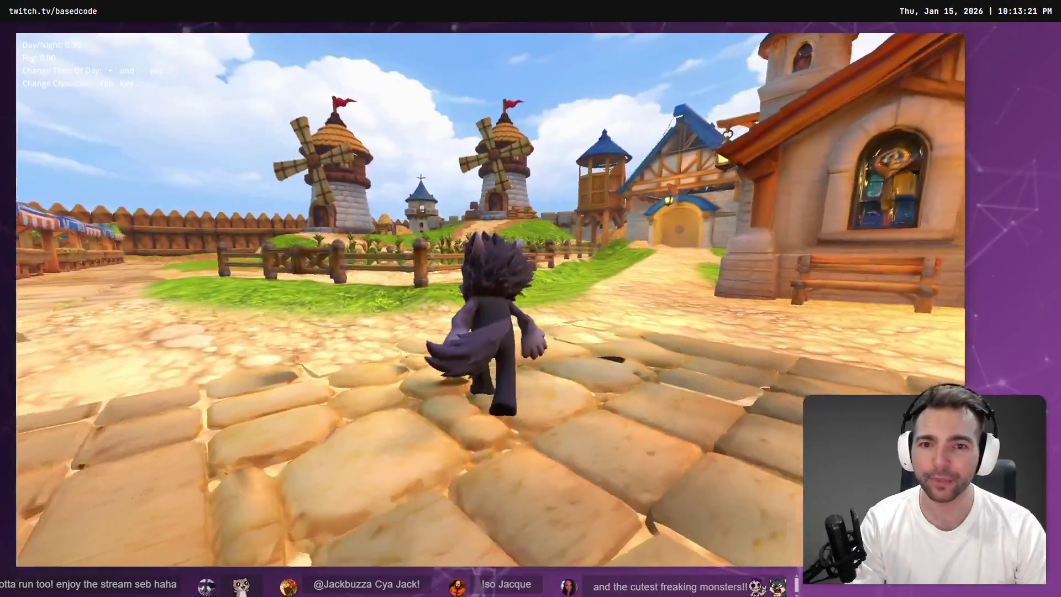
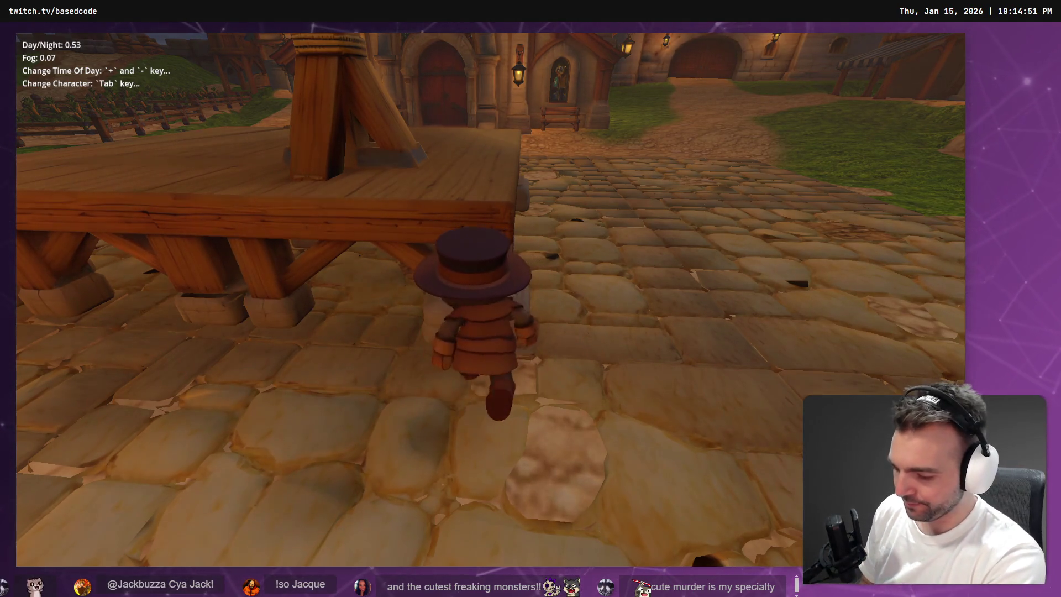
# Walk the top-hatted character off the wooden platform and across the cobblestone square
pyautogui.press('a')
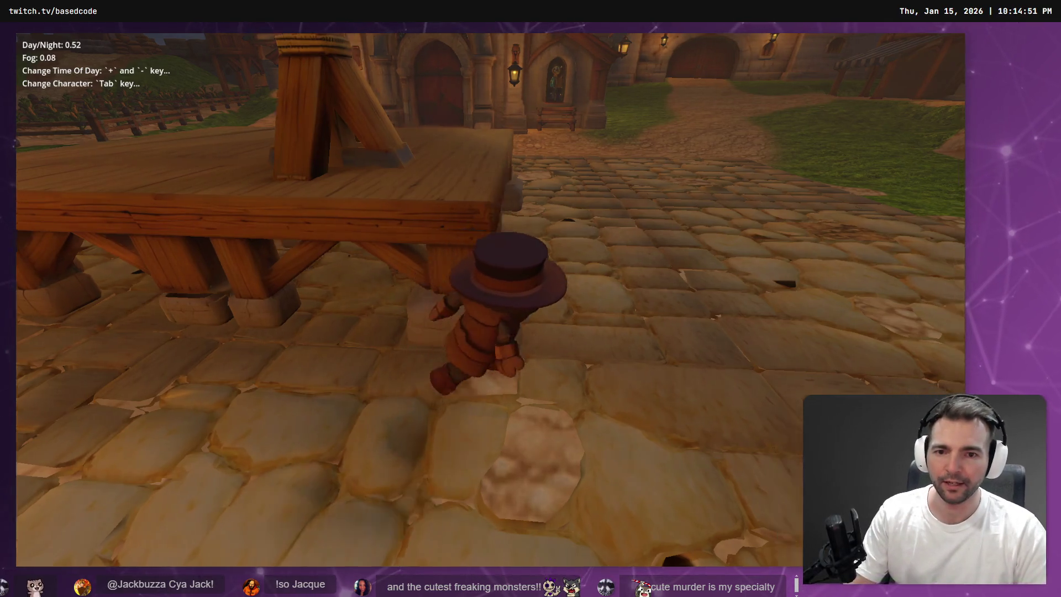
pyautogui.press('w')
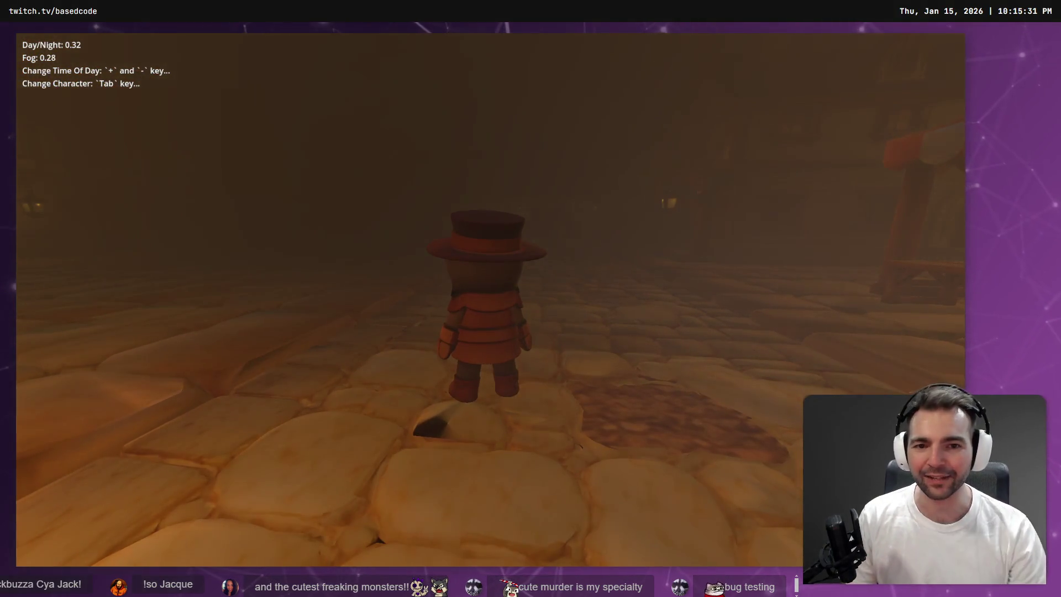
# Switch to the red-hooded character and run it past the lamp post along the cobblestones
pyautogui.press('Tab')
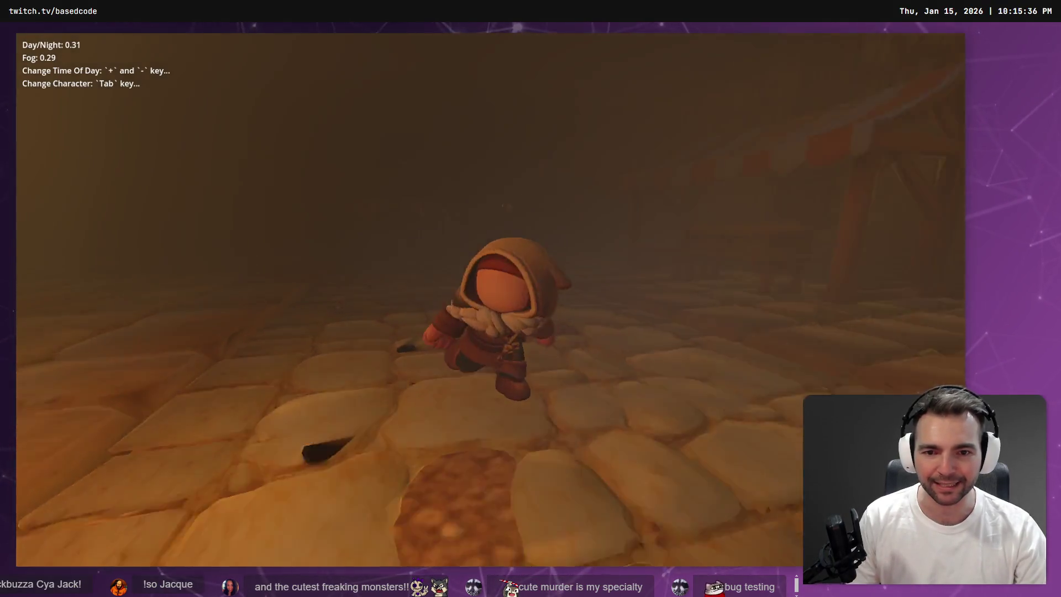
pyautogui.press('Tab')
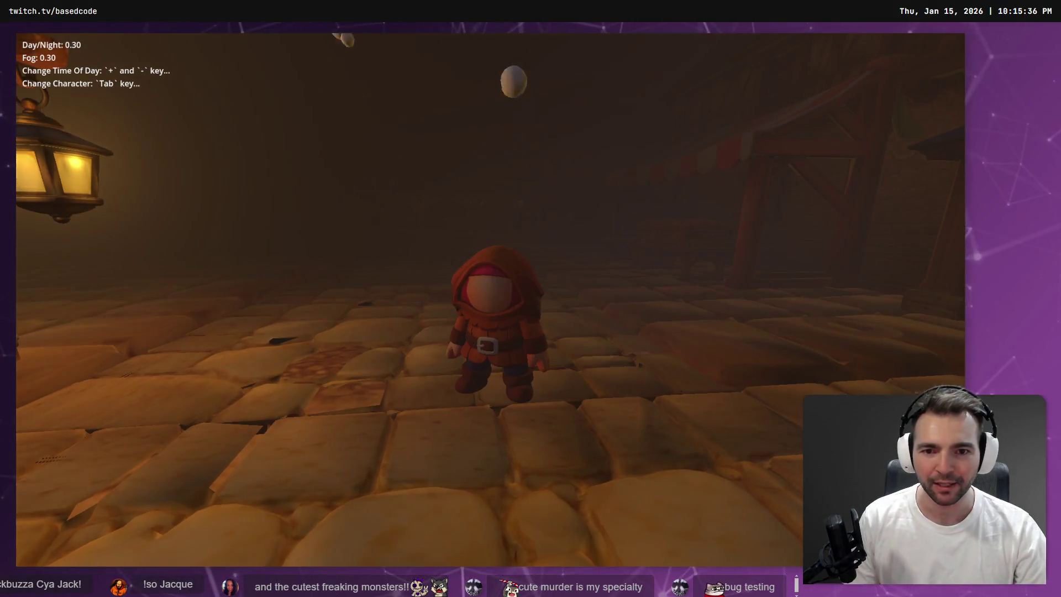
pyautogui.press('Tab')
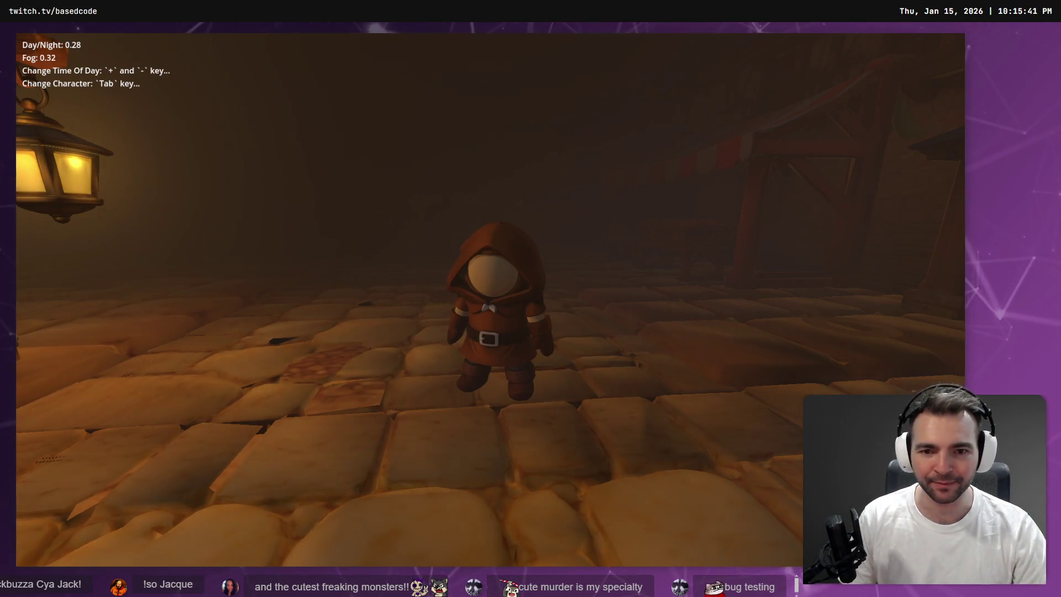
pyautogui.press('w')
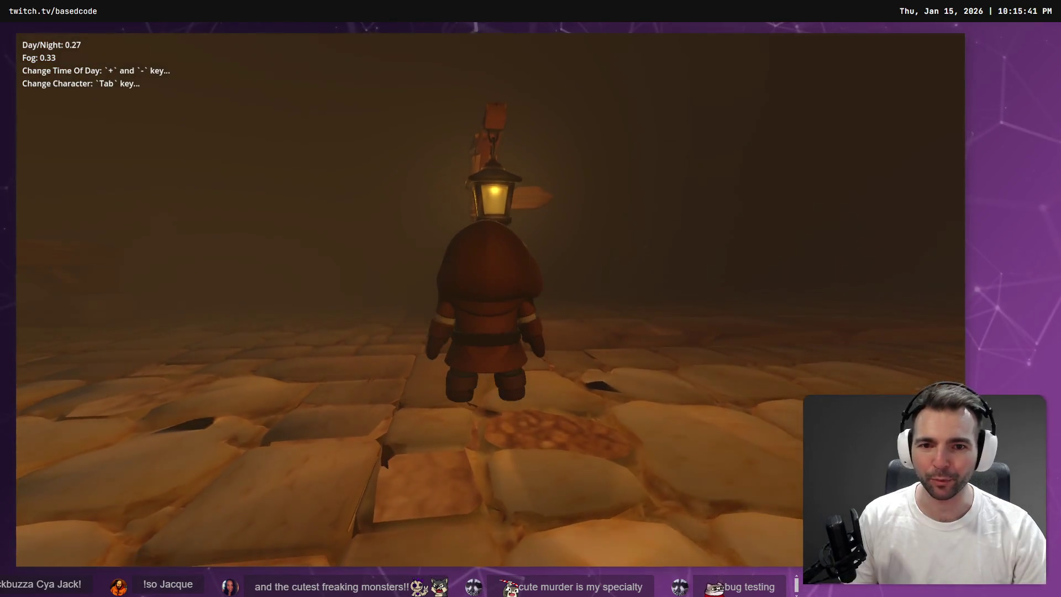
pyautogui.press('w')
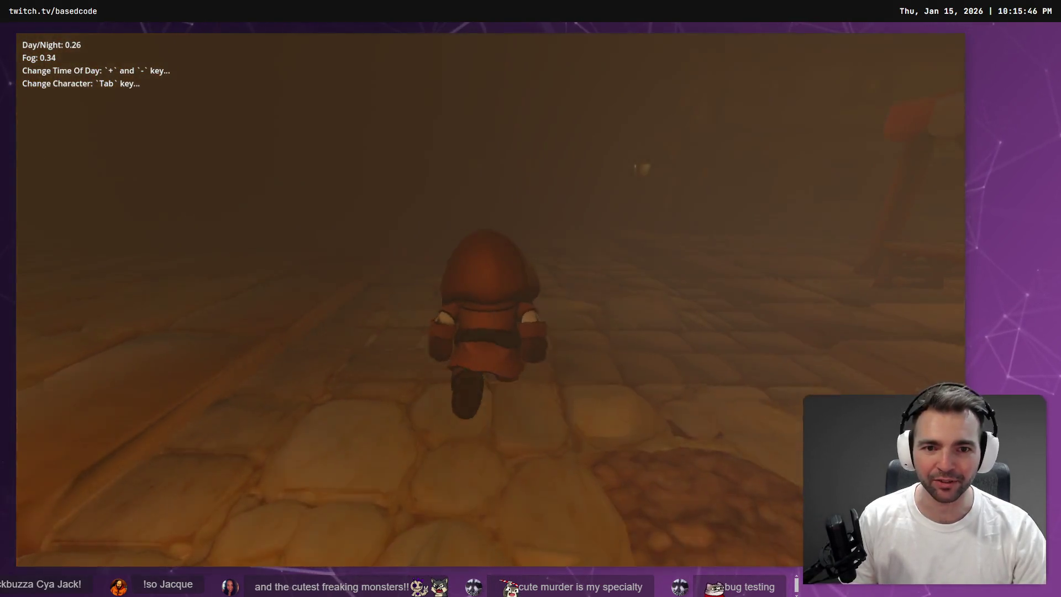
pyautogui.press('w')
pyautogui.press('w')
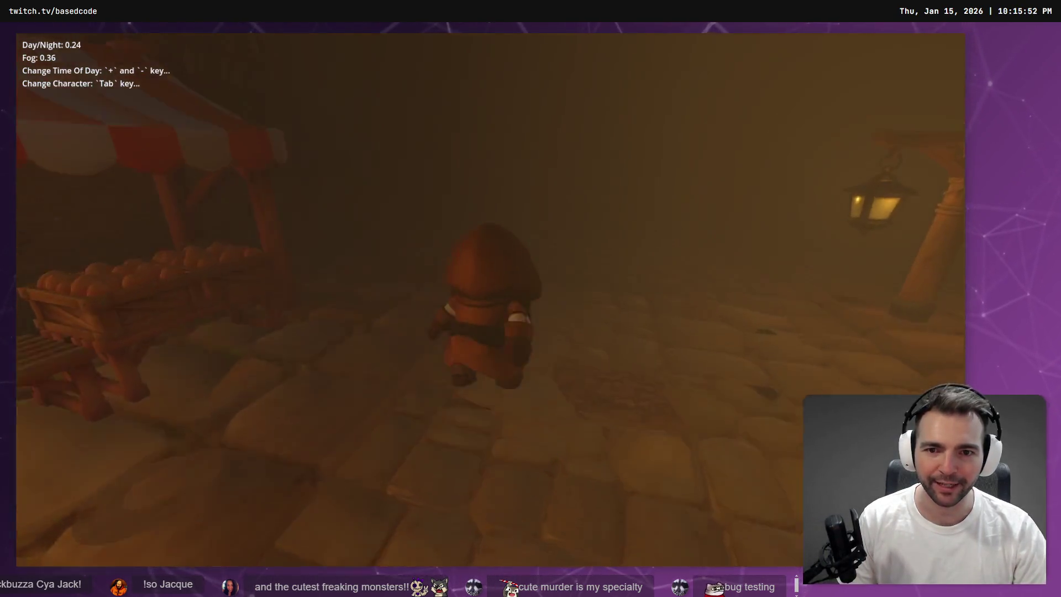
# Run the character through the market onto the grass by the fence and back onto cobblestones
pyautogui.press('w')
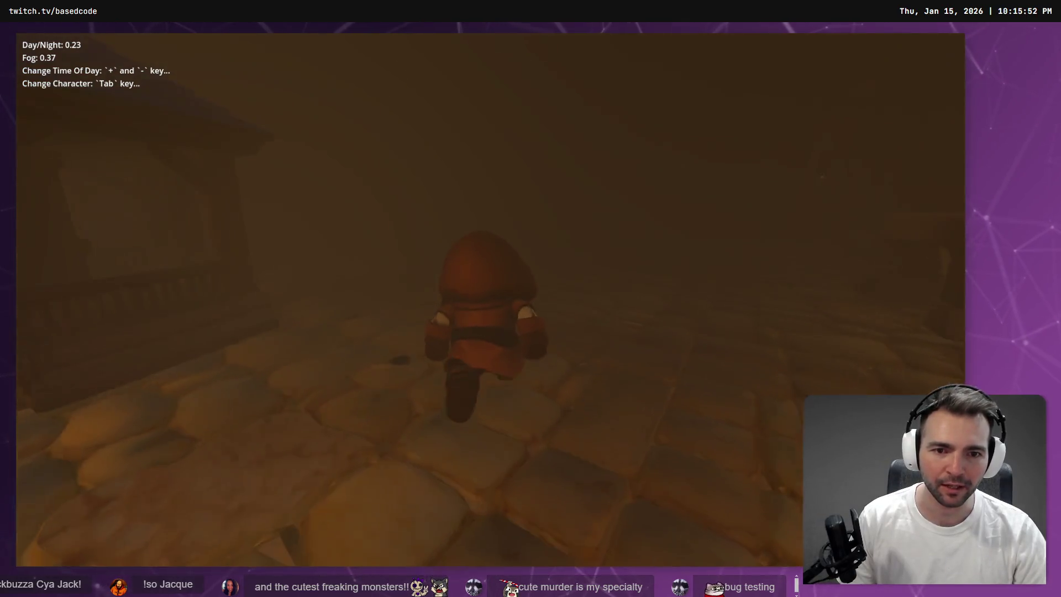
pyautogui.press('w')
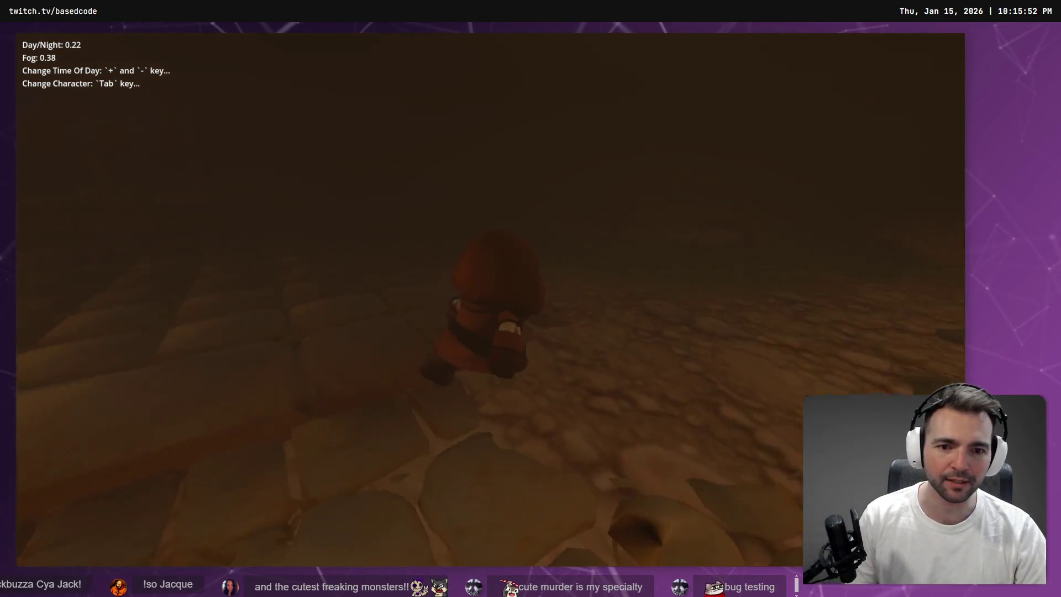
pyautogui.press('w')
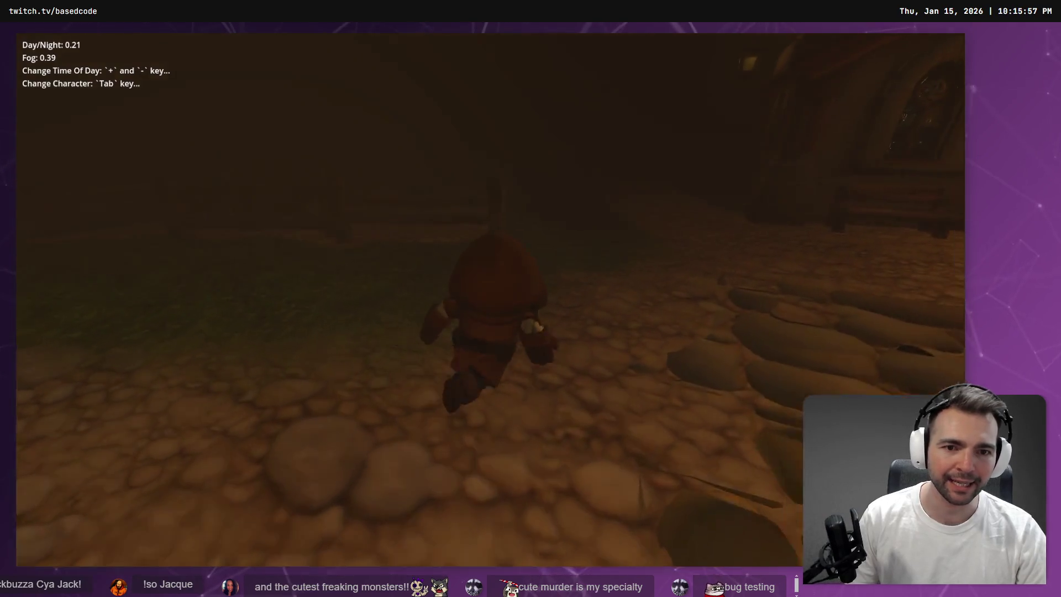
pyautogui.press('w')
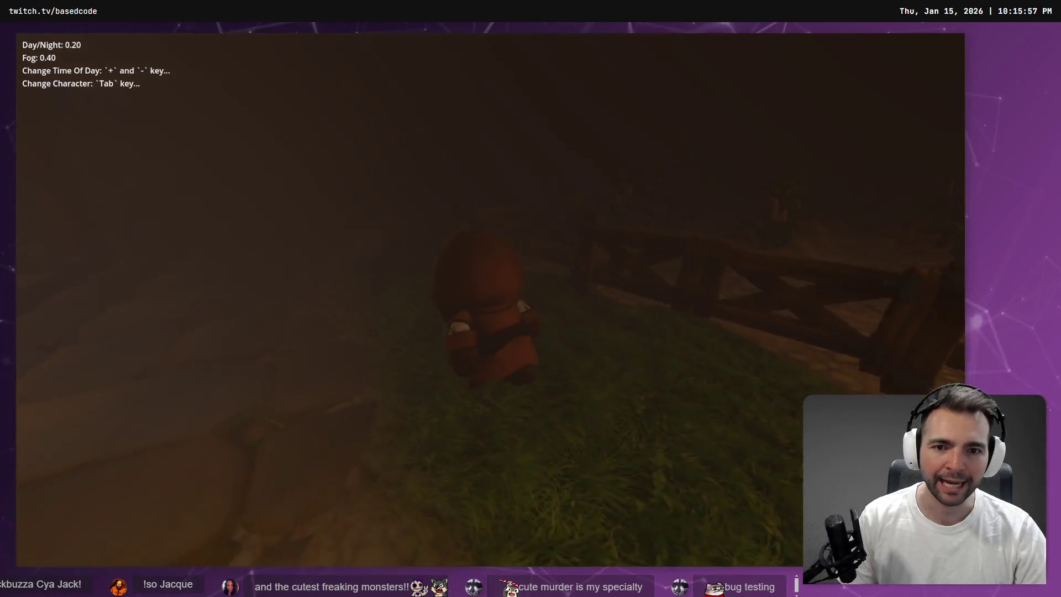
pyautogui.press('w')
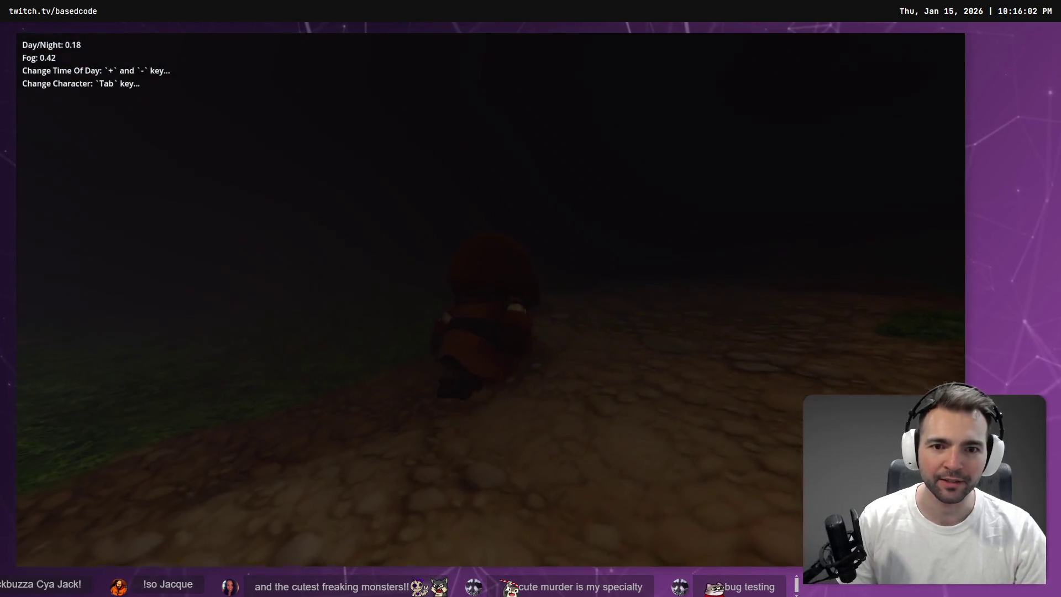
pyautogui.press('w')
# Keep running past the fence toward the open stone ground, then switch to the bear-like character
pyautogui.press('w')
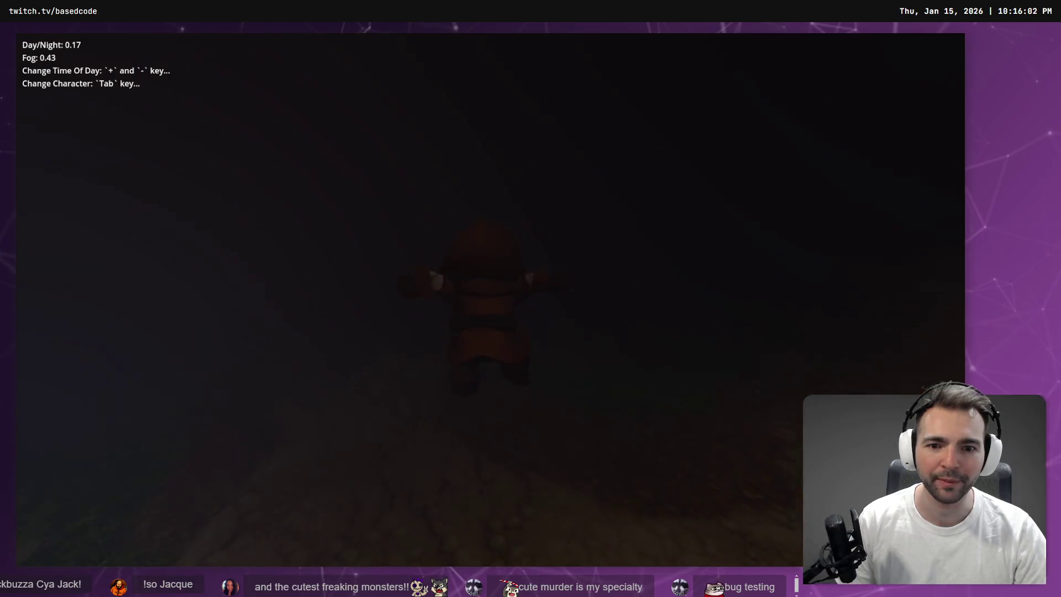
pyautogui.press('w')
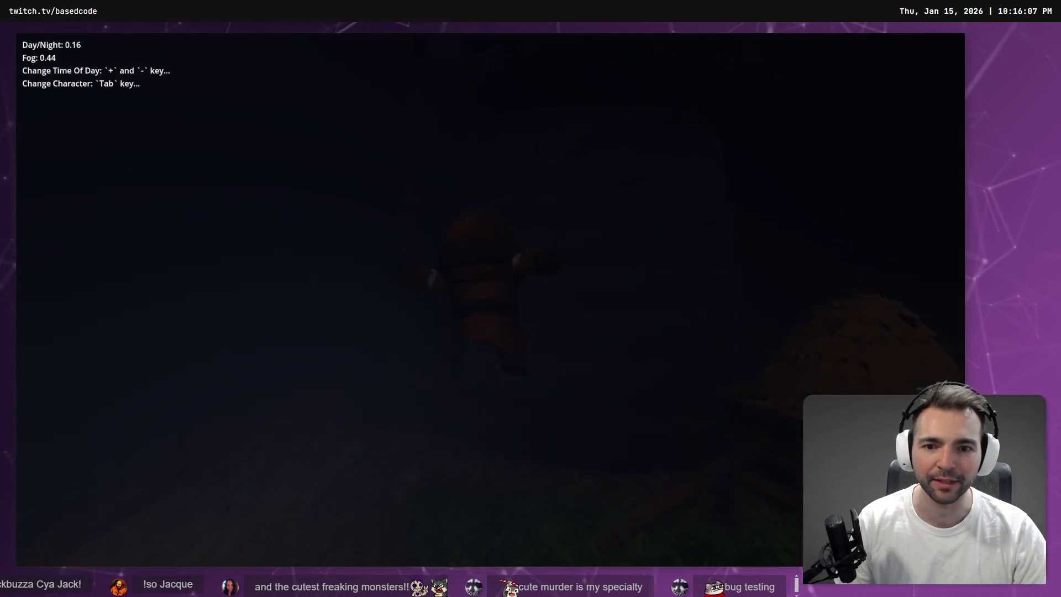
pyautogui.press('w')
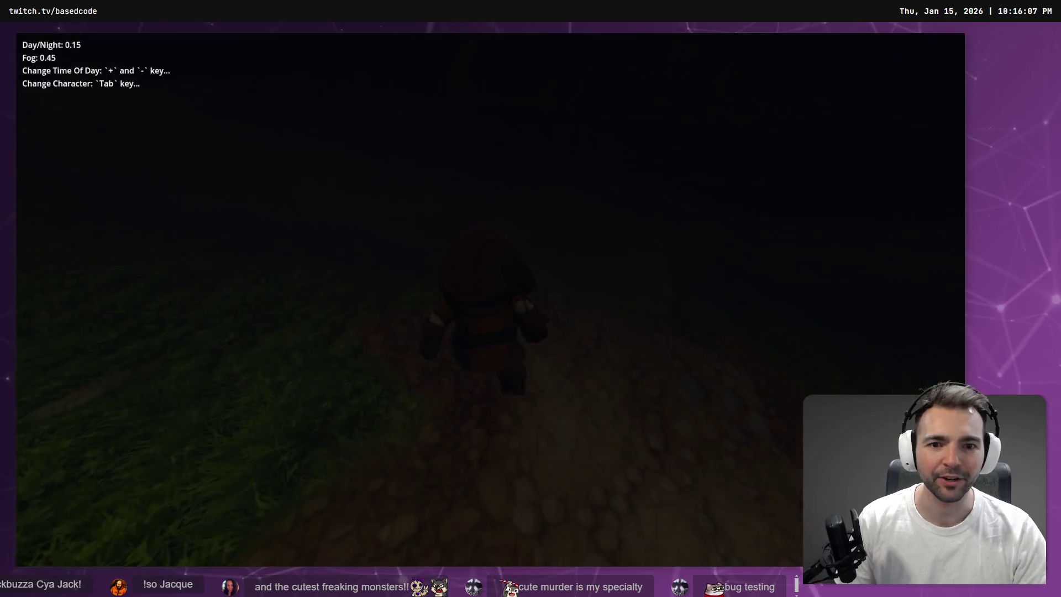
pyautogui.press('w')
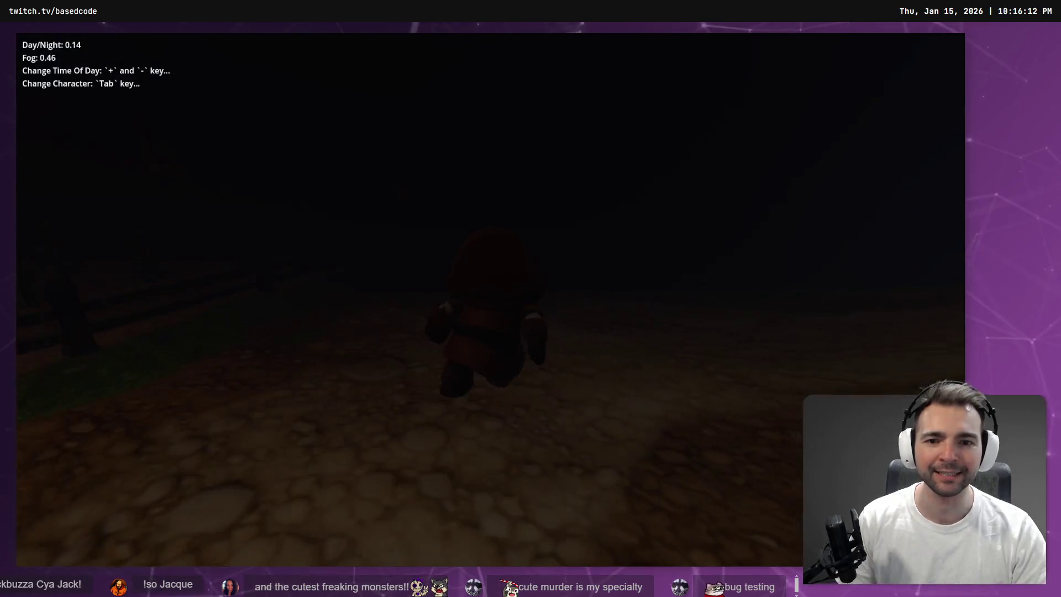
pyautogui.press('w')
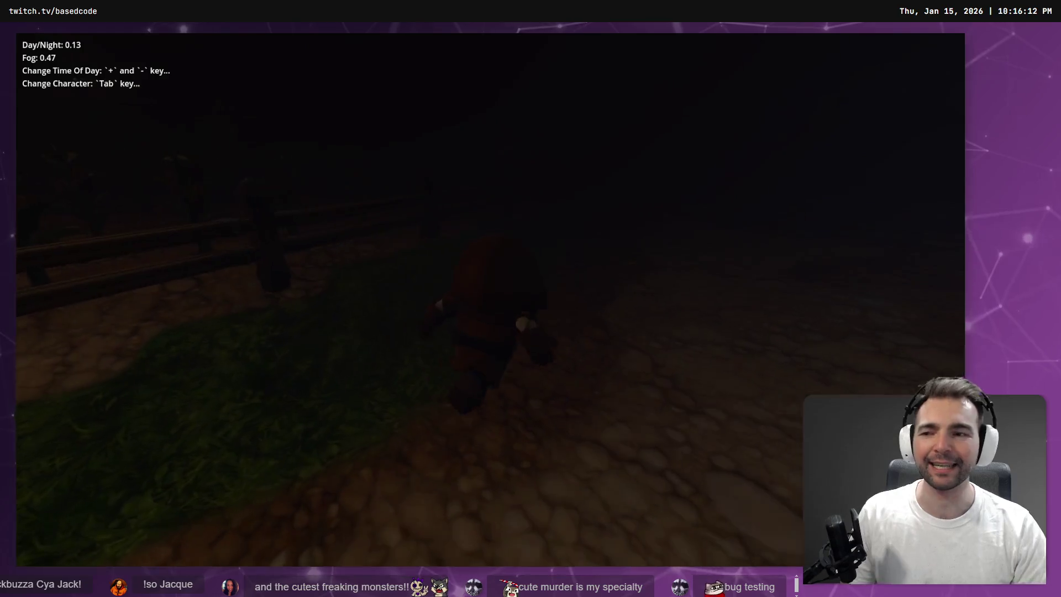
pyautogui.press('w')
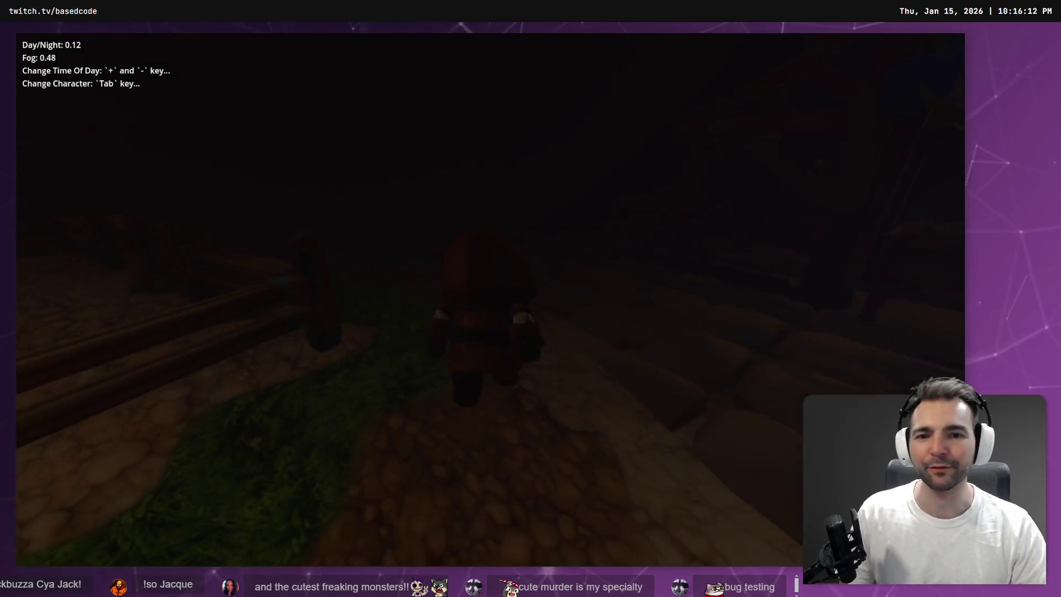
pyautogui.press('w')
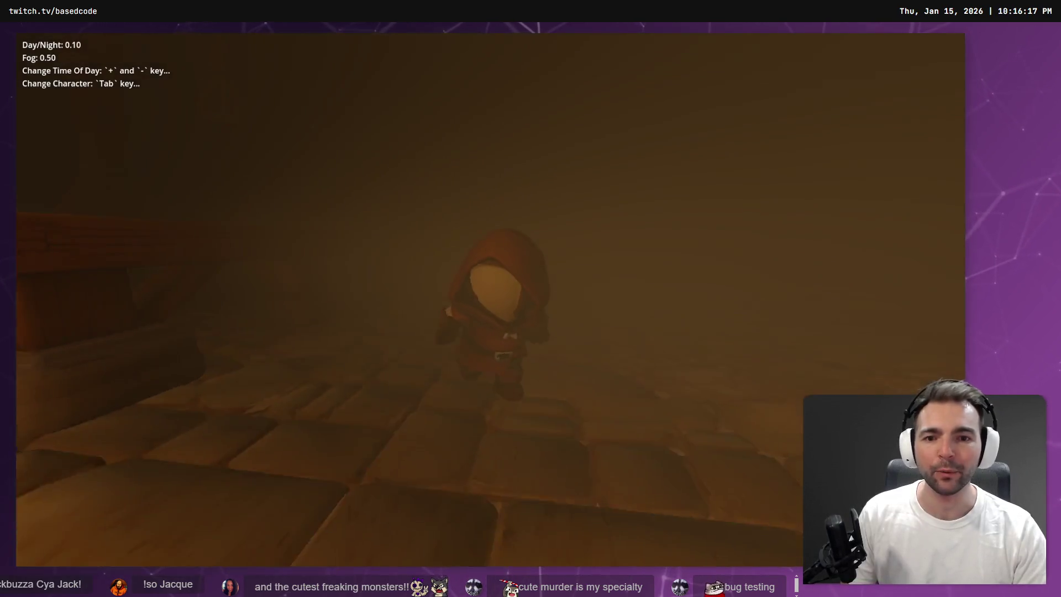
pyautogui.press('Tab')
pyautogui.press('Tab')
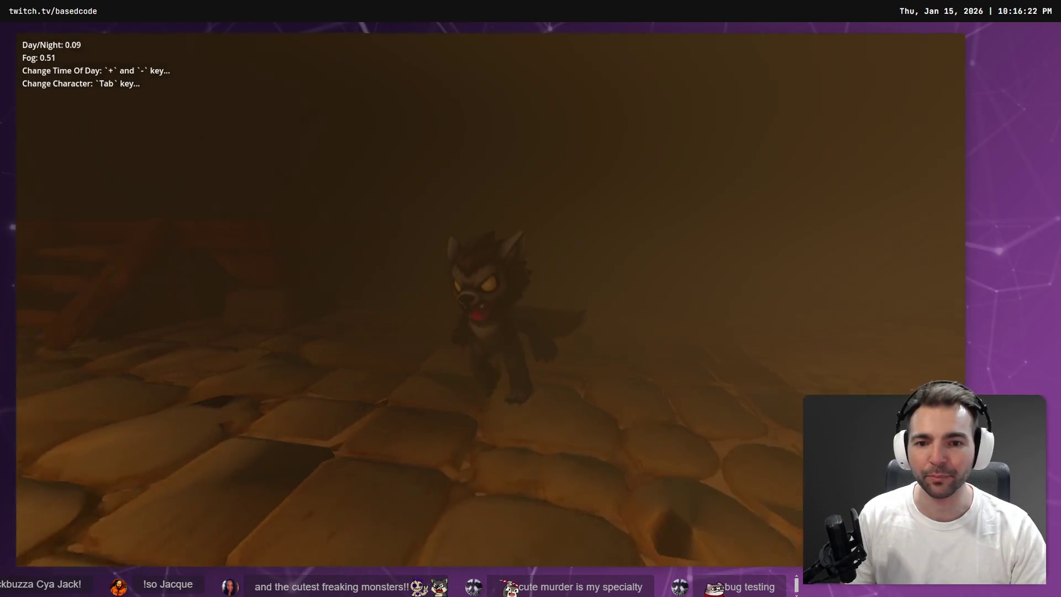
# Switch to the wolf and advance the time of day to full daylight
pyautogui.press('w')
pyautogui.press('-')
pyautogui.press('-')
pyautogui.press('-')
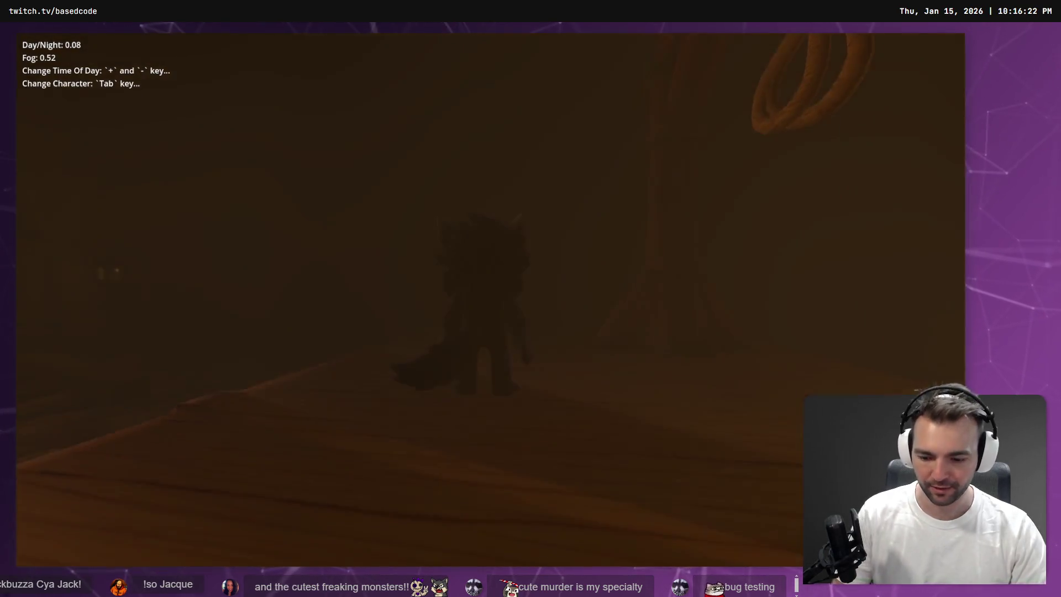
pyautogui.press('+')
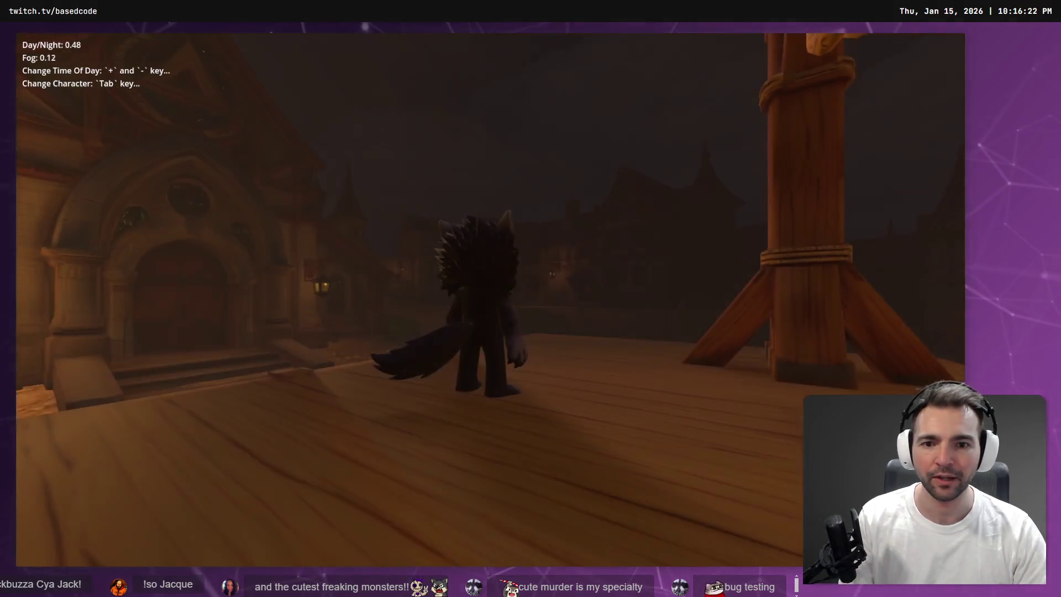
# Run the wolf down the street and back, then close the game
pyautogui.press('s')
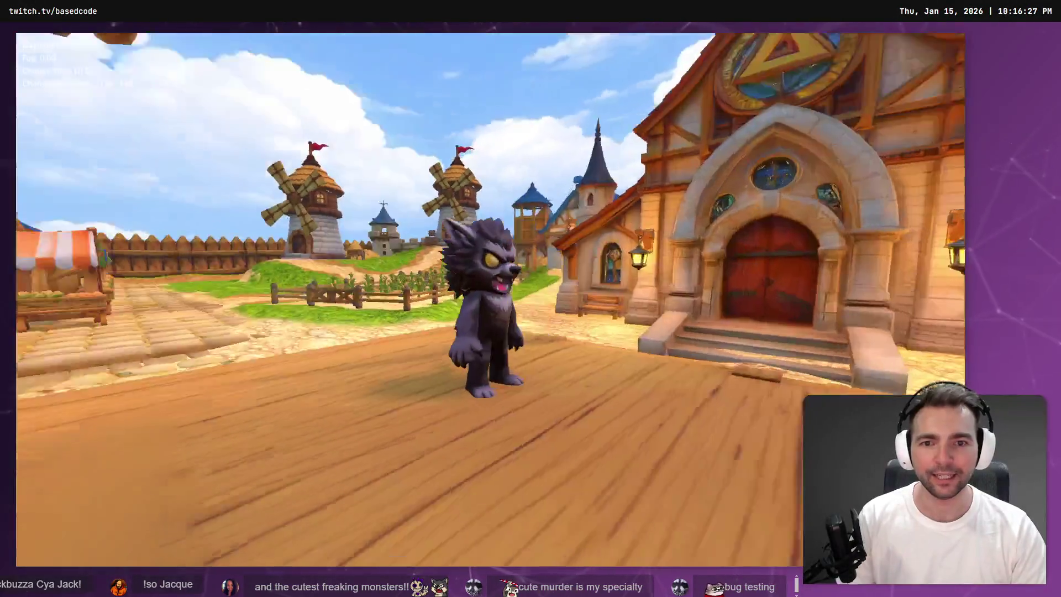
pyautogui.press('w')
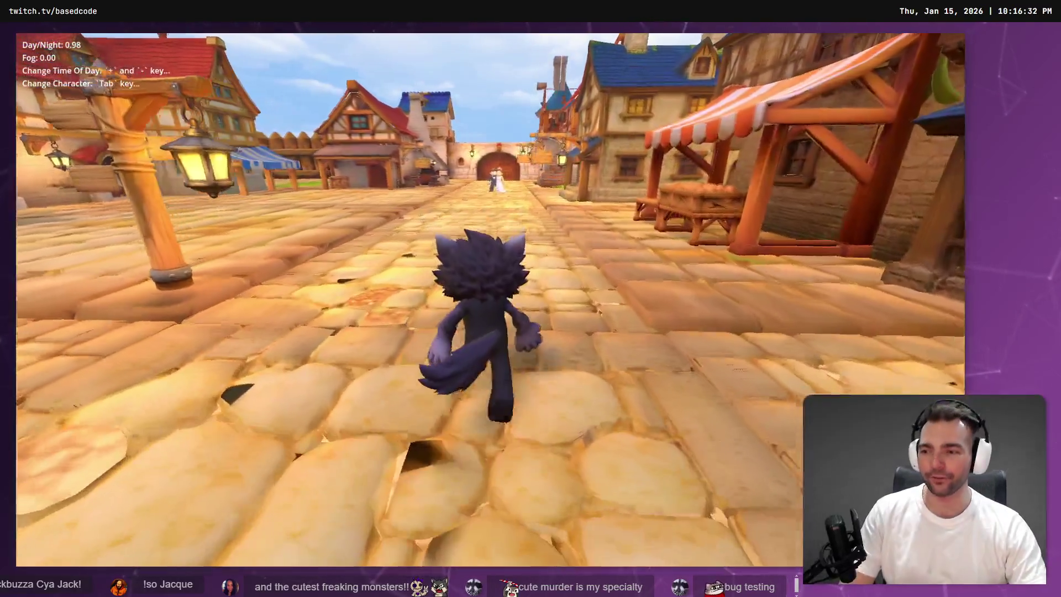
pyautogui.press('s')
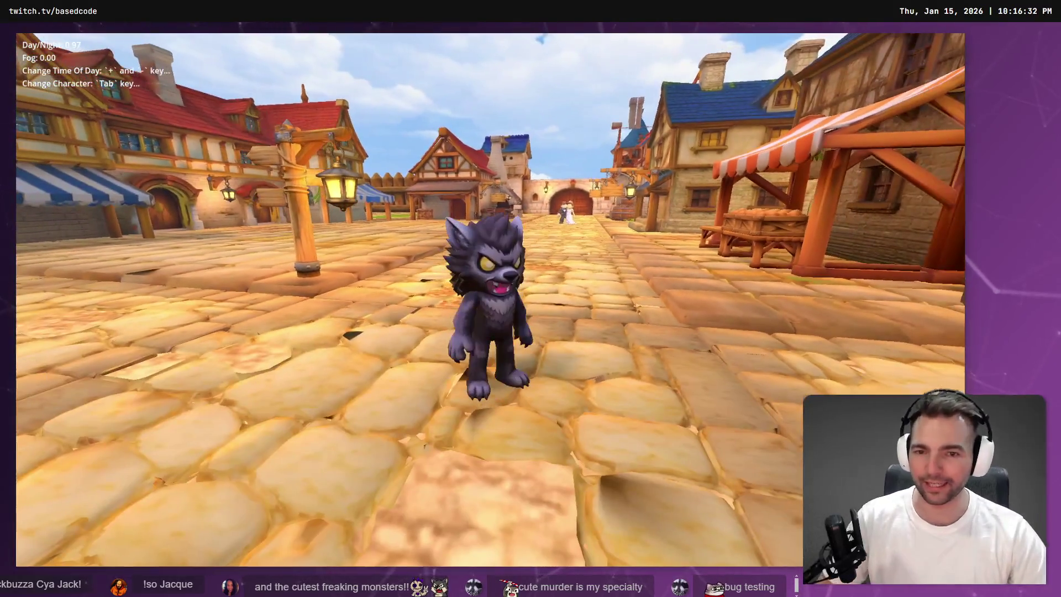
pyautogui.press('Escape')
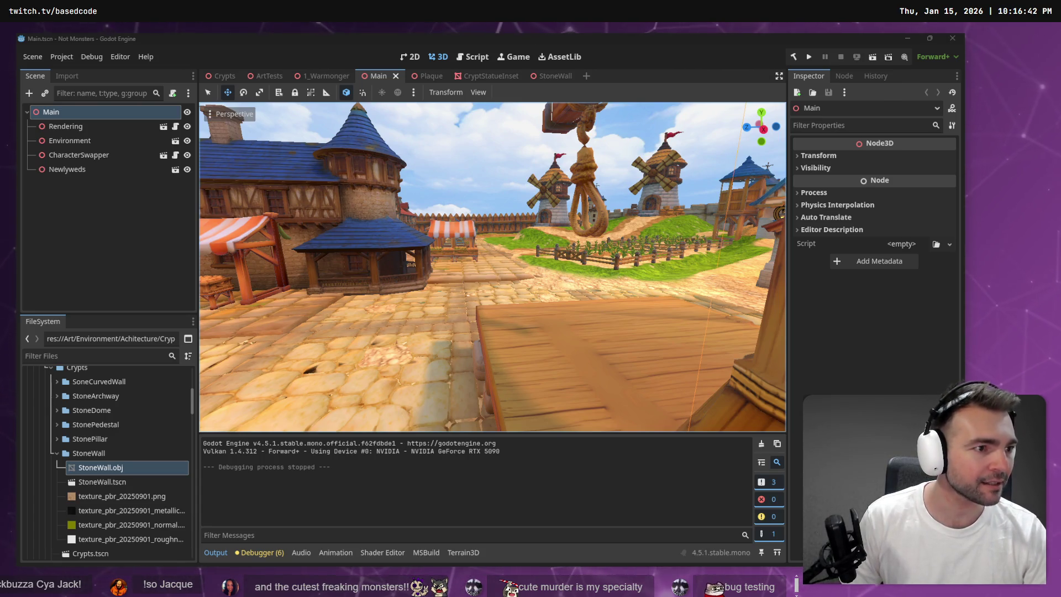
# Return to the editor and bring up the StoneWall scene with its pillar and arch
pyautogui.hotkey('alt', 'Tab')
pyautogui.scroll(-5, 504, 297)
pyautogui.scroll(-5, 704, 291)
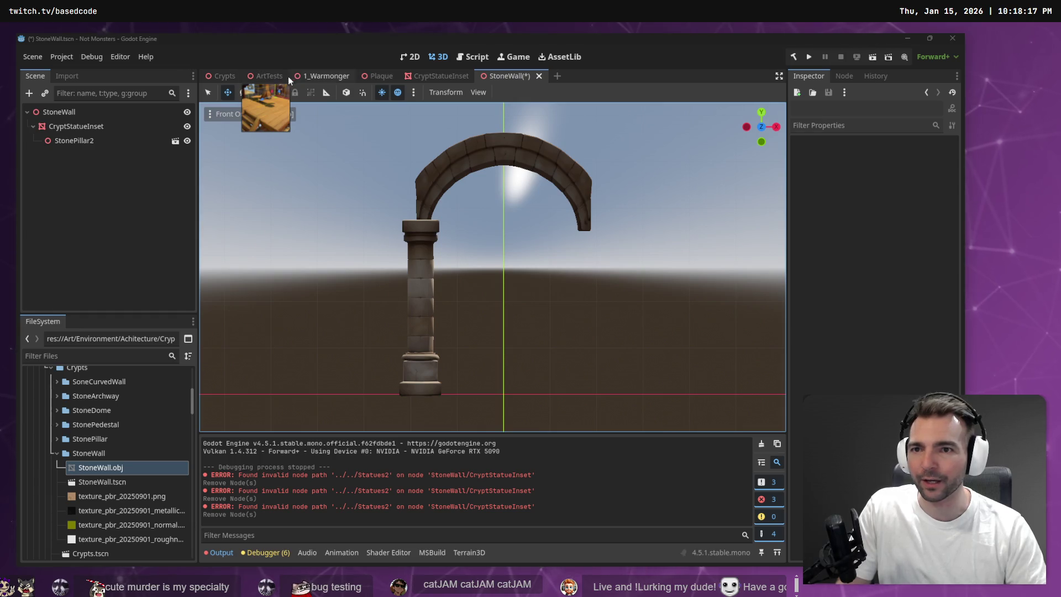
pyautogui.moveTo(235, 82)
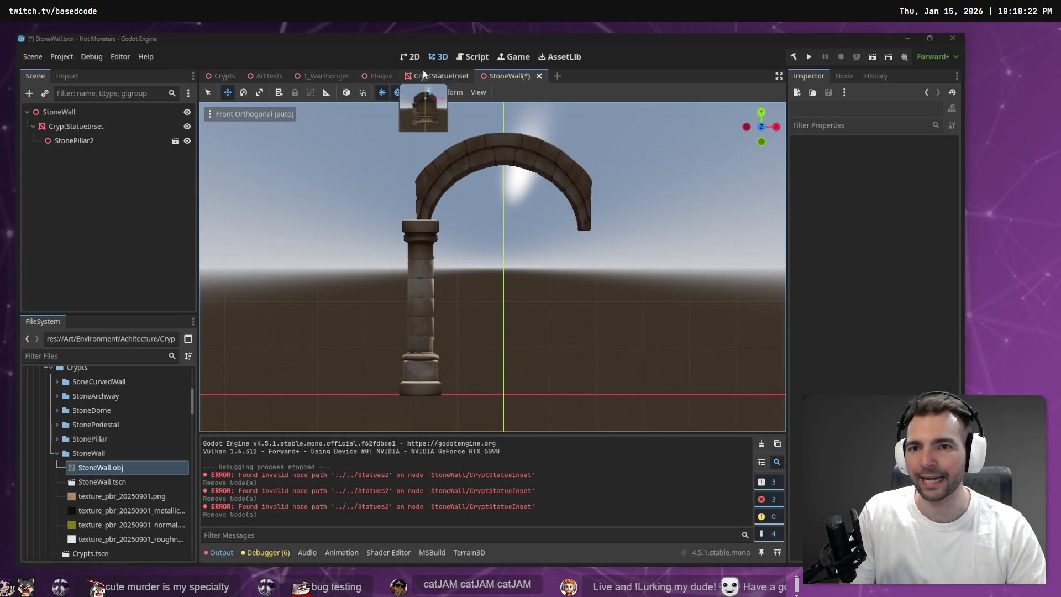
# Inspect the archways in ArtTests, undoing an accidental move of the arch
pyautogui.click(261, 74)
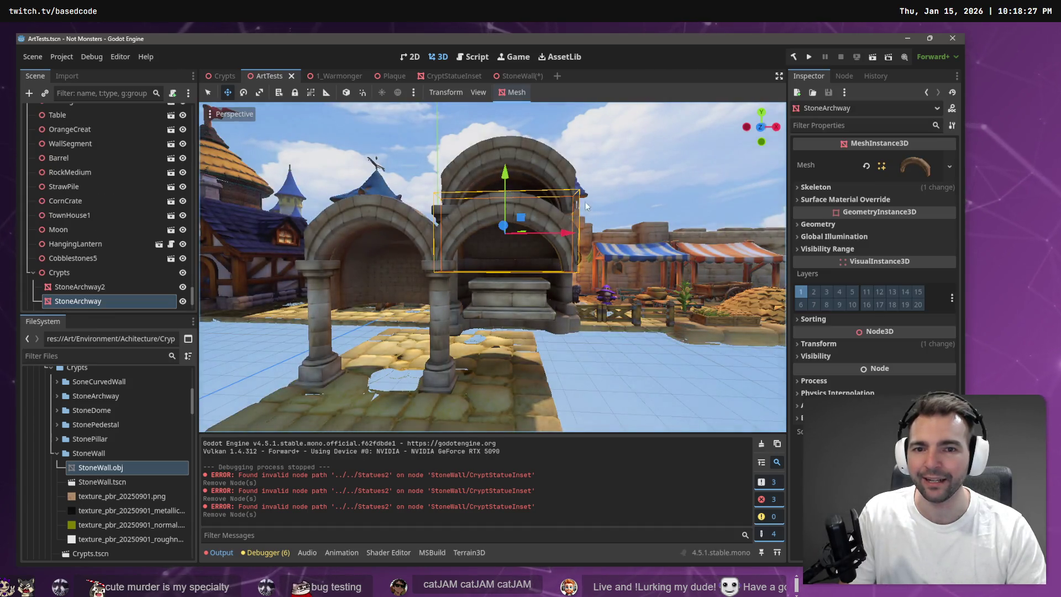
pyautogui.moveTo(585, 201); pyautogui.dragTo(585, 204)
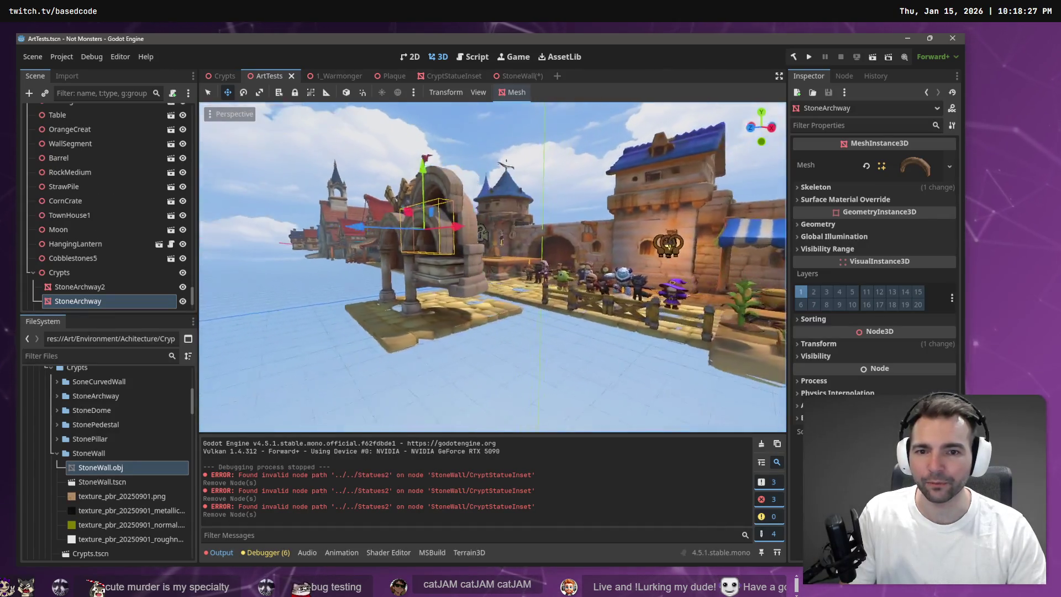
pyautogui.moveTo(472, 167); pyautogui.dragTo(473, 219)
pyautogui.hotkey('ctrl', 'z')
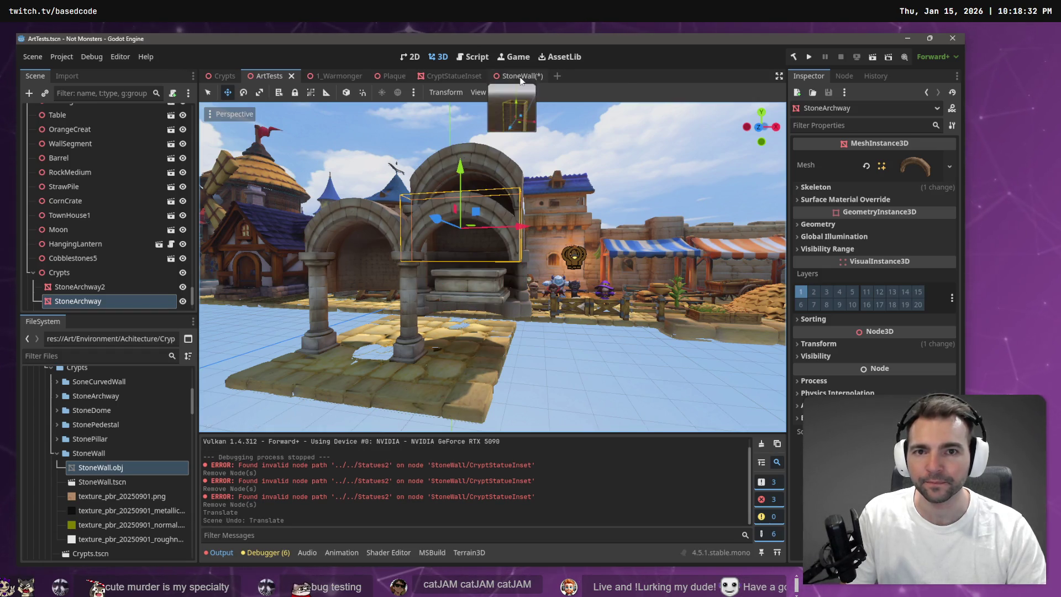
# Close the 1_Warmonger scene tab while cycling through the StoneWall, Plaque and CryptStatueInset scenes
pyautogui.click(515, 77)
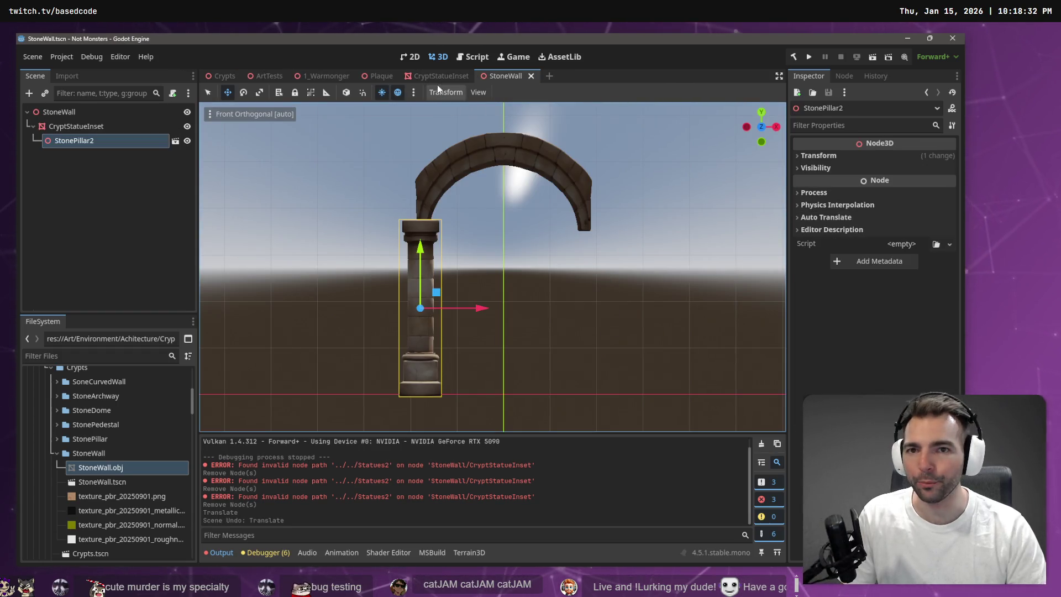
pyautogui.moveTo(208, 76)
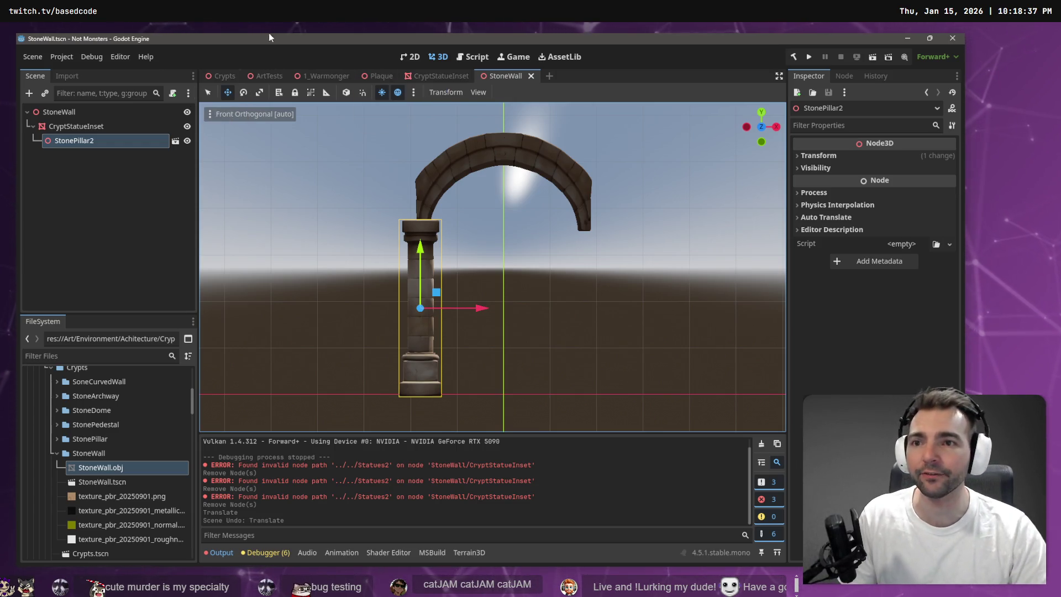
pyautogui.click(438, 77)
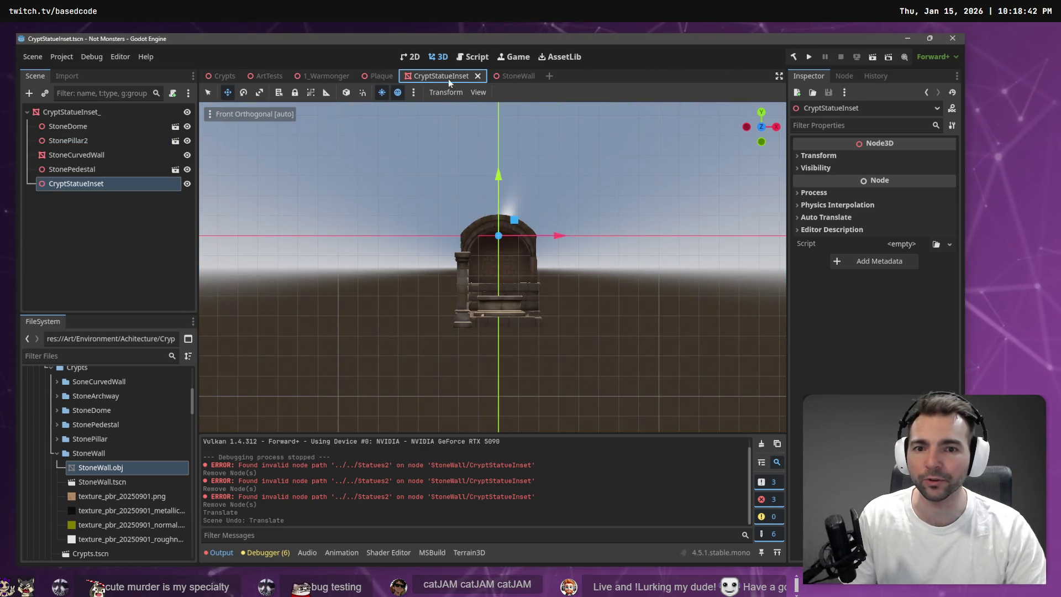
pyautogui.click(518, 77)
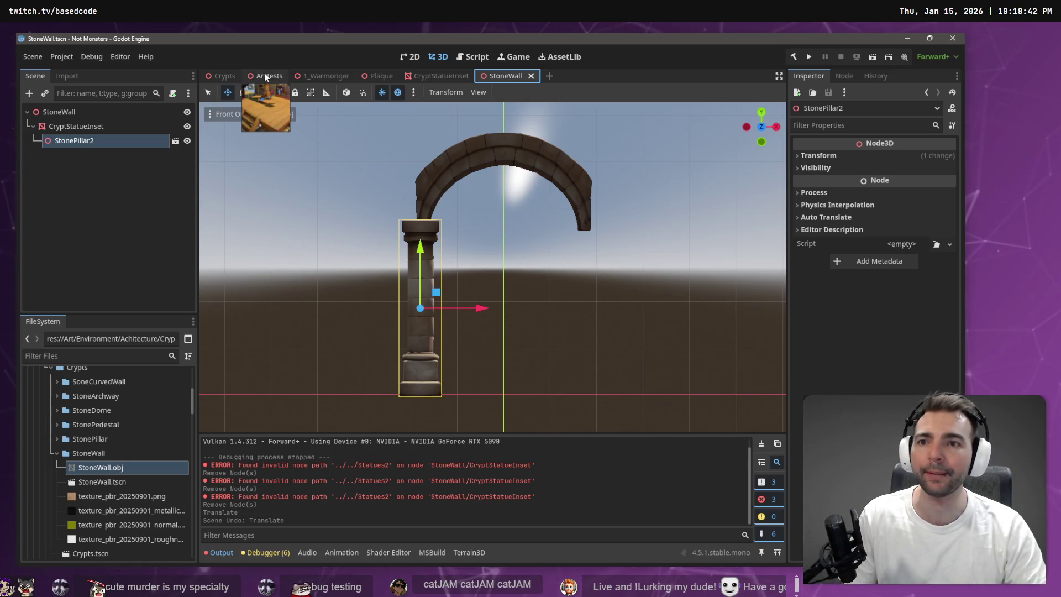
pyautogui.middleClick(331, 77)
pyautogui.click(308, 80)
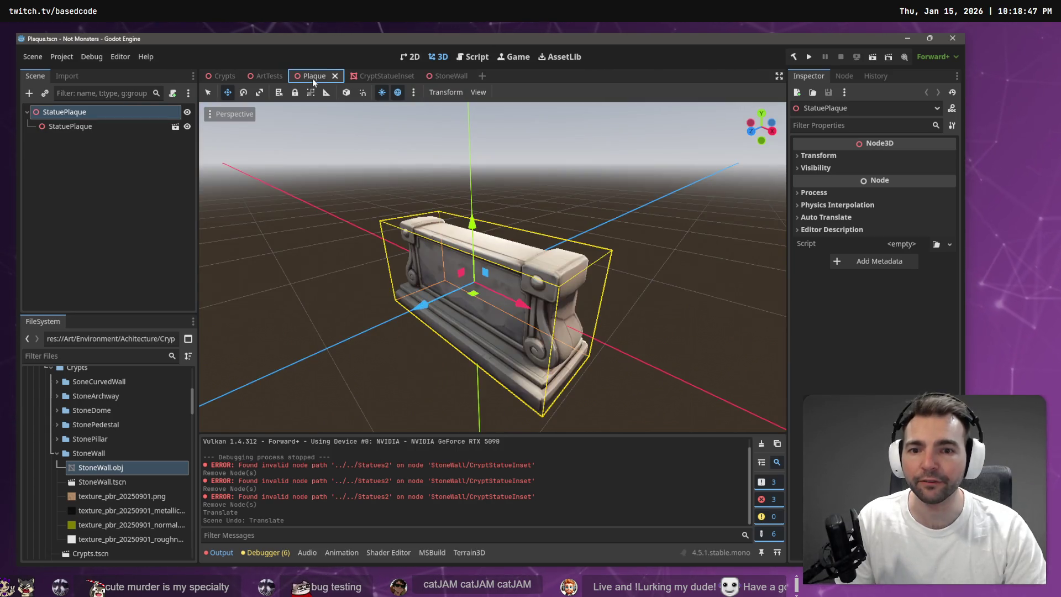
pyautogui.click(373, 79)
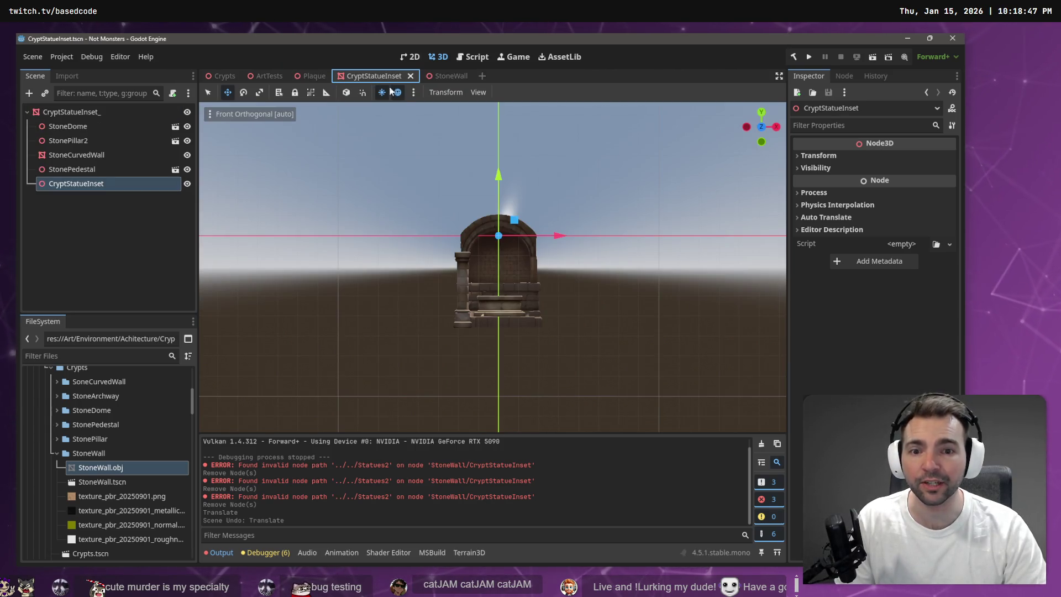
pyautogui.click(439, 76)
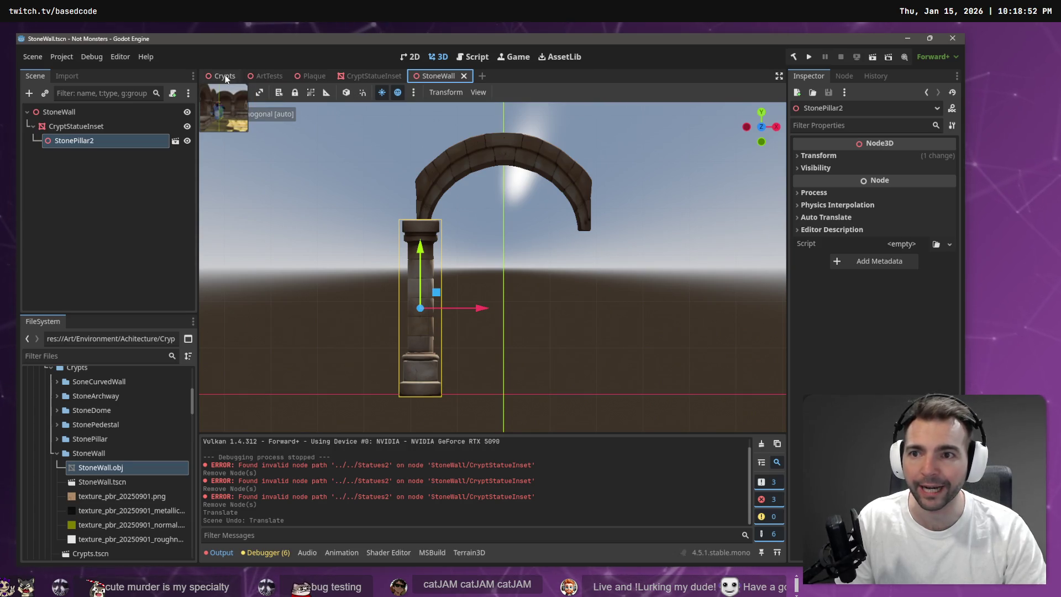
# Take a closer look at the ArtTests arches, then go back to StoneWall
pyautogui.click(267, 81)
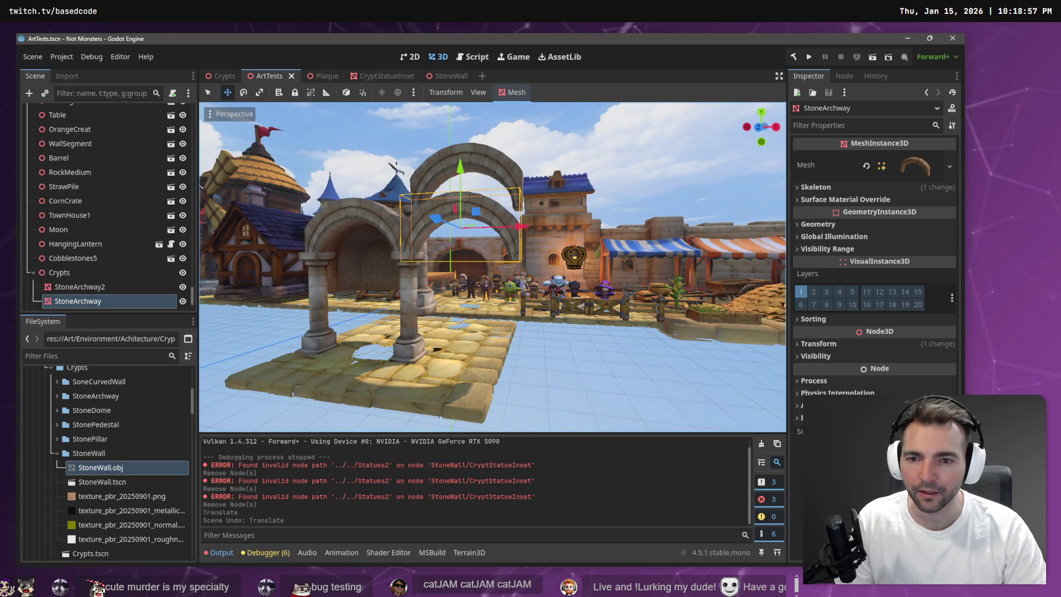
pyautogui.press('w')
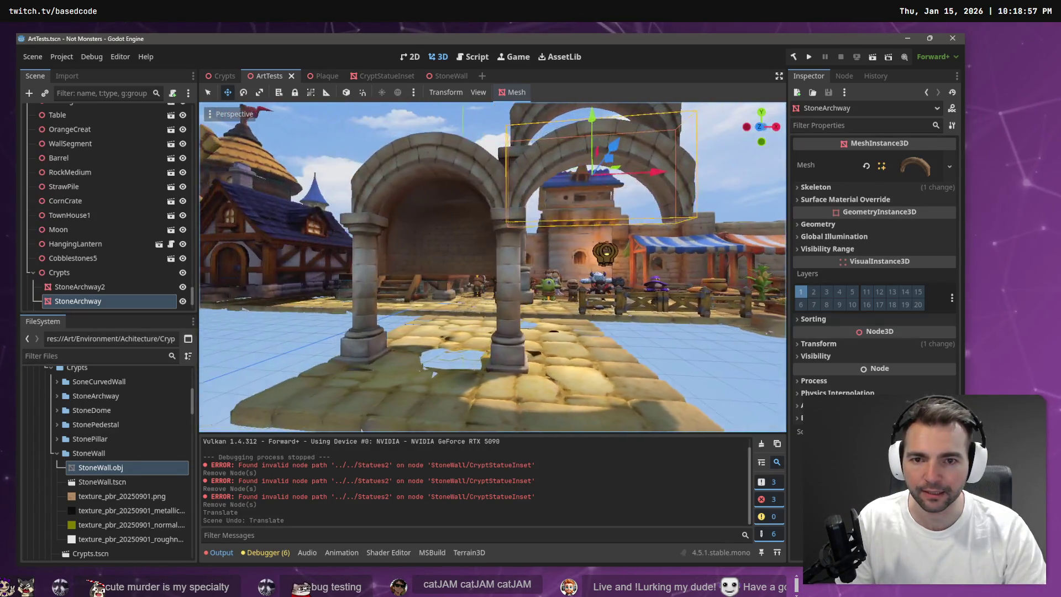
pyautogui.click(452, 78)
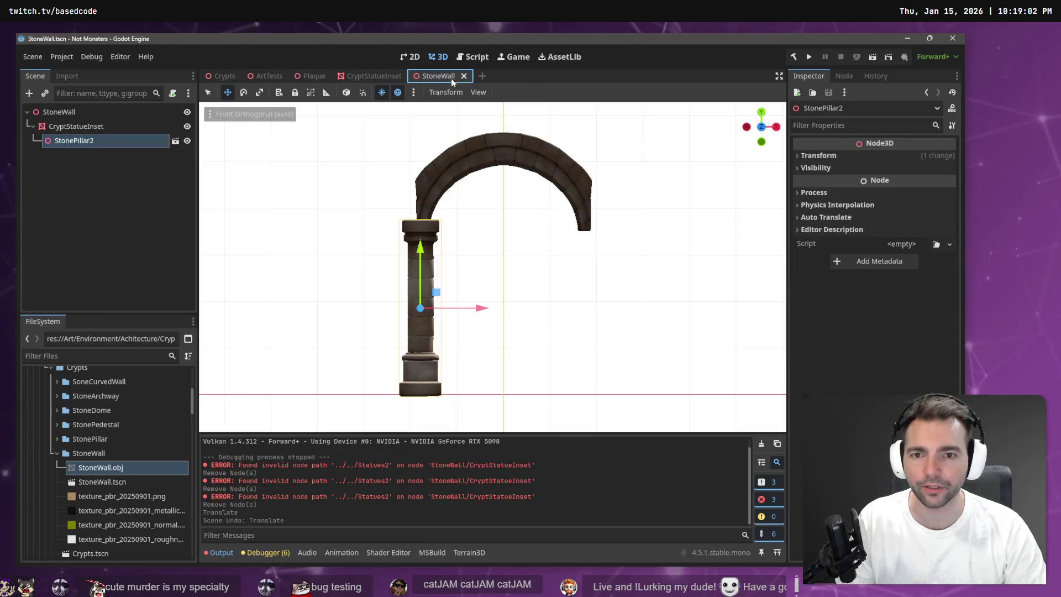
# Drop StoneWall.obj into the scene and push the wall back into the archway opening
pyautogui.moveTo(100, 469)
pyautogui.mouseDown()
pyautogui.moveTo(526, 401)
pyautogui.moveTo(495, 280)
pyautogui.moveTo(504, 296)
pyautogui.moveTo(510, 286)
pyautogui.mouseUp()
pyautogui.press('f')
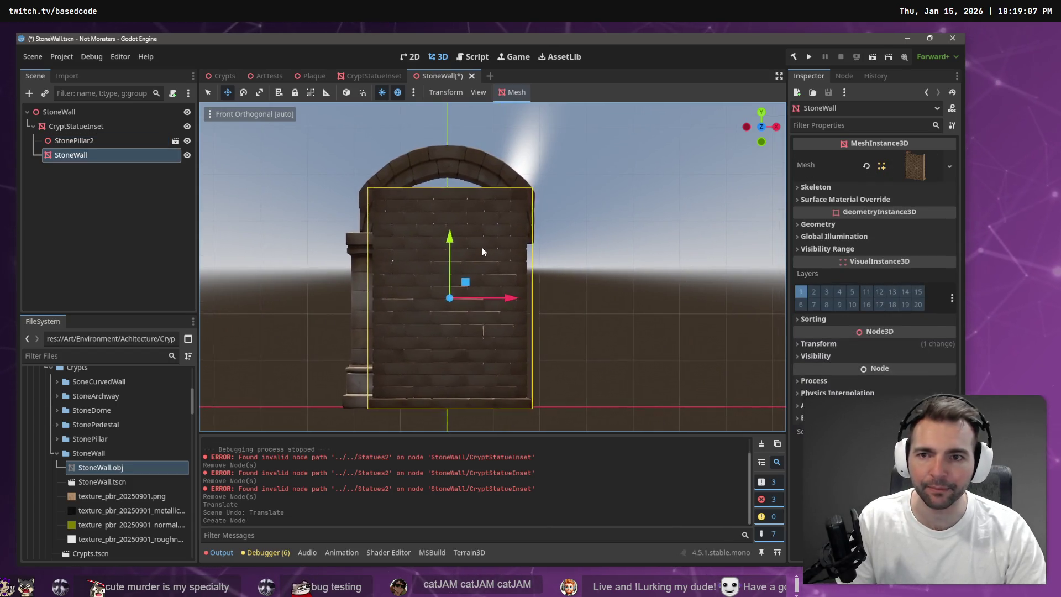
pyautogui.click(588, 243)
pyautogui.moveTo(602, 234)
pyautogui.mouseDown()
pyautogui.moveTo(529, 262)
pyautogui.moveTo(490, 315)
pyautogui.mouseUp()
pyautogui.click(499, 305)
pyautogui.moveTo(423, 272); pyautogui.dragTo(545, 271)
pyautogui.press('a')
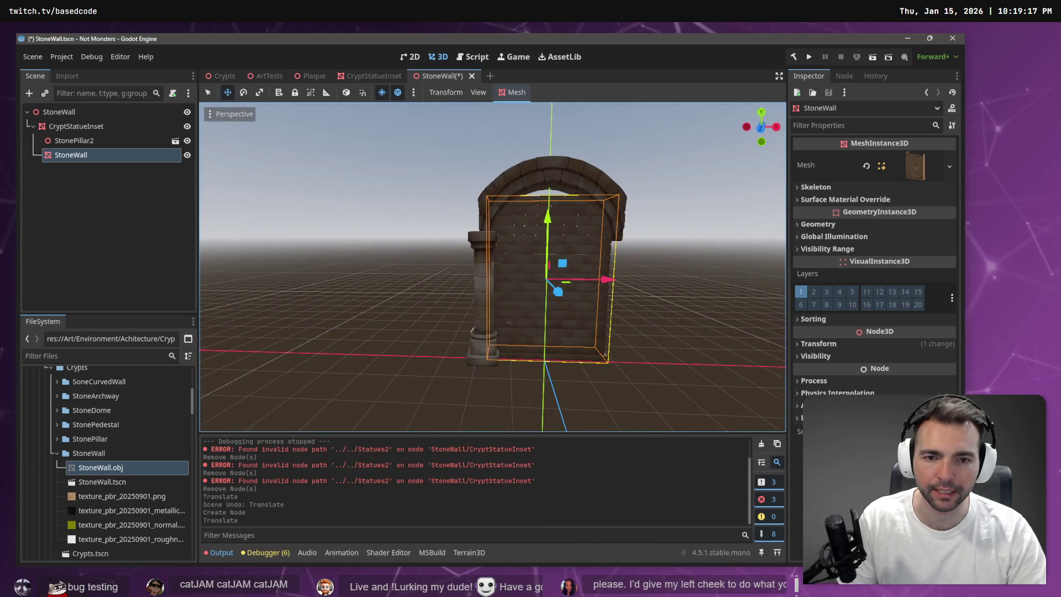
# Set StoneWall.obj's import Scale Mesh Y to 2.7 and reimport it
pyautogui.press('d')
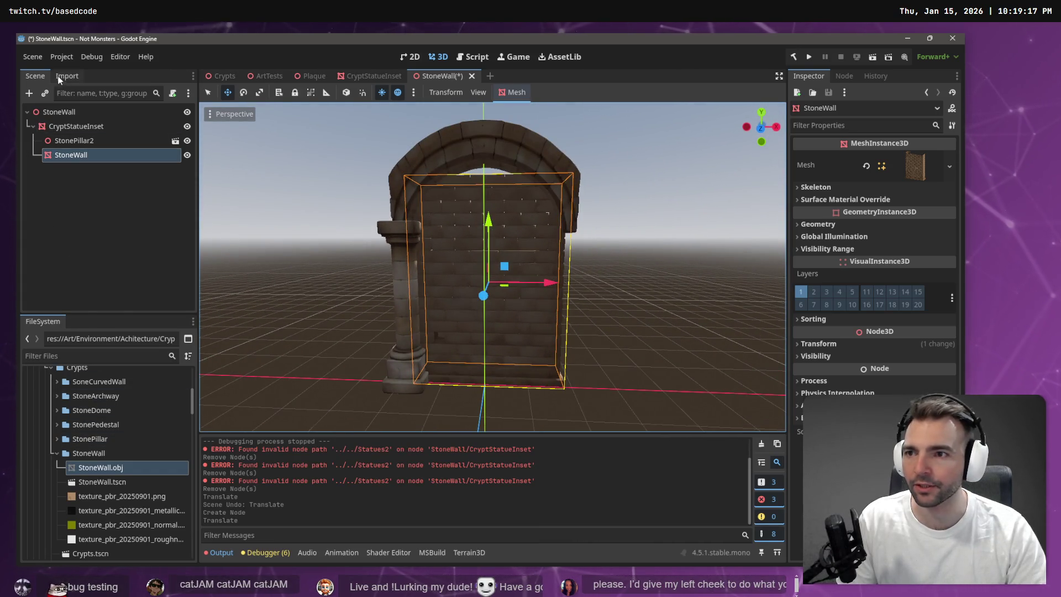
pyautogui.click(61, 79)
pyautogui.click(120, 222)
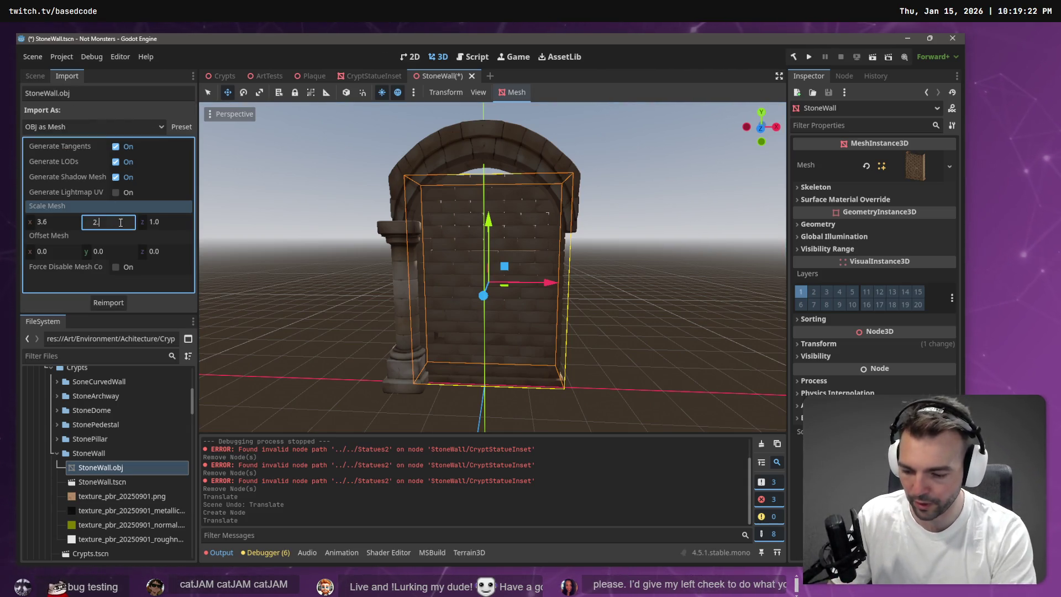
pyautogui.write('7')
pyautogui.press('Return')
pyautogui.click(235, 301)
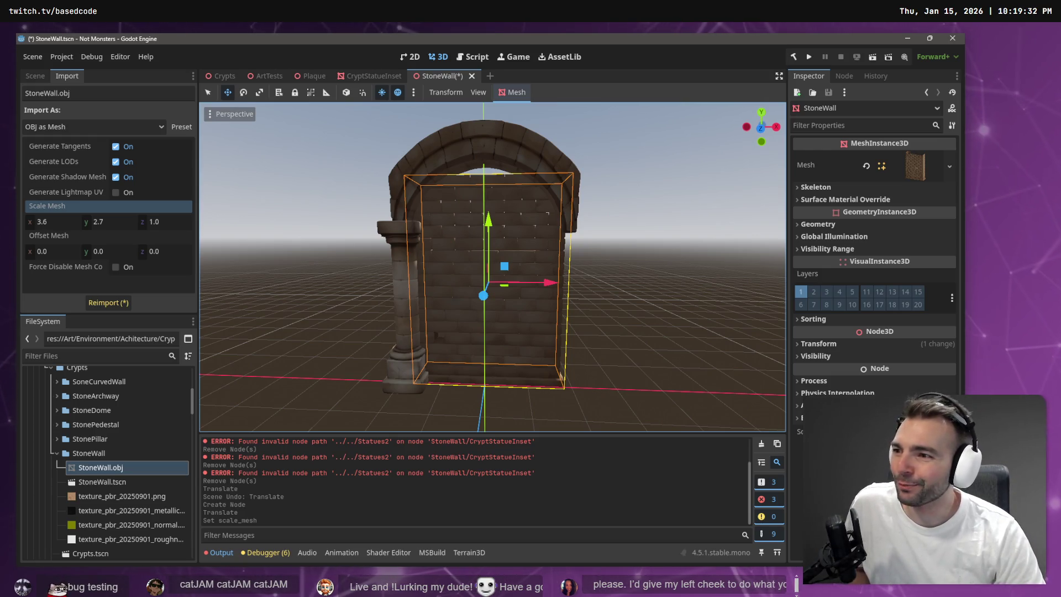
pyautogui.click(116, 307)
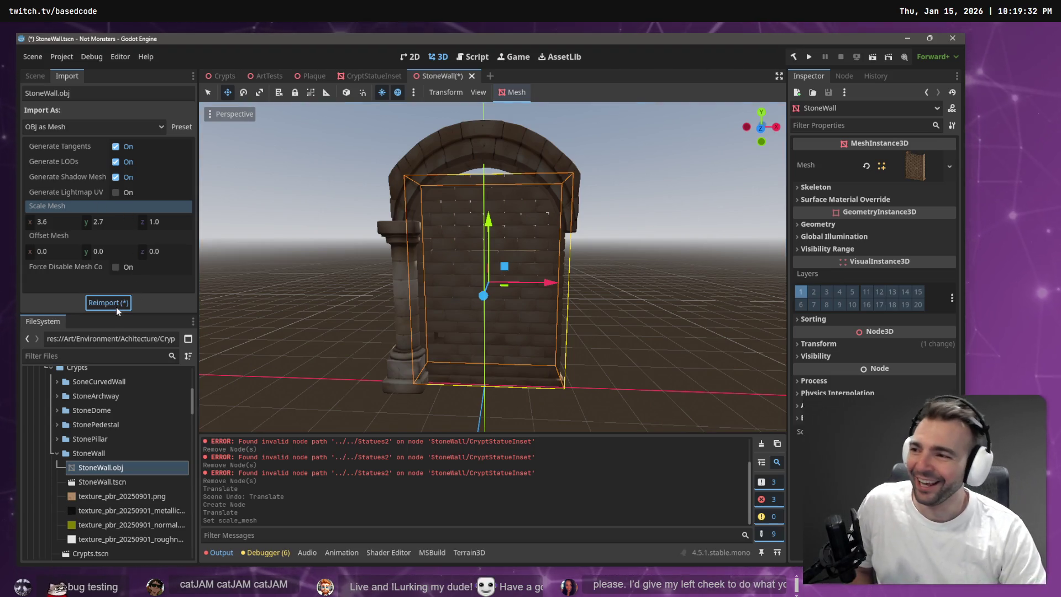
# Raise the wall slightly, check its base and sides, and begin revising the Y scale
pyautogui.moveTo(488, 310)
pyautogui.mouseDown()
pyautogui.moveTo(487, 287)
pyautogui.moveTo(503, 303)
pyautogui.mouseUp()
pyautogui.moveTo(521, 206)
pyautogui.mouseDown()
pyautogui.moveTo(523, 195)
pyautogui.moveTo(475, 204)
pyautogui.mouseUp()
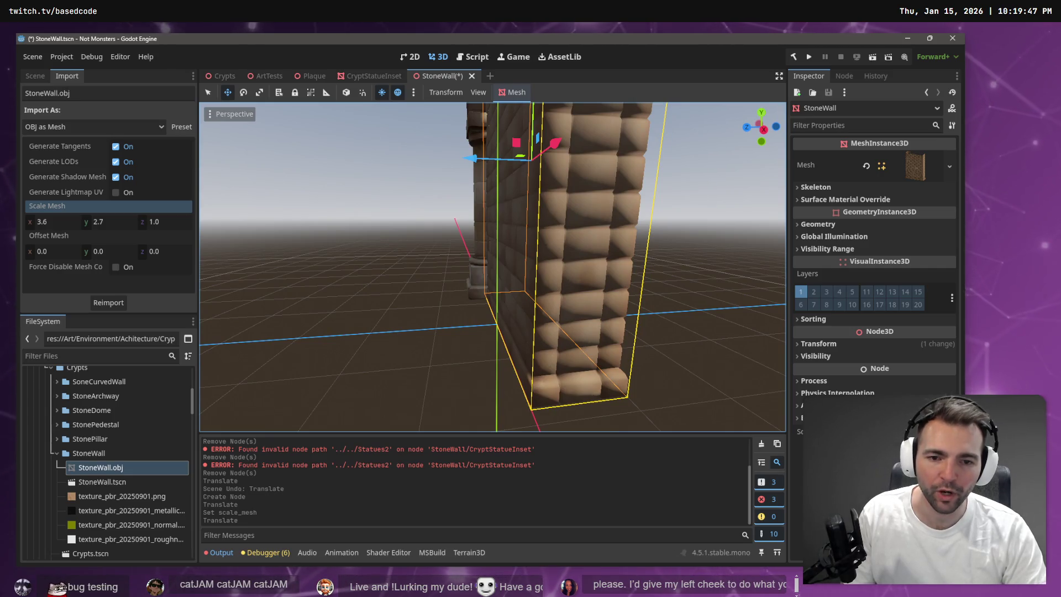
pyautogui.moveTo(562, 233)
pyautogui.mouseDown()
pyautogui.moveTo(552, 235)
pyautogui.moveTo(574, 226)
pyautogui.moveTo(590, 236)
pyautogui.moveTo(488, 231)
pyautogui.mouseUp()
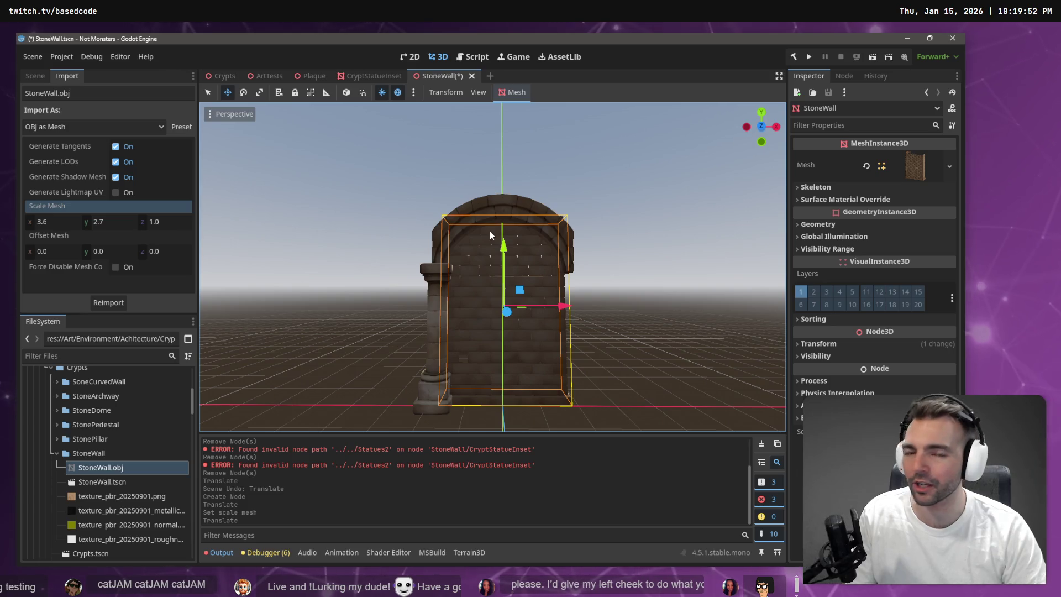
pyautogui.moveTo(460, 301); pyautogui.dragTo(553, 292)
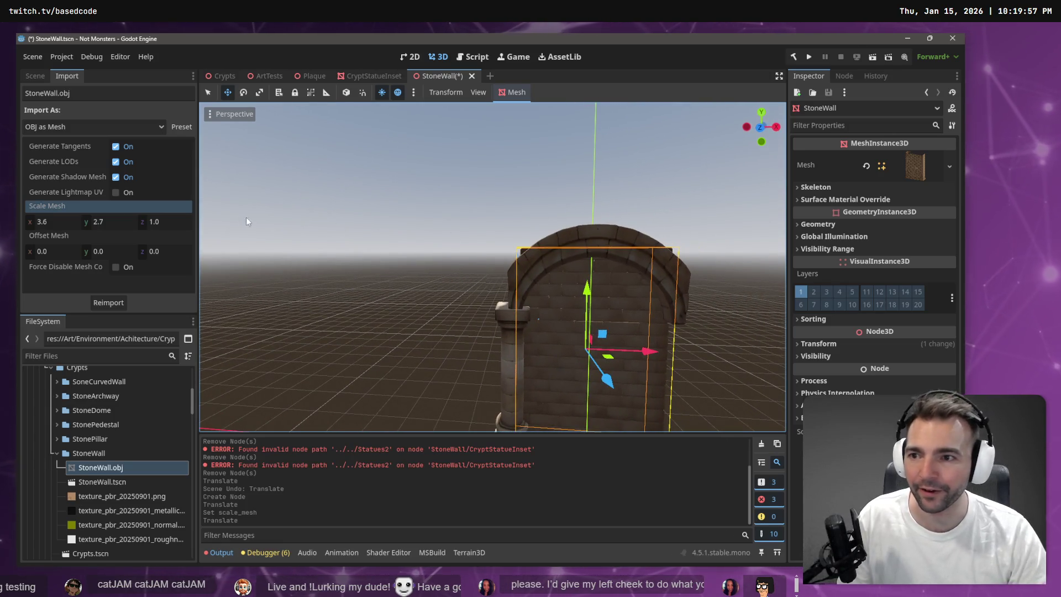
pyautogui.click(113, 221)
pyautogui.press('BackSpace')
# Reimport the wall at vertical scale 2.65, then at 2.6
pyautogui.write('65')
pyautogui.press('Return')
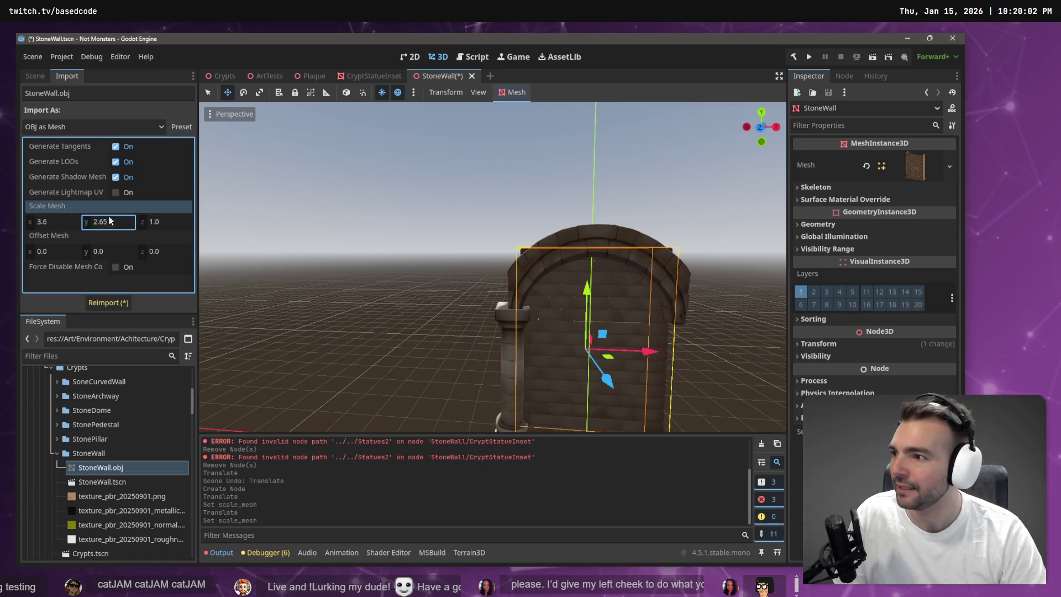
pyautogui.click(109, 302)
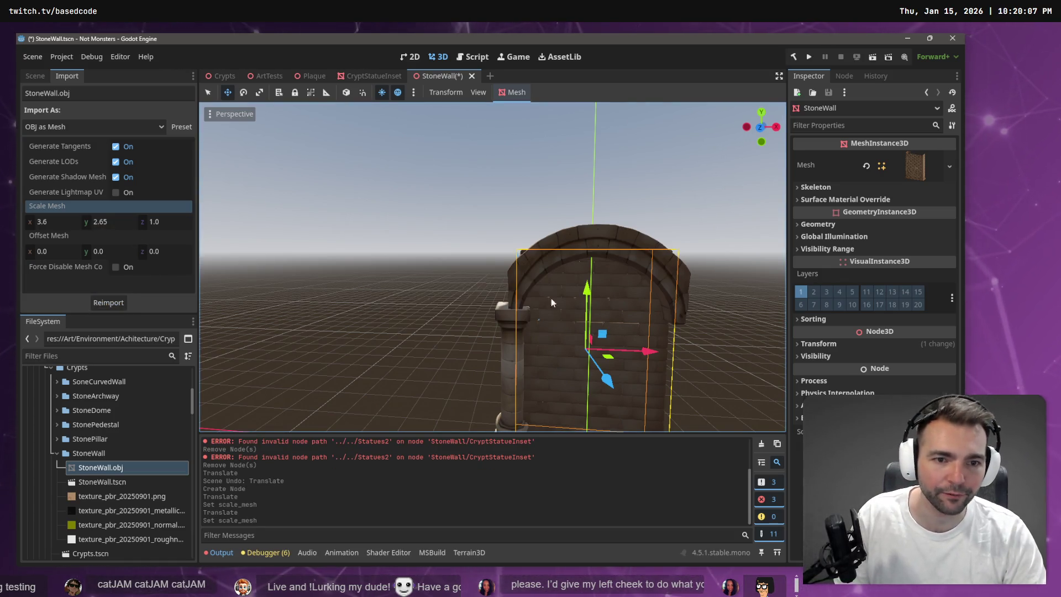
pyautogui.click(115, 222)
pyautogui.click(113, 228)
pyautogui.write('2.6')
pyautogui.press('Return')
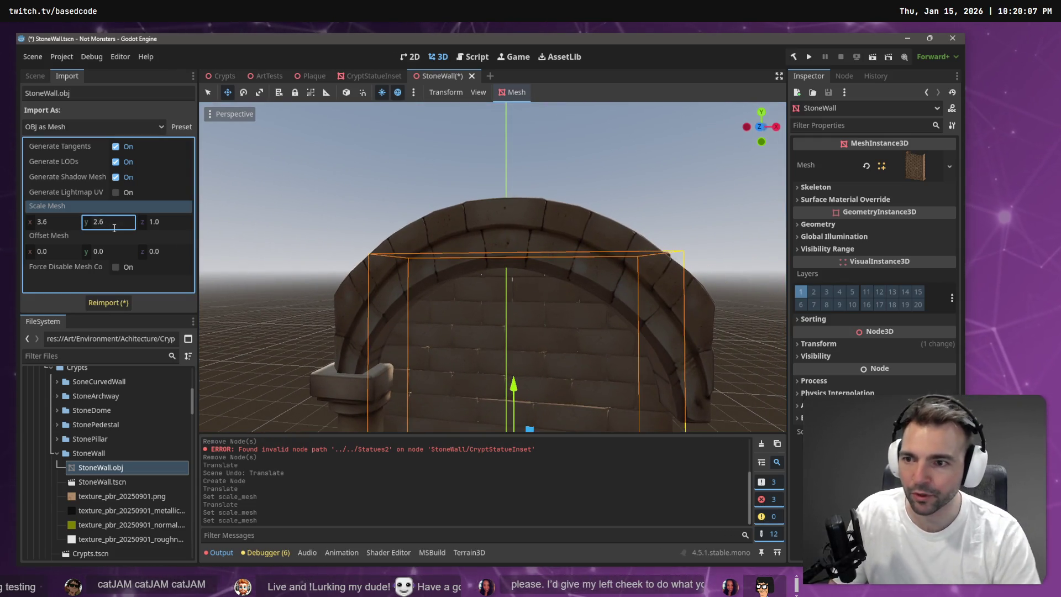
pyautogui.click(106, 301)
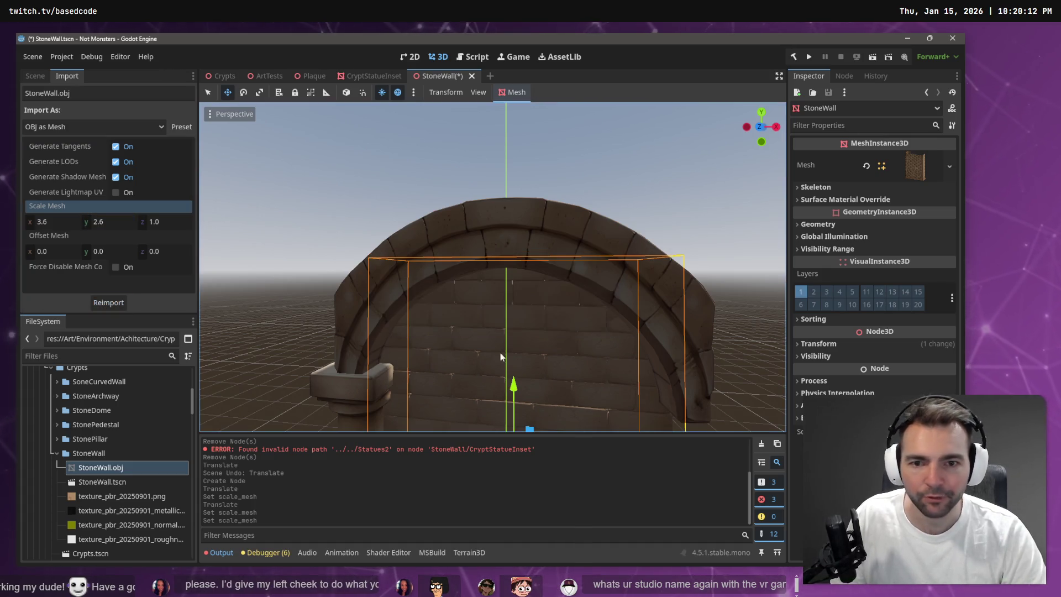
# Reimport the wall at vertical scale 2.5
pyautogui.moveTo(379, 267); pyautogui.dragTo(629, 262)
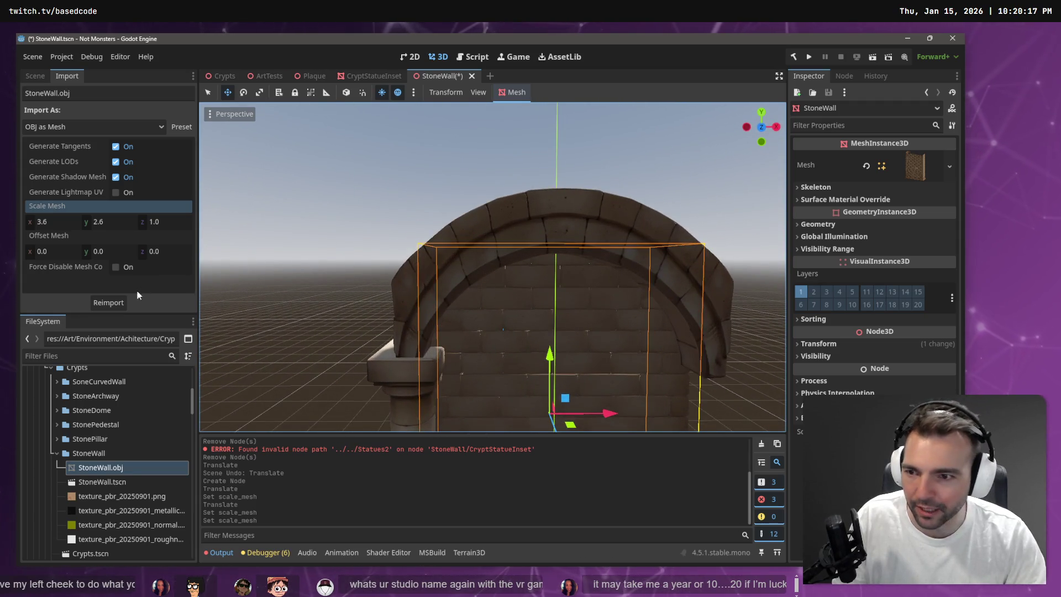
pyautogui.click(113, 220)
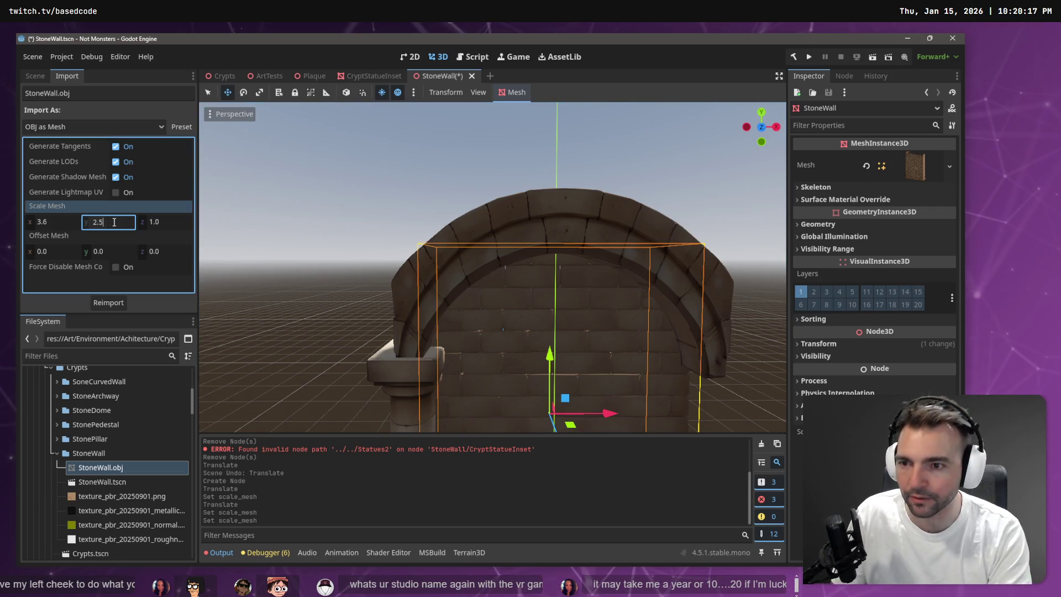
pyautogui.press('Return')
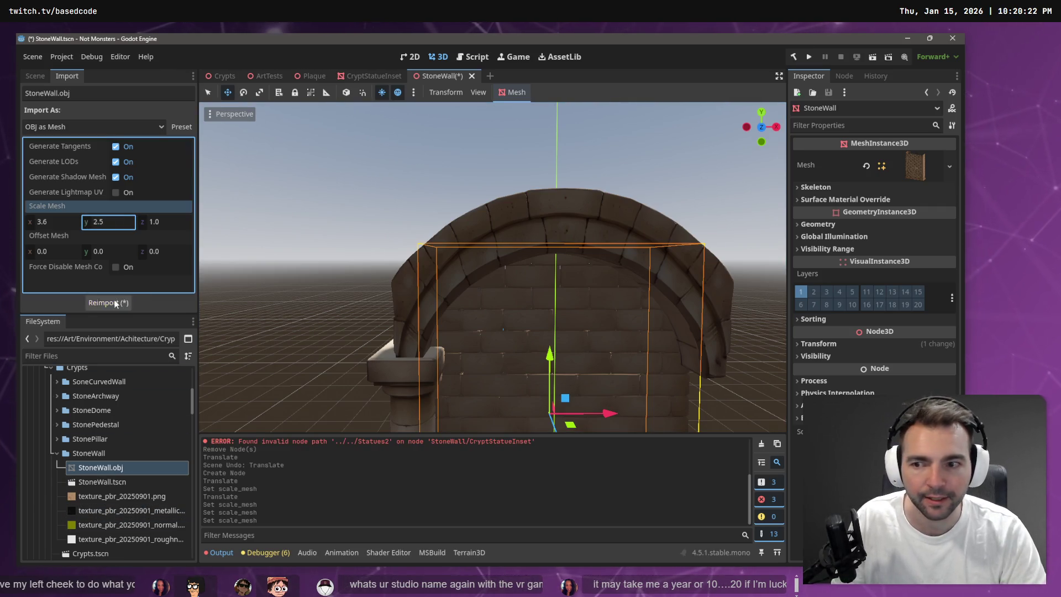
pyautogui.click(108, 303)
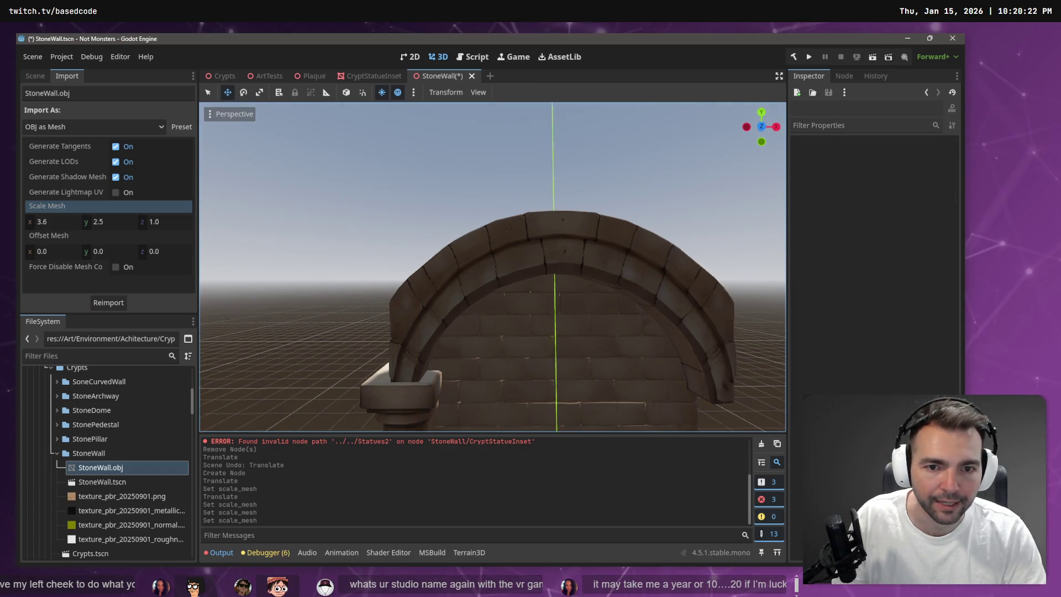
# Lower the wall toward the floor and reimport it at 2.55 vertical scale
pyautogui.press('d')
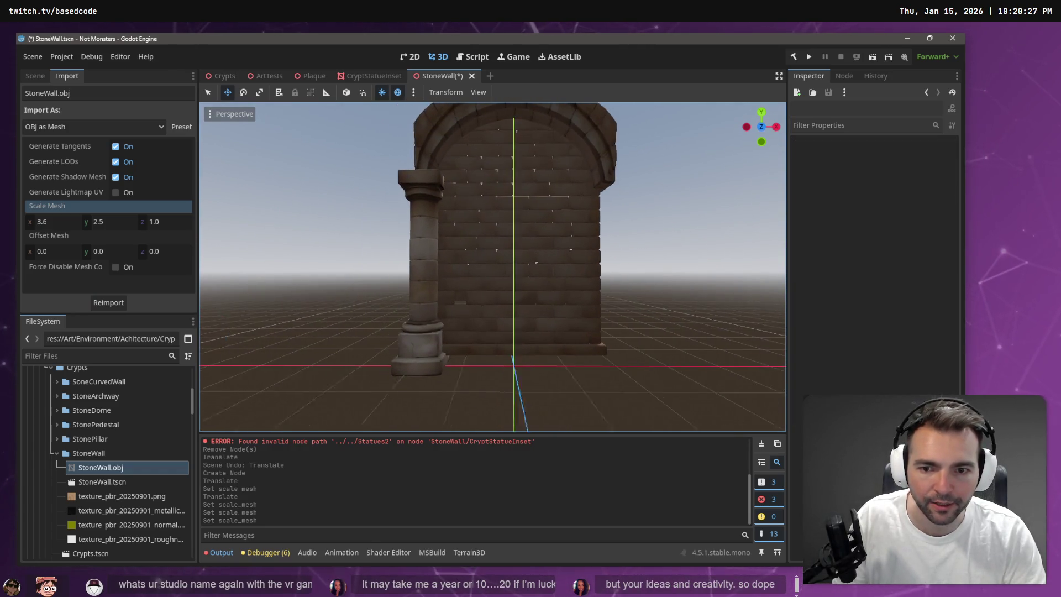
pyautogui.click(567, 248)
pyautogui.moveTo(518, 188); pyautogui.dragTo(523, 195)
pyautogui.click(124, 220)
pyautogui.write('5')
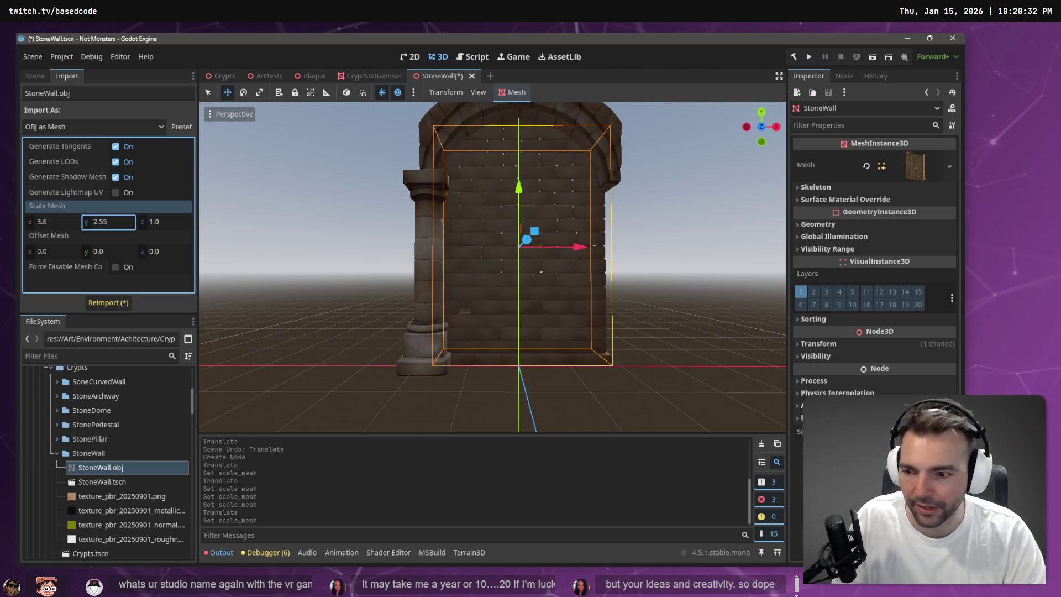
pyautogui.click(108, 302)
# Shift the wall to line up with the floor and enter a 2.6 vertical scale
pyautogui.scroll(-3, 561, 239)
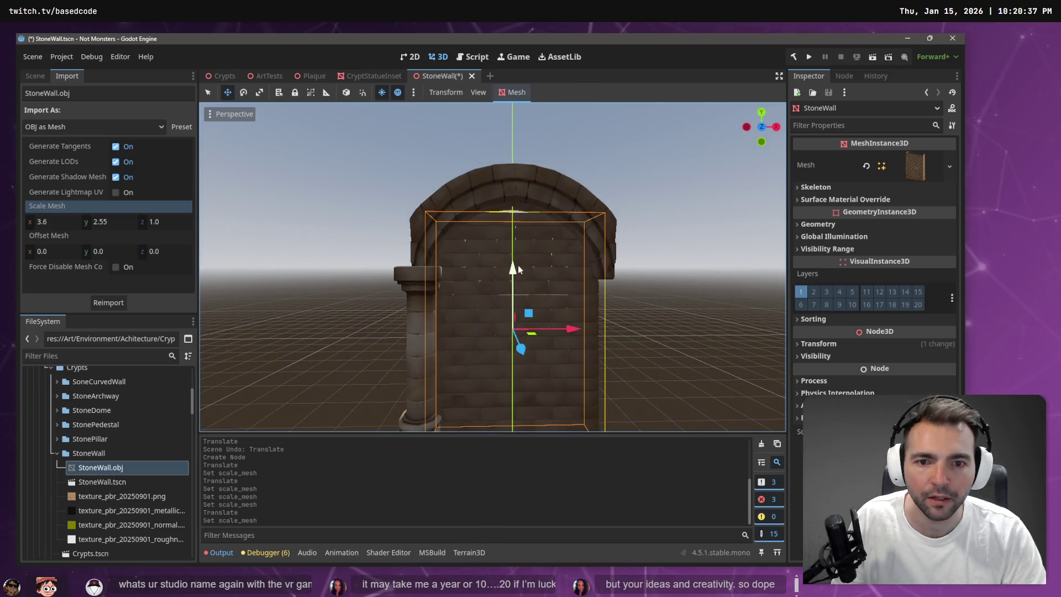
pyautogui.moveTo(514, 271); pyautogui.dragTo(514, 299)
pyautogui.scroll(3, 446, 210)
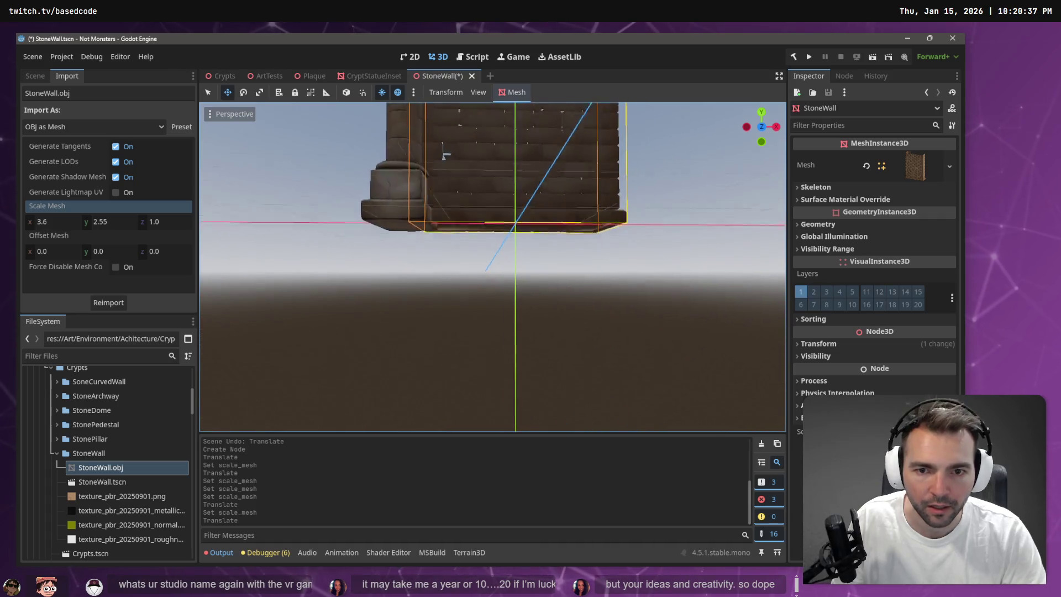
pyautogui.click(114, 220)
pyautogui.write('2.6')
pyautogui.press('Return')
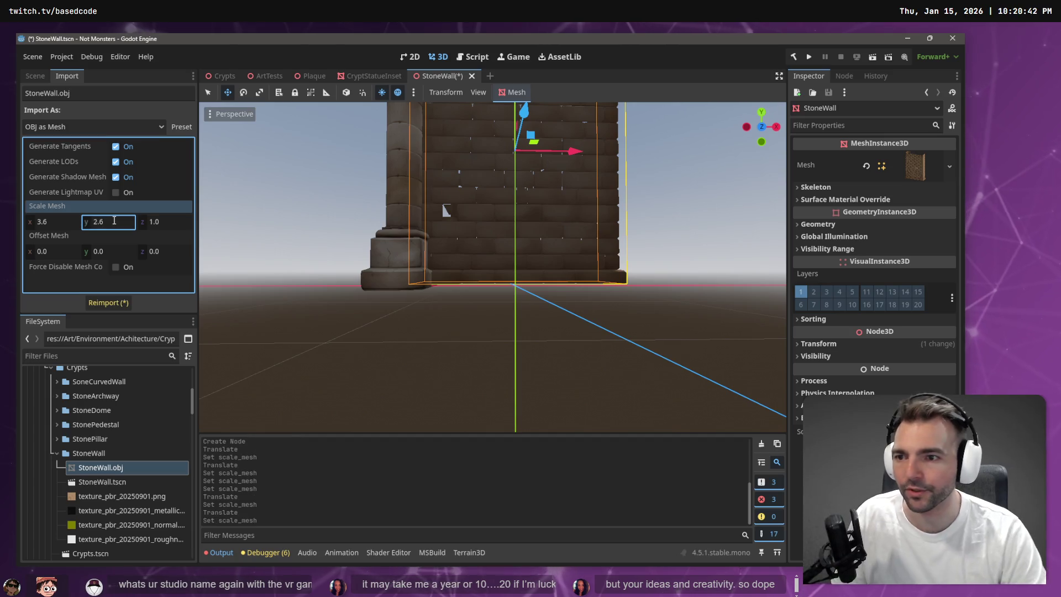
# Reimport the wall at 2.6 vertical scale, clear the selection, and save StoneWall
pyautogui.click(124, 302)
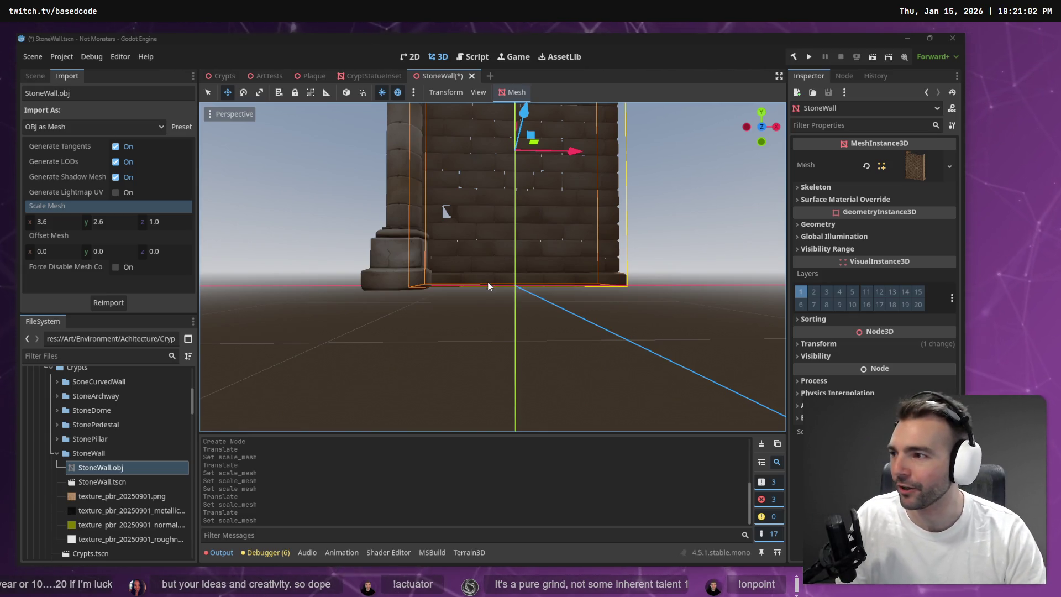
pyautogui.scroll(-6, 488, 286)
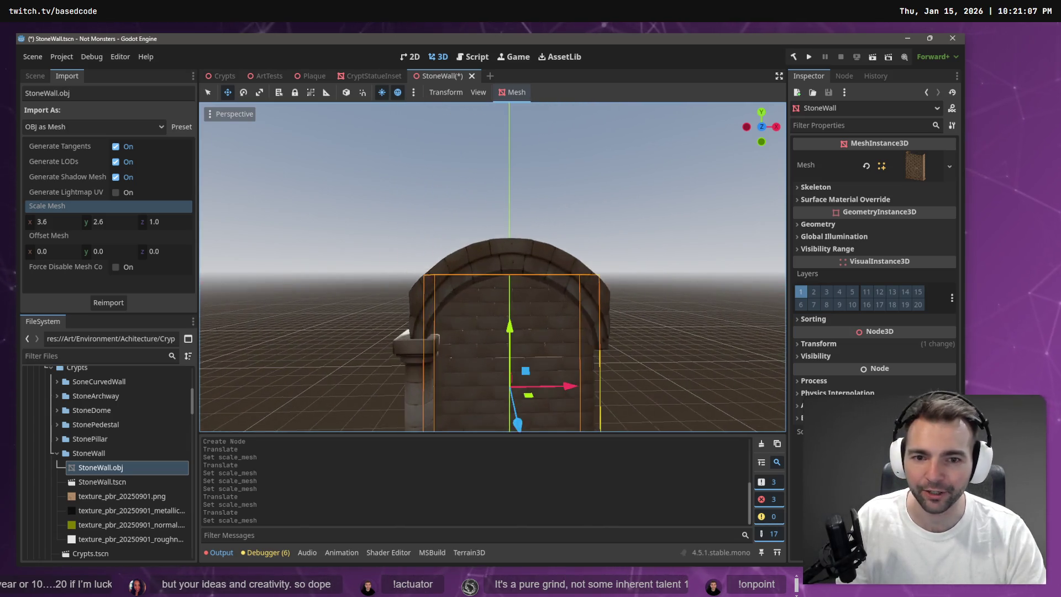
pyautogui.click(573, 218)
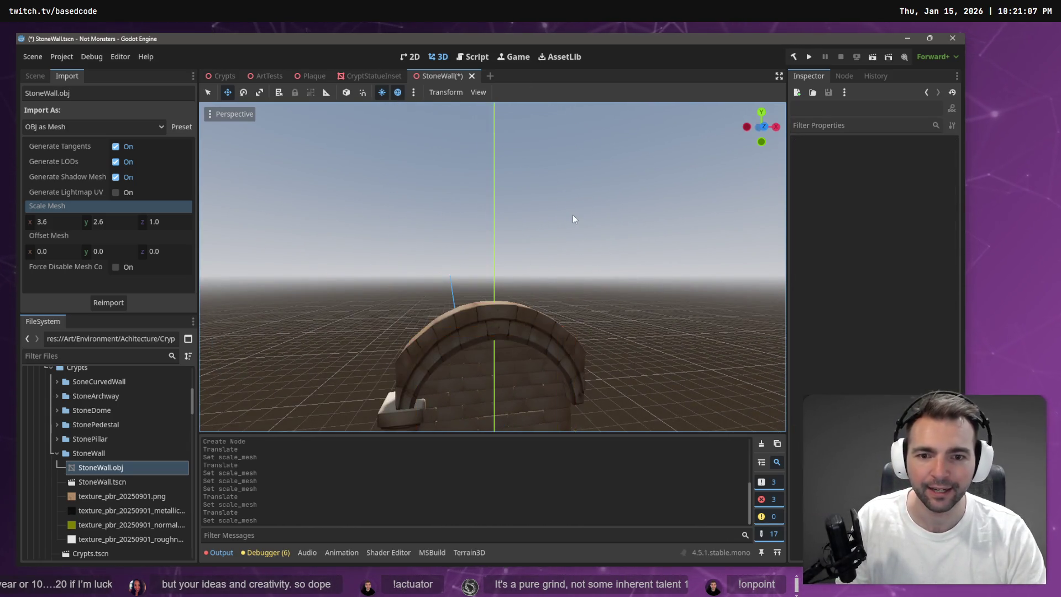
pyautogui.hotkey('ctrl', 's')
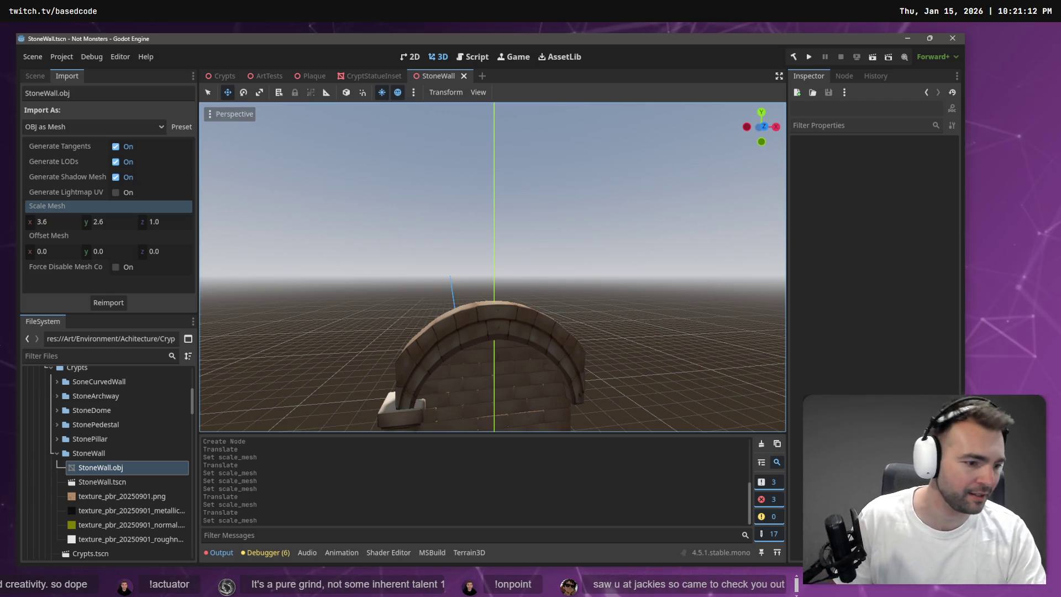
pyautogui.press('super+2')
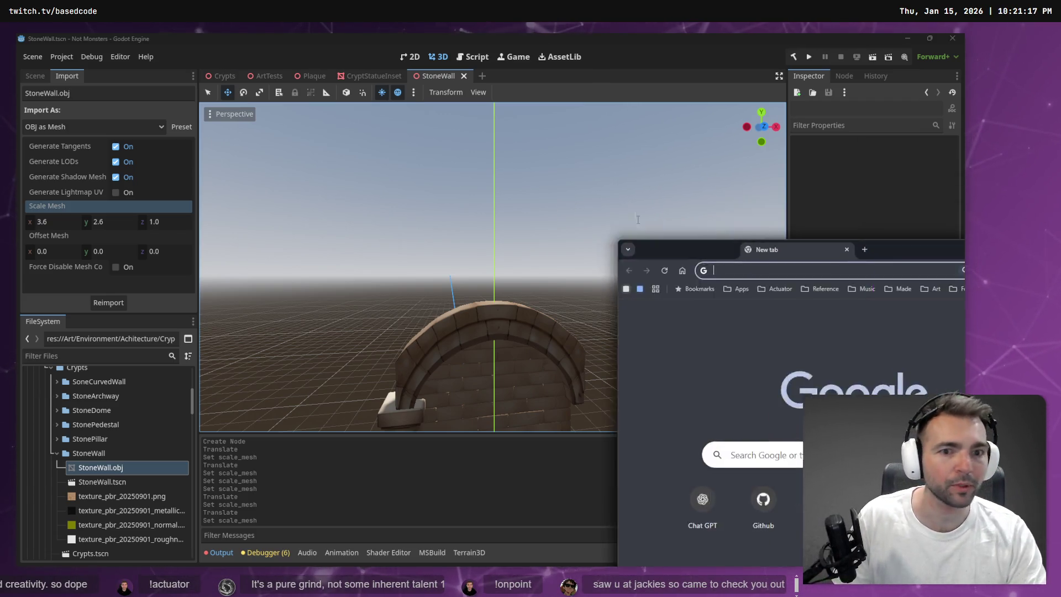
pyautogui.doubleClick(513, 157)
pyautogui.write('outliers')
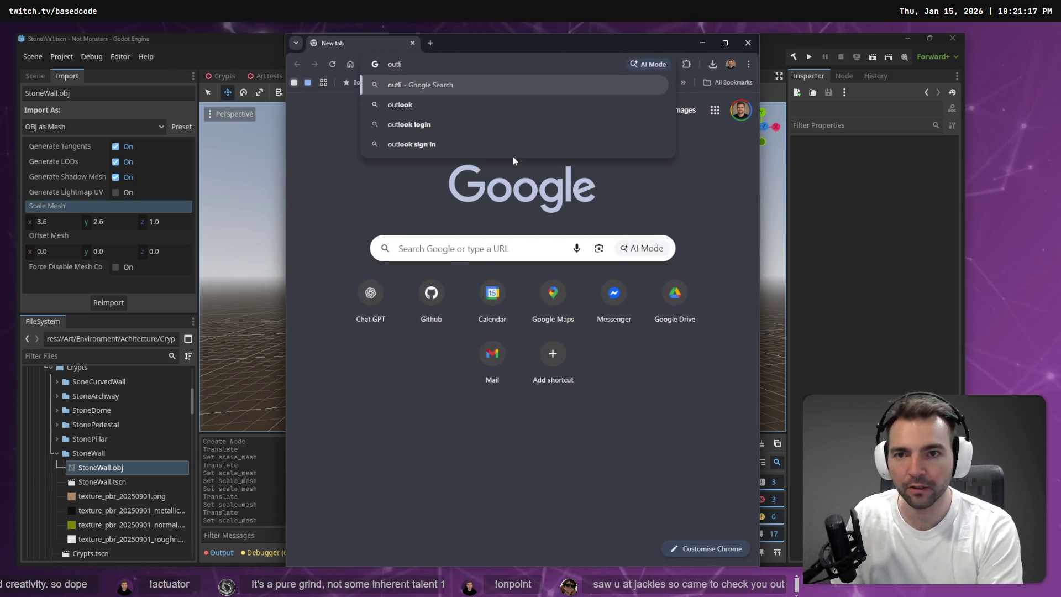
pyautogui.press('Return')
pyautogui.hotkey('alt', 'space')
pyautogui.press('x')
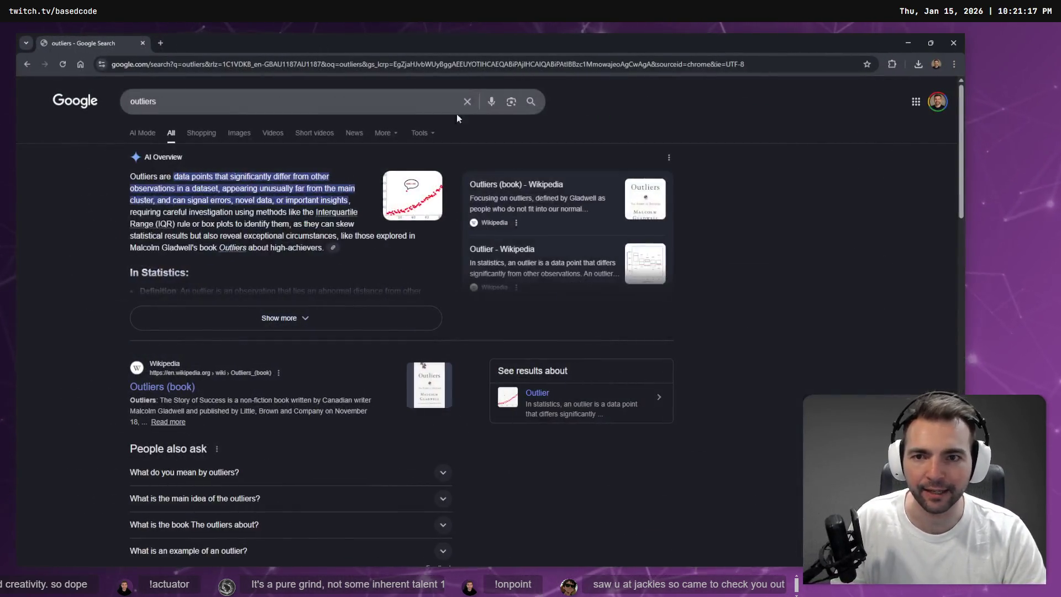
pyautogui.click(348, 101)
pyautogui.write('book')
pyautogui.press('Return')
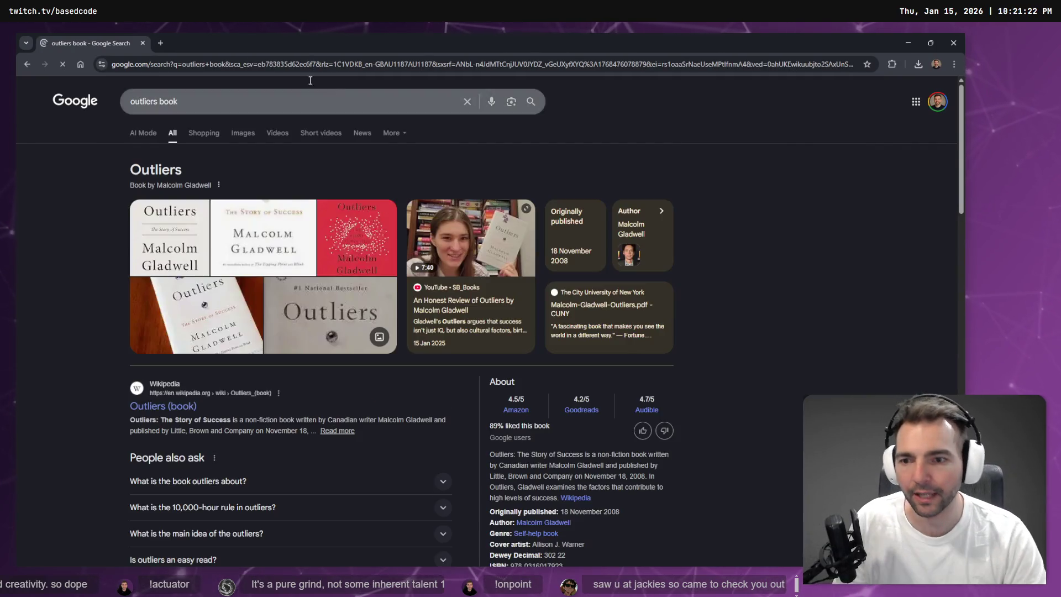
pyautogui.scroll(-3, 177, 232)
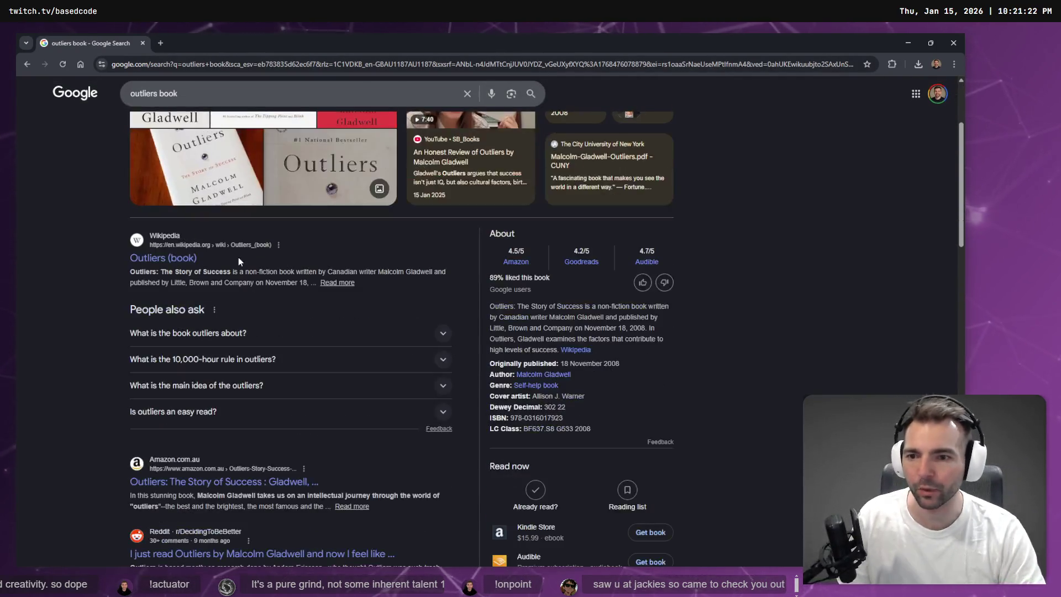
pyautogui.click(187, 262)
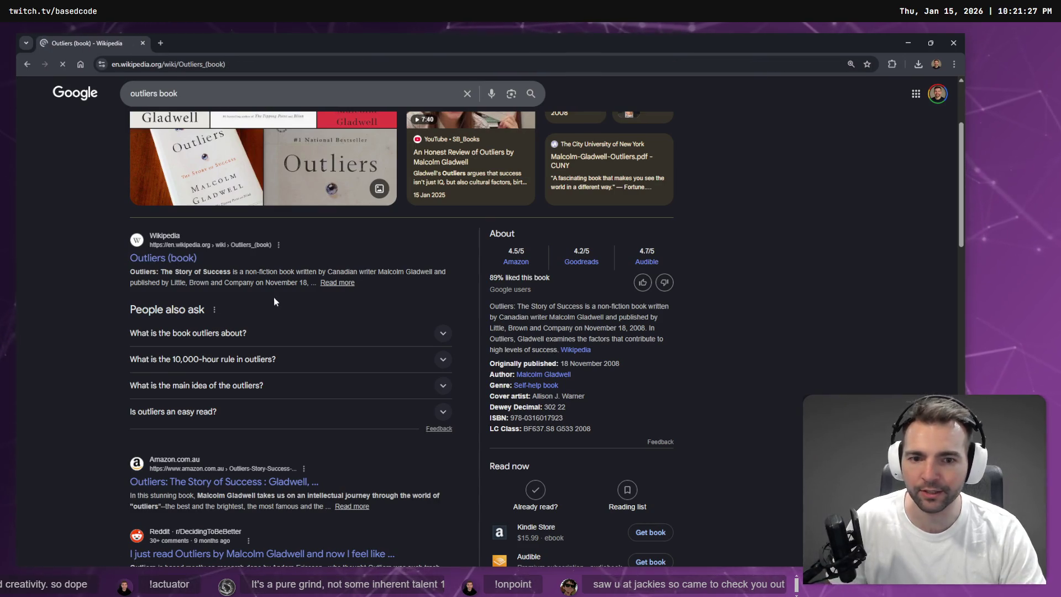
pyautogui.scroll(-3, 260, 268)
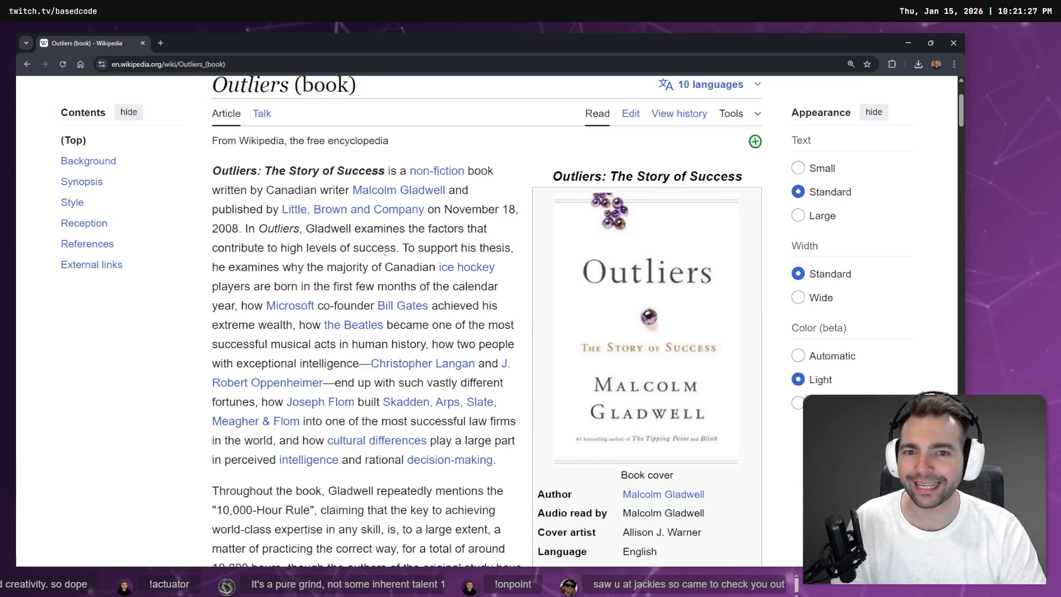
pyautogui.scroll(-6, 384, 253)
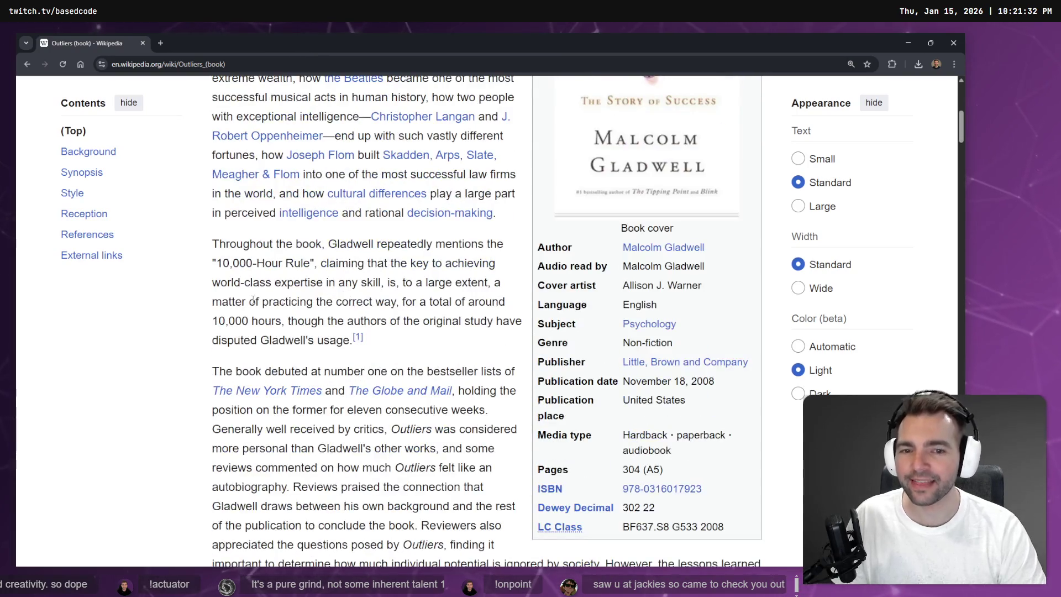
pyautogui.scroll(-3, 233, 299)
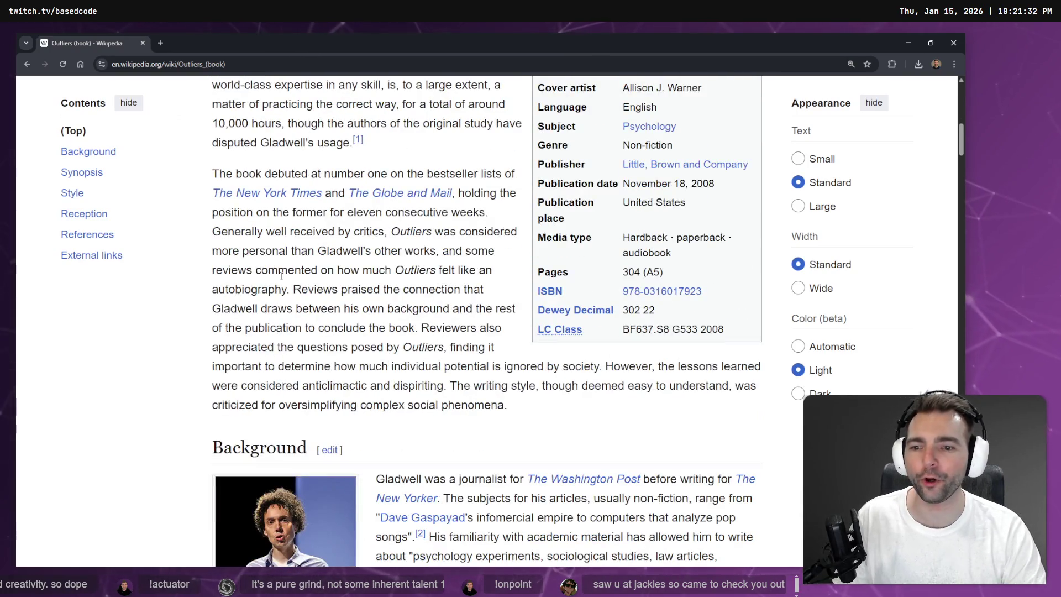
pyautogui.scroll(4, 284, 274)
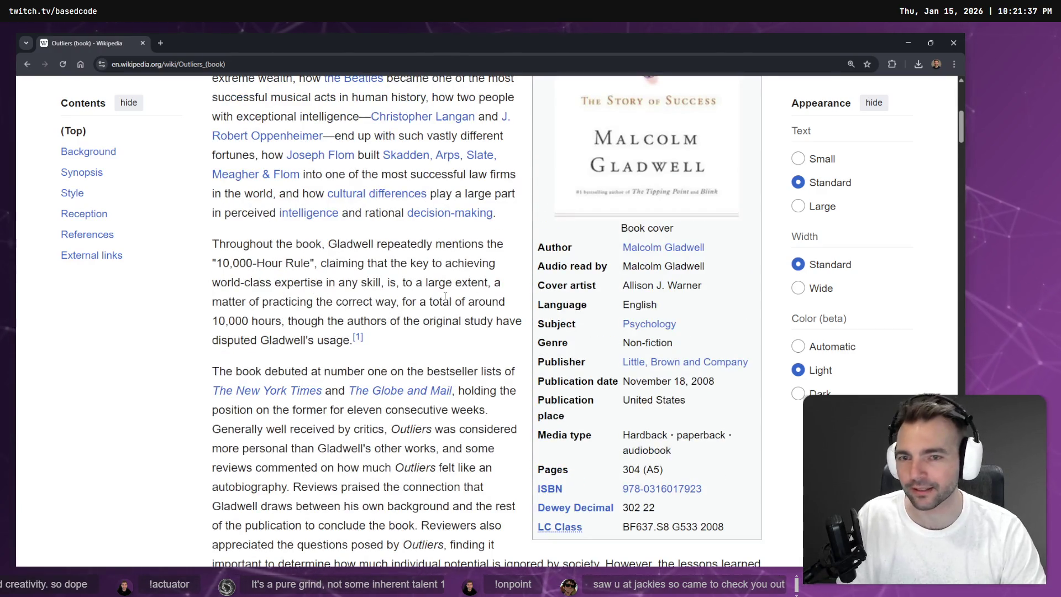
pyautogui.hotkey('alt', 'Tab')
pyautogui.moveTo(446, 300)
pyautogui.mouseDown()
pyautogui.moveTo(409, 305)
pyautogui.moveTo(568, 255)
pyautogui.mouseUp()
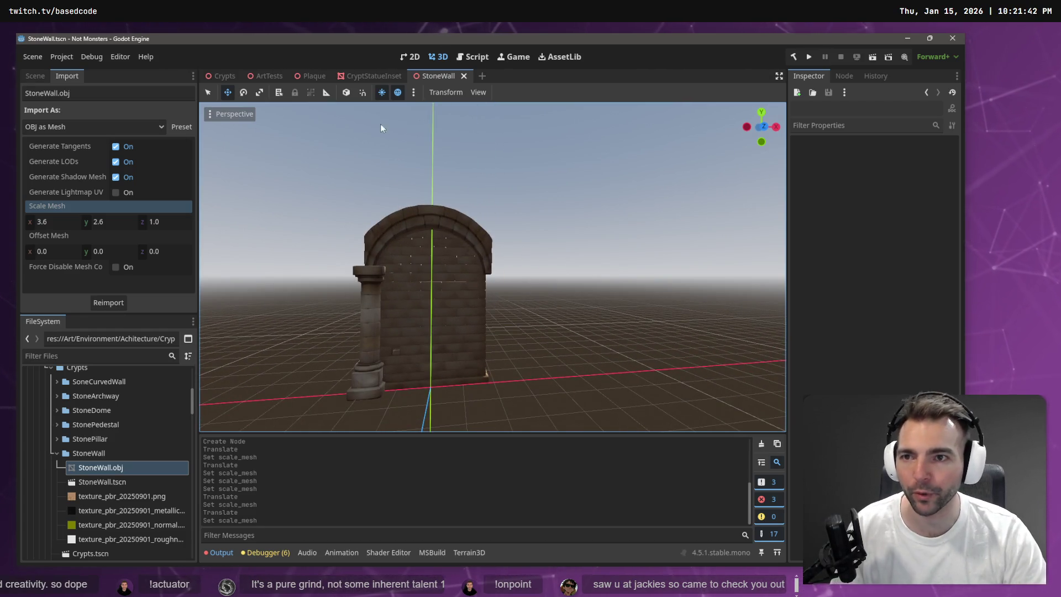
# Place a StoneWall.tscn instance beside the Crypts domed arches and set its Y rotation to 90
pyautogui.click(221, 78)
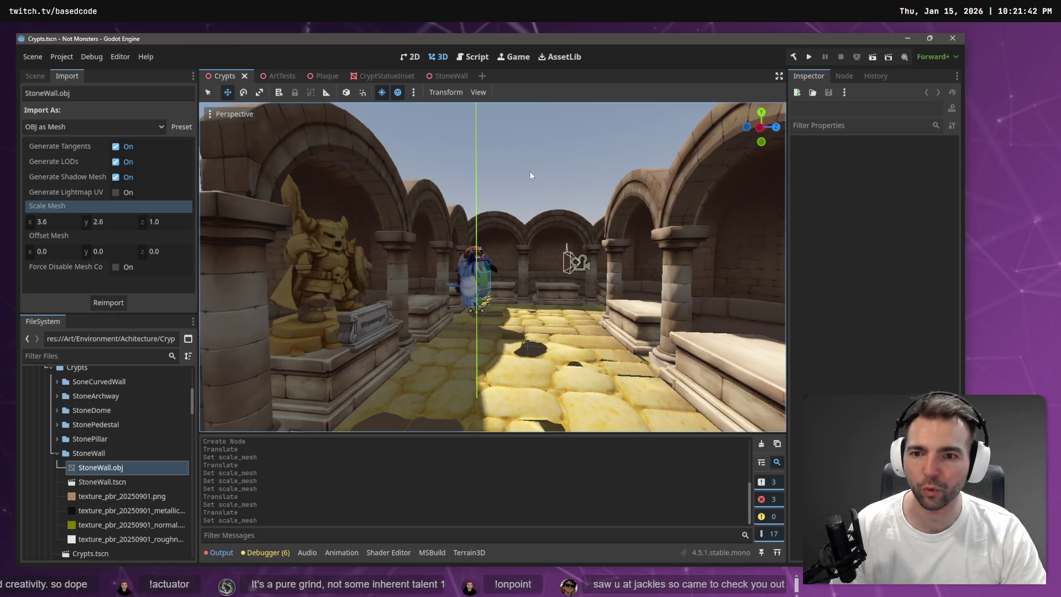
pyautogui.moveTo(492, 265)
pyautogui.mouseDown()
pyautogui.moveTo(447, 270)
pyautogui.moveTo(420, 317)
pyautogui.mouseUp()
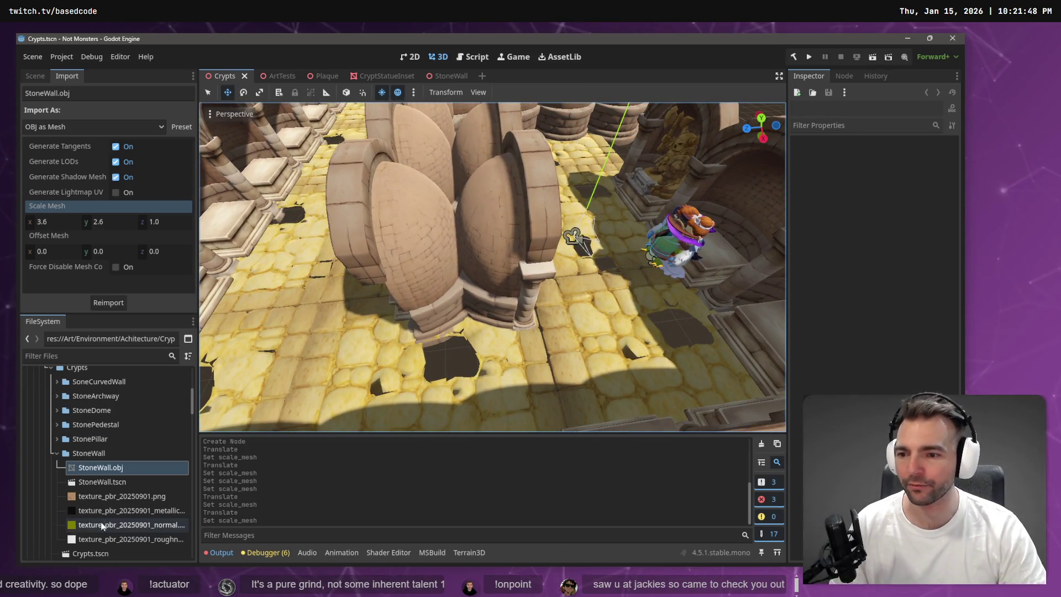
pyautogui.moveTo(98, 483)
pyautogui.mouseDown()
pyautogui.moveTo(402, 362)
pyautogui.moveTo(480, 299)
pyautogui.moveTo(460, 314)
pyautogui.mouseUp()
pyautogui.click(860, 156)
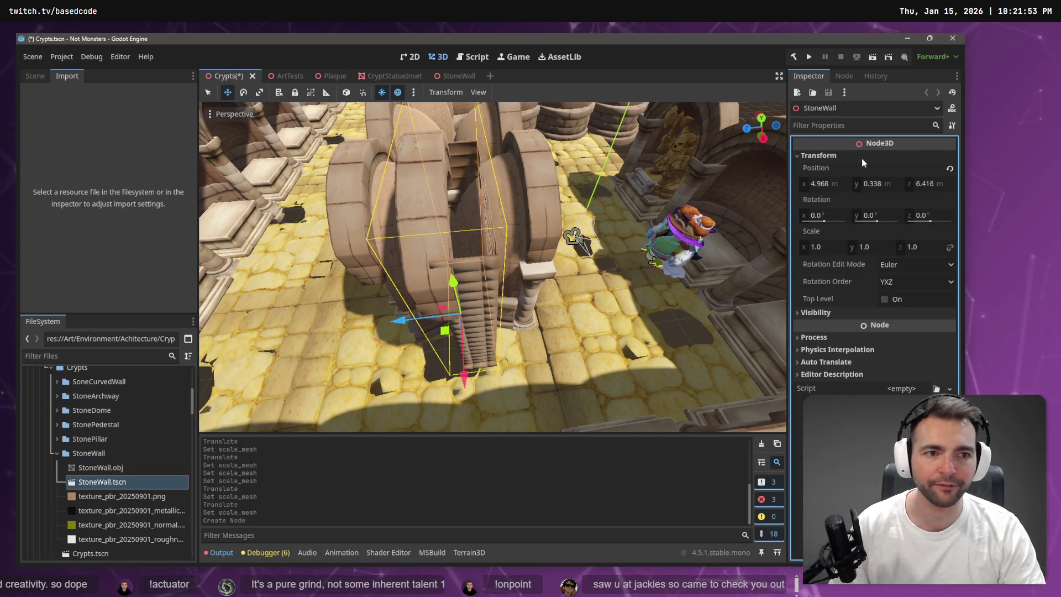
pyautogui.click(884, 215)
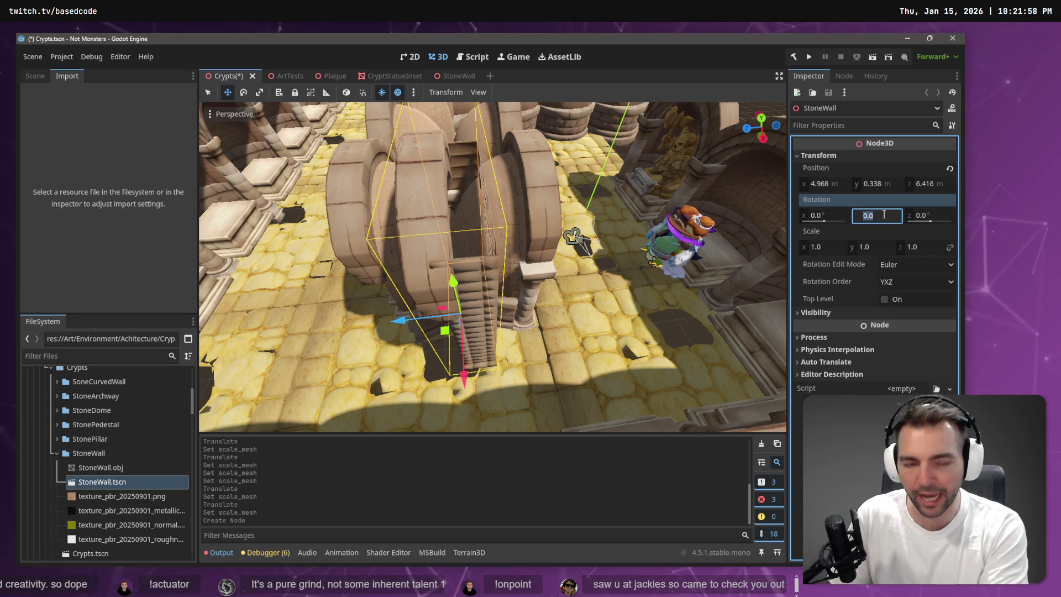
pyautogui.write('90')
pyautogui.press('Return')
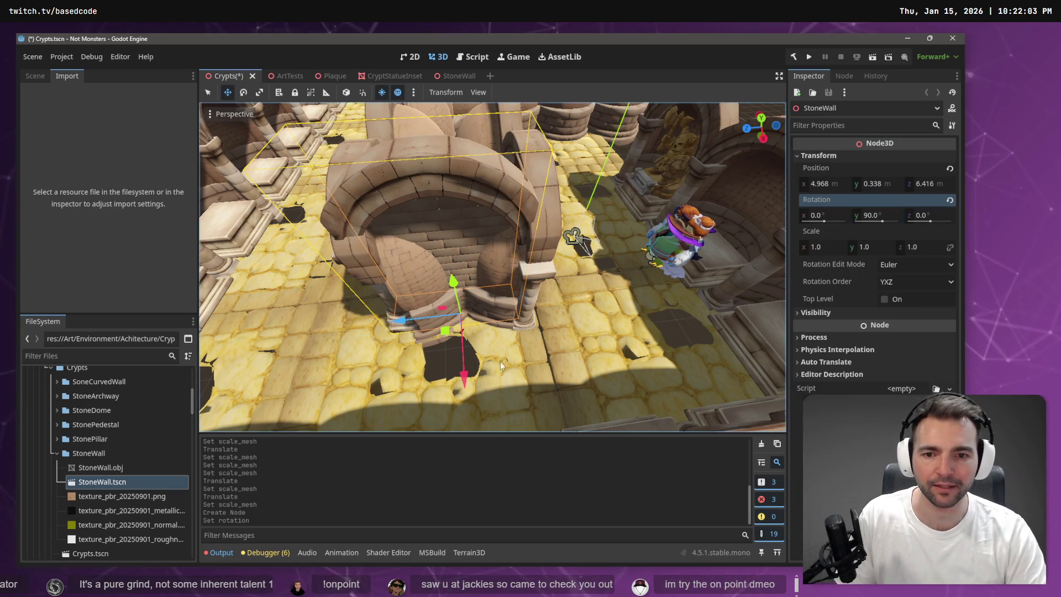
# Slide the StoneWall along X and Z and lower it onto the floor at 5.517, -0.265, 6.289, then save Crypts
pyautogui.moveTo(462, 383); pyautogui.dragTo(466, 406)
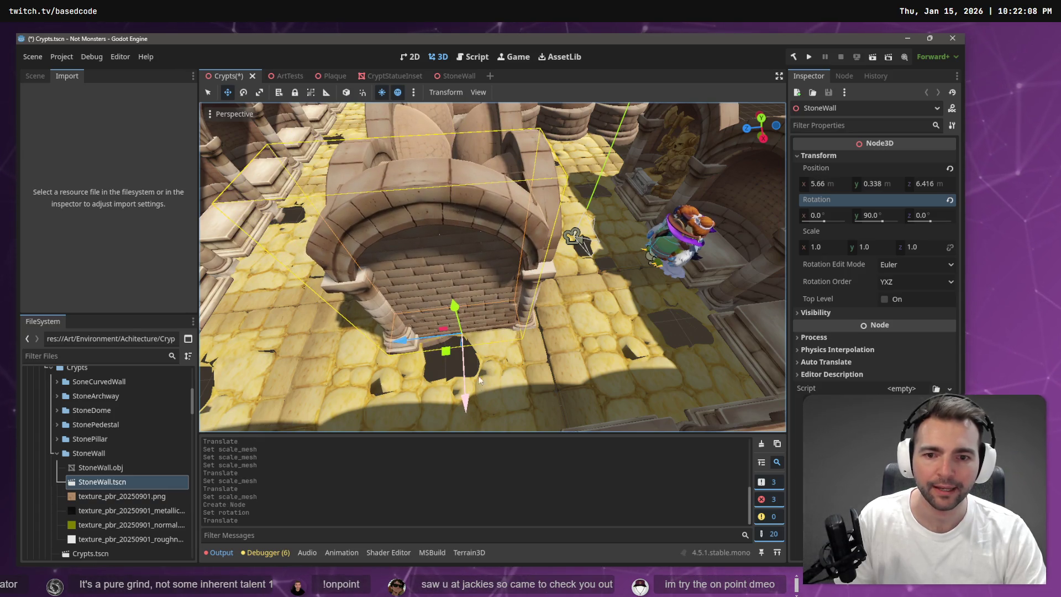
pyautogui.moveTo(412, 338); pyautogui.dragTo(412, 345)
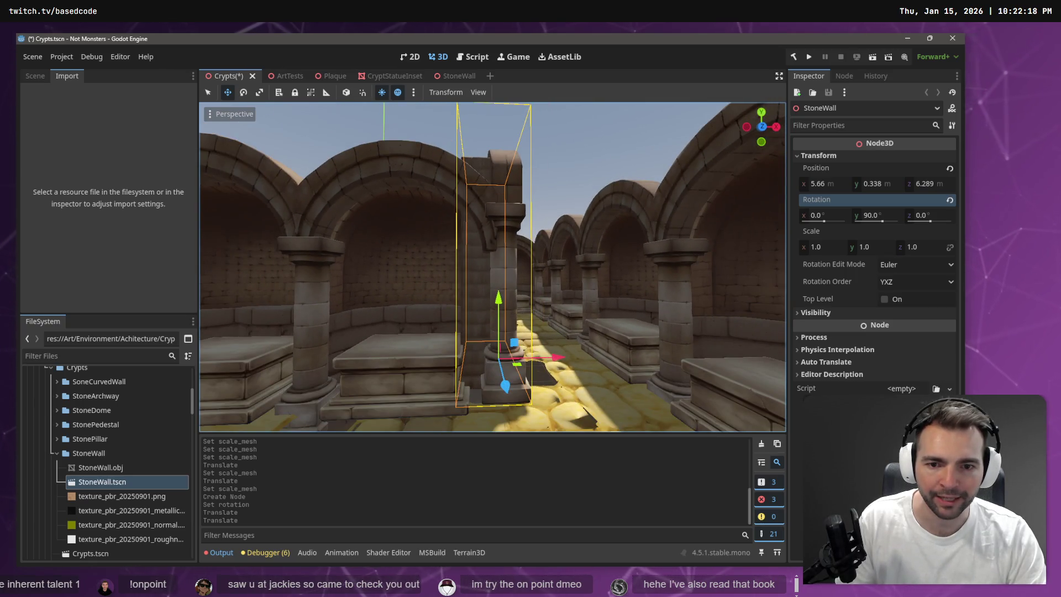
pyautogui.moveTo(544, 356); pyautogui.dragTo(542, 358)
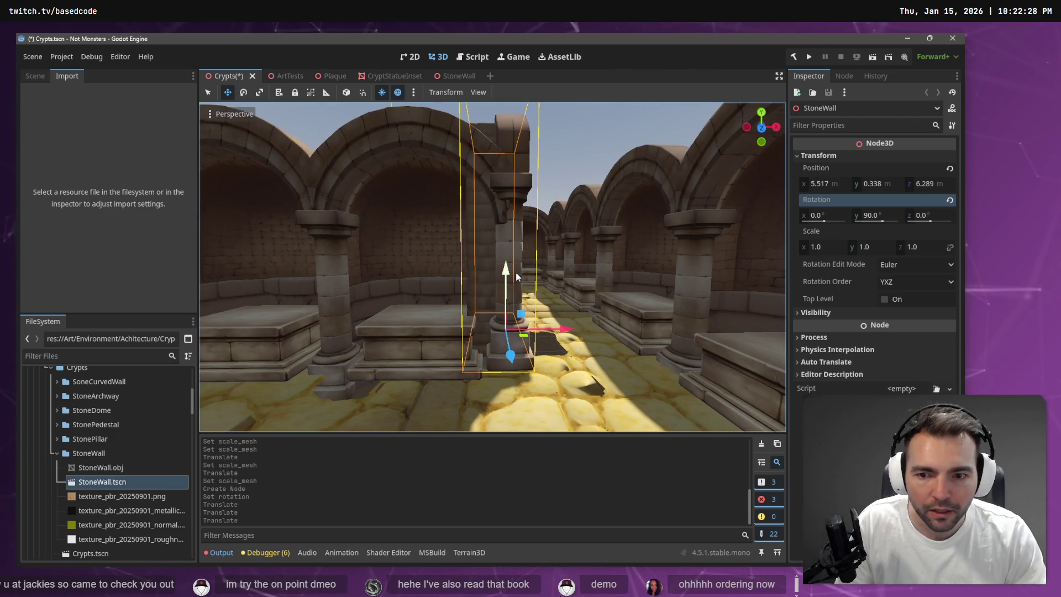
pyautogui.moveTo(509, 266); pyautogui.dragTo(512, 288)
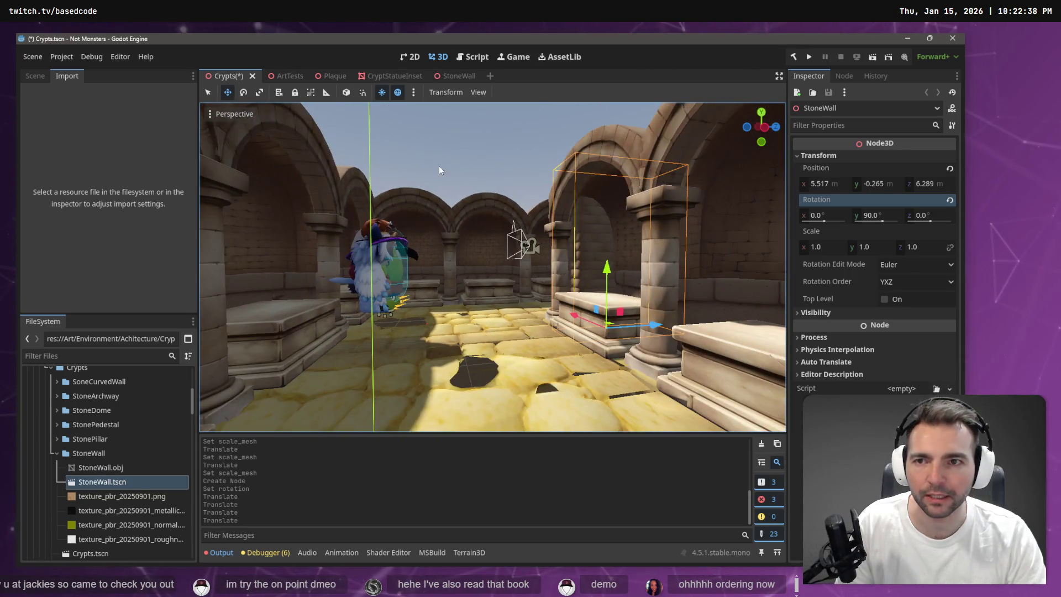
pyautogui.hotkey('ctrl', 's')
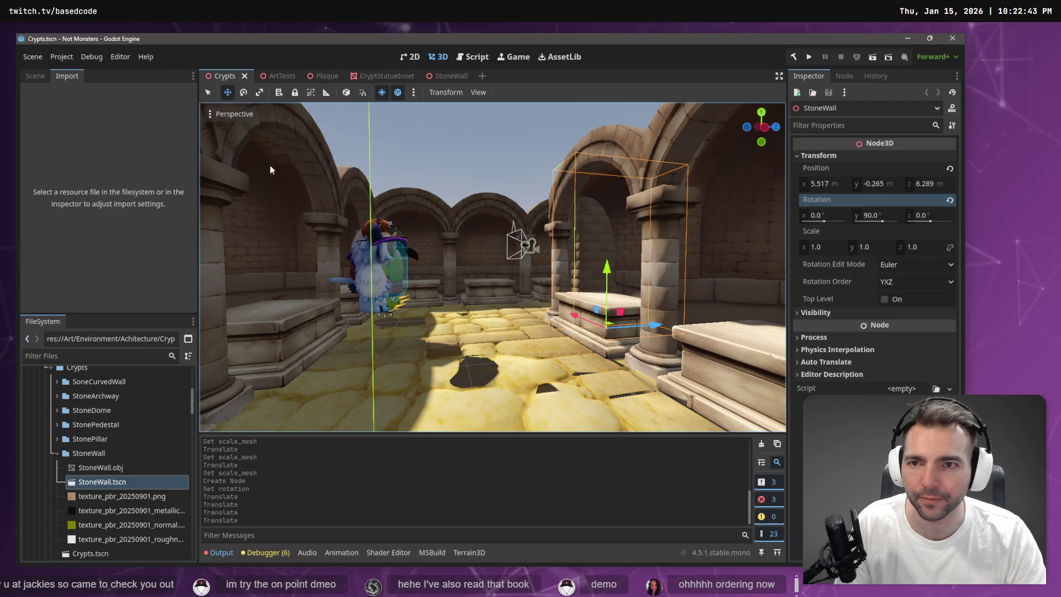
pyautogui.click(33, 78)
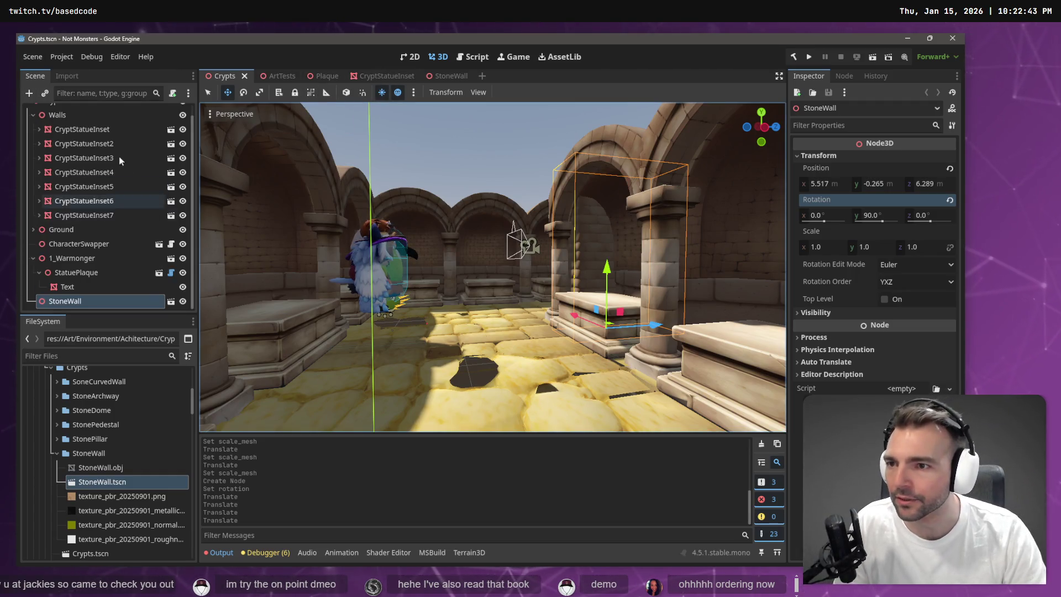
# Raise the seven selected CryptStatueInset walls slightly and save the Crypts scene
pyautogui.click(100, 129)
pyautogui.keyDown('shift'); pyautogui.click(105, 216); pyautogui.keyUp('shift')
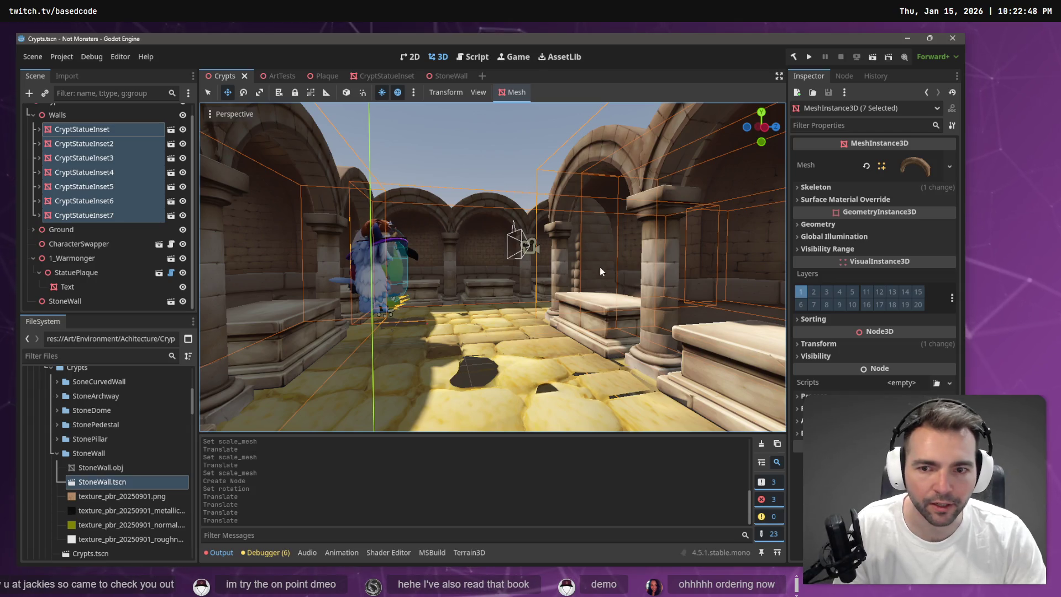
pyautogui.press('f')
pyautogui.moveTo(587, 204); pyautogui.dragTo(591, 193)
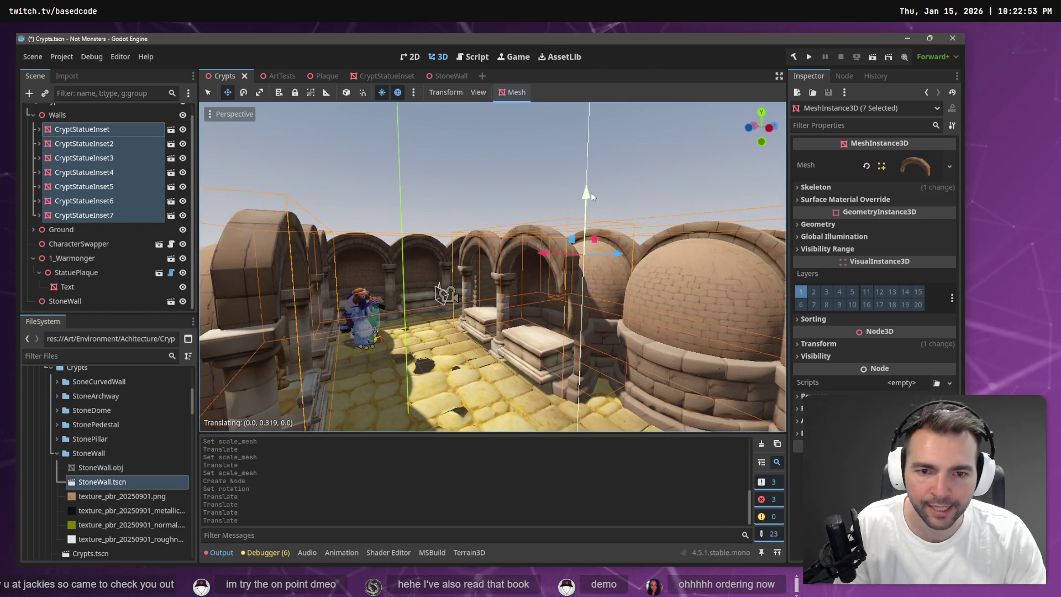
pyautogui.hotkey('ctrl', 's')
# Lower the StonePedestal inside the CryptStatueInset scene and save it
pyautogui.click(394, 76)
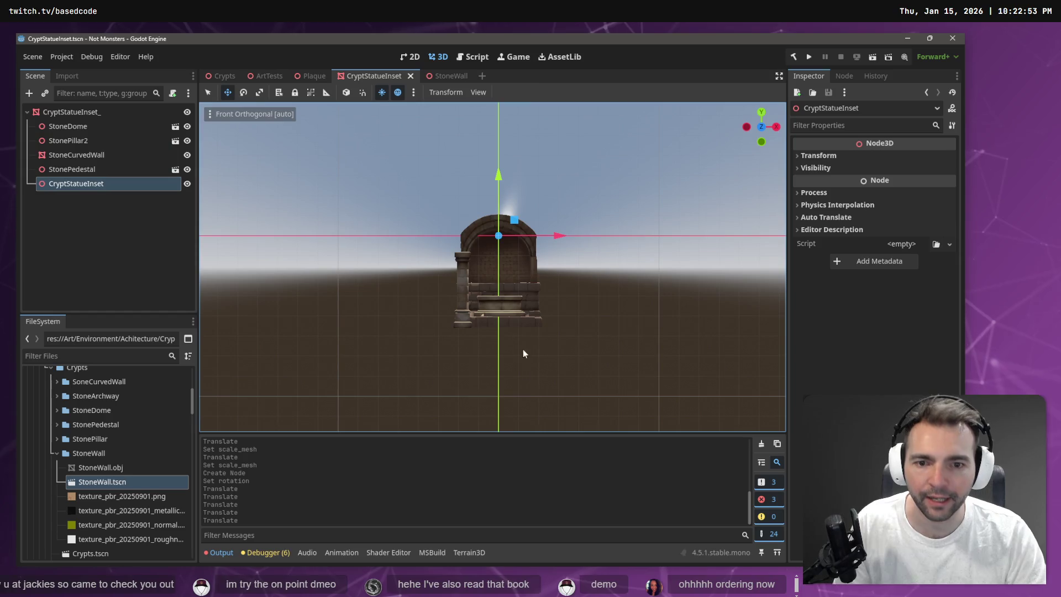
pyautogui.click(506, 306)
pyautogui.moveTo(499, 246); pyautogui.dragTo(501, 255)
pyautogui.hotkey('ctrl', 's')
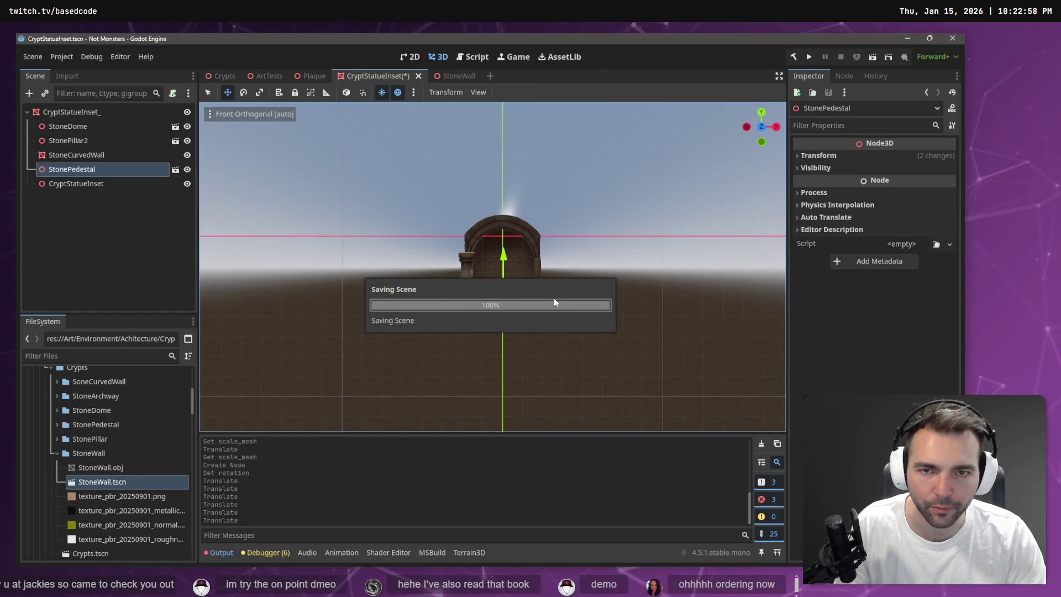
pyautogui.click(220, 76)
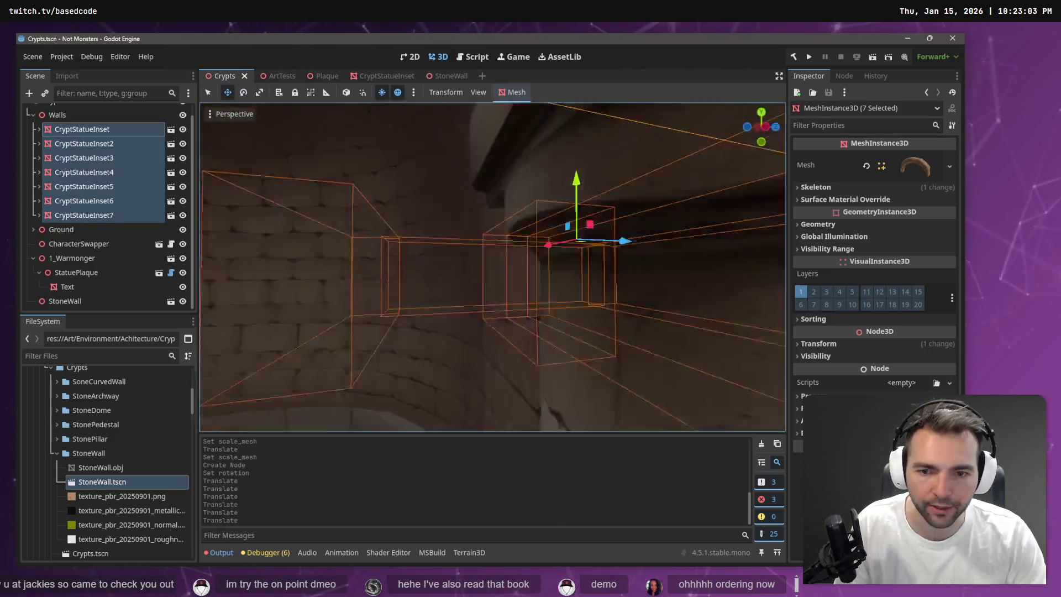
# Fly through the crypt to inspect the raised insets, then select the StoneWall piece
pyautogui.scroll(3, 493, 267)
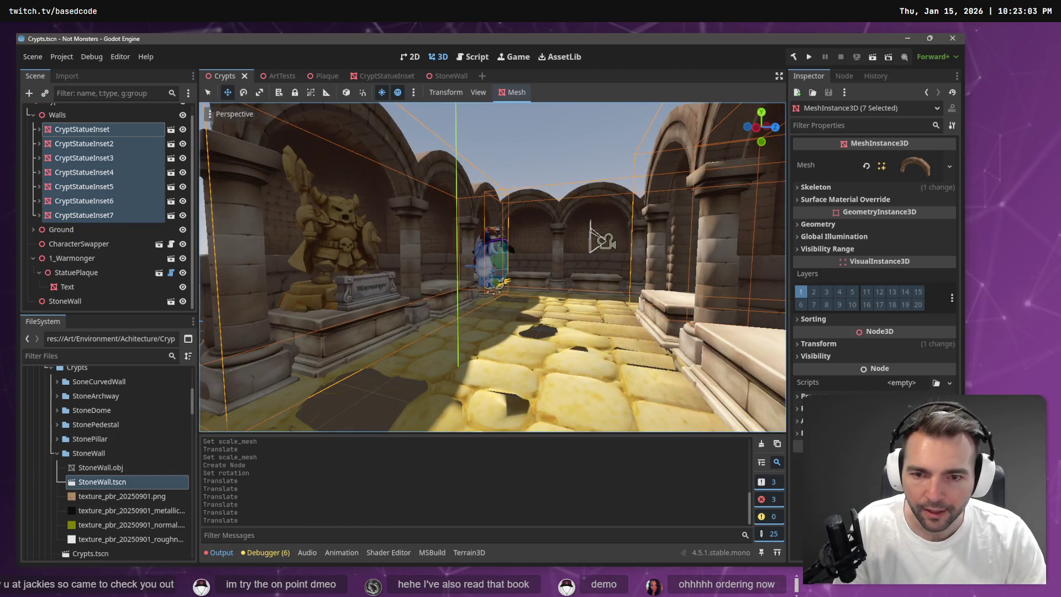
pyautogui.press('w')
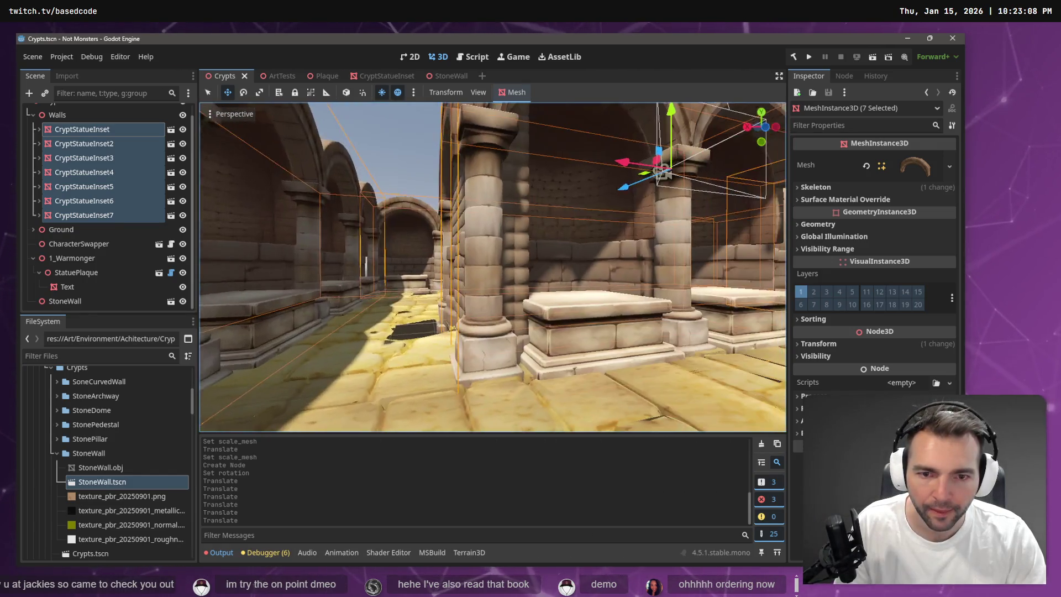
pyautogui.press('a')
pyautogui.press('d')
pyautogui.press('w')
pyautogui.press('w')
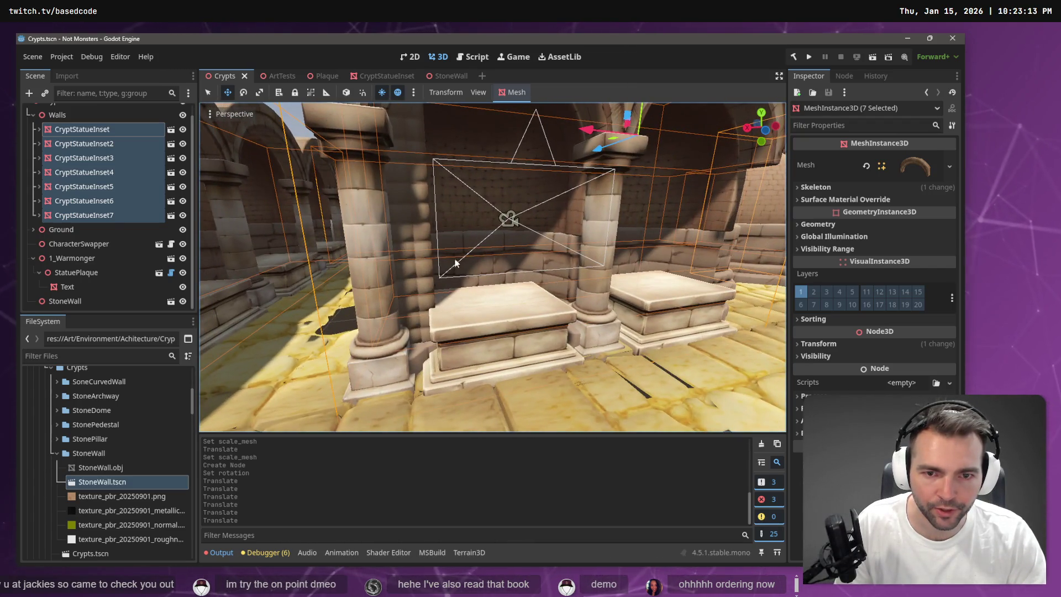
pyautogui.press('a')
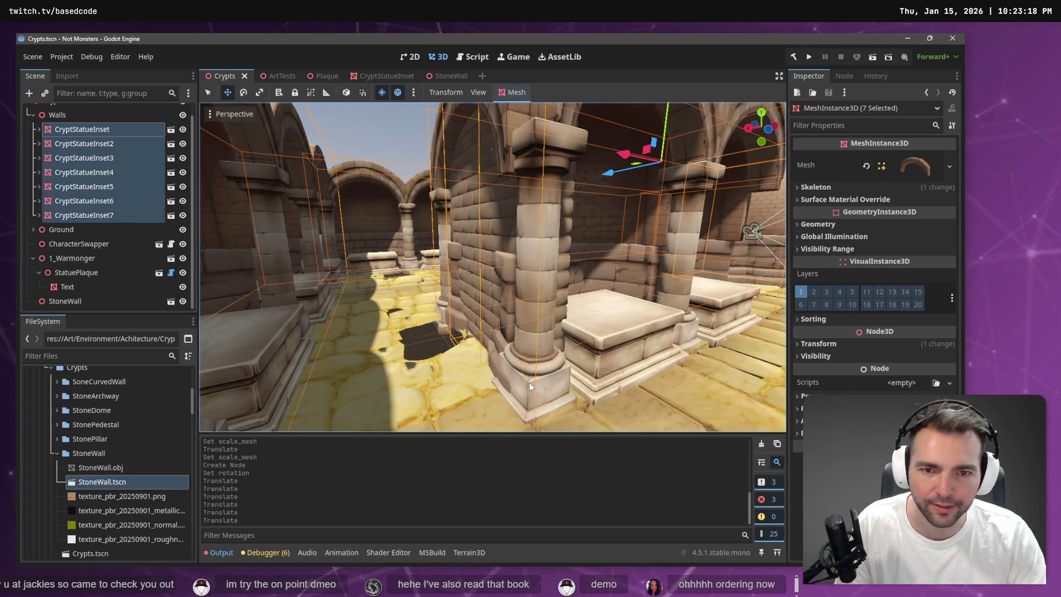
pyautogui.click(409, 132)
pyautogui.click(475, 135)
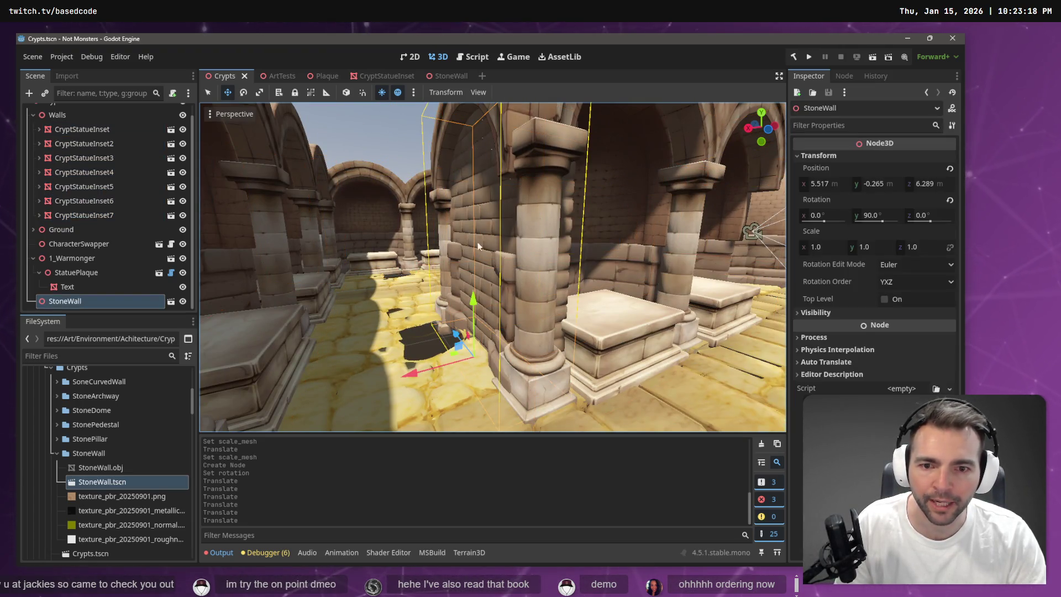
# Move the StoneWall along the X axis until its position reads 5.37
pyautogui.press('g')
pyautogui.press('x')
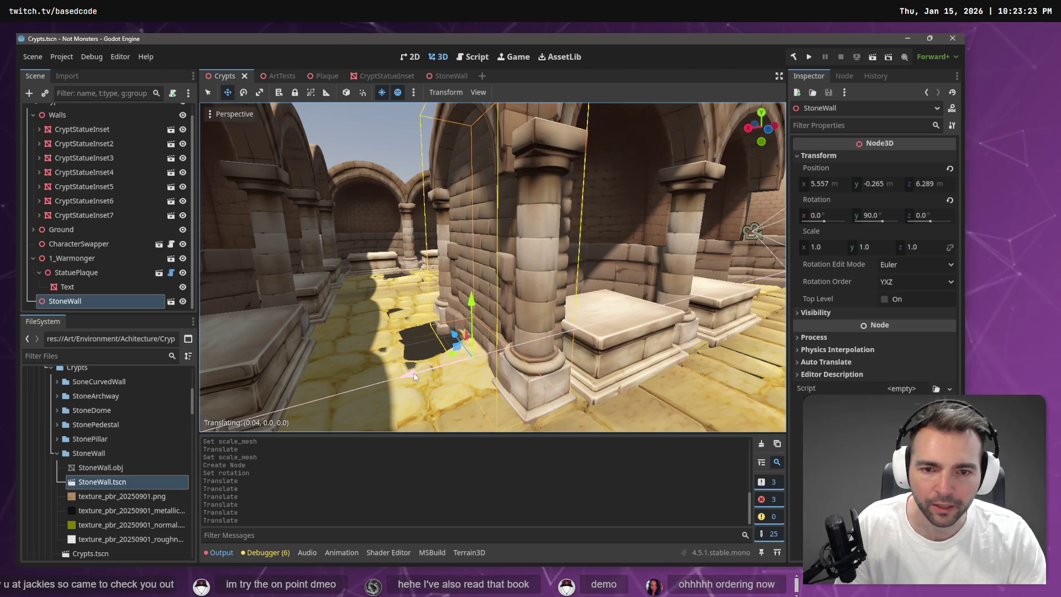
pyautogui.click(403, 376)
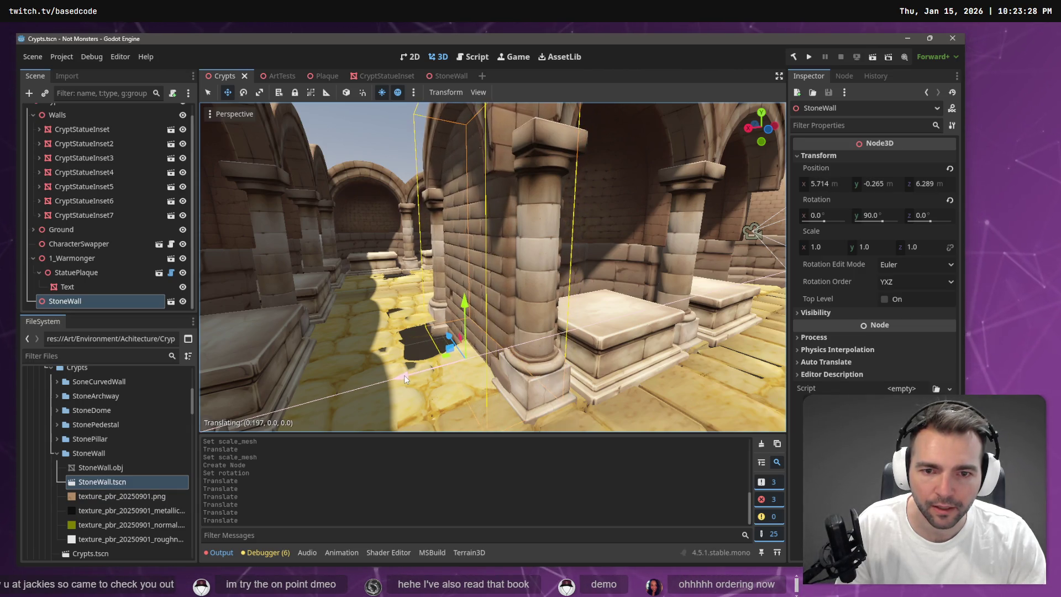
pyautogui.moveTo(541, 264); pyautogui.dragTo(541, 264)
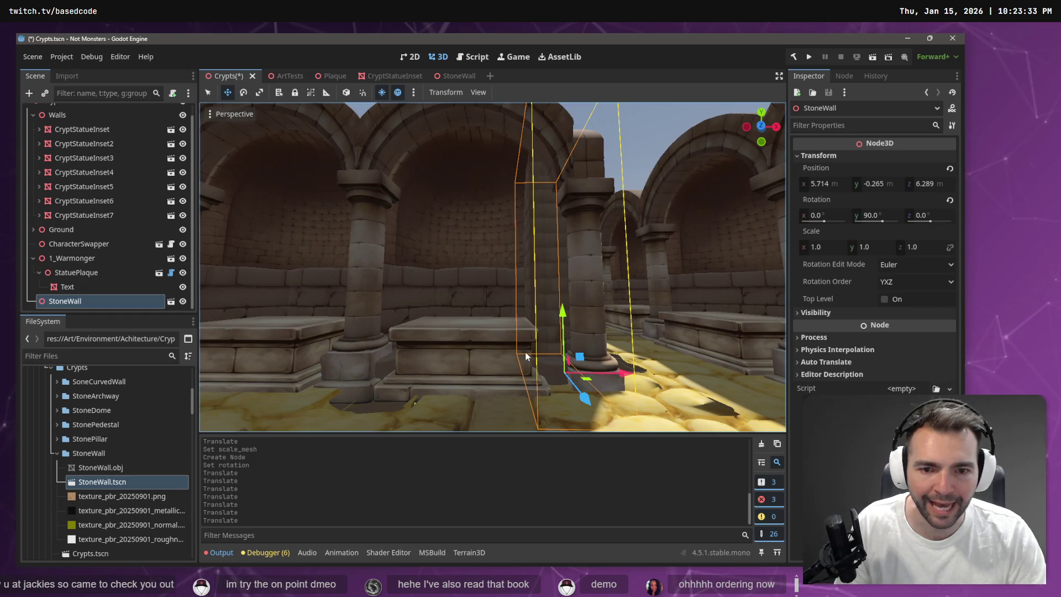
pyautogui.moveTo(618, 381); pyautogui.dragTo(611, 374)
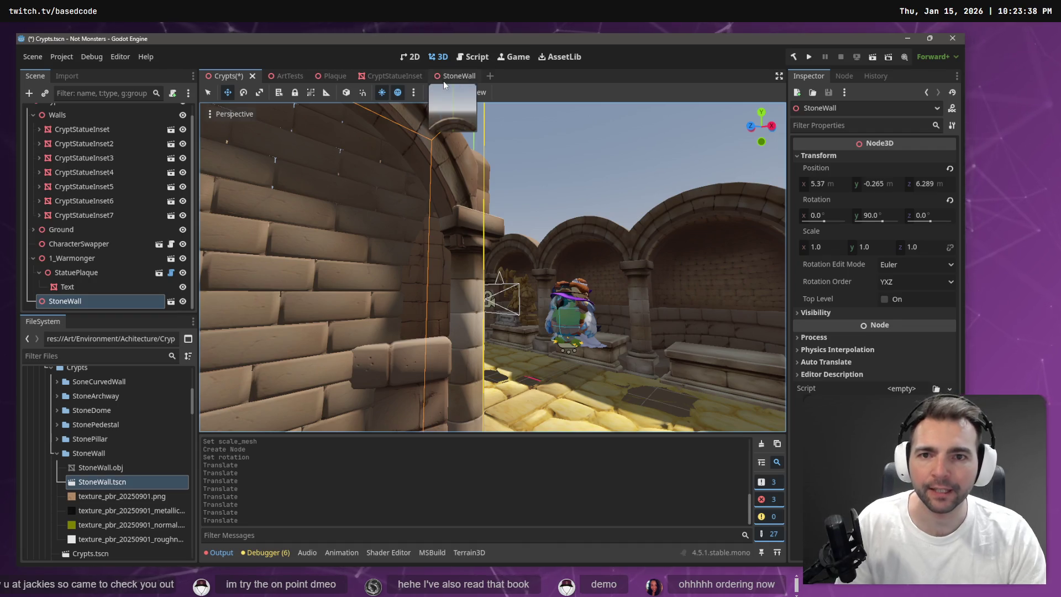
# Reimport StoneWall.obj with Scale Mesh 3.6, 2.6, 0.8 to thin the wall
pyautogui.click(443, 76)
pyautogui.moveTo(439, 214); pyautogui.dragTo(439, 214)
pyautogui.moveTo(281, 293); pyautogui.dragTo(282, 293)
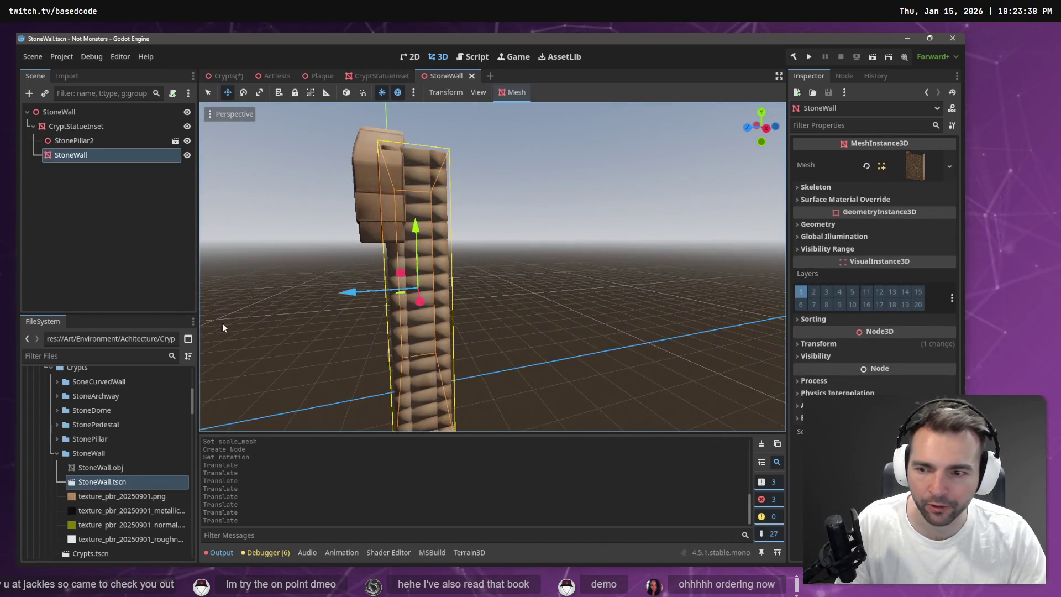
pyautogui.click(107, 466)
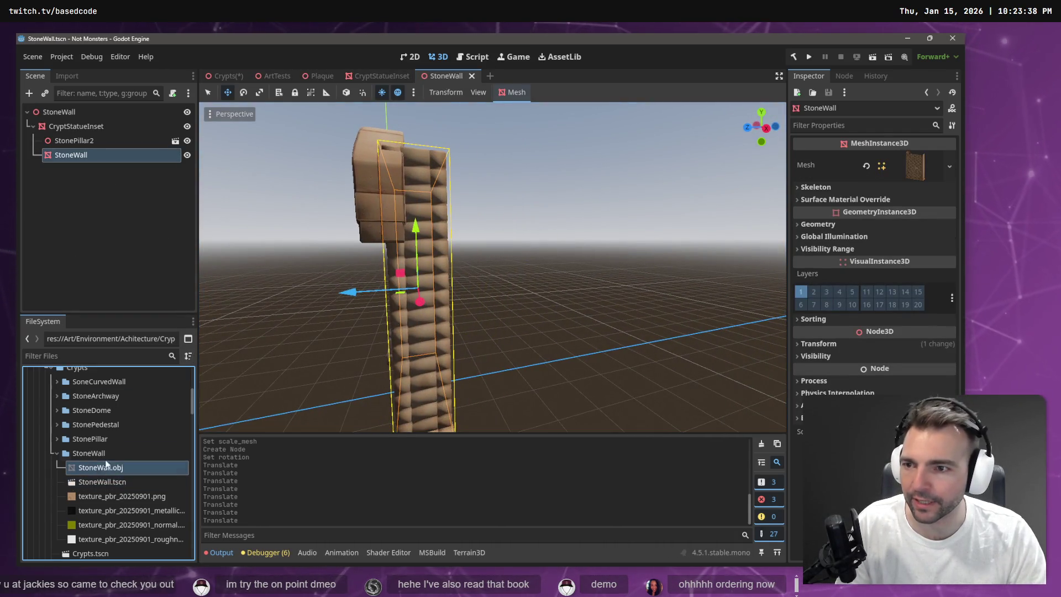
pyautogui.click(66, 76)
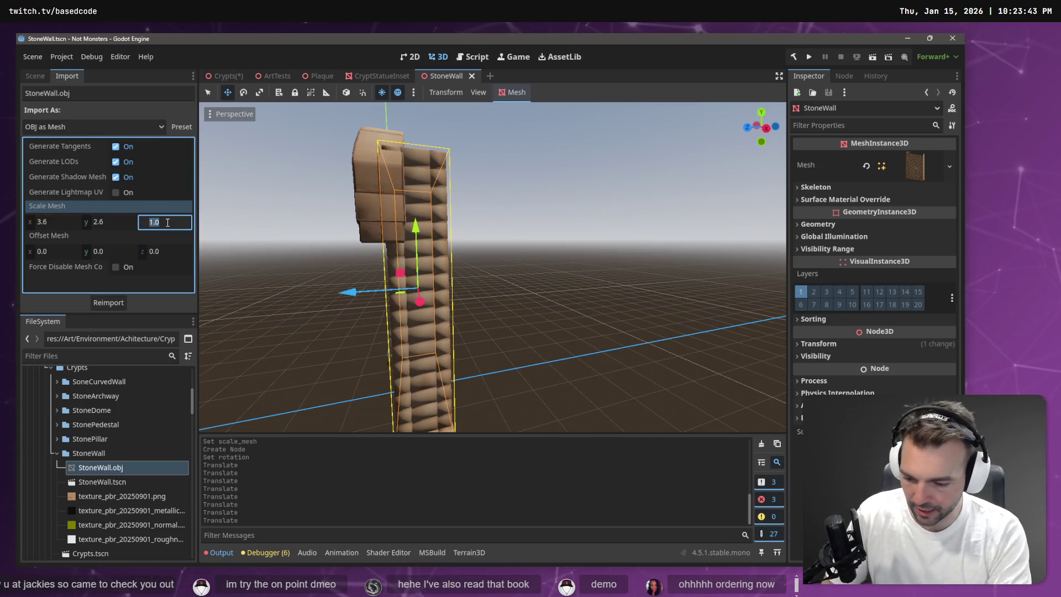
pyautogui.write('0.8')
pyautogui.click(103, 300)
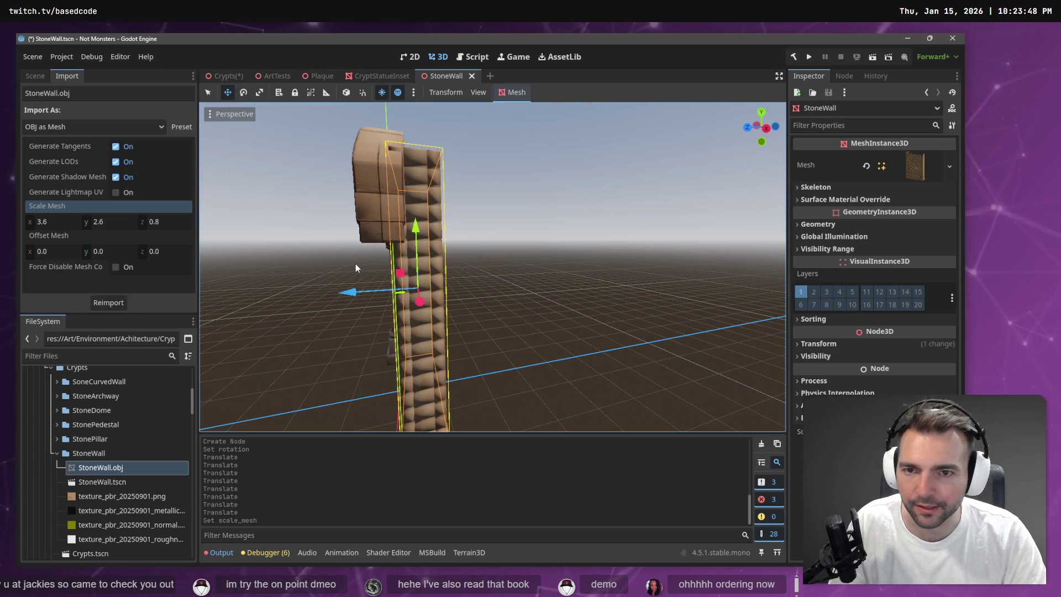
# Fly to the thinner StoneWall in the Crypts scene to check its fit against the pillar
pyautogui.click(223, 76)
pyautogui.press('w')
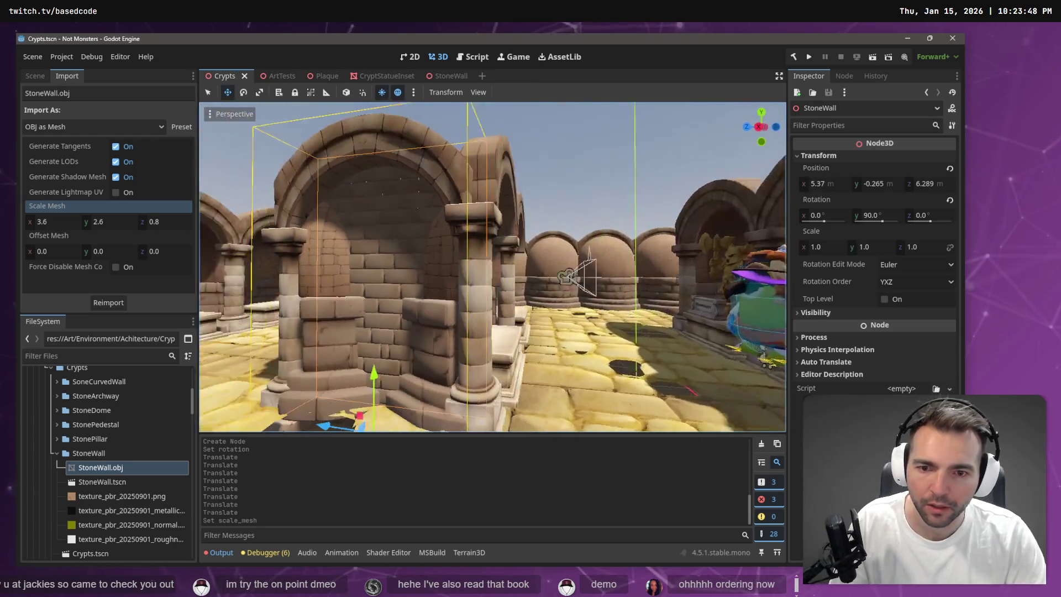
pyautogui.press('w')
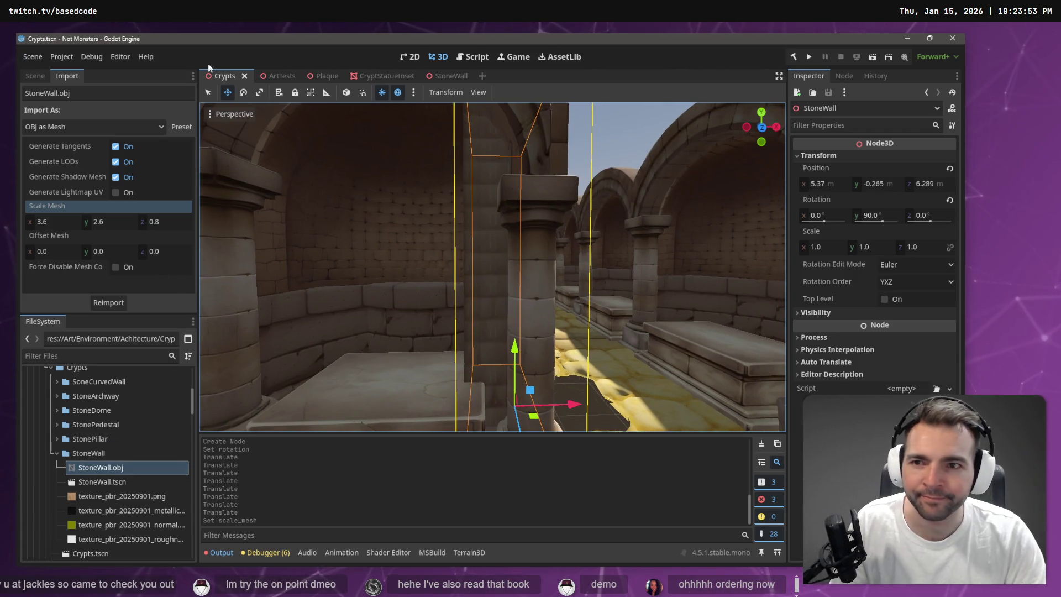
pyautogui.click(35, 76)
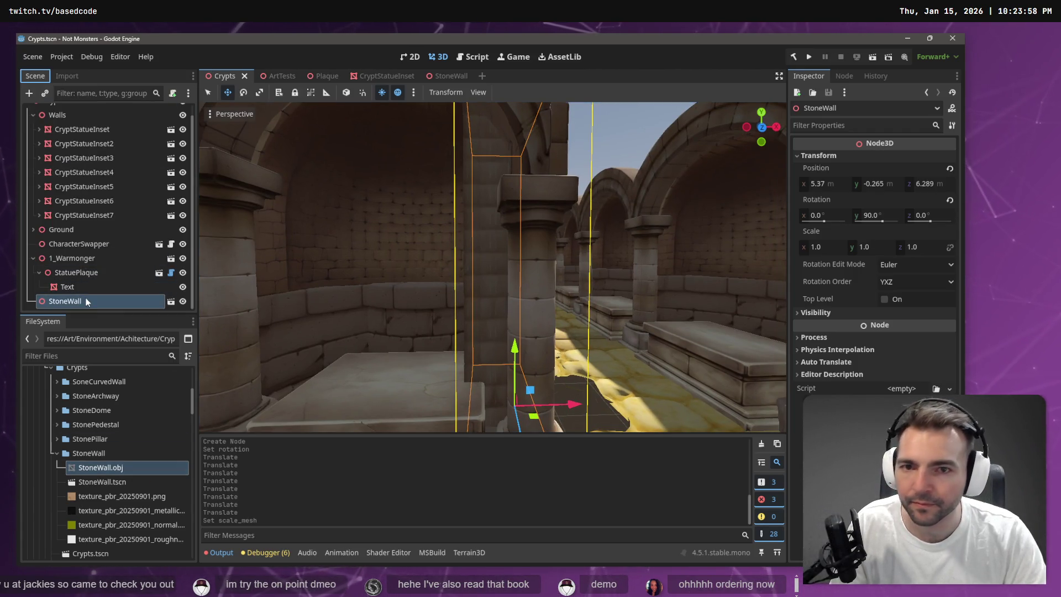
pyautogui.click(453, 78)
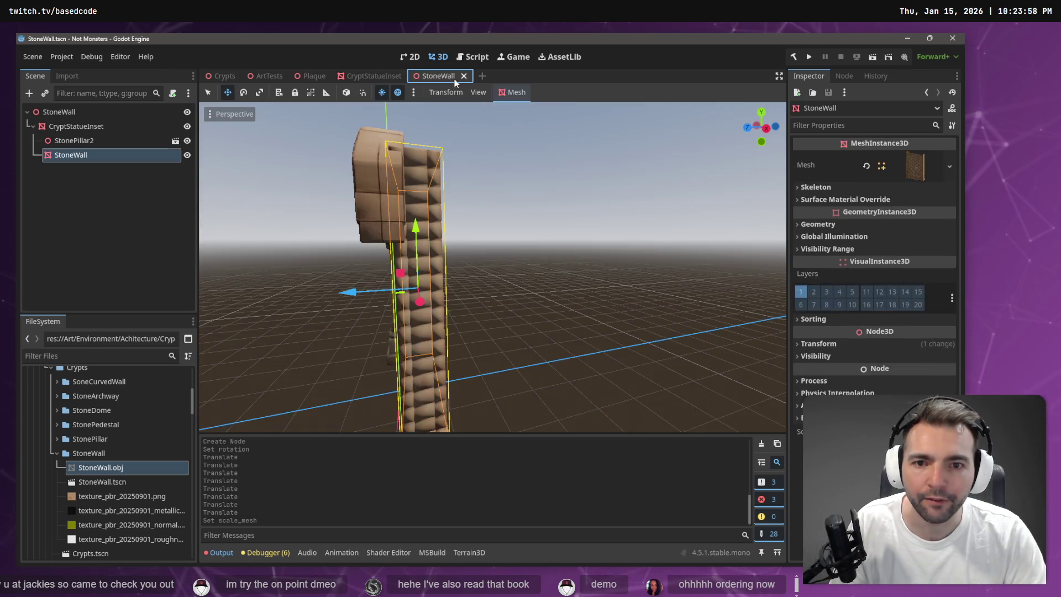
# Nudge the wall along X in its own scene and reimport StoneWall.obj with Scale Mesh z 0.5
pyautogui.moveTo(469, 204)
pyautogui.mouseDown()
pyautogui.moveTo(354, 207)
pyautogui.moveTo(480, 239)
pyautogui.mouseUp()
pyautogui.moveTo(523, 288); pyautogui.dragTo(539, 292)
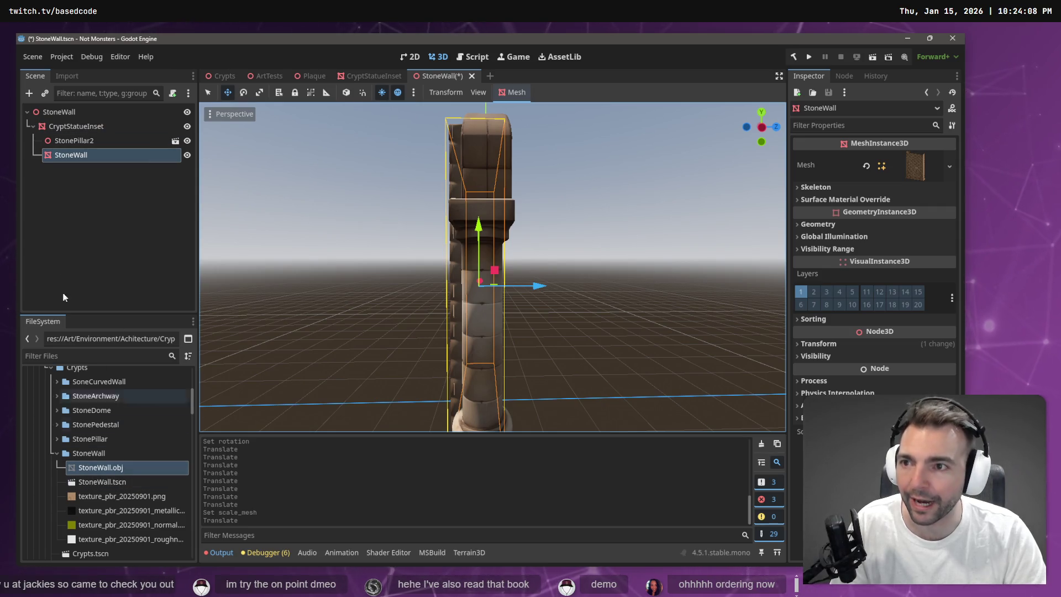
pyautogui.click(62, 75)
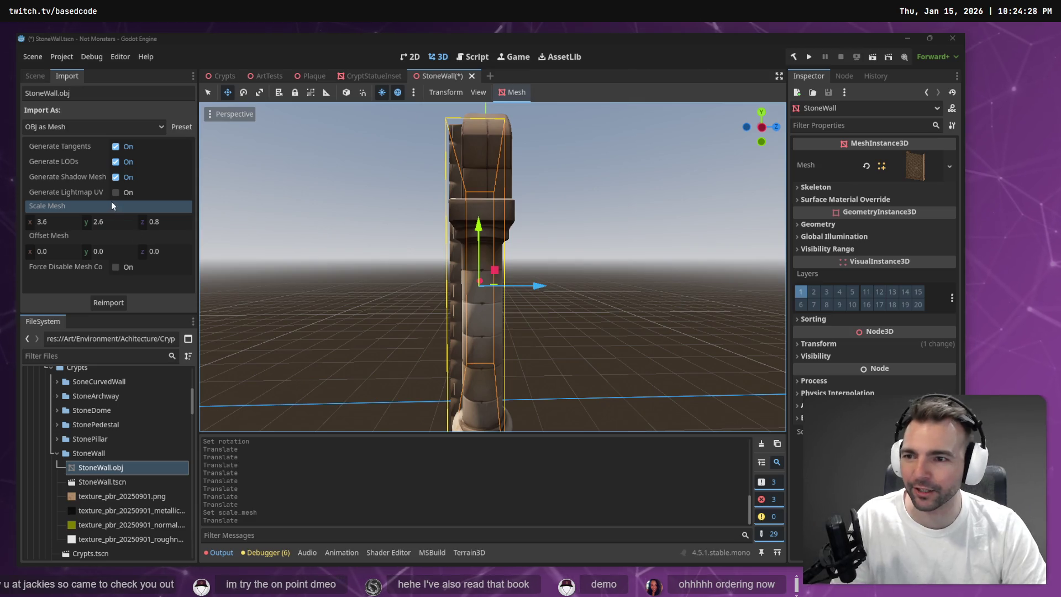
pyautogui.click(164, 223)
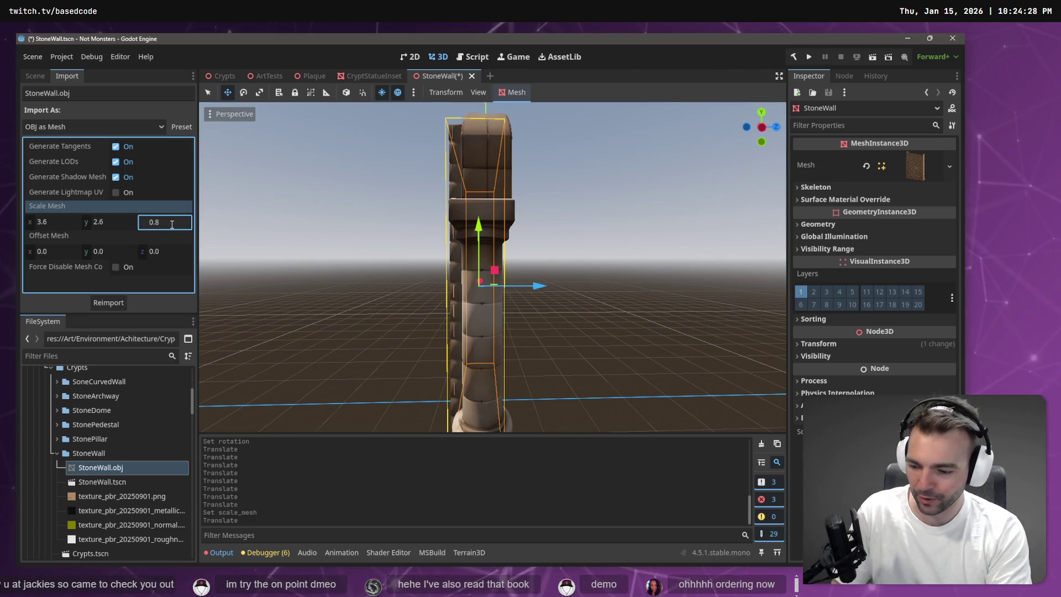
pyautogui.write('0.5')
pyautogui.press('Return')
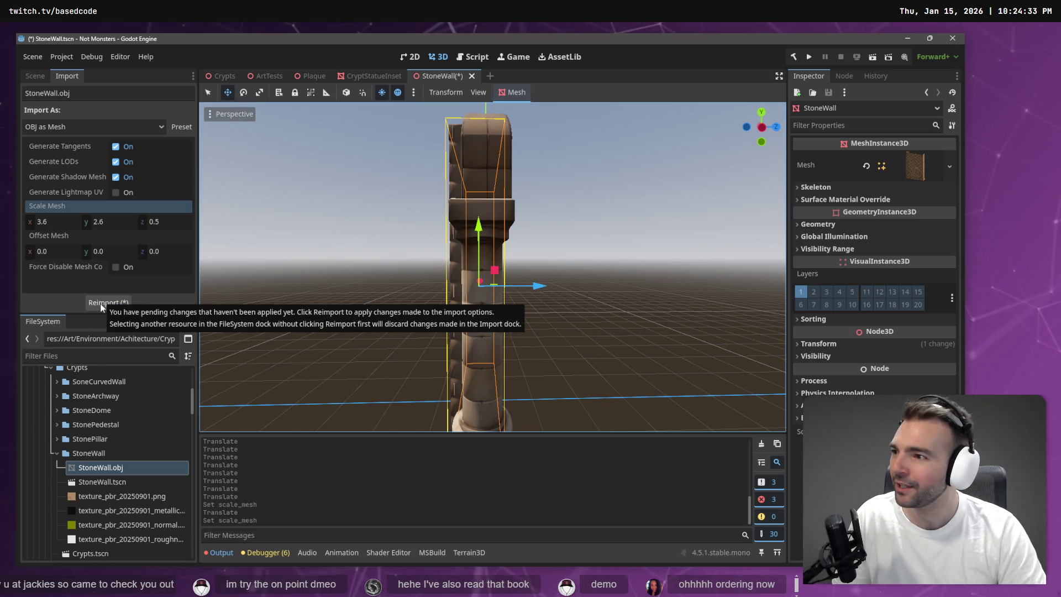
pyautogui.click(101, 303)
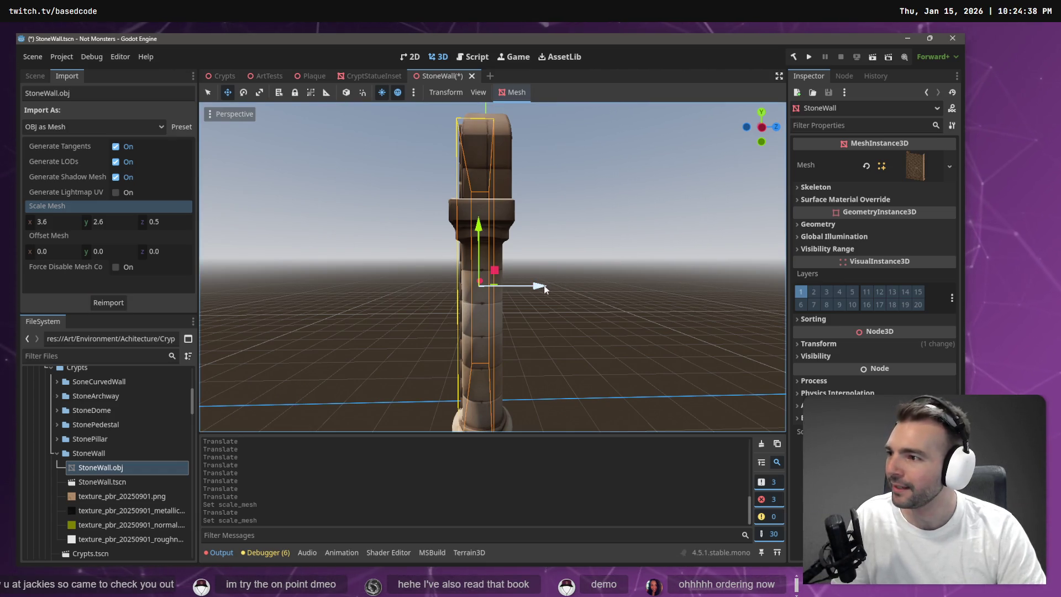
# In Crypts, slide the thinned StoneWall to position 5.465, -0.265, 6.289 beside the arches
pyautogui.moveTo(545, 287)
pyautogui.mouseDown()
pyautogui.moveTo(453, 310)
pyautogui.moveTo(561, 284)
pyautogui.mouseUp()
pyautogui.moveTo(427, 271)
pyautogui.mouseDown()
pyautogui.moveTo(500, 276)
pyautogui.moveTo(425, 260)
pyautogui.mouseUp()
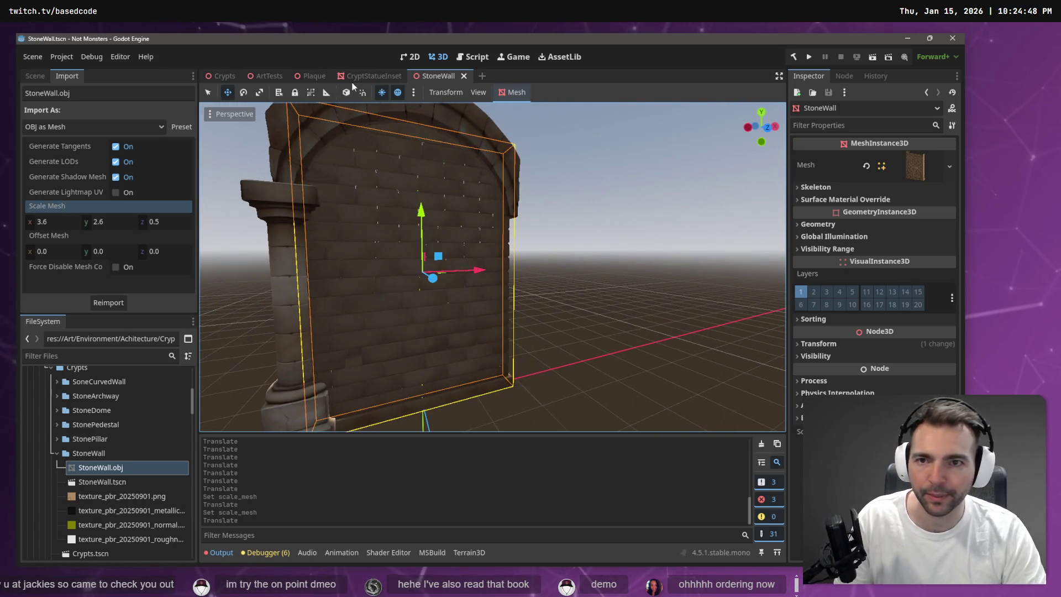
pyautogui.click(221, 76)
pyautogui.moveTo(295, 108); pyautogui.dragTo(343, 111)
pyautogui.moveTo(630, 253); pyautogui.dragTo(640, 256)
pyautogui.moveTo(633, 202); pyautogui.dragTo(605, 205)
pyautogui.moveTo(645, 274); pyautogui.dragTo(719, 271)
pyautogui.moveTo(641, 255)
pyautogui.mouseDown()
pyautogui.moveTo(630, 255)
pyautogui.moveTo(641, 255)
pyautogui.mouseUp()
pyautogui.moveTo(407, 373); pyautogui.dragTo(400, 360)
pyautogui.moveTo(492, 265); pyautogui.dragTo(373, 266)
pyautogui.moveTo(429, 339); pyautogui.dragTo(428, 339)
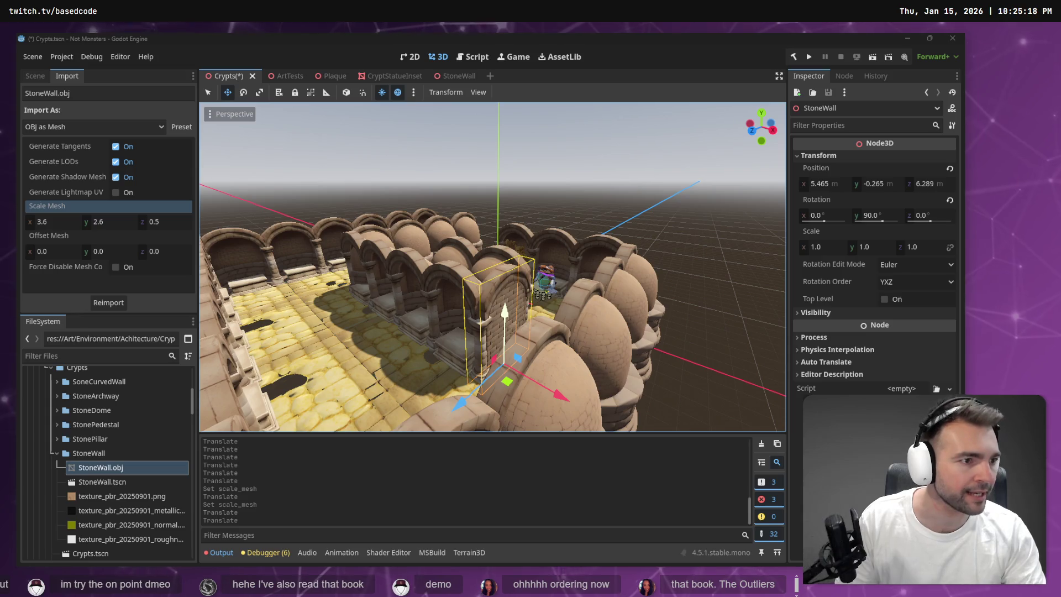
# Switch to ChatGPT and scroll through the generated archway image
pyautogui.hotkey('alt', 'Tab')
pyautogui.scroll(-3, 684, 306)
pyautogui.scroll(5, 624, 300)
pyautogui.scroll(-3, 503, 263)
pyautogui.scroll(5, 507, 273)
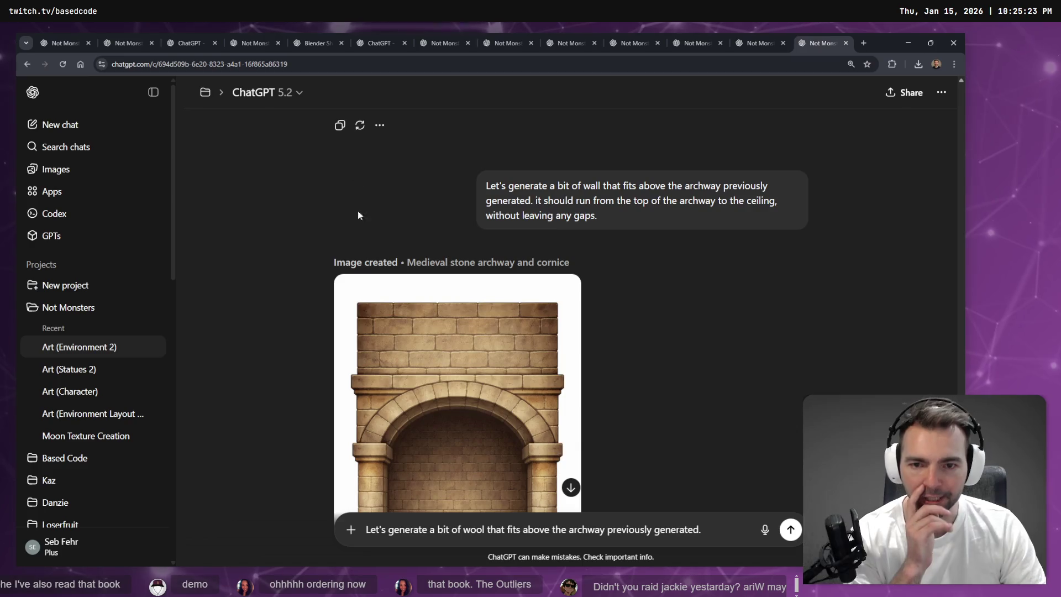
pyautogui.scroll(-4, 355, 182)
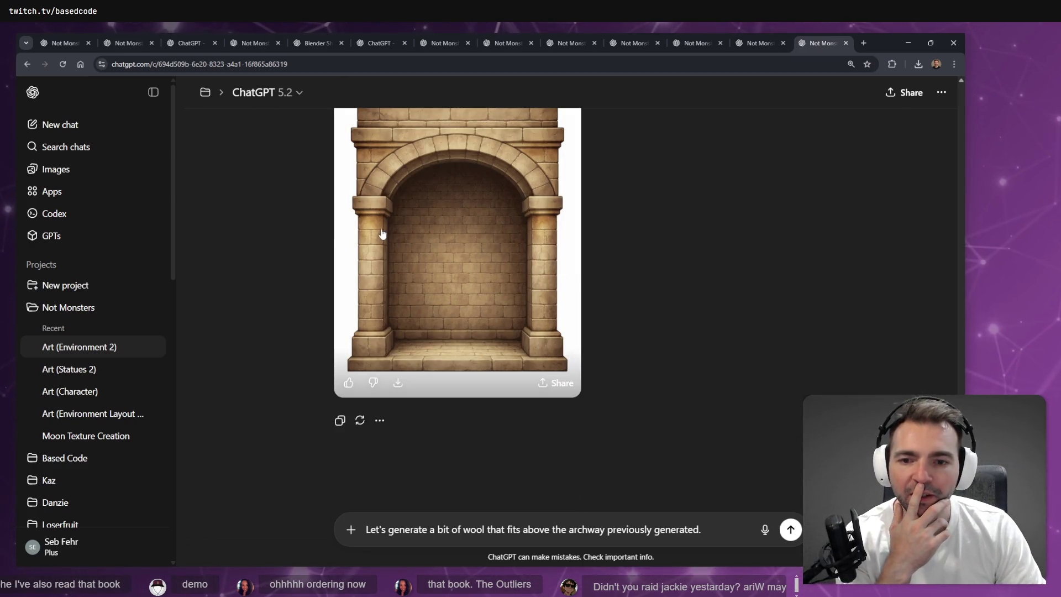
pyautogui.scroll(6, 577, 301)
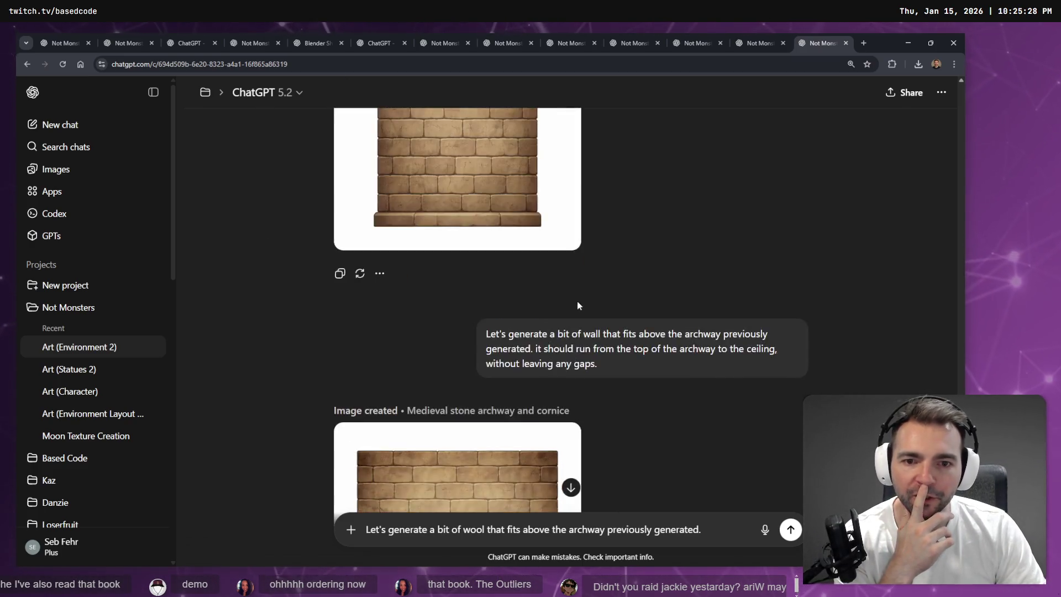
pyautogui.scroll(-6, 582, 297)
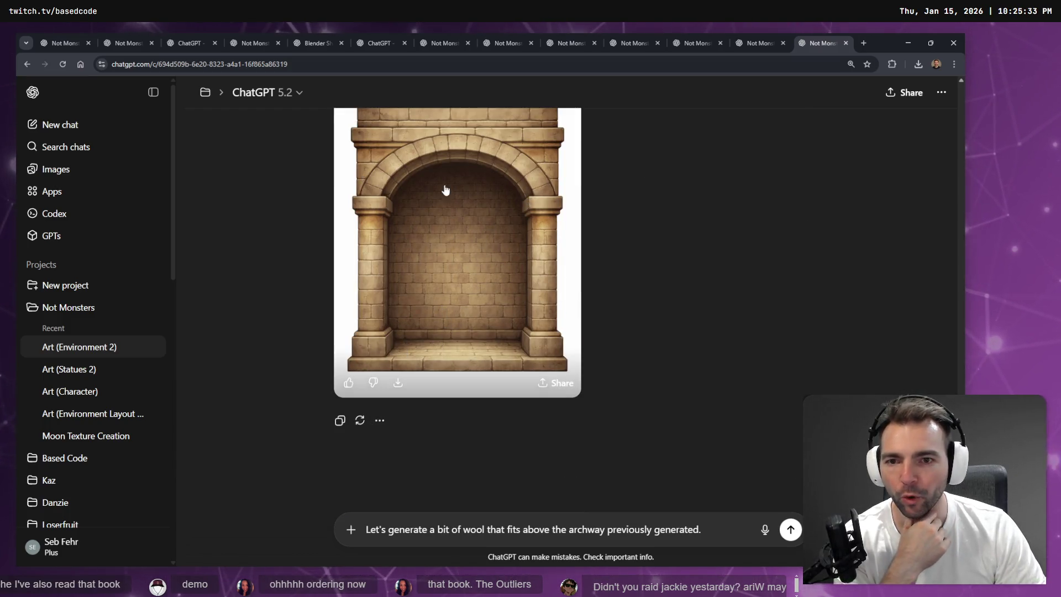
pyautogui.scroll(2, 545, 250)
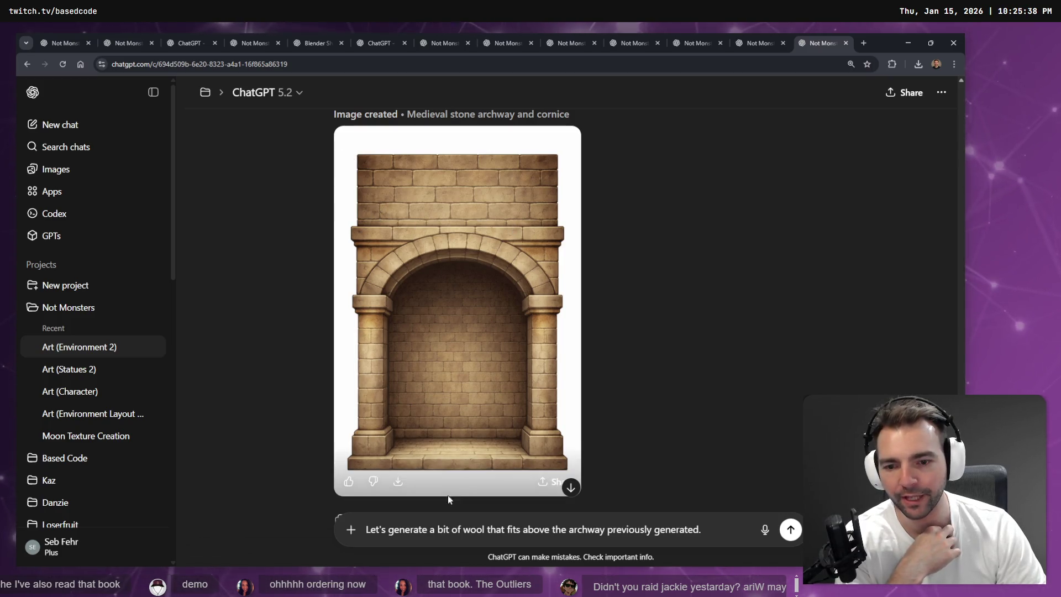
# Dictate a prompt asking for the section from the archway's top upward, with nothing below it
pyautogui.press('super+h')
pyautogui.hotkey('ctrl', 'a')
pyautogui.write('generate the section from the top of the archway up with')
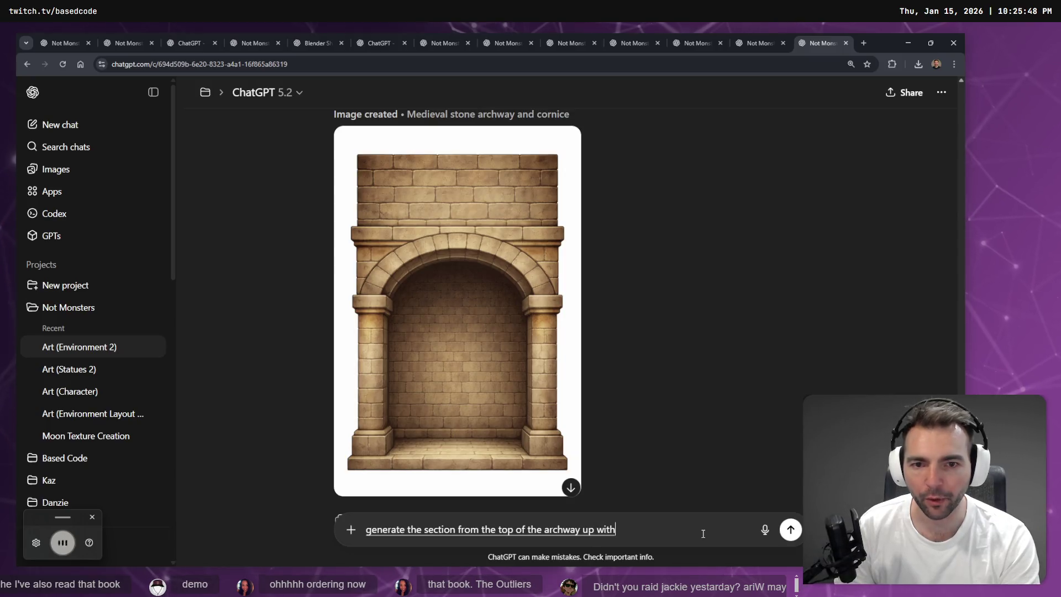
pyautogui.write(' nothing below it')
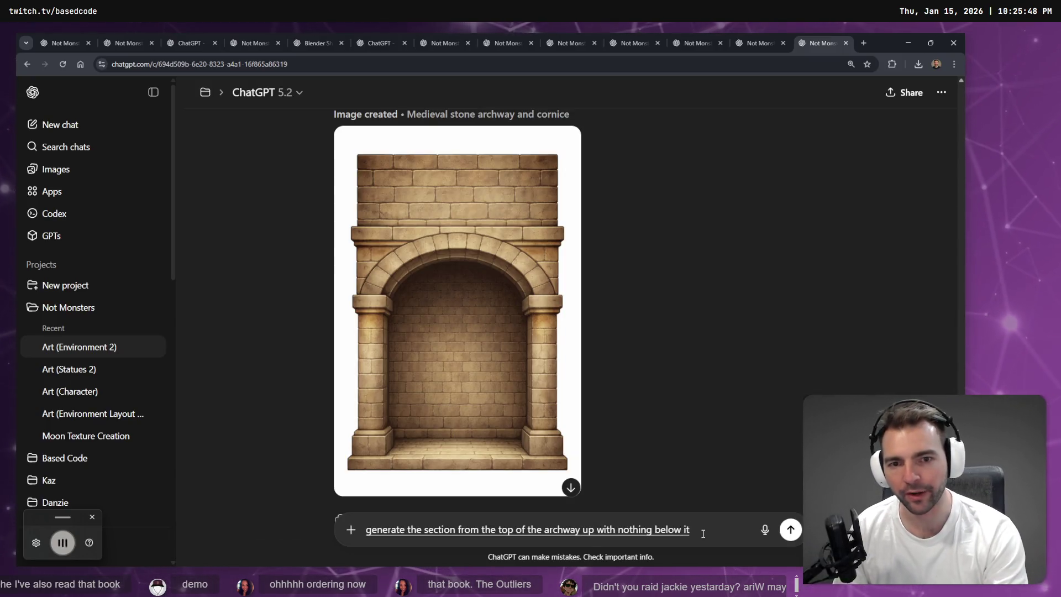
pyautogui.write(' and without showing the archway itself')
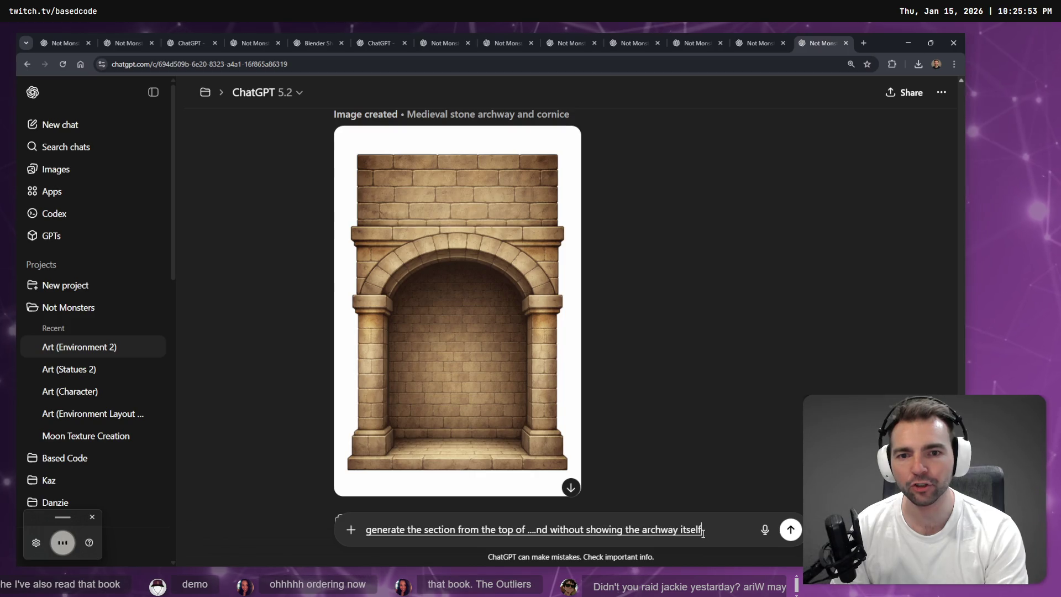
pyautogui.write(' isolate just the top section.')
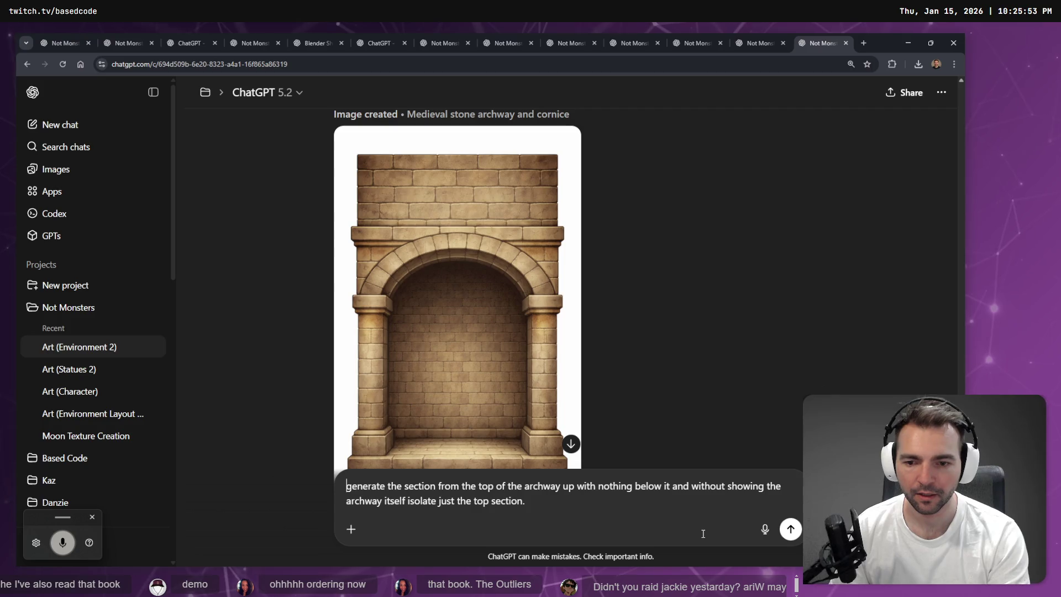
# Send the top-section prompt, review the resulting cornice wall image, and open a new browser window
pyautogui.press('Return')
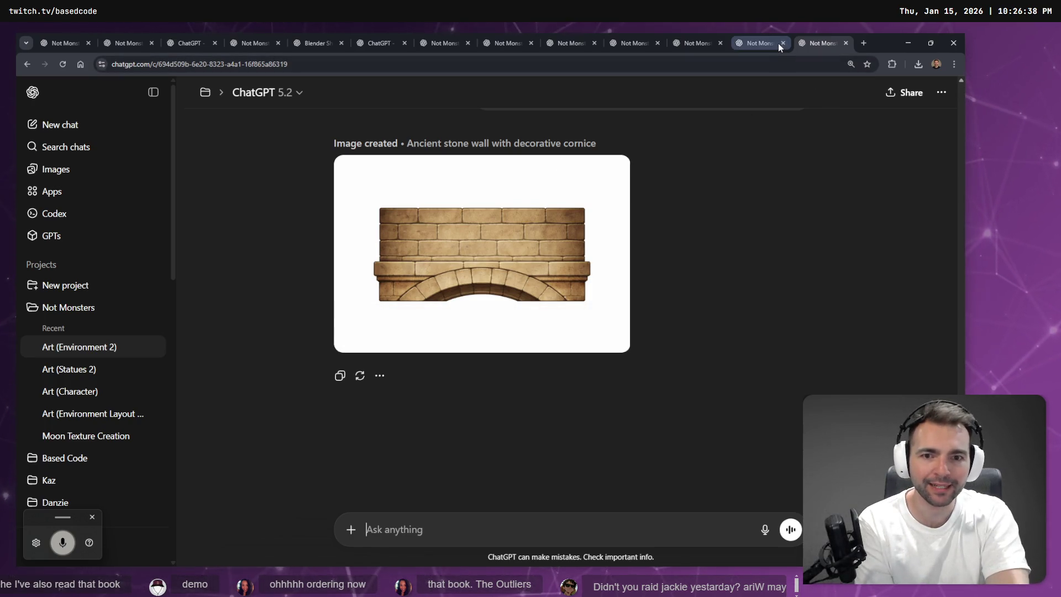
pyautogui.moveTo(772, 47)
pyautogui.scroll(10, 735, 257)
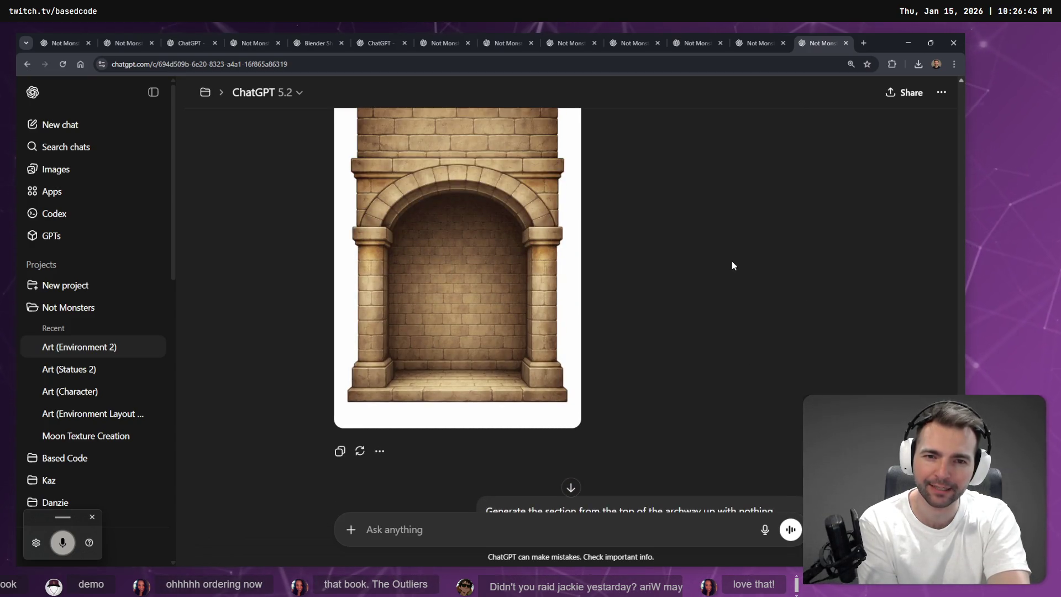
pyautogui.scroll(-7, 732, 266)
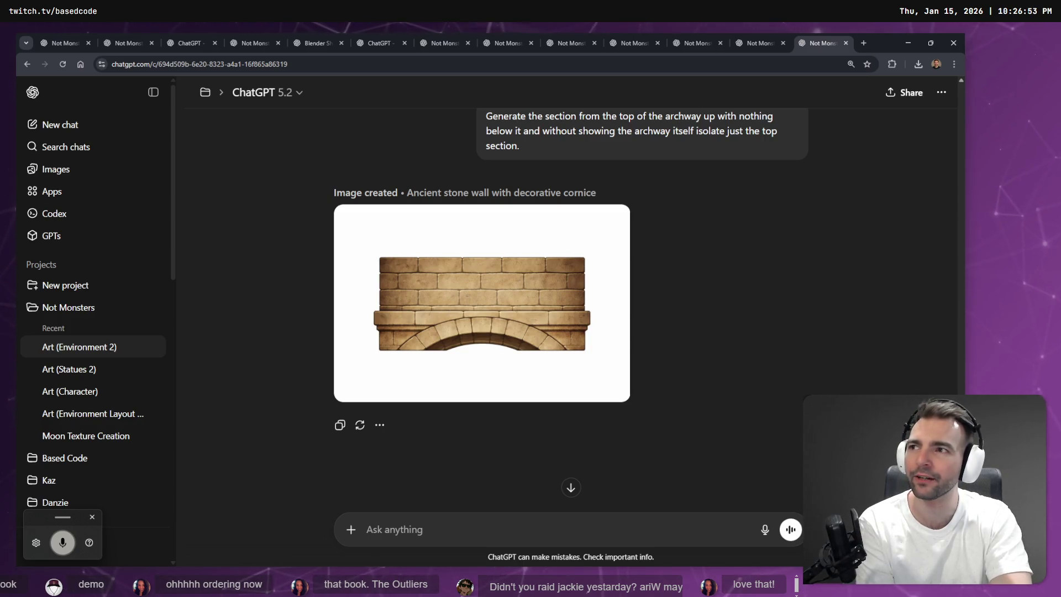
pyautogui.hotkey('ctrl', 'n')
pyautogui.write('jackiecodes')
pyautogui.press('Return')
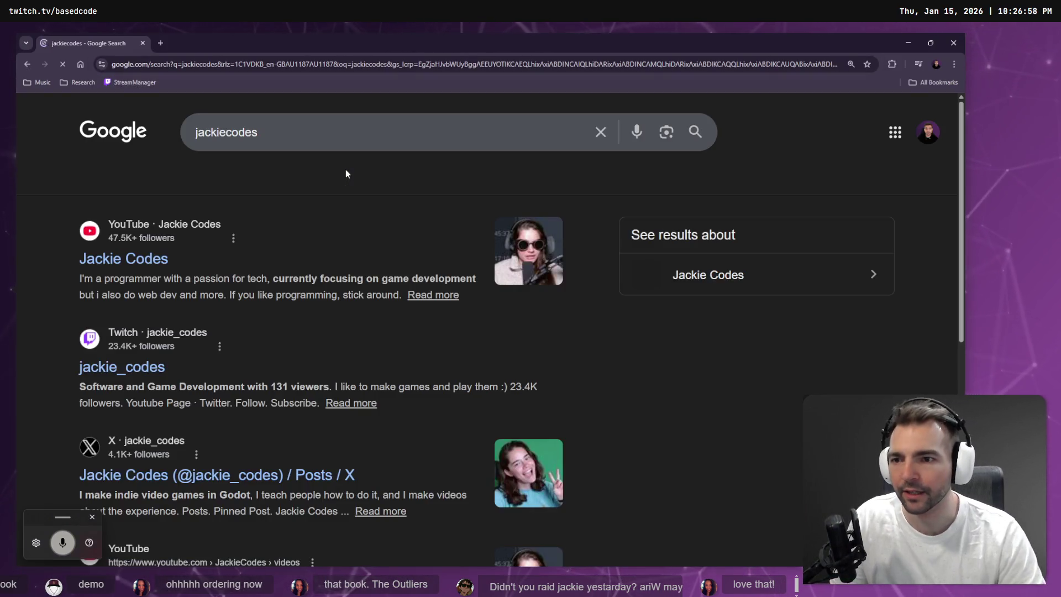
pyautogui.click(119, 367)
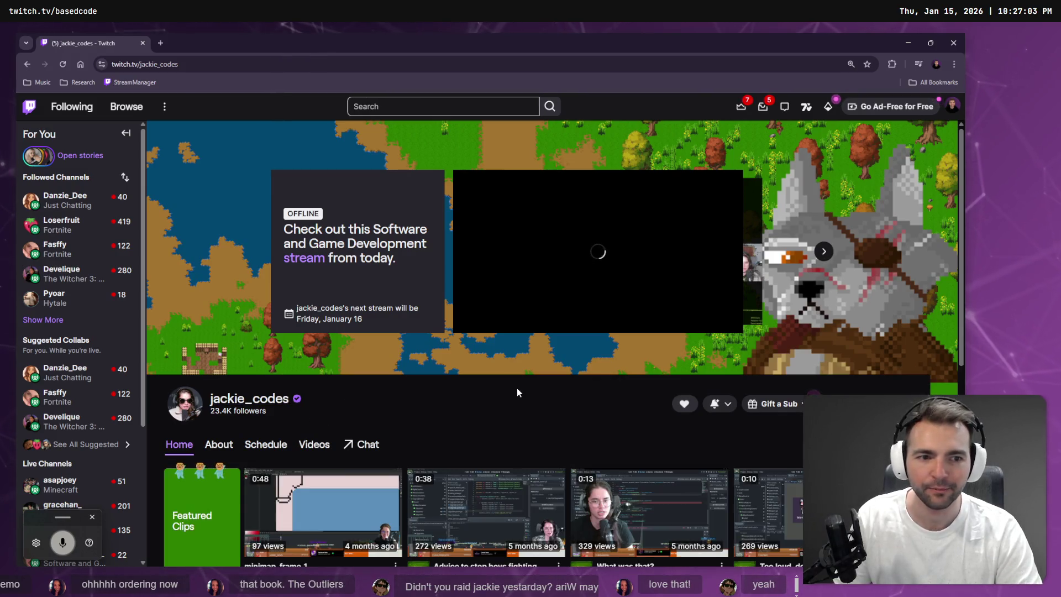
pyautogui.hotkey('alt', 'Tab')
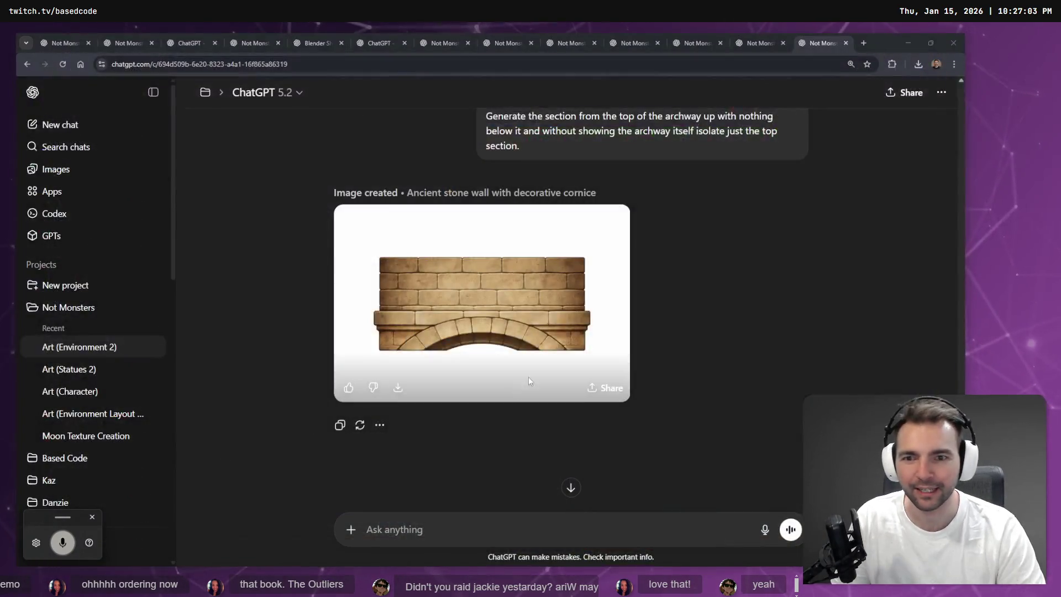
pyautogui.scroll(6, 690, 297)
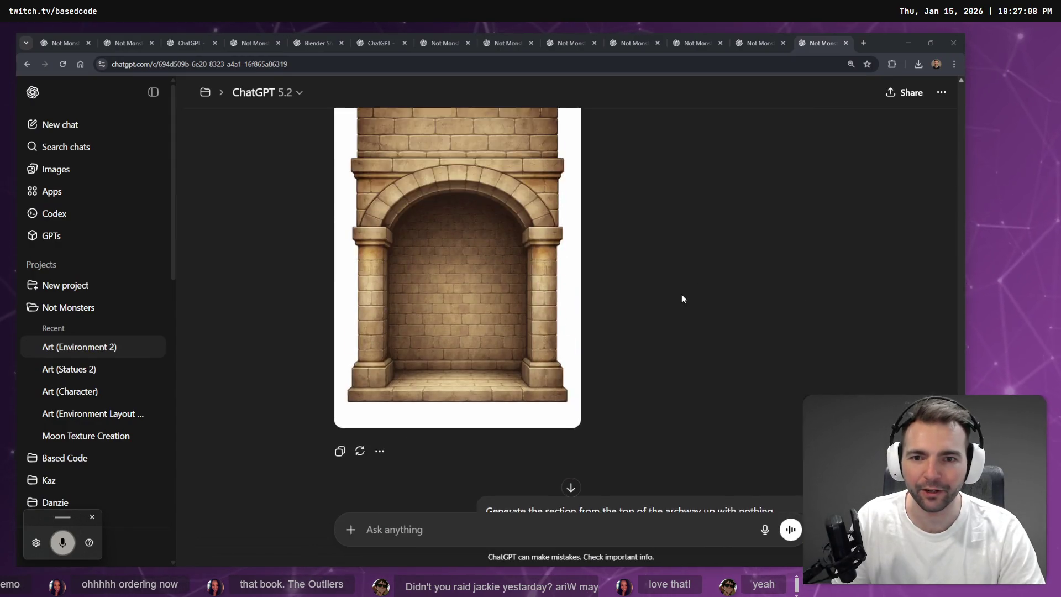
# Edit the earlier prompt to keep the arch top's shape for geometry up to the ceiling, and resend
pyautogui.scroll(-4, 681, 299)
pyautogui.click(766, 369)
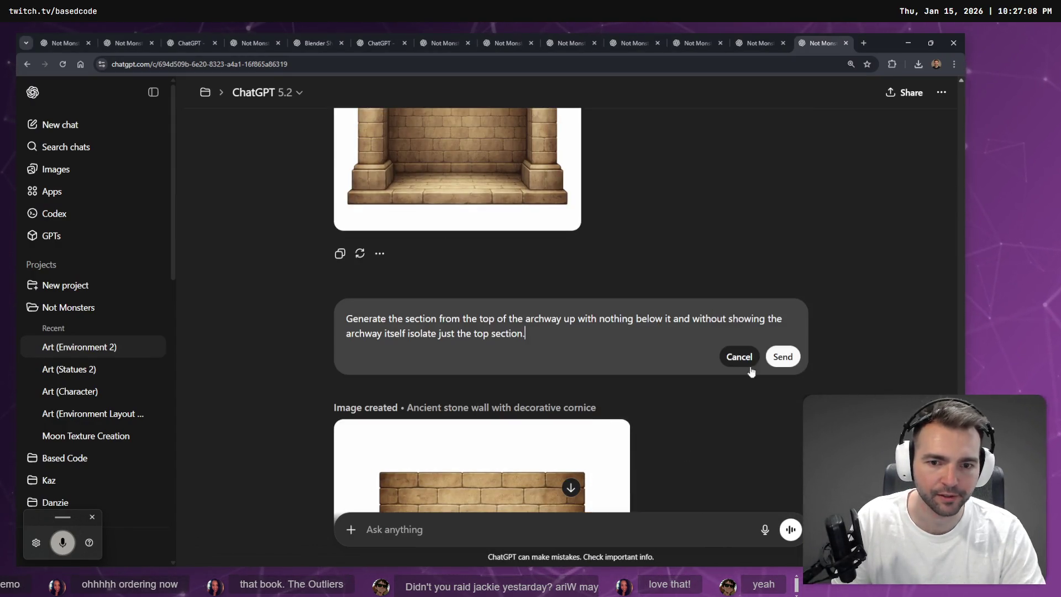
pyautogui.scroll(5, 678, 336)
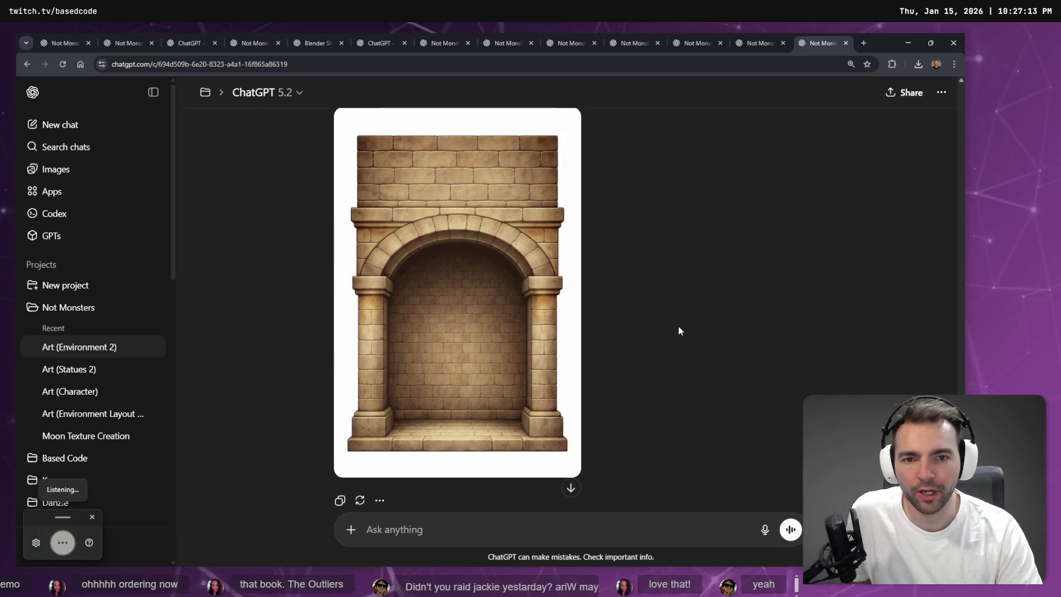
pyautogui.scroll(-5, 678, 330)
pyautogui.scroll(3, 674, 326)
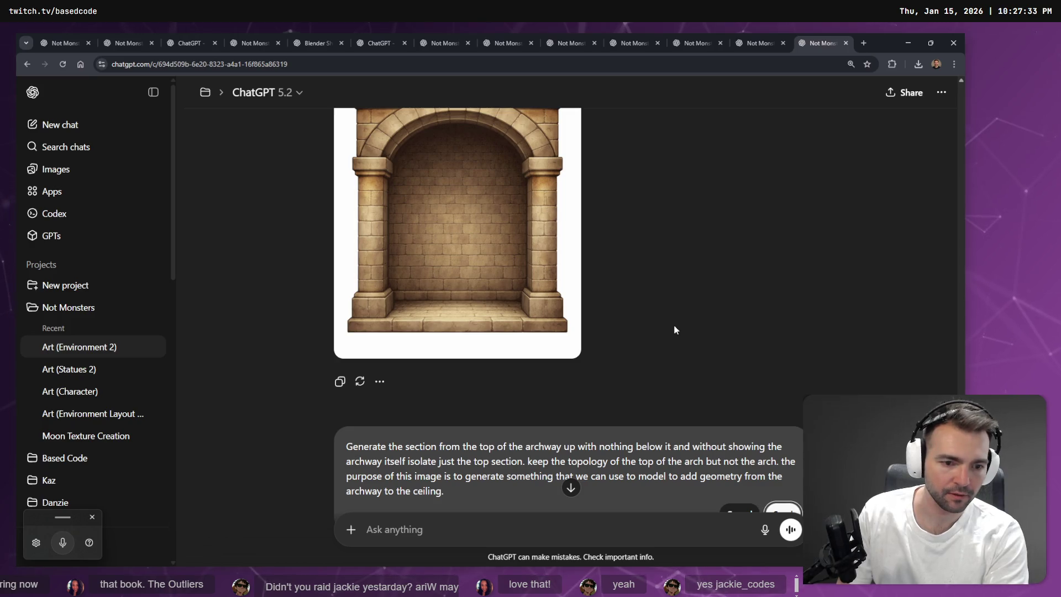
pyautogui.press('Return')
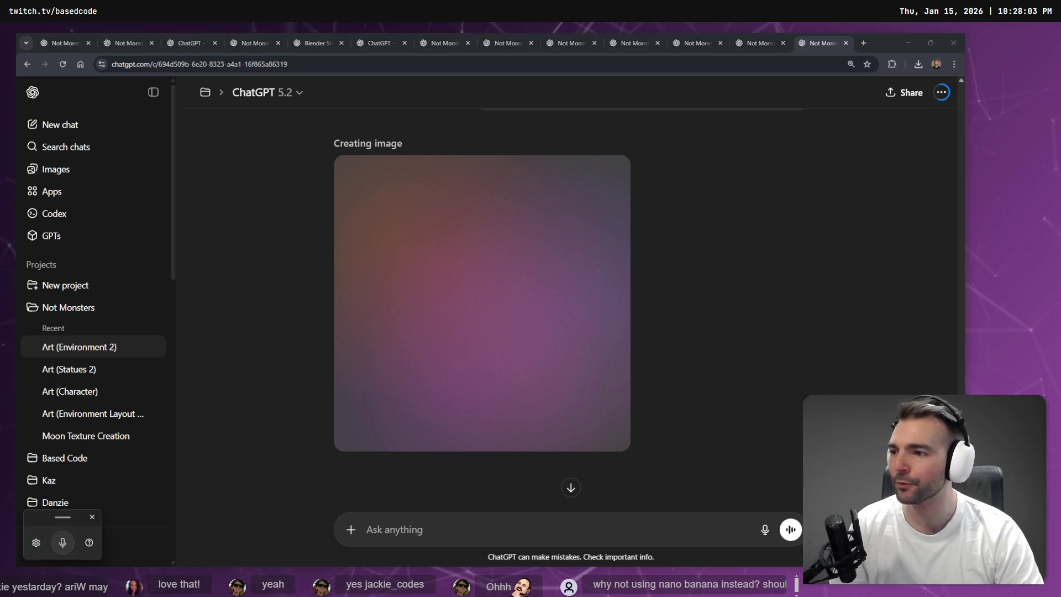
pyautogui.click(813, 220)
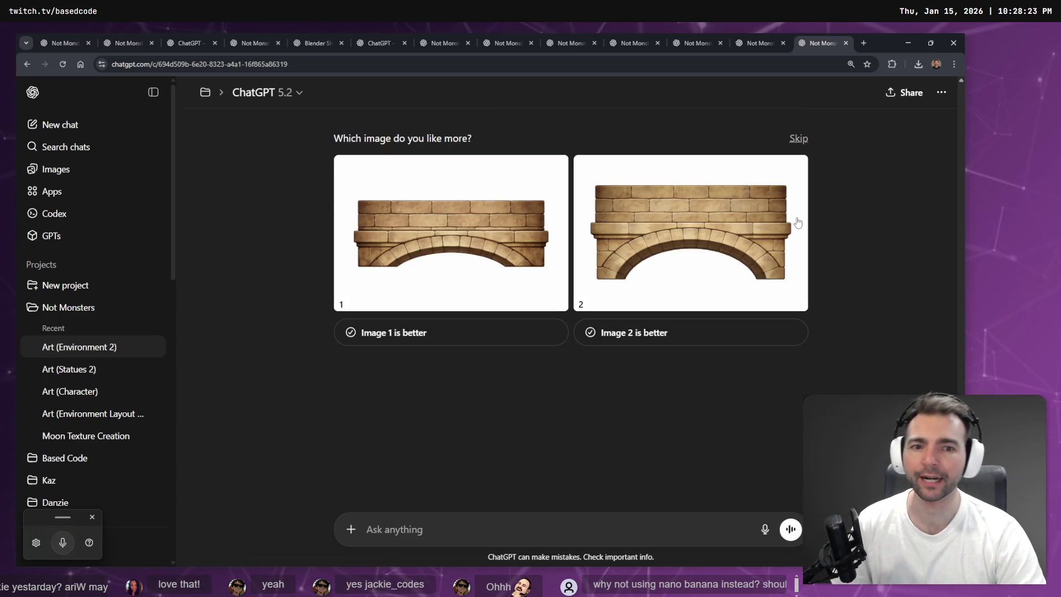
# Mark Image 2 as better, compare the flatter and taller arch variants, and open the chosen one full-size
pyautogui.click(706, 327)
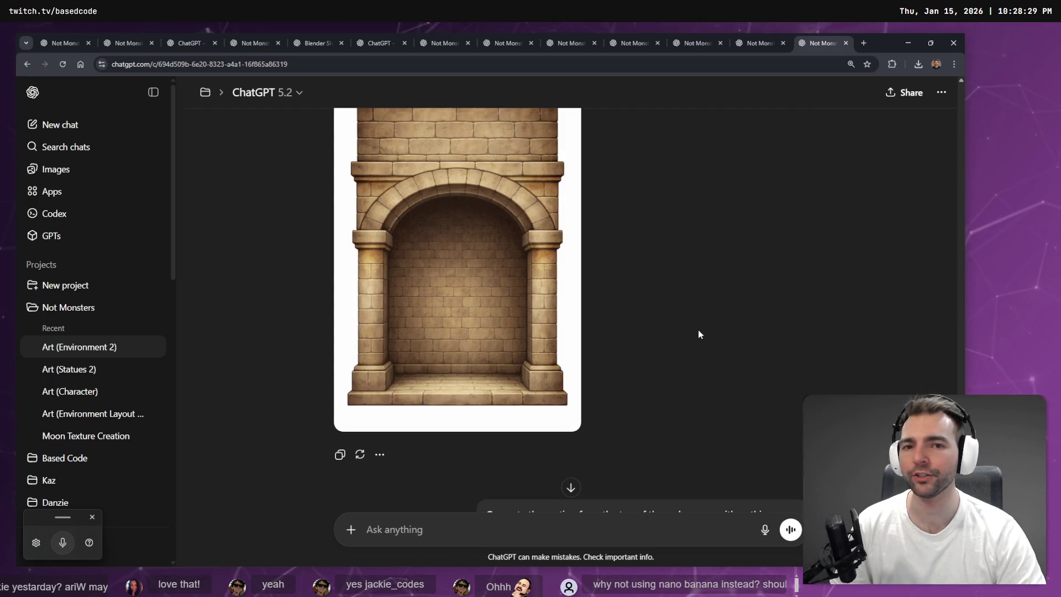
pyautogui.scroll(-8, 698, 334)
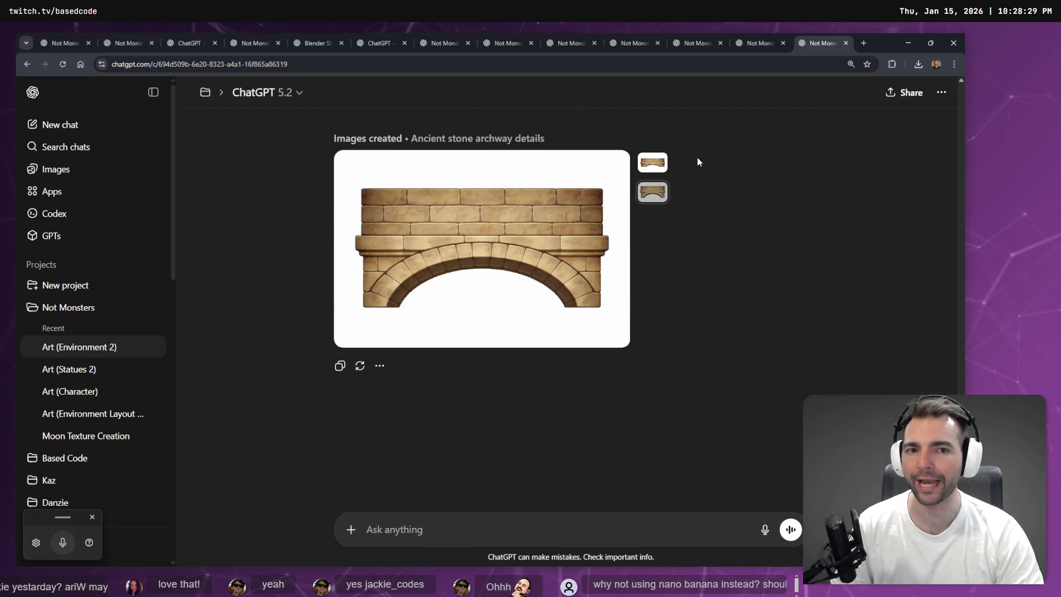
pyautogui.click(654, 167)
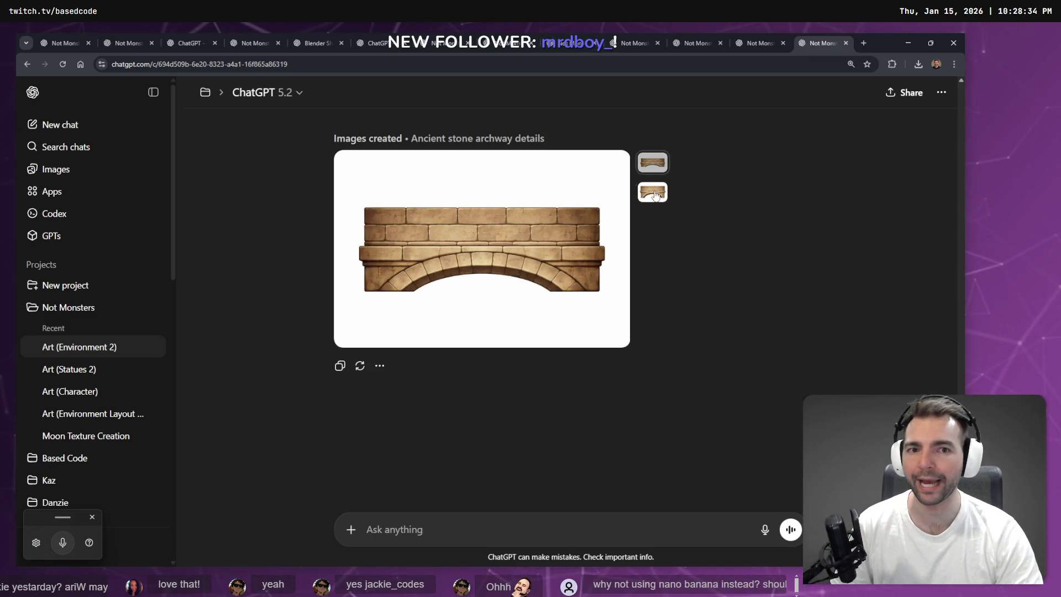
pyautogui.click(656, 196)
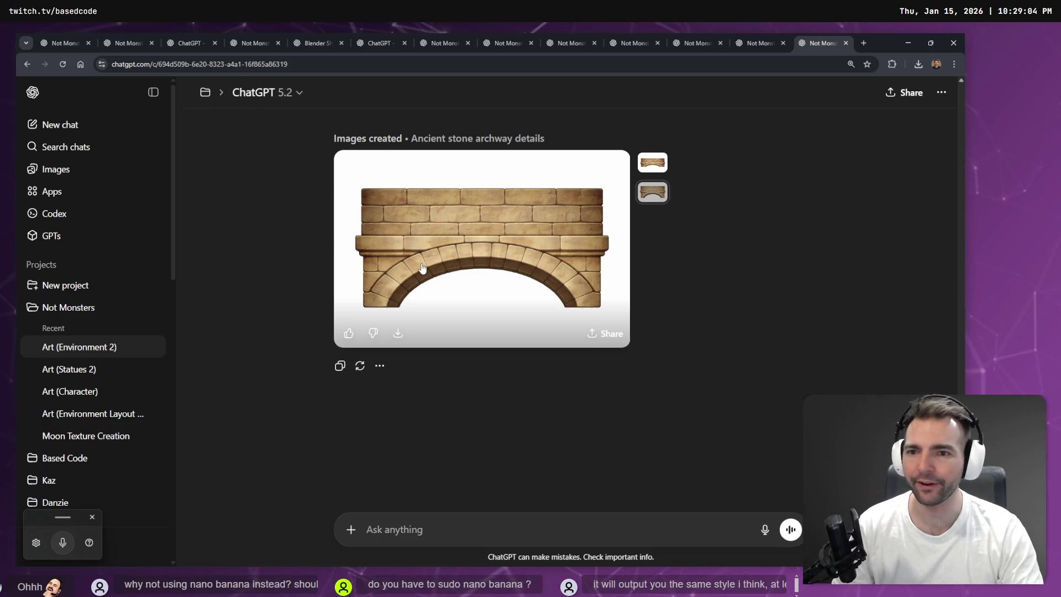
pyautogui.click(727, 260)
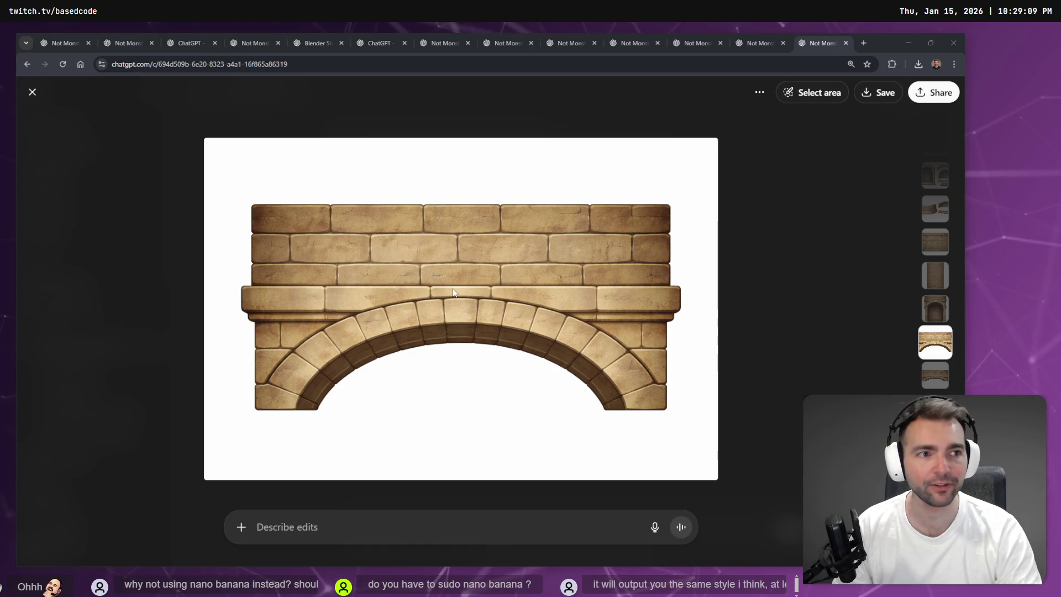
# Copy the taller stone arch-top wall image from ChatGPT and switch to the tldraw whiteboard
pyautogui.press('super+h')
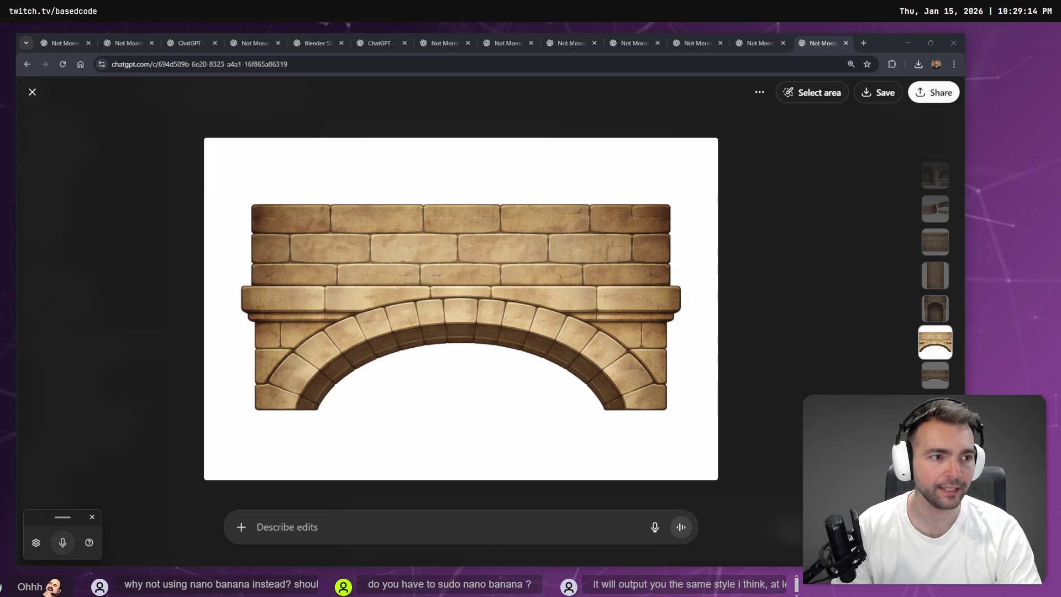
pyautogui.rightClick(535, 260)
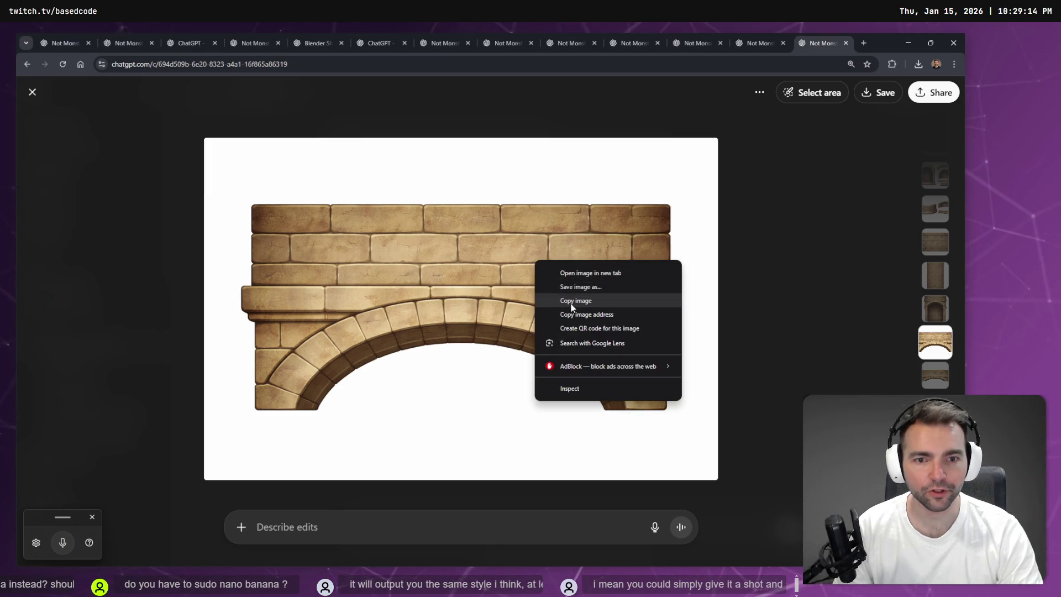
pyautogui.click(569, 300)
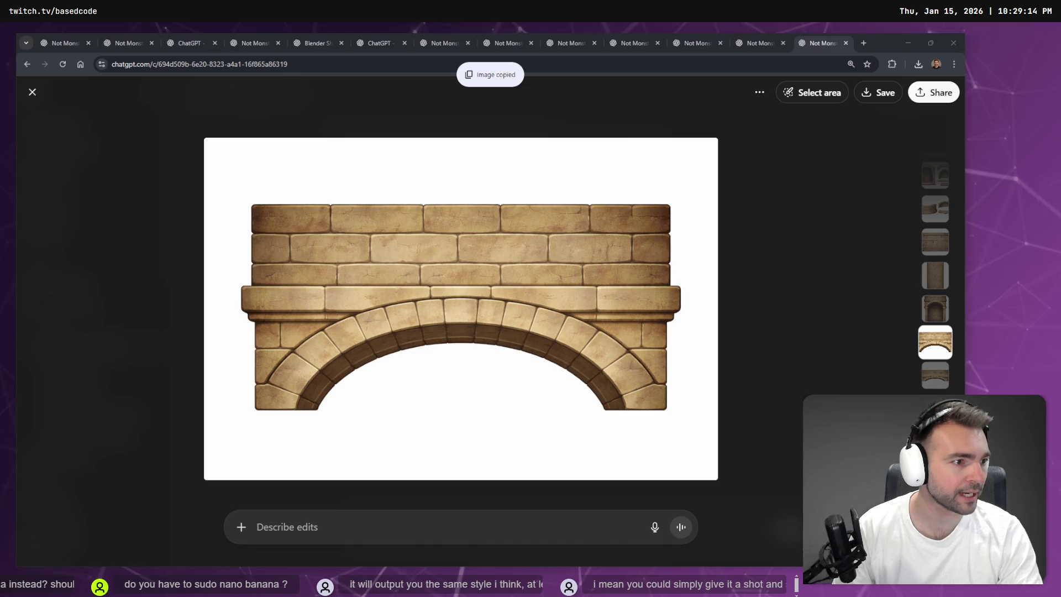
pyautogui.hotkey('alt', 'Tab')
pyautogui.scroll(-3, 510, 296)
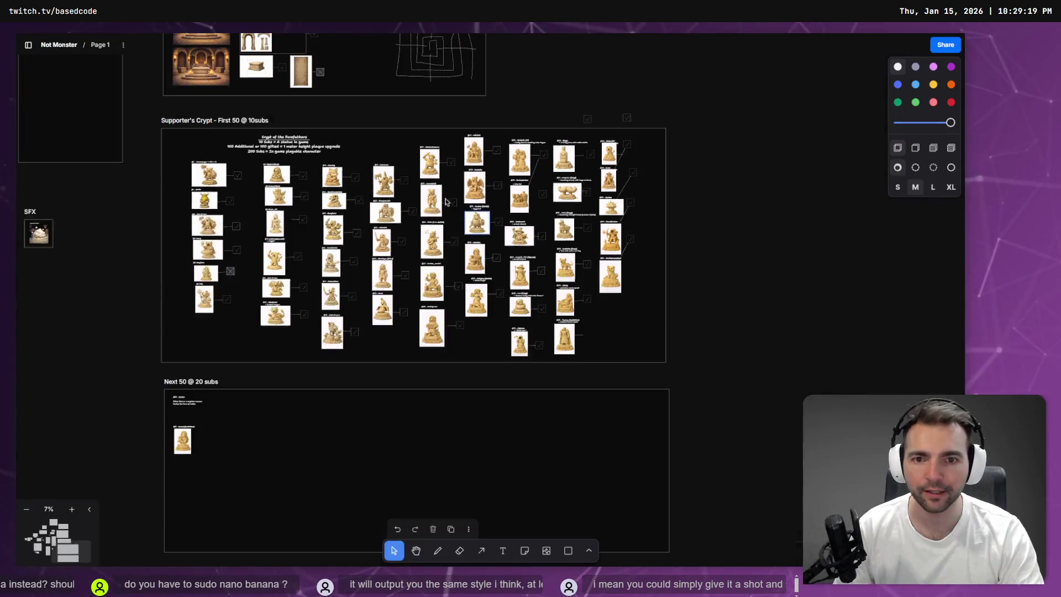
# Paste the stone arch image onto the board, shrink it, and place it right of the arch-pieces frame
pyautogui.scroll(5, 510, 297)
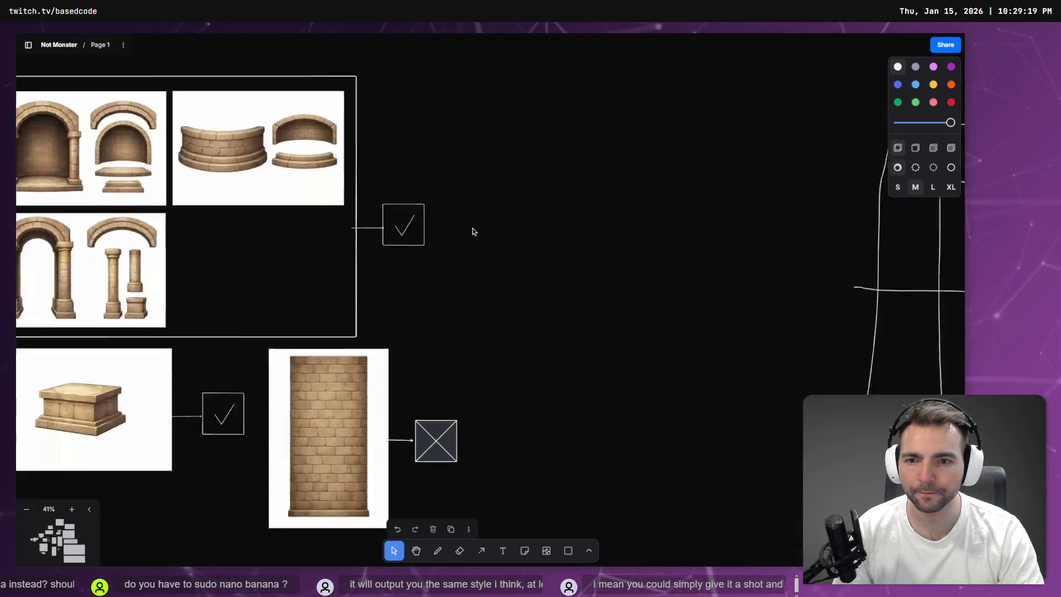
pyautogui.click(519, 320)
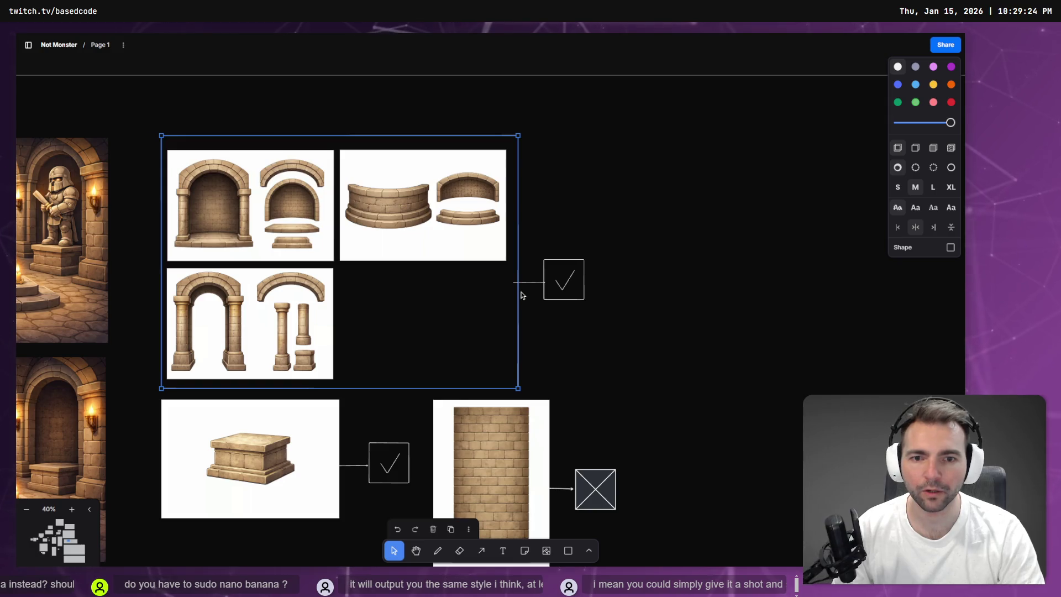
pyautogui.hotkey('ctrl', 'v')
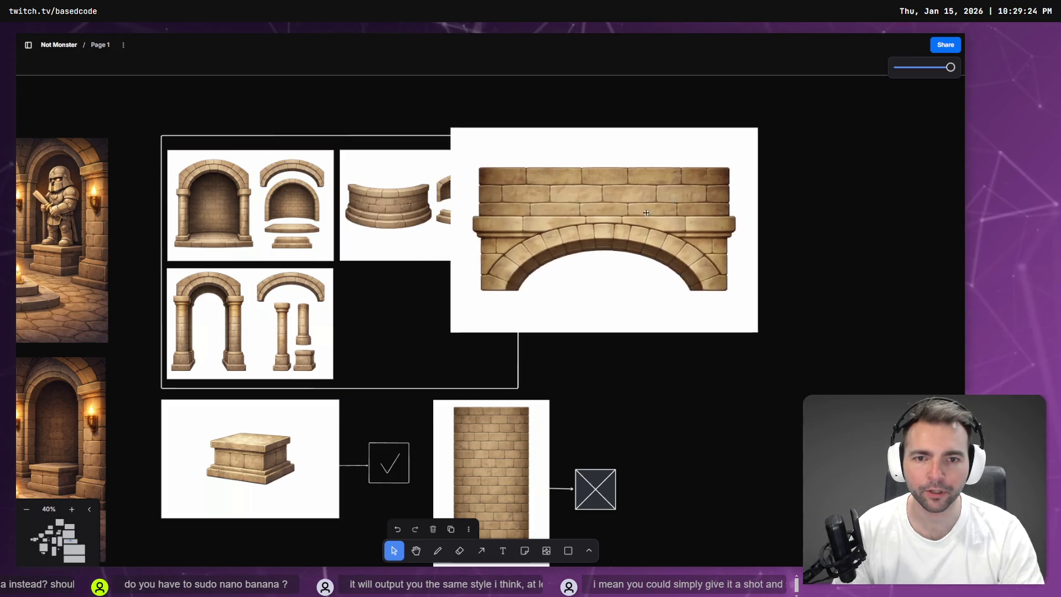
pyautogui.click(744, 232)
pyautogui.moveTo(860, 352); pyautogui.dragTo(703, 247)
pyautogui.moveTo(660, 184)
pyautogui.mouseDown()
pyautogui.moveTo(641, 170)
pyautogui.moveTo(648, 175)
pyautogui.mouseUp()
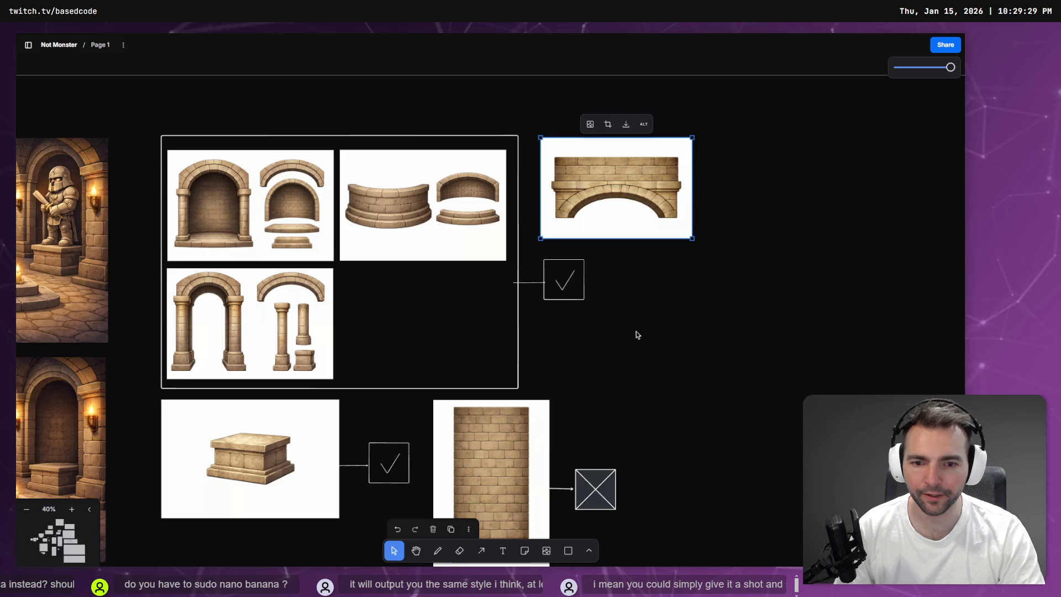
# Replace the brick column's crossed-out box with a copied check box, then return to ChatGPT
pyautogui.scroll(-3, 632, 329)
pyautogui.hscroll(2, 536, 277)
pyautogui.scroll(1, 536, 276)
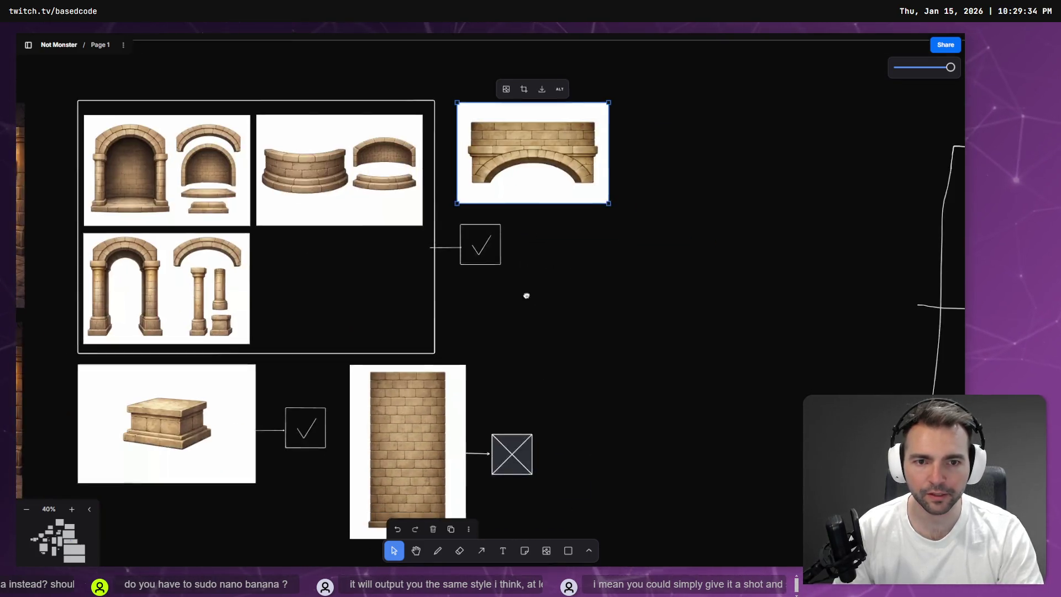
pyautogui.click(507, 443)
pyautogui.press('Delete')
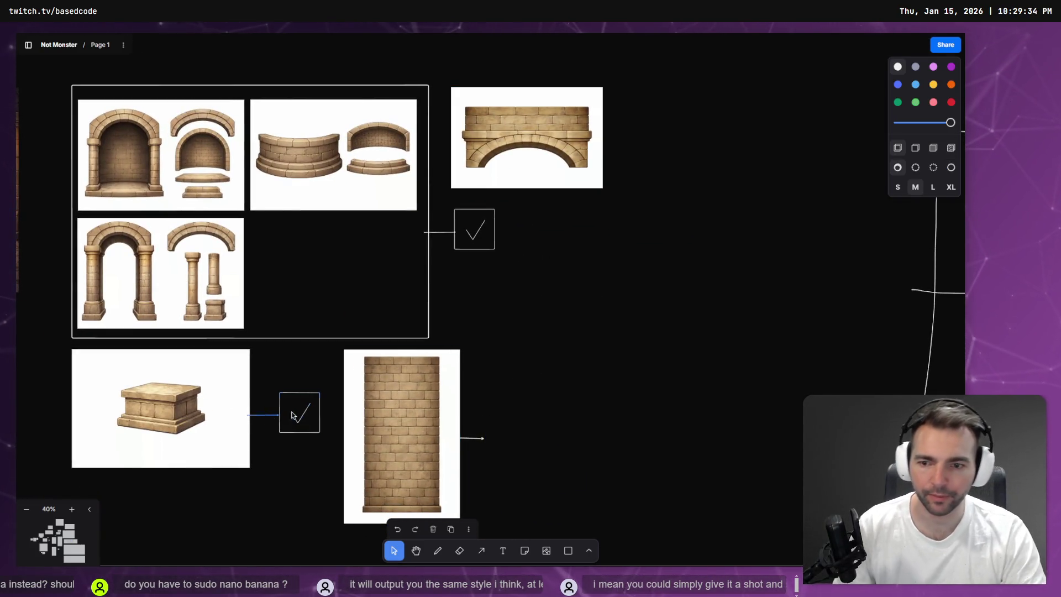
pyautogui.click(298, 417)
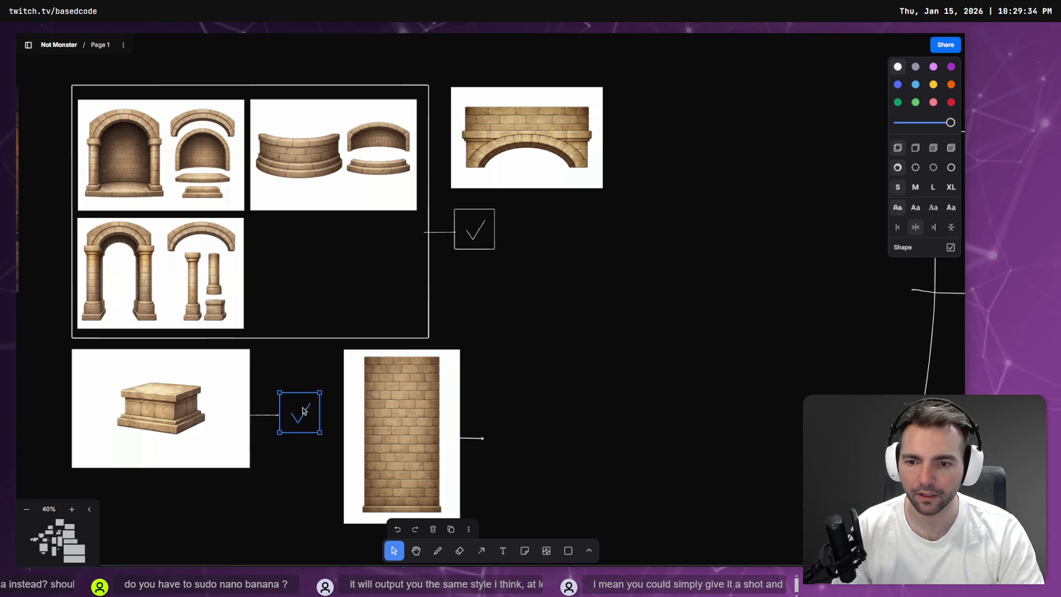
pyautogui.moveTo(298, 418)
pyautogui.mouseDown()
pyautogui.moveTo(533, 431)
pyautogui.moveTo(505, 442)
pyautogui.mouseUp()
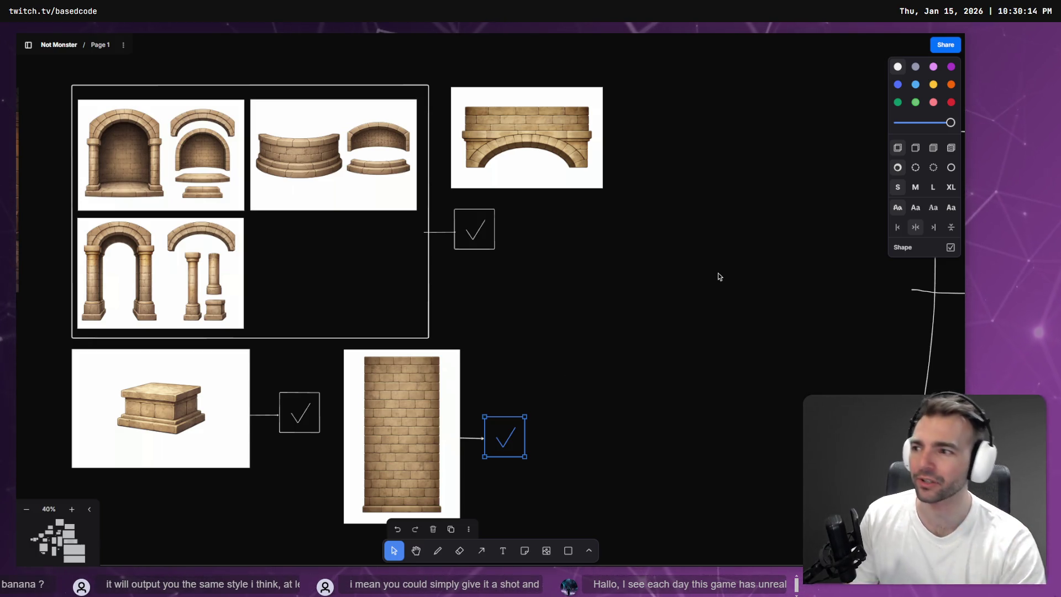
pyautogui.click(694, 268)
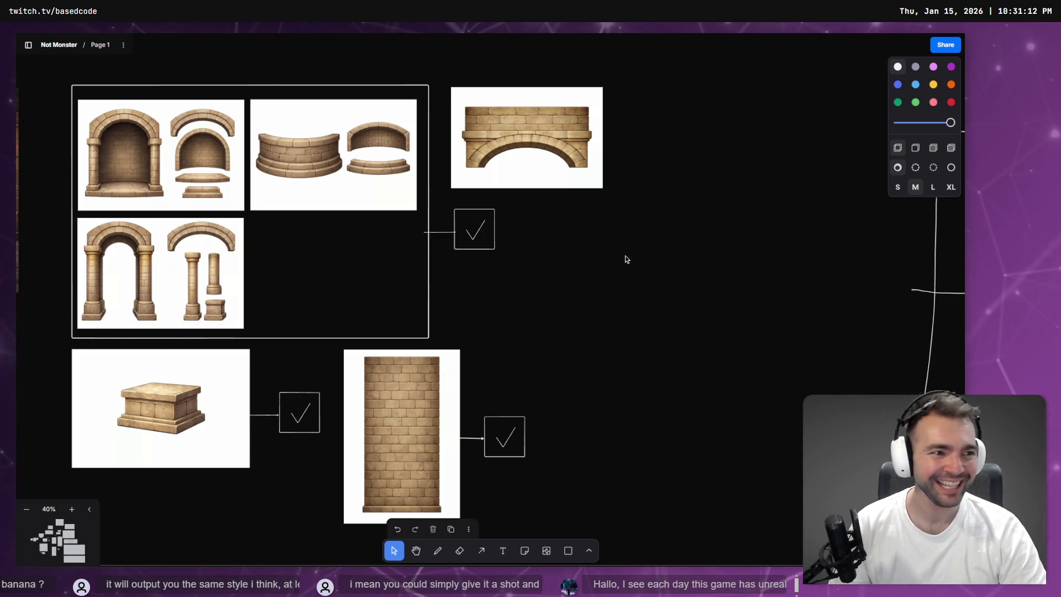
pyautogui.hotkey('alt', 'Tab')
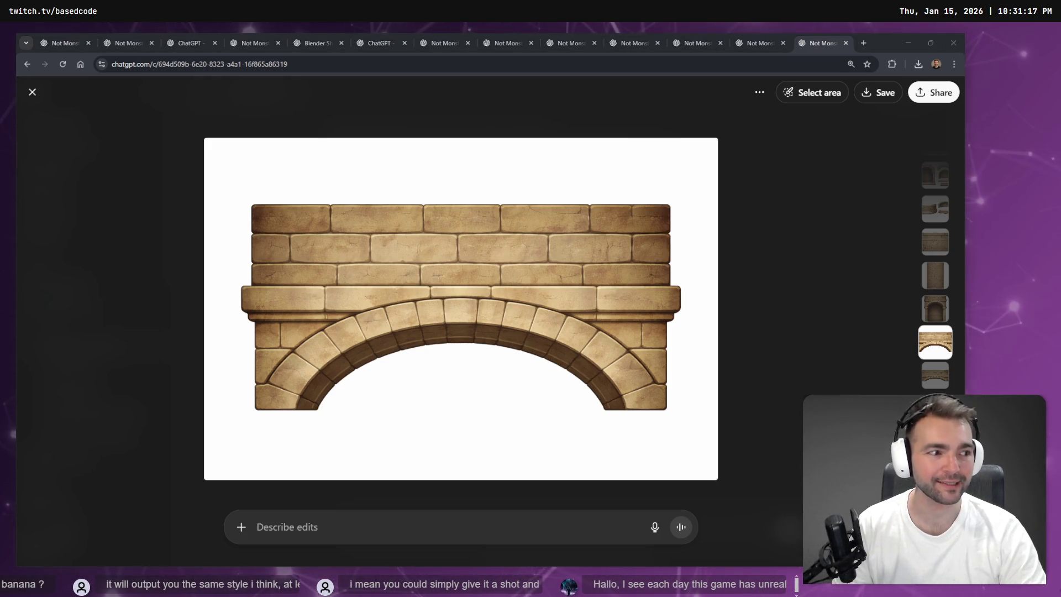
# Close the enlarged archway image, check the anvil chat tab, return to the archway chat, then switch to Godot
pyautogui.click(758, 334)
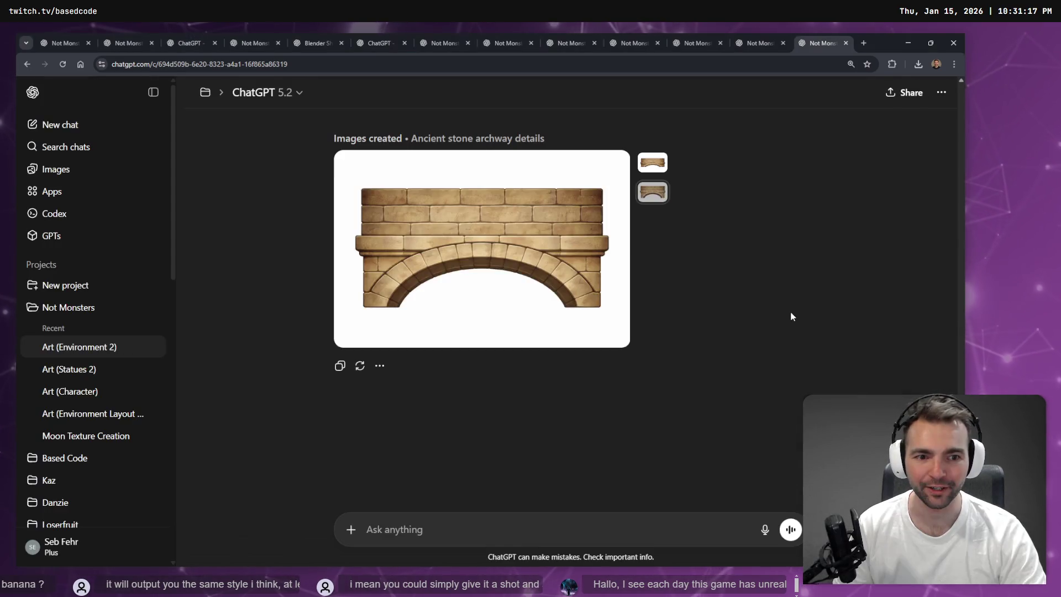
pyautogui.click(758, 40)
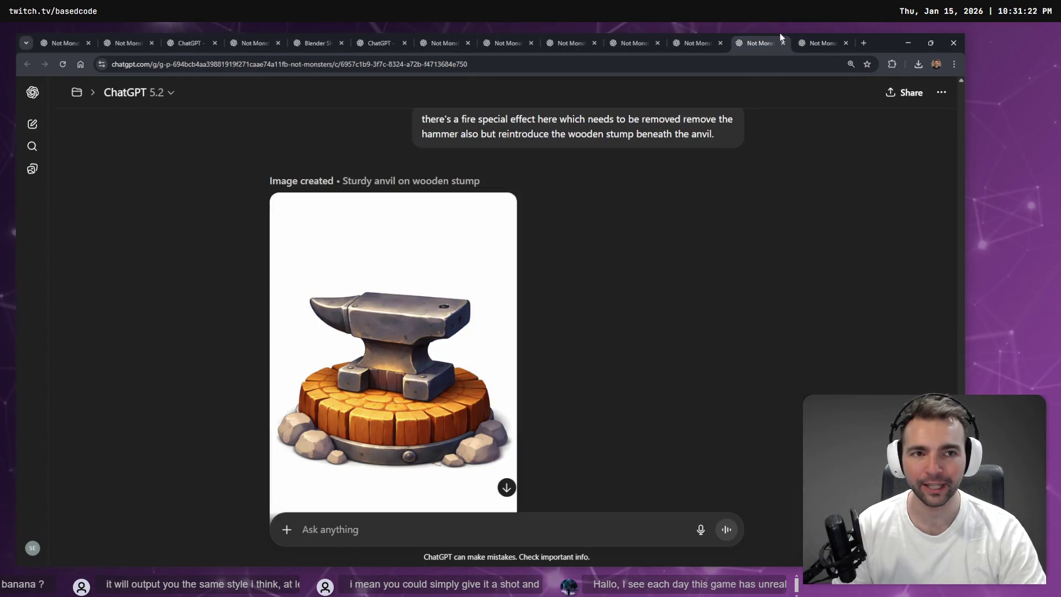
pyautogui.click(821, 41)
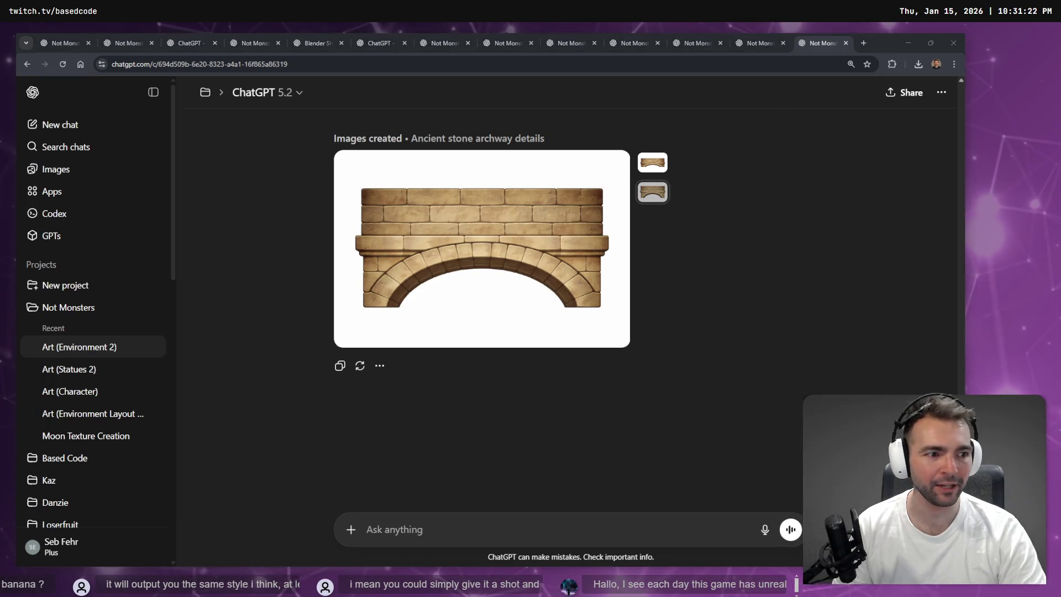
pyautogui.hotkey('alt', 'Tab')
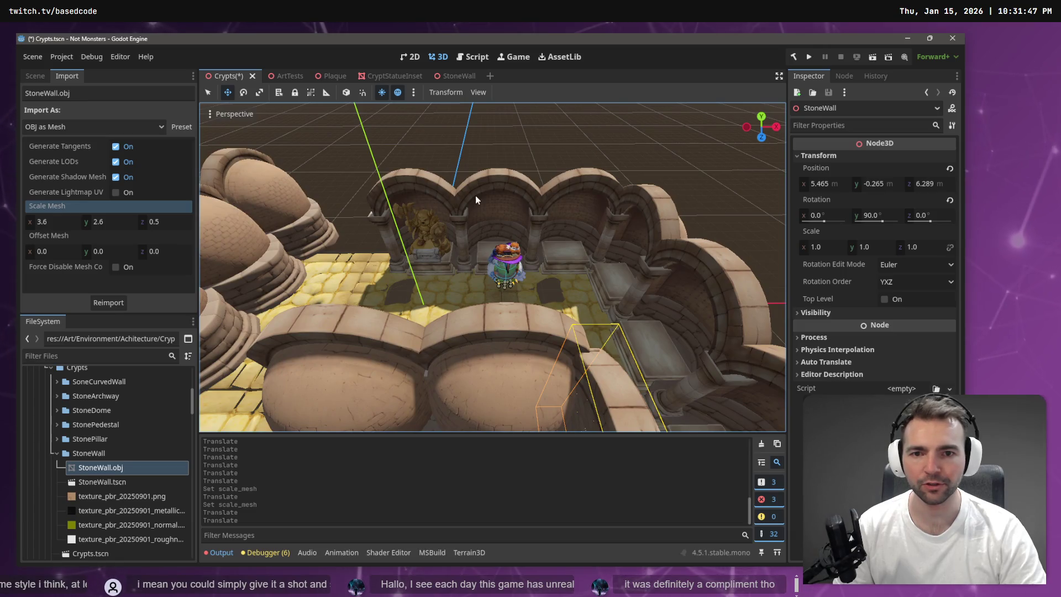
pyautogui.moveTo(625, 292)
pyautogui.mouseDown()
pyautogui.moveTo(651, 312)
pyautogui.moveTo(602, 303)
pyautogui.mouseUp()
pyautogui.moveTo(611, 365)
pyautogui.mouseDown()
pyautogui.moveTo(597, 359)
pyautogui.moveTo(608, 359)
pyautogui.mouseUp()
pyautogui.scroll(-5, 492, 267)
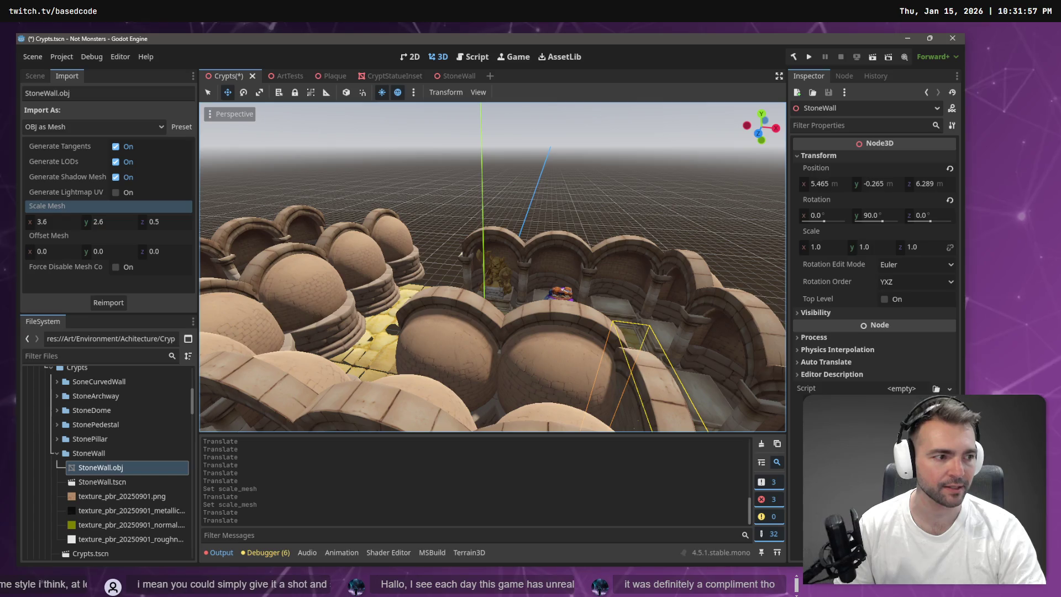
pyautogui.click(533, 183)
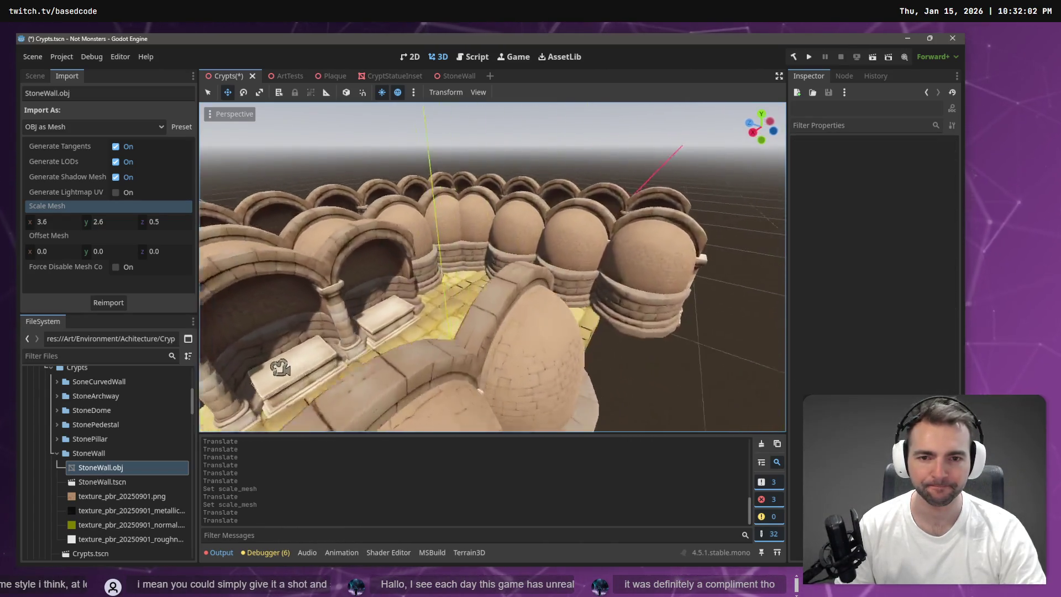
pyautogui.press('s')
pyautogui.press('w')
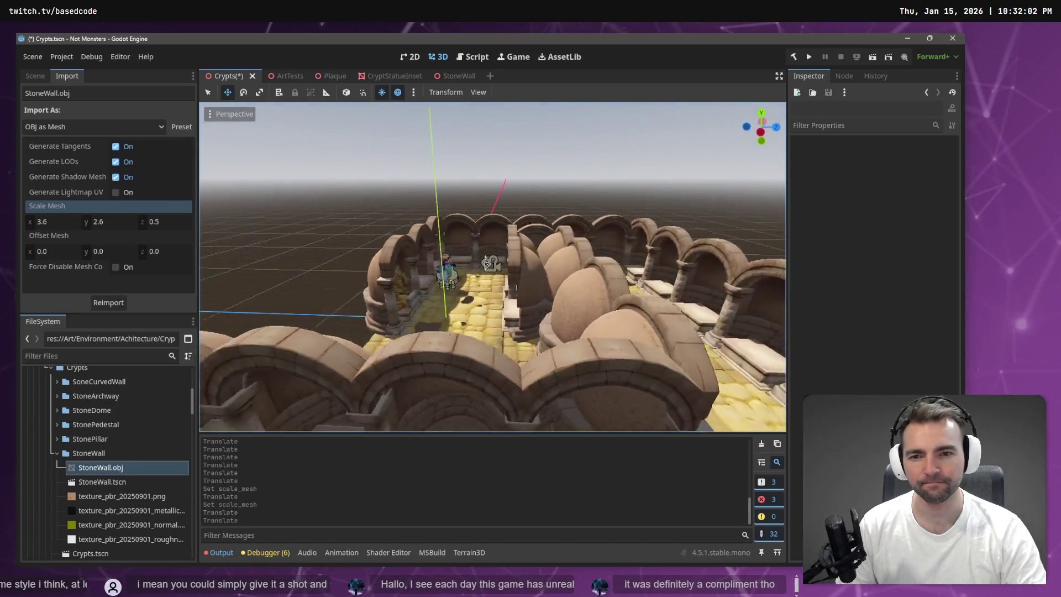
pyautogui.press('w')
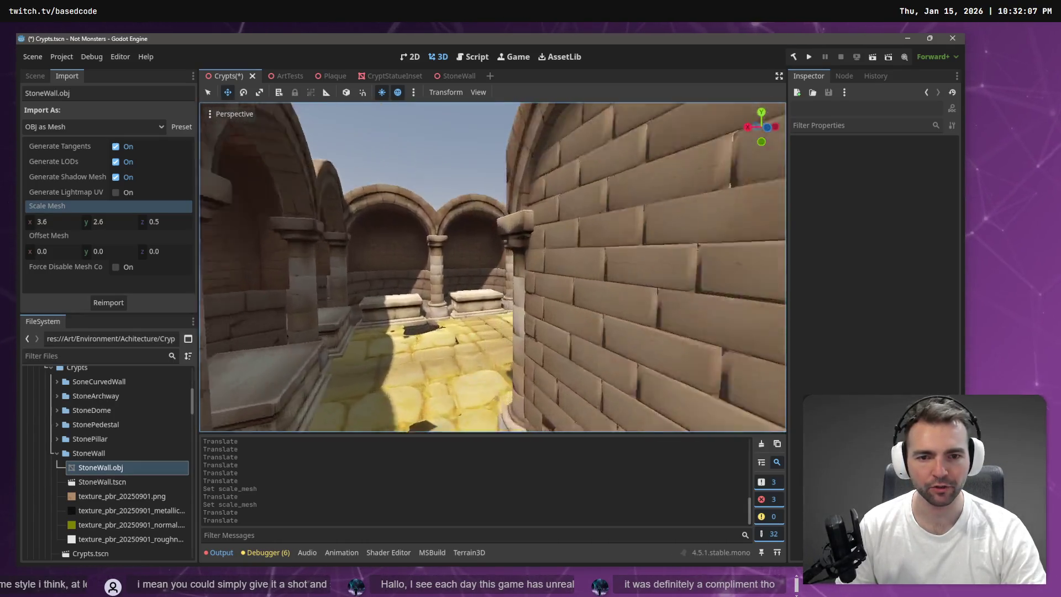
pyautogui.press('s')
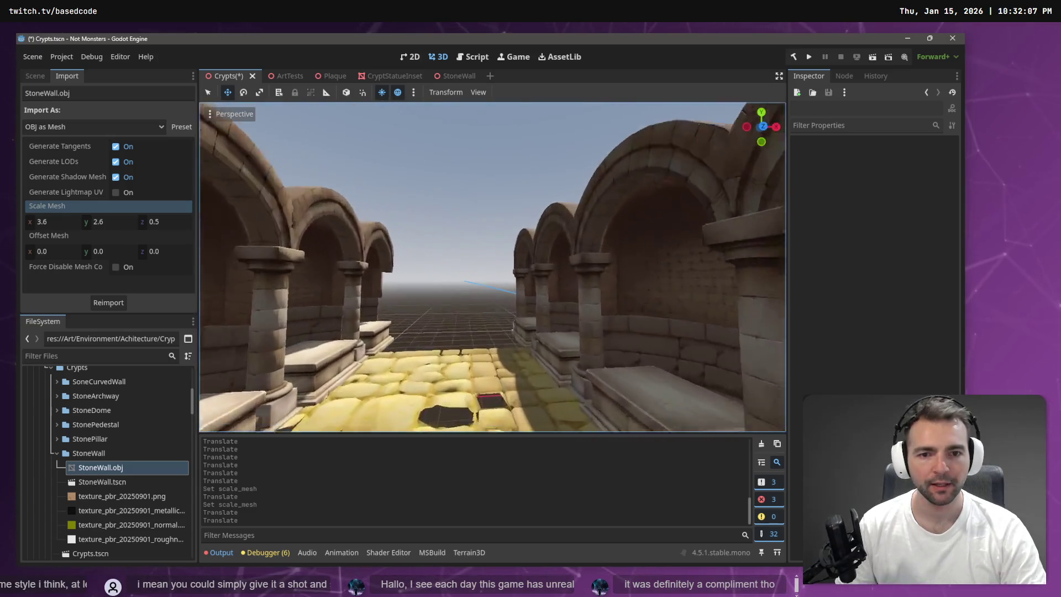
pyautogui.press('s')
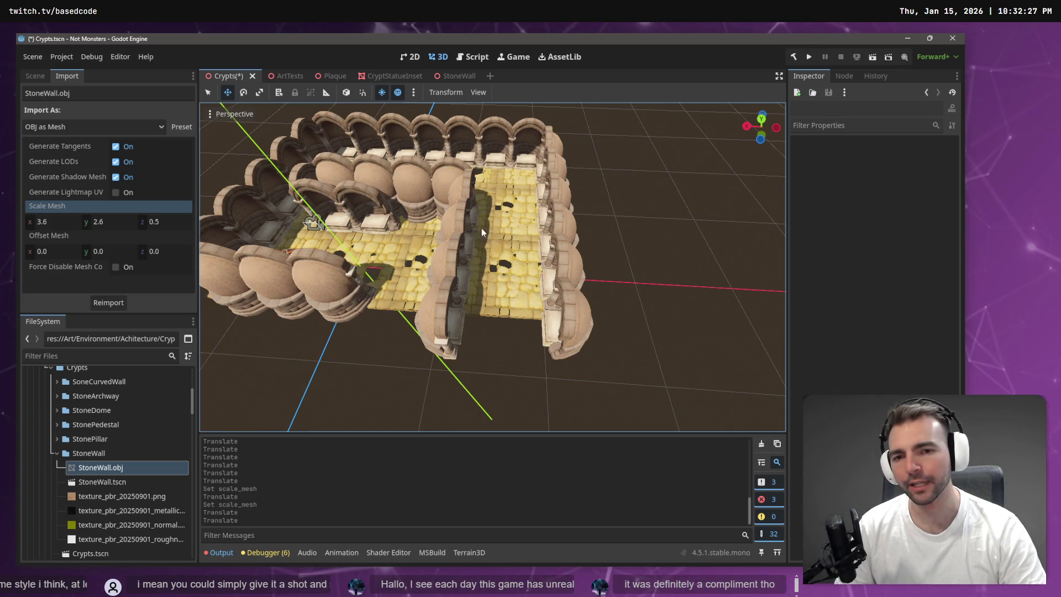
pyautogui.scroll(-5, 515, 234)
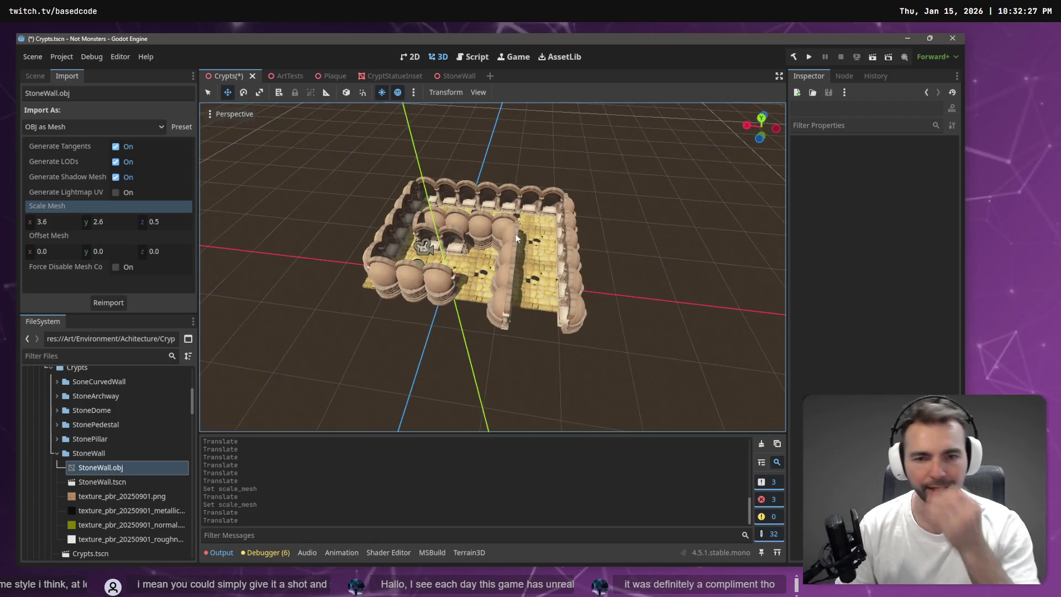
# Select the CryptStatueInset6 wall section and paste a copy of it into the Crypts scene
pyautogui.click(578, 326)
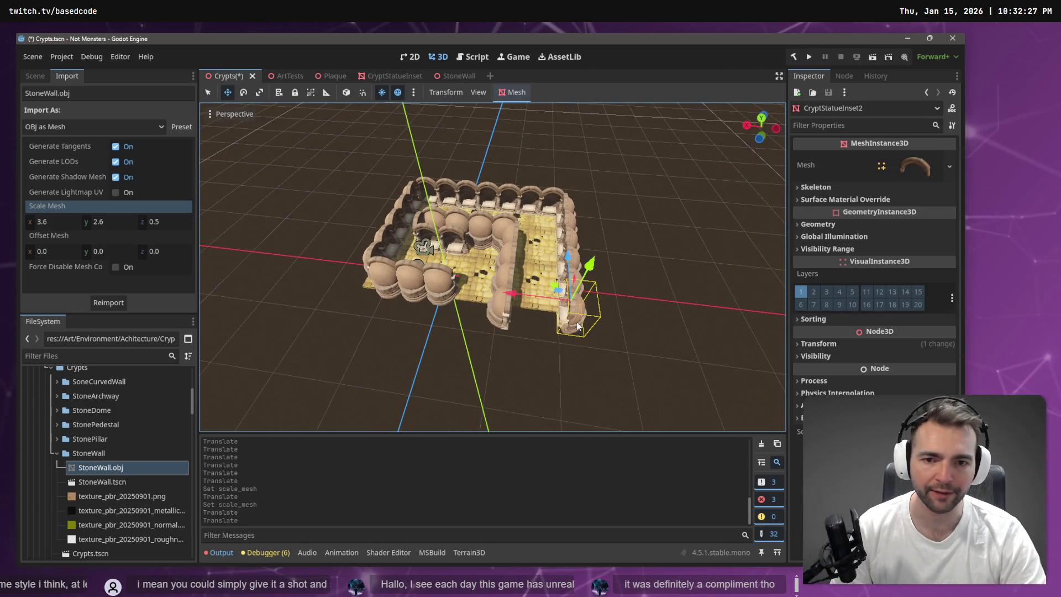
pyautogui.click(510, 322)
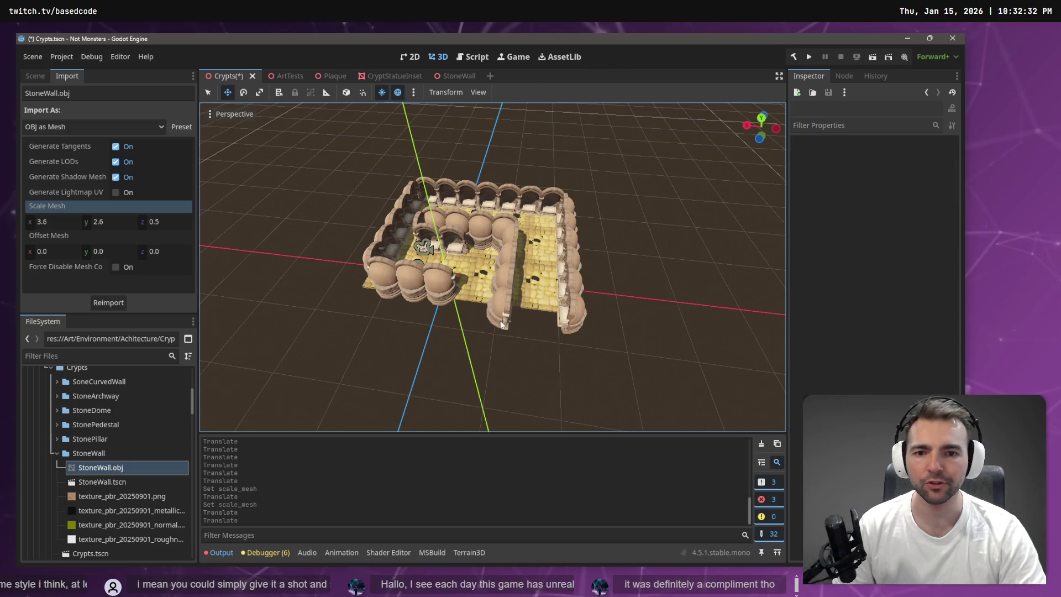
pyautogui.click(503, 326)
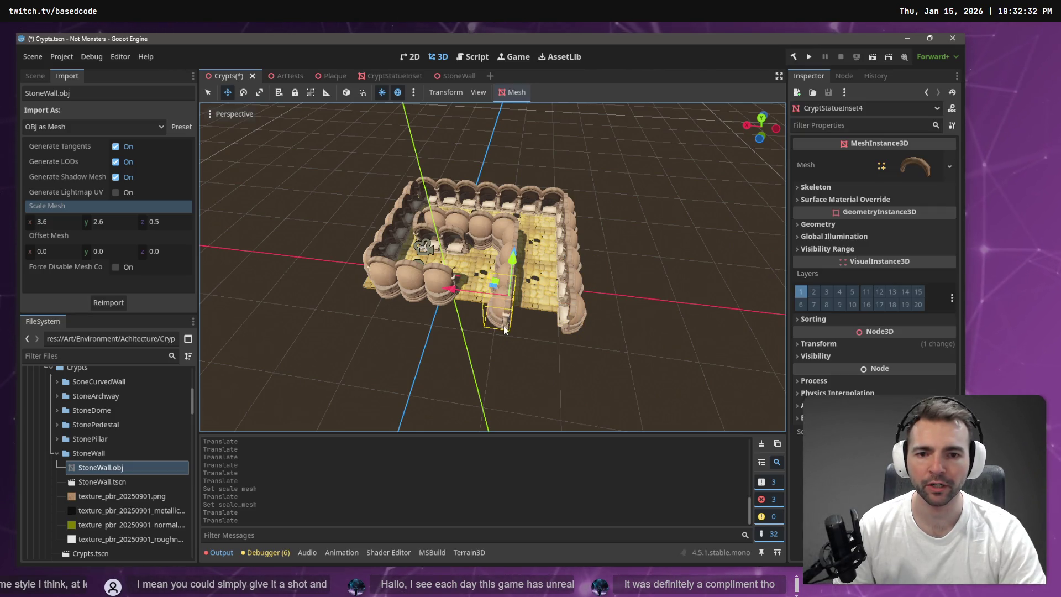
pyautogui.click(434, 223)
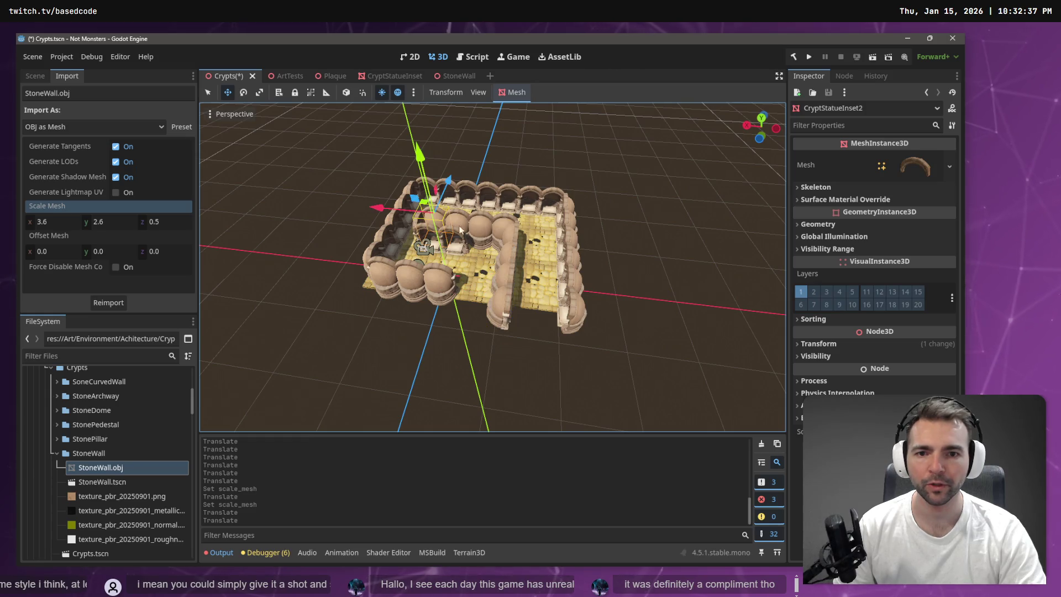
pyautogui.click(475, 221)
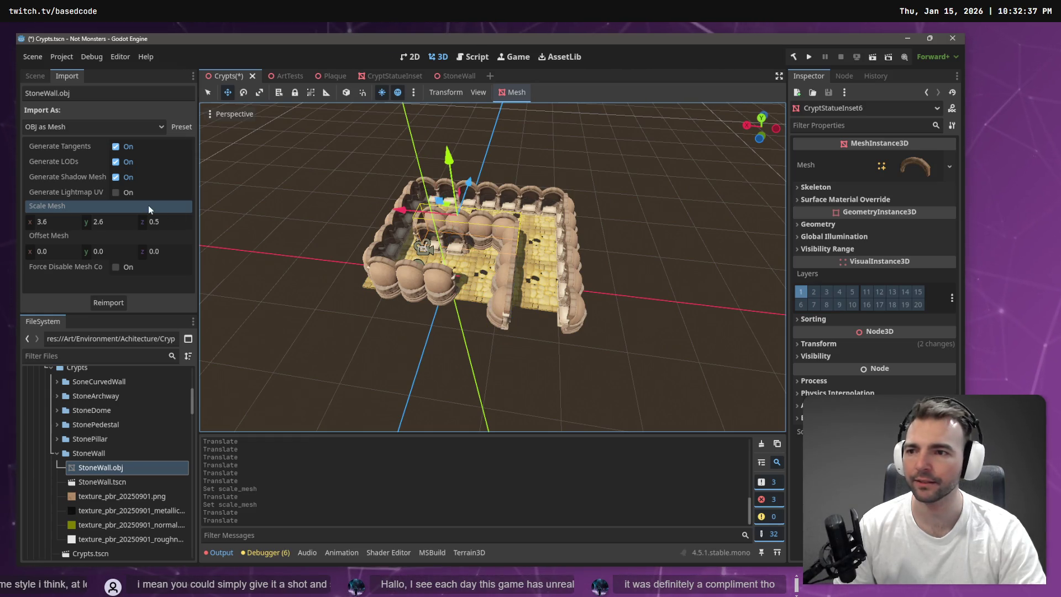
pyautogui.click(34, 75)
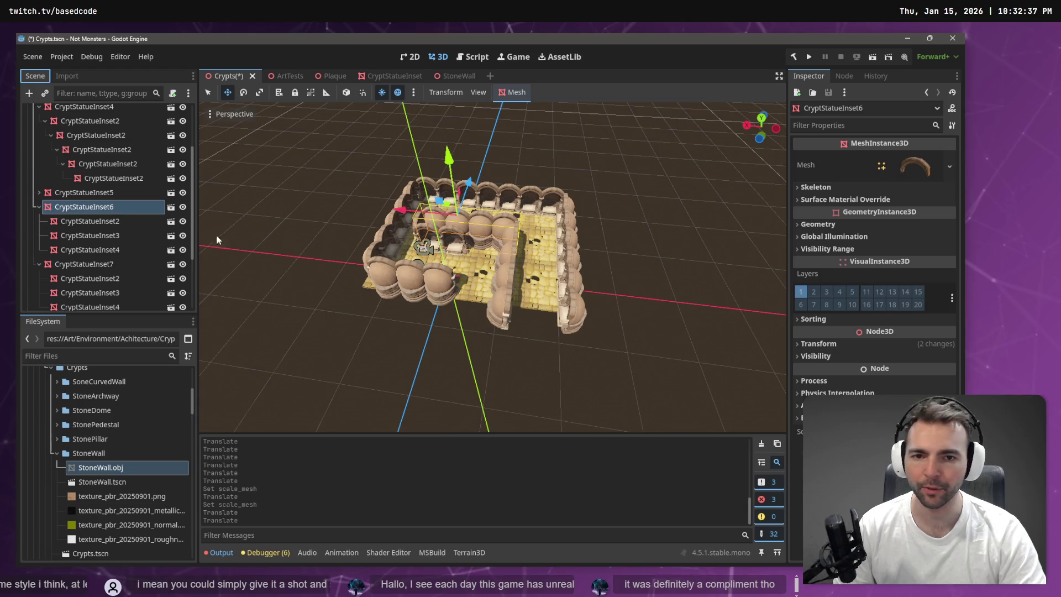
pyautogui.hotkey('ctrl', 'v')
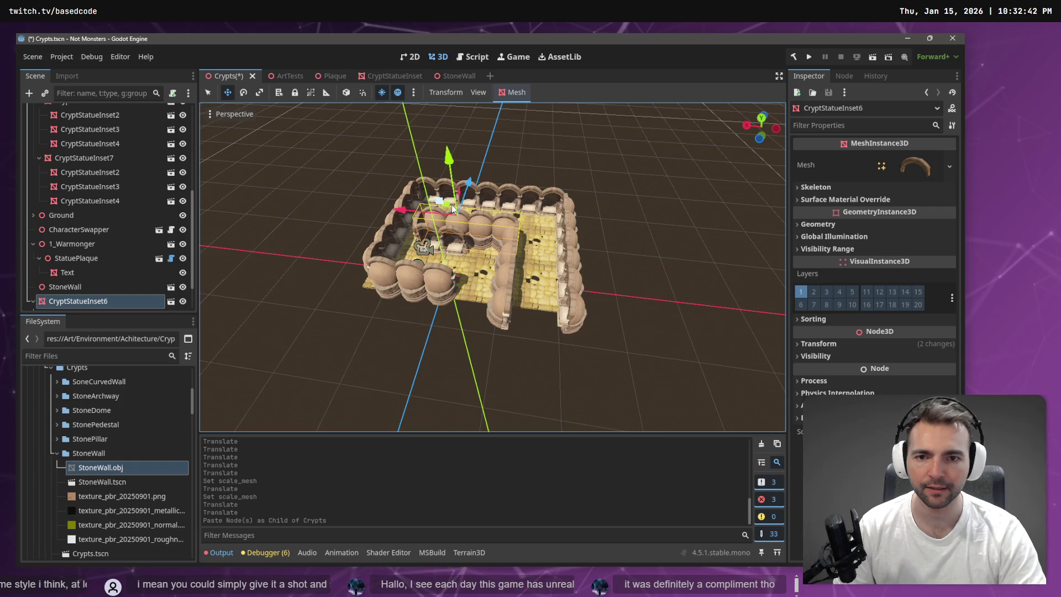
# Rotate and slide the pasted wall into the inner corridor at -3.897, 4.545, -6.952
pyautogui.moveTo(454, 212); pyautogui.dragTo(428, 283)
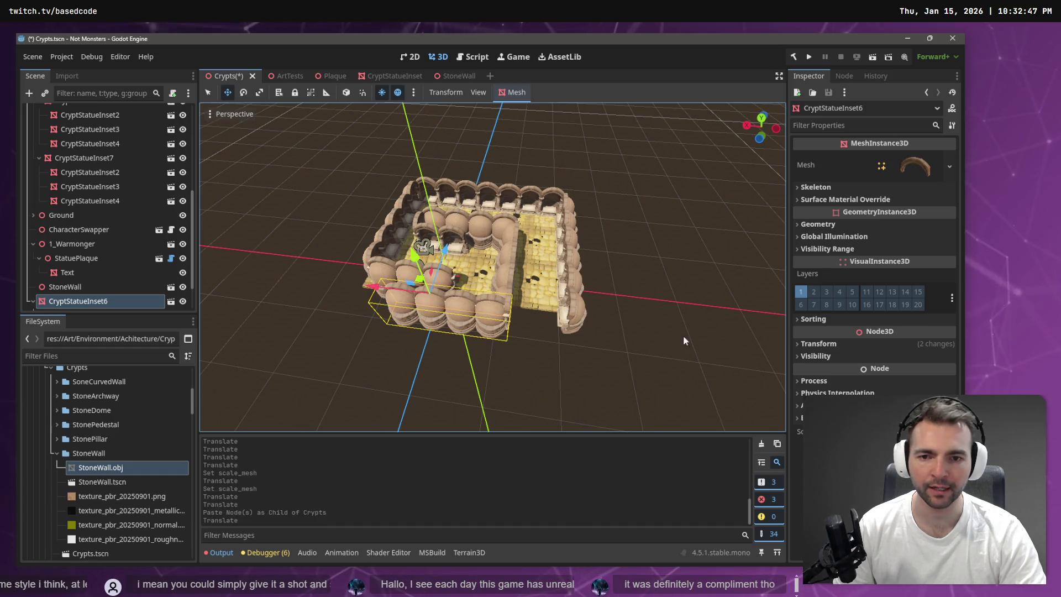
pyautogui.click(818, 344)
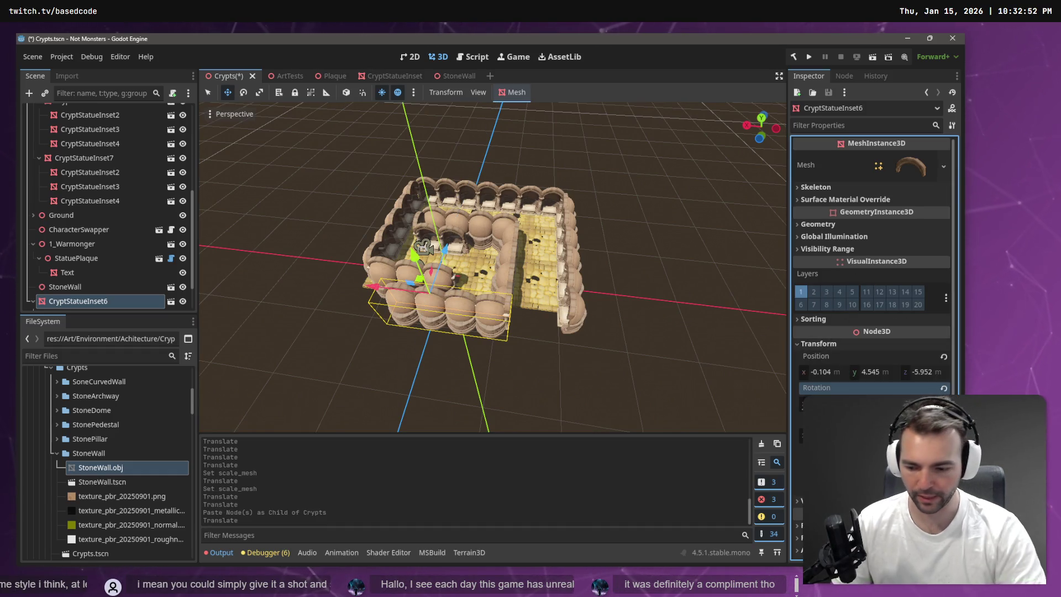
pyautogui.press('Return')
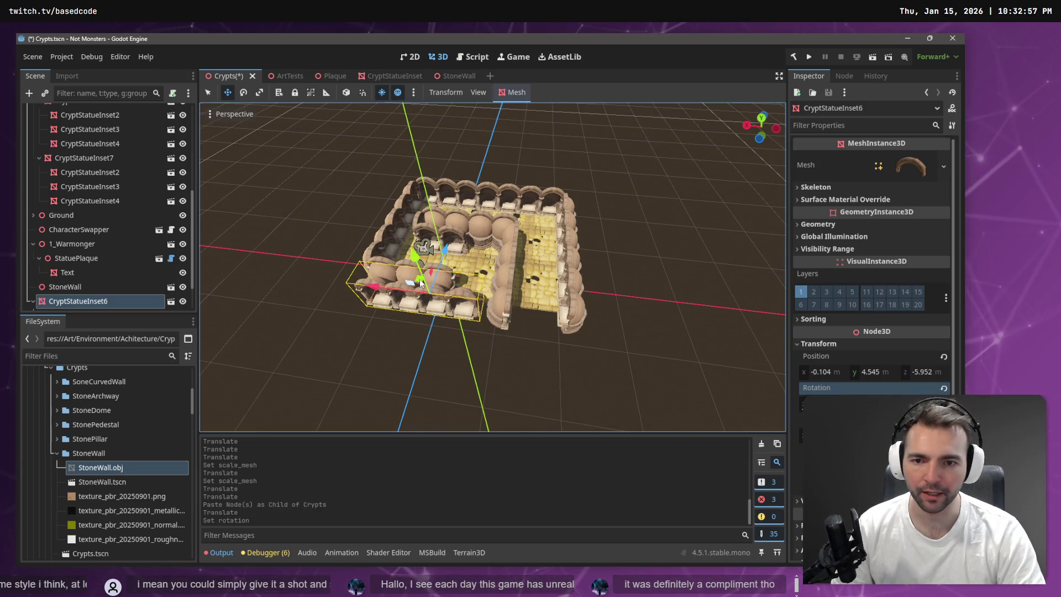
pyautogui.moveTo(417, 284)
pyautogui.mouseDown()
pyautogui.moveTo(442, 293)
pyautogui.moveTo(434, 296)
pyautogui.mouseUp()
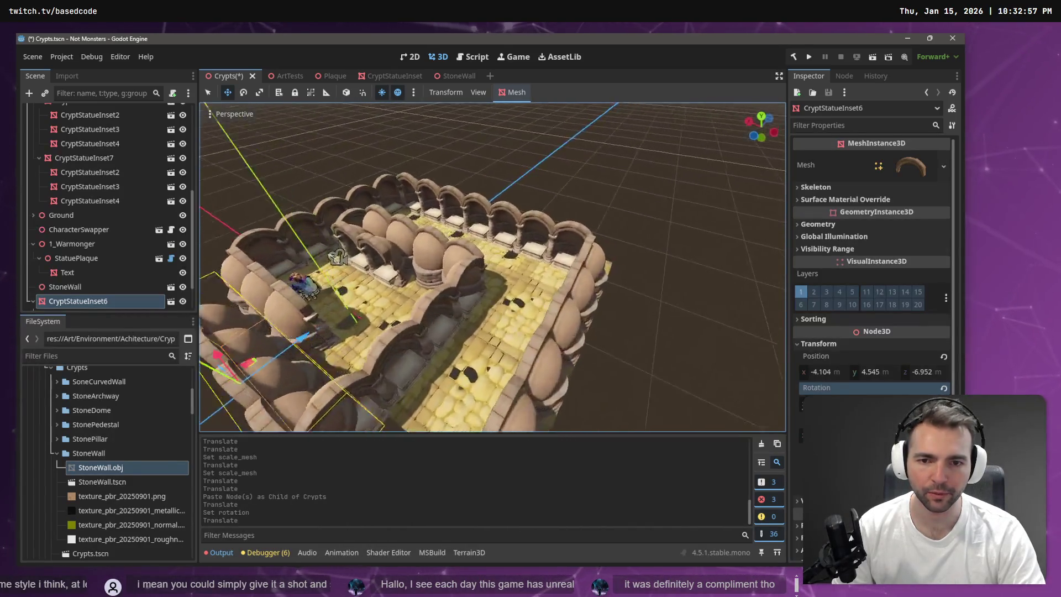
pyautogui.scroll(5, 420, 271)
pyautogui.scroll(-3, 420, 272)
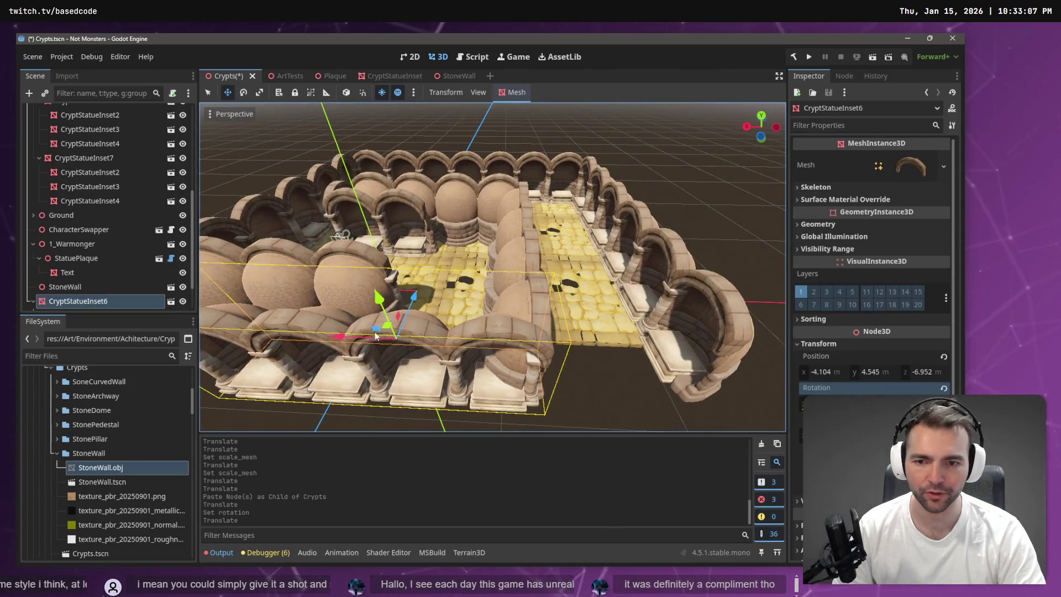
pyautogui.moveTo(336, 335)
pyautogui.mouseDown()
pyautogui.moveTo(316, 330)
pyautogui.moveTo(335, 333)
pyautogui.mouseUp()
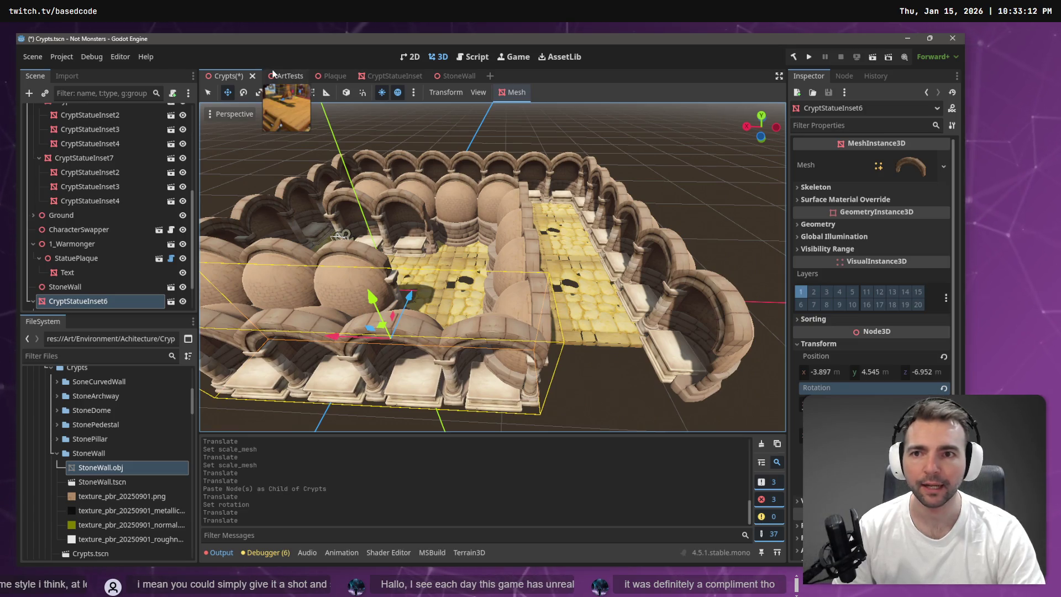
# In the CryptStatueInset scene, paste a StonePillar3 copy under the root and move it to the arch's right edge
pyautogui.click(381, 77)
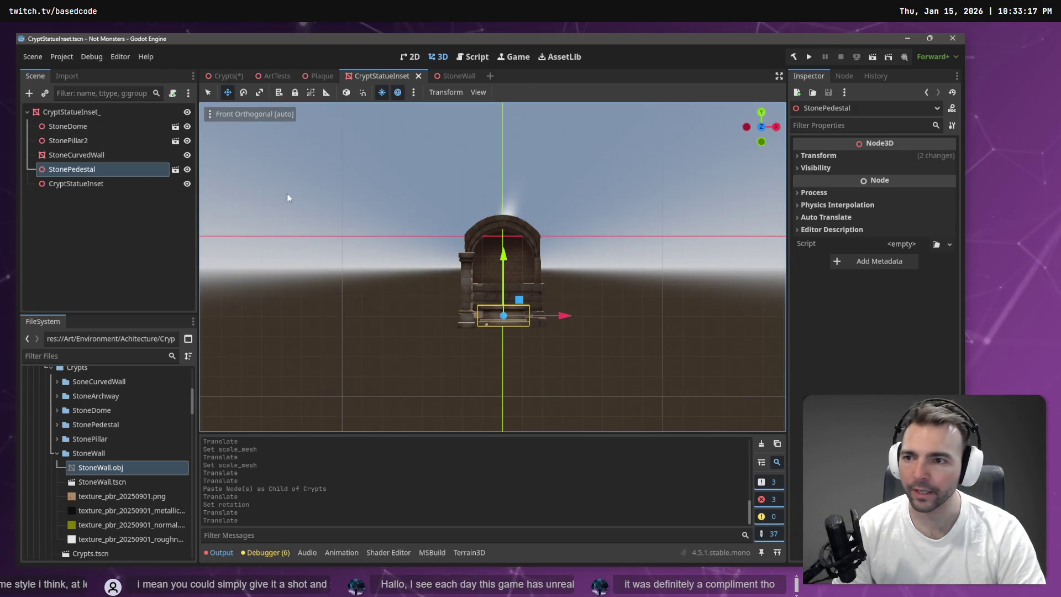
pyautogui.click(112, 152)
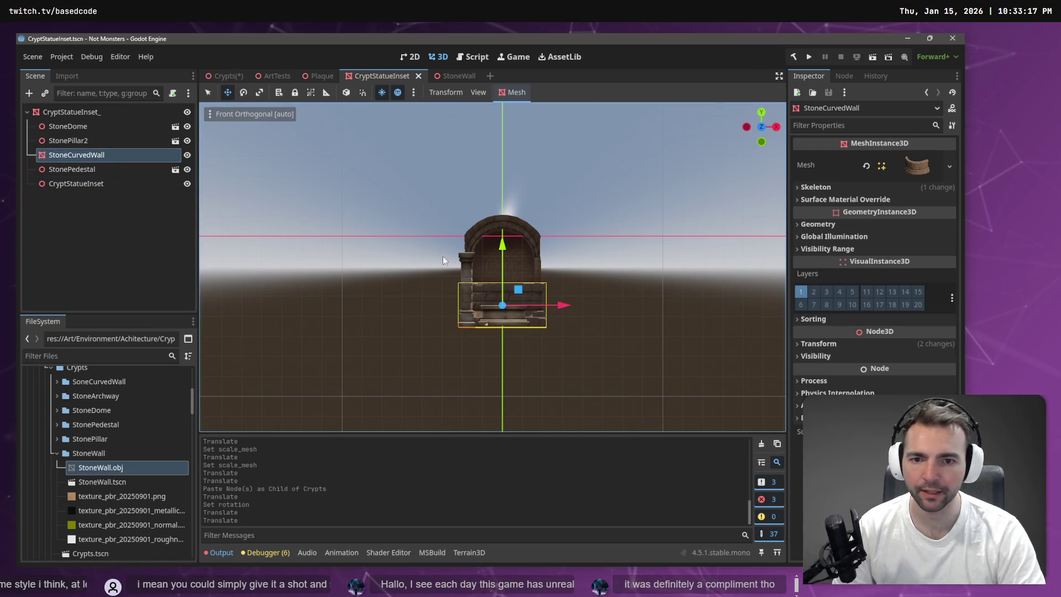
pyautogui.click(457, 259)
pyautogui.click(466, 269)
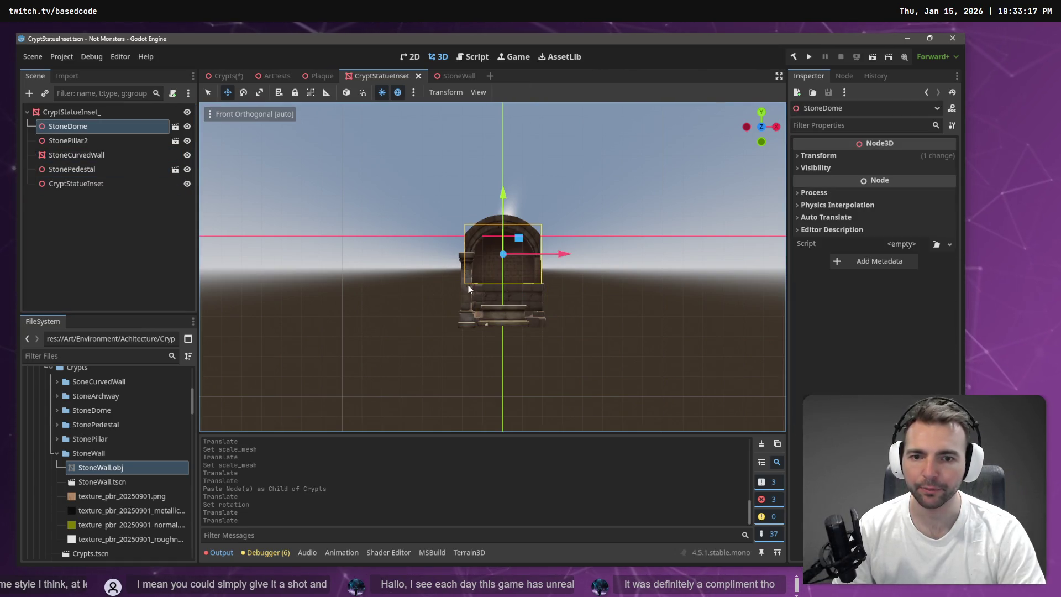
pyautogui.click(464, 324)
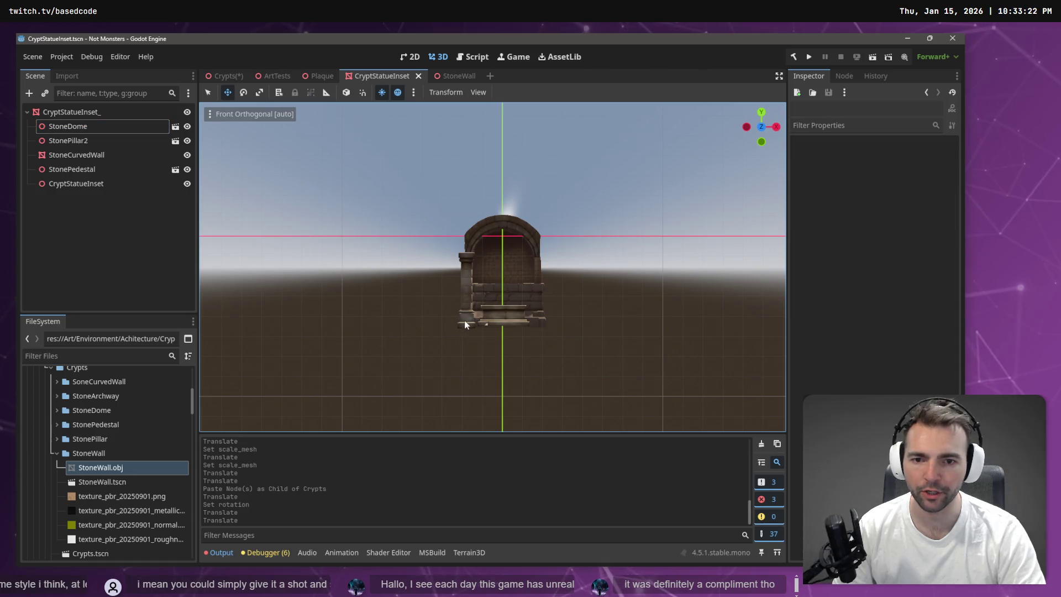
pyautogui.click(92, 113)
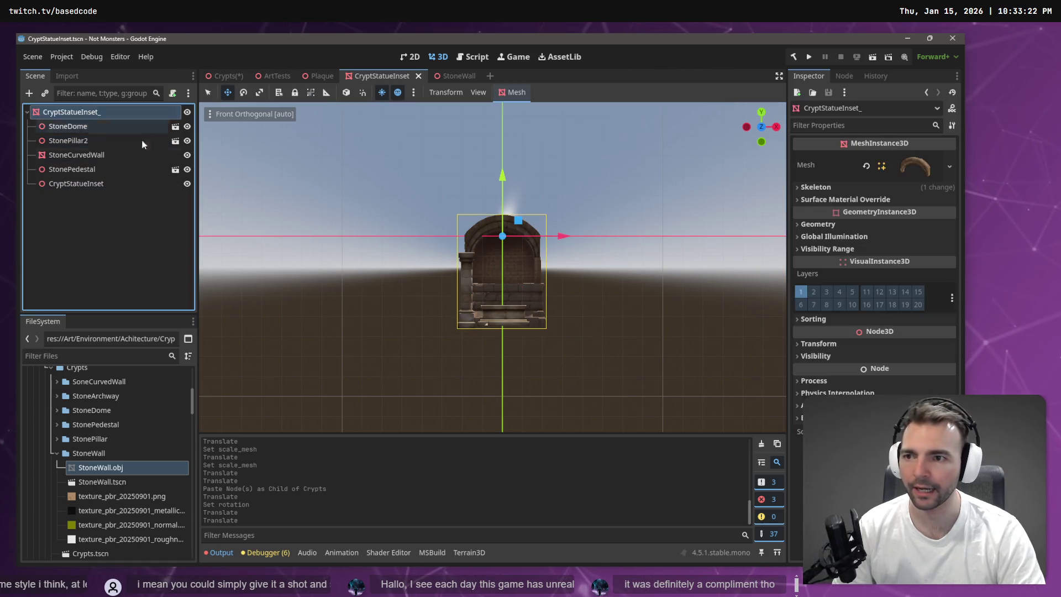
pyautogui.hotkey('ctrl', 'v')
pyautogui.moveTo(526, 291); pyautogui.dragTo(595, 300)
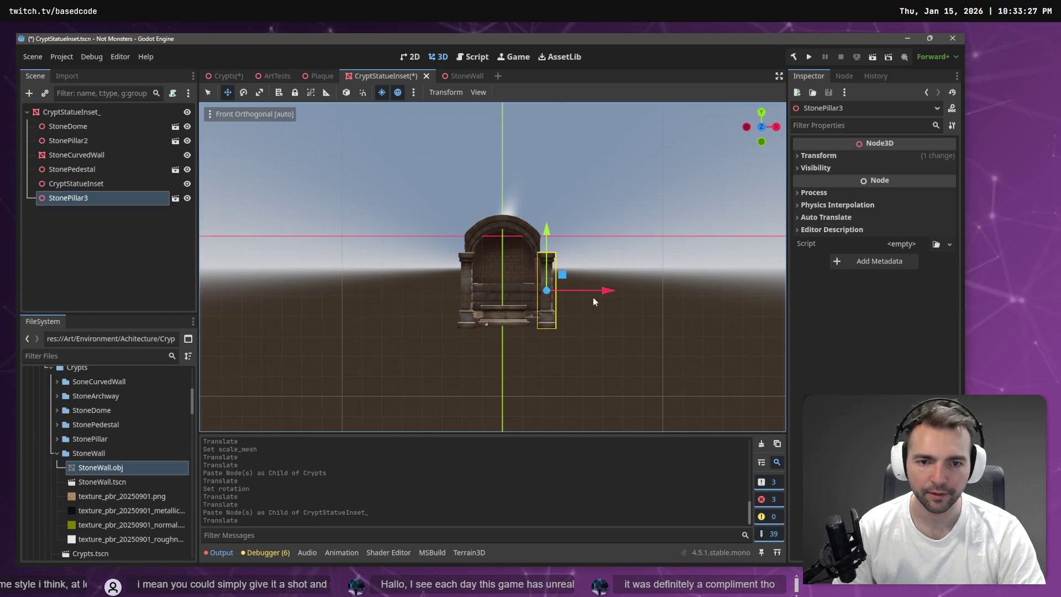
pyautogui.scroll(5, 594, 299)
pyautogui.moveTo(733, 350); pyautogui.dragTo(707, 349)
# Return to the Crypts scene and fly the camera over the row of arch walls
pyautogui.click(462, 78)
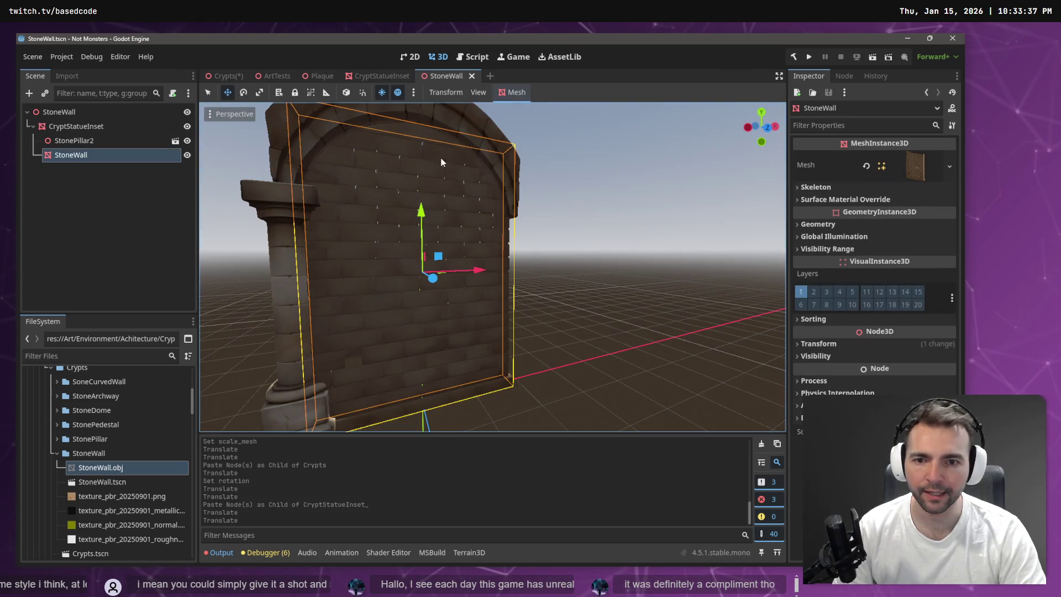
pyautogui.click(224, 76)
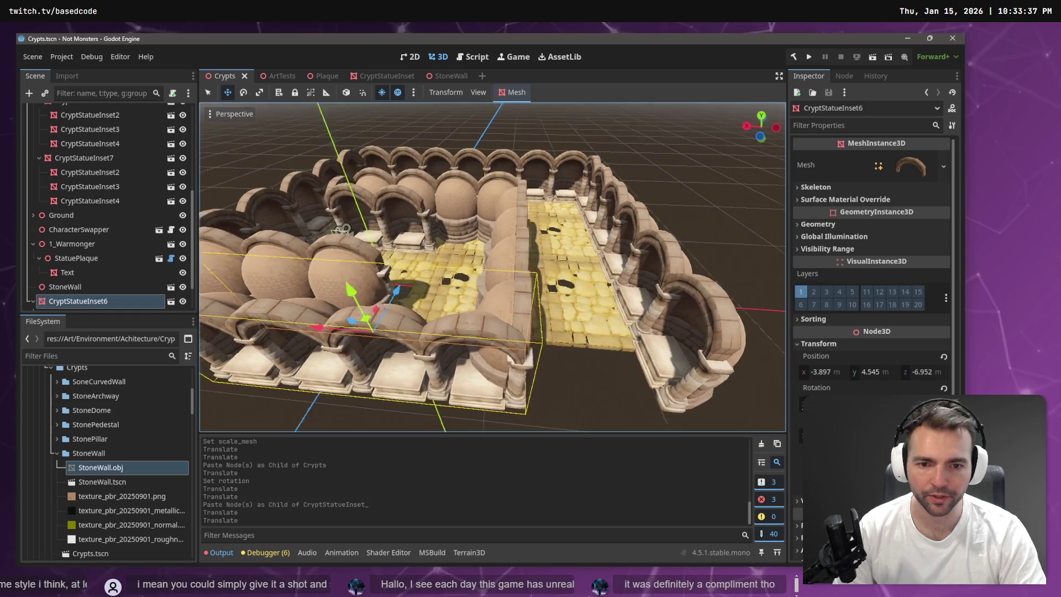
pyautogui.click(483, 350)
pyautogui.rightClick(475, 366)
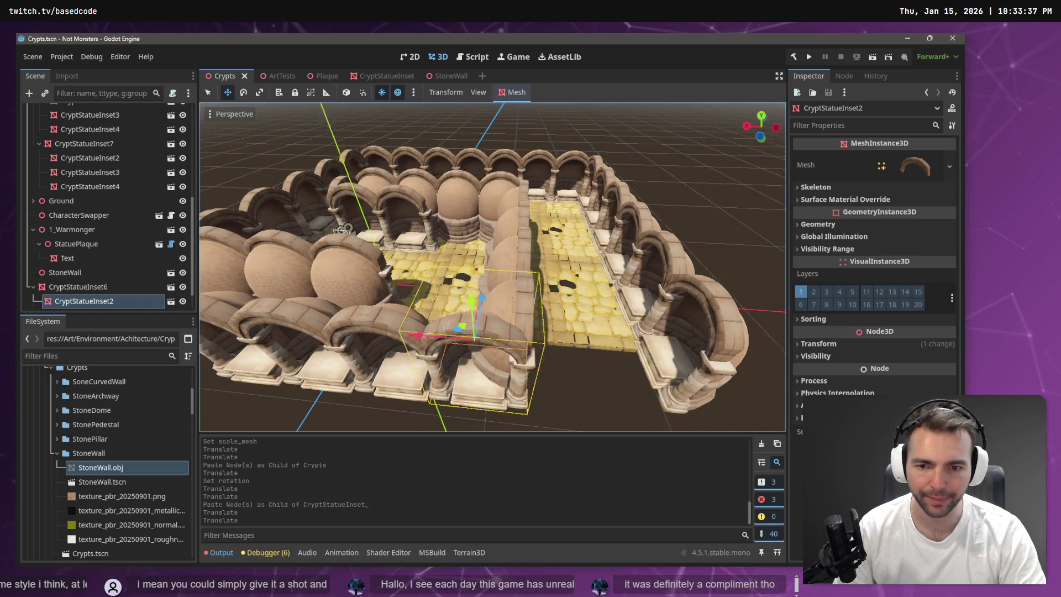
pyautogui.press('w')
pyautogui.press('s')
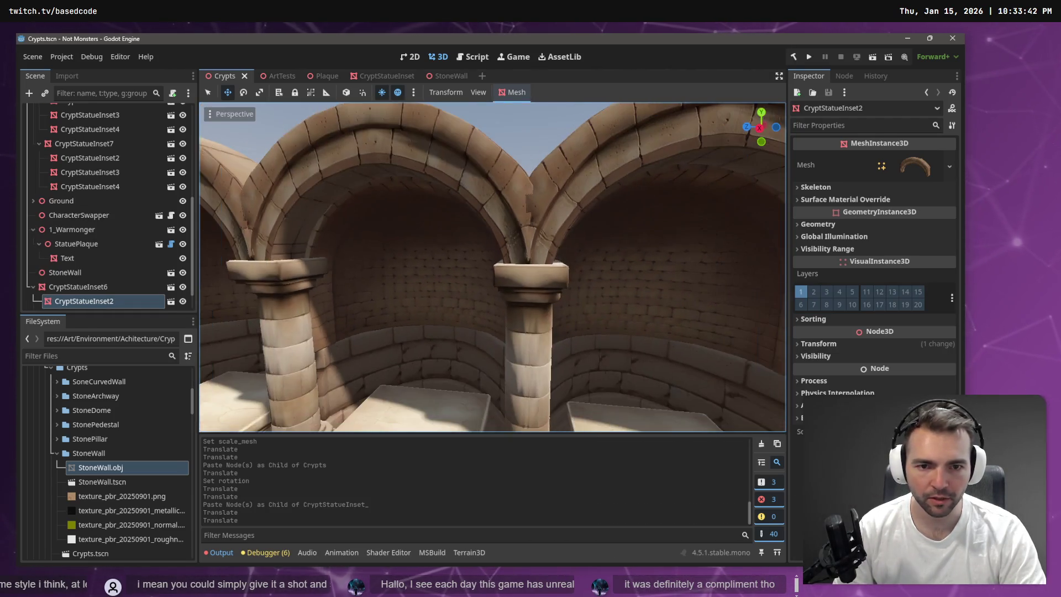
pyautogui.press('s')
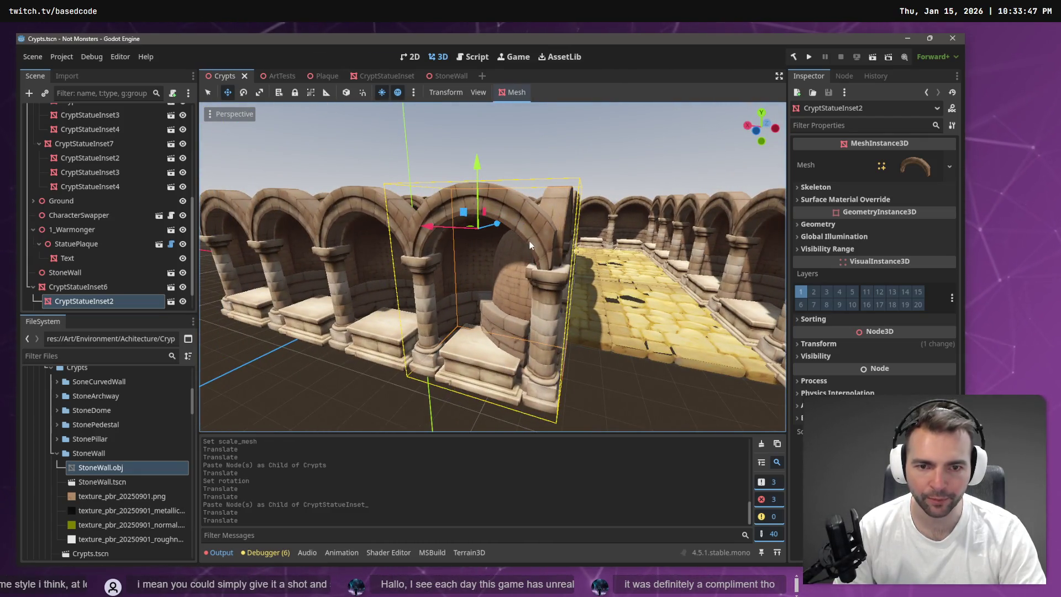
# Nudge CryptStatueInset6 along X and Z to -3.736, 4.545, -6.821
pyautogui.click(111, 287)
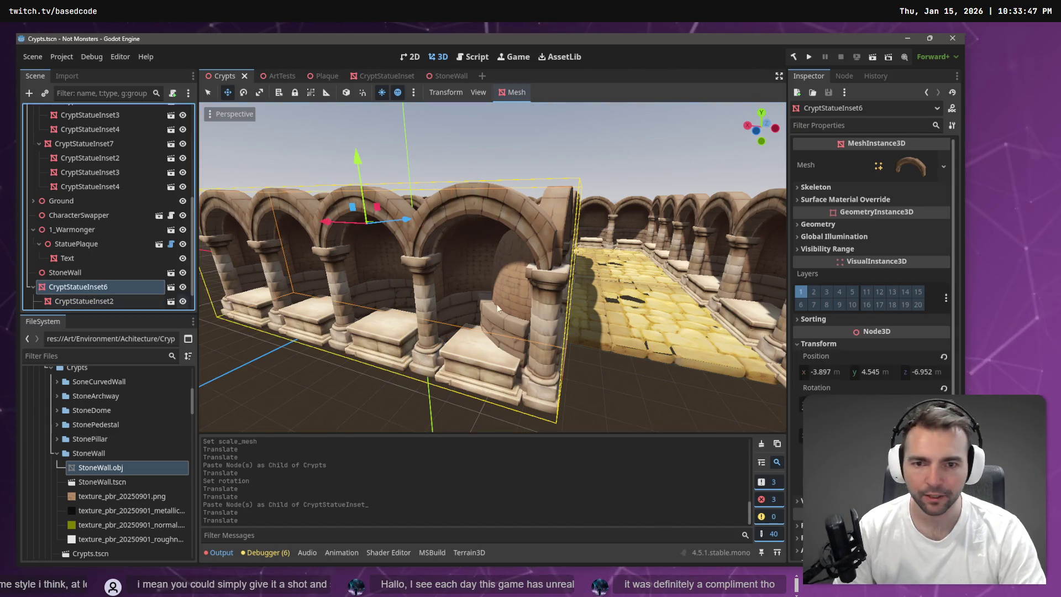
pyautogui.moveTo(324, 223); pyautogui.dragTo(323, 226)
pyautogui.moveTo(393, 220); pyautogui.dragTo(401, 218)
pyautogui.moveTo(327, 221); pyautogui.dragTo(334, 222)
pyautogui.scroll(-5, 436, 285)
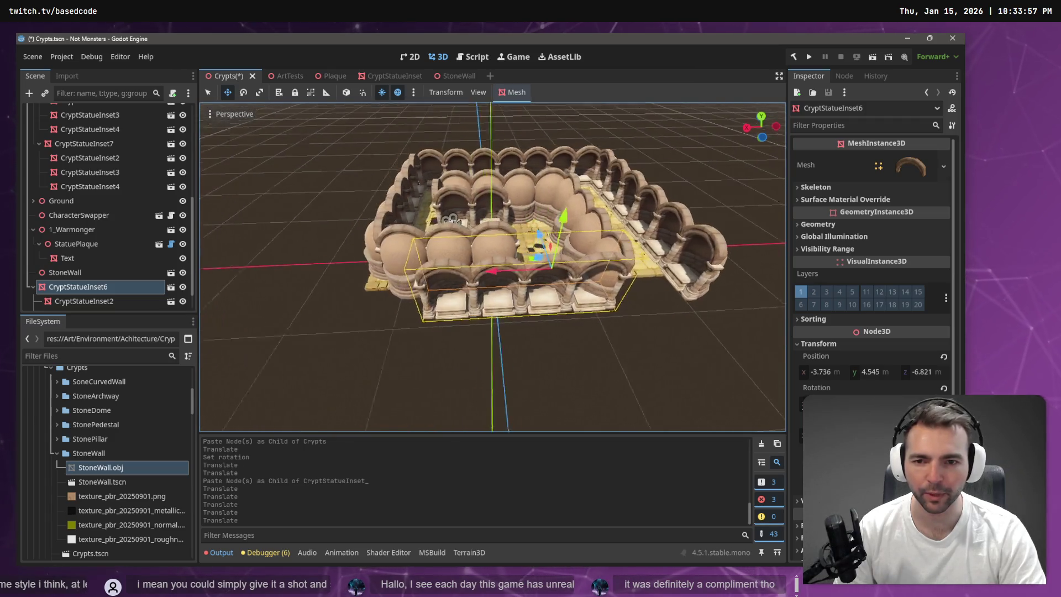
# Paste a copy of CryptStatueInset4 and slide it along X to extend the arch wall
pyautogui.click(467, 302)
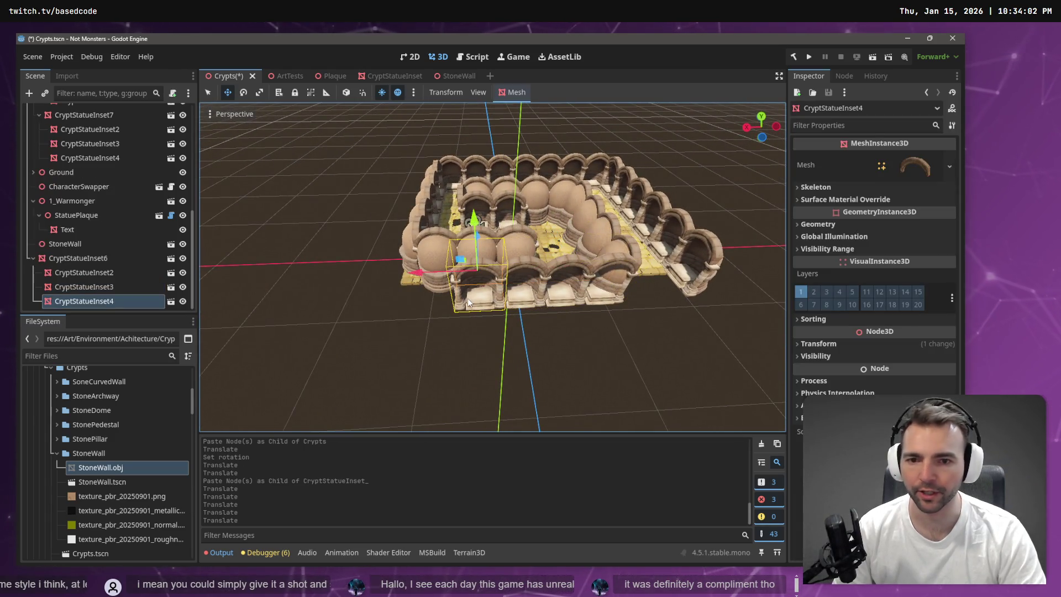
pyautogui.click(102, 299)
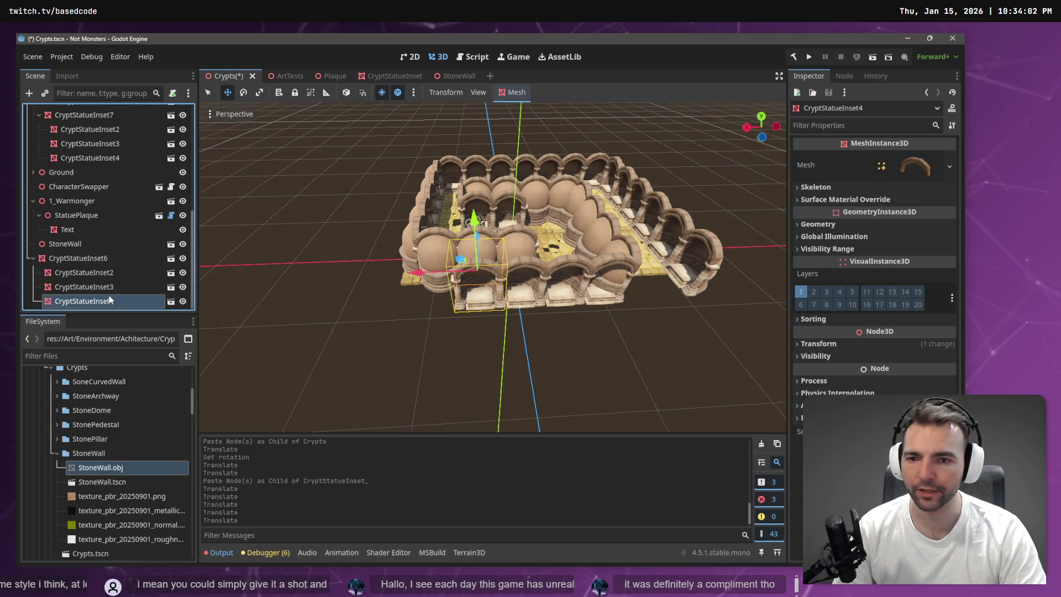
pyautogui.hotkey('ctrl', 'v')
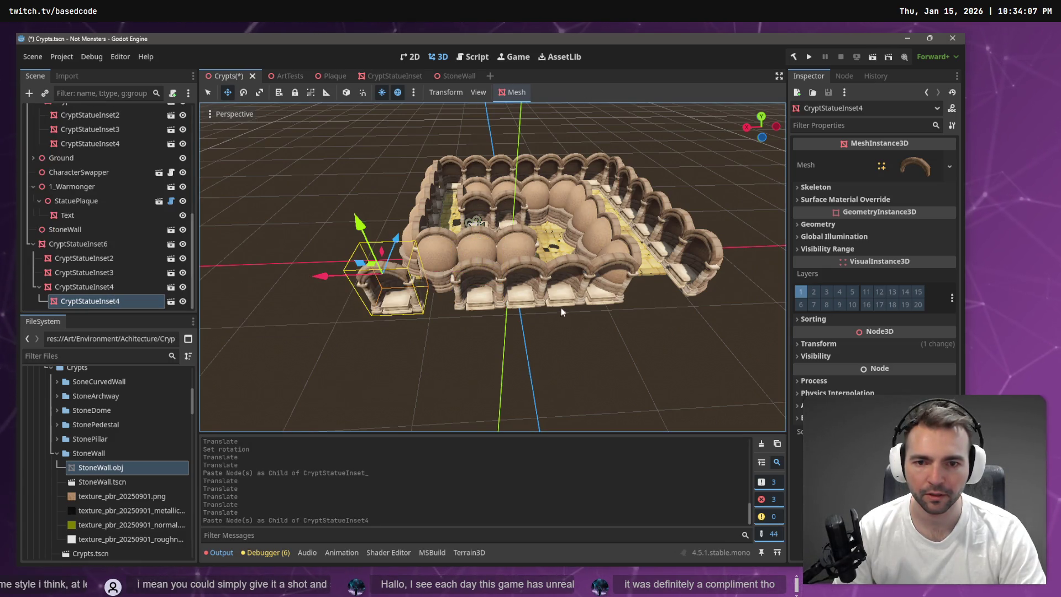
pyautogui.moveTo(326, 279); pyautogui.dragTo(376, 284)
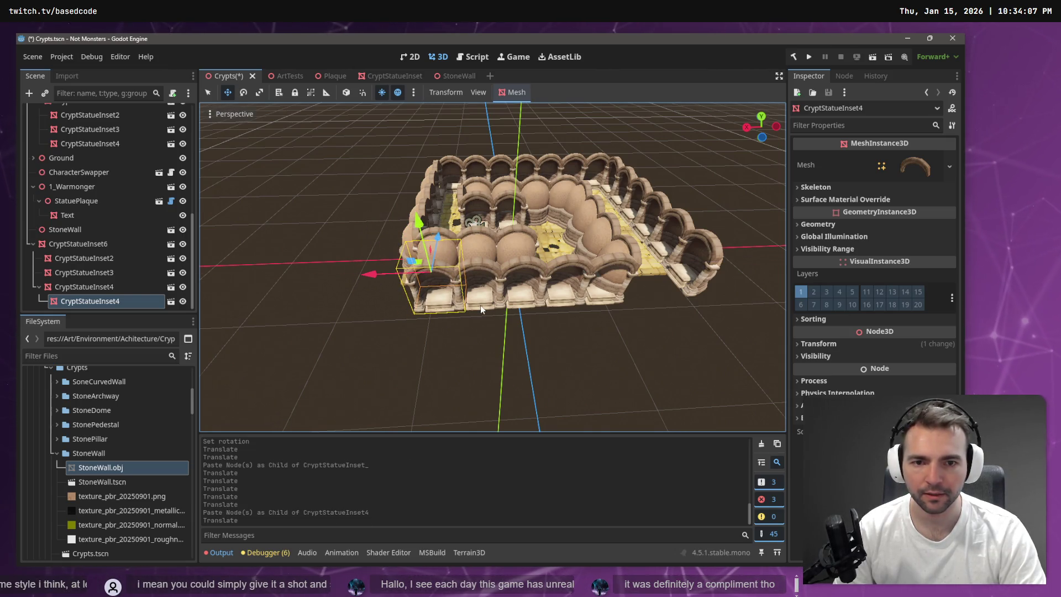
pyautogui.scroll(4, 479, 305)
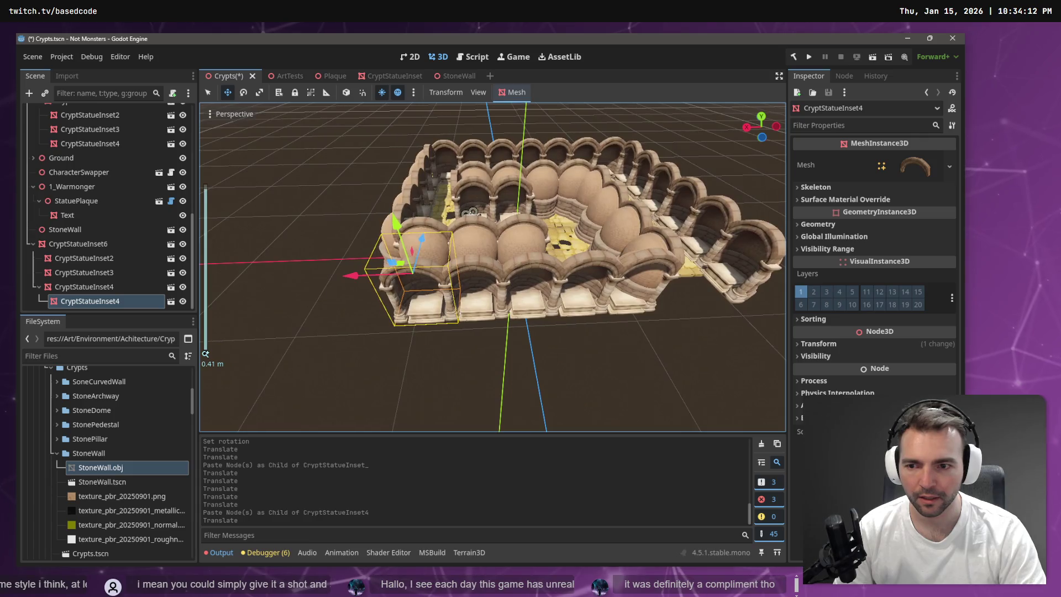
pyautogui.scroll(5, 452, 318)
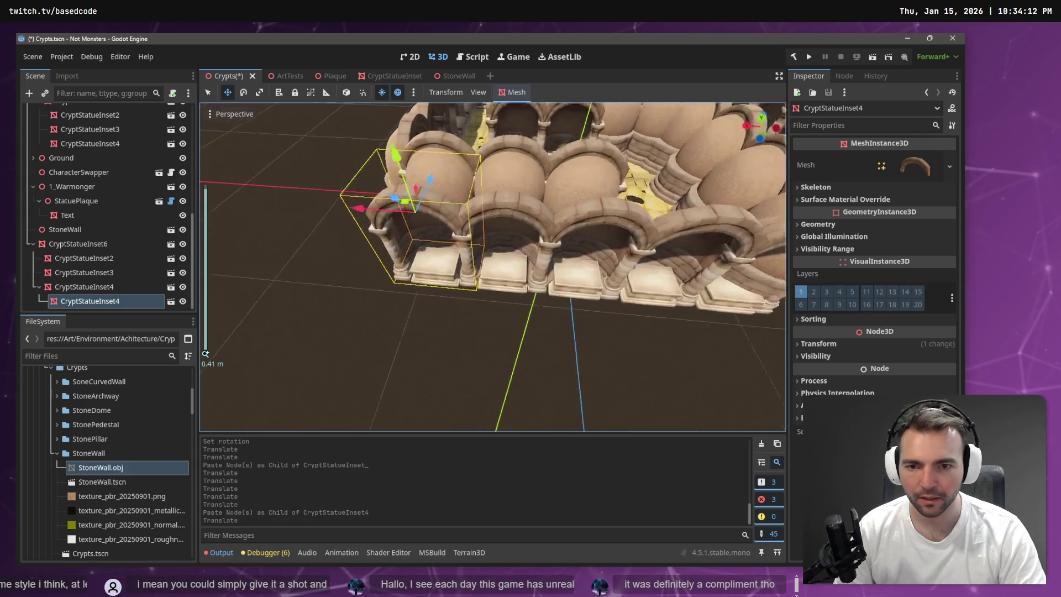
pyautogui.scroll(-5, 493, 267)
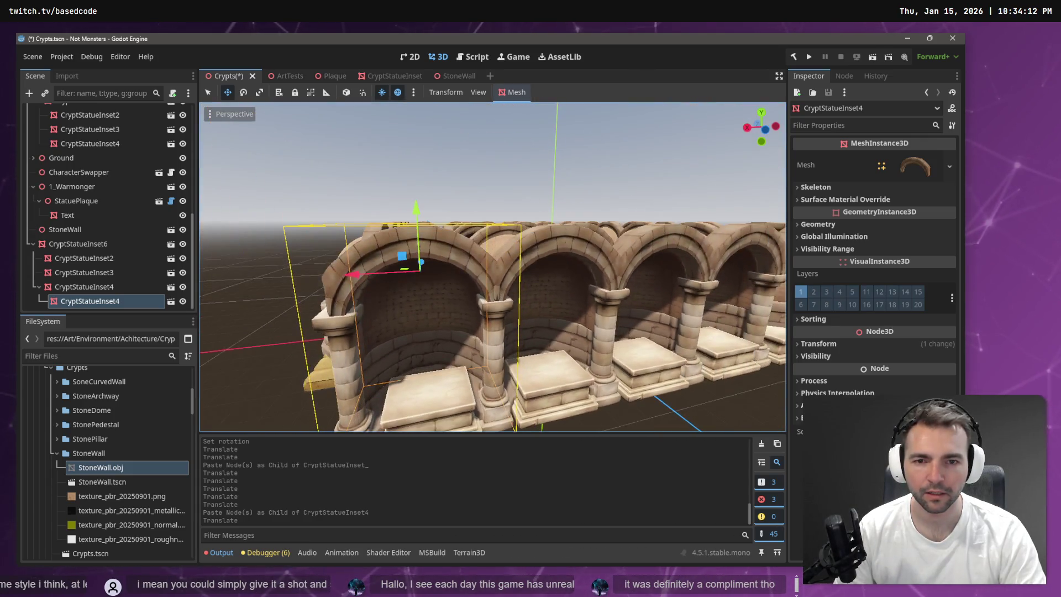
pyautogui.moveTo(357, 276); pyautogui.dragTo(356, 277)
# Paste another arch section copy, frame it, then save and launch the game with F5
pyautogui.click(128, 300)
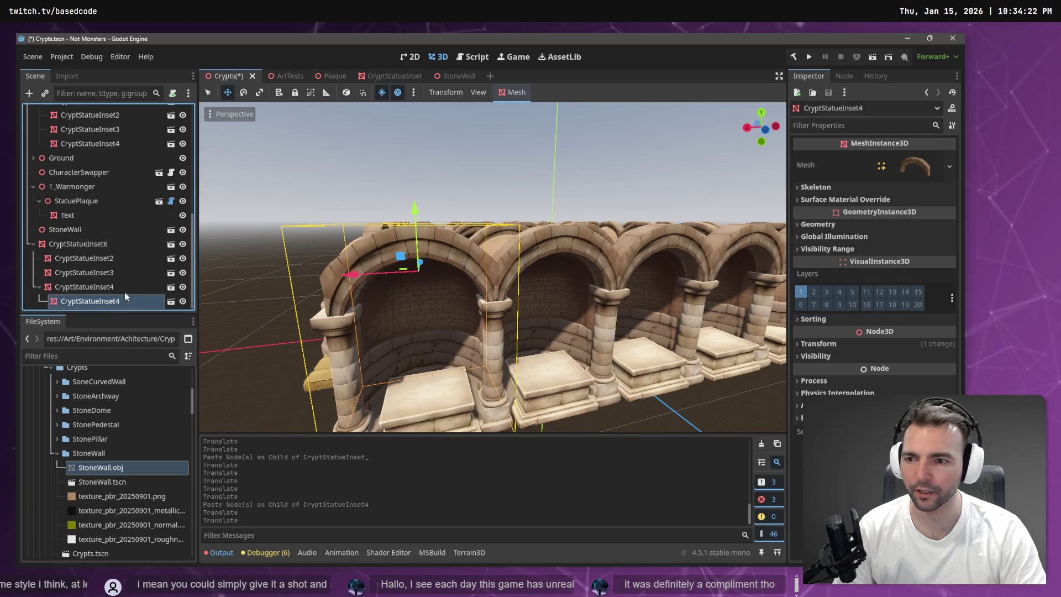
pyautogui.hotkey('ctrl', 'v')
pyautogui.press('f')
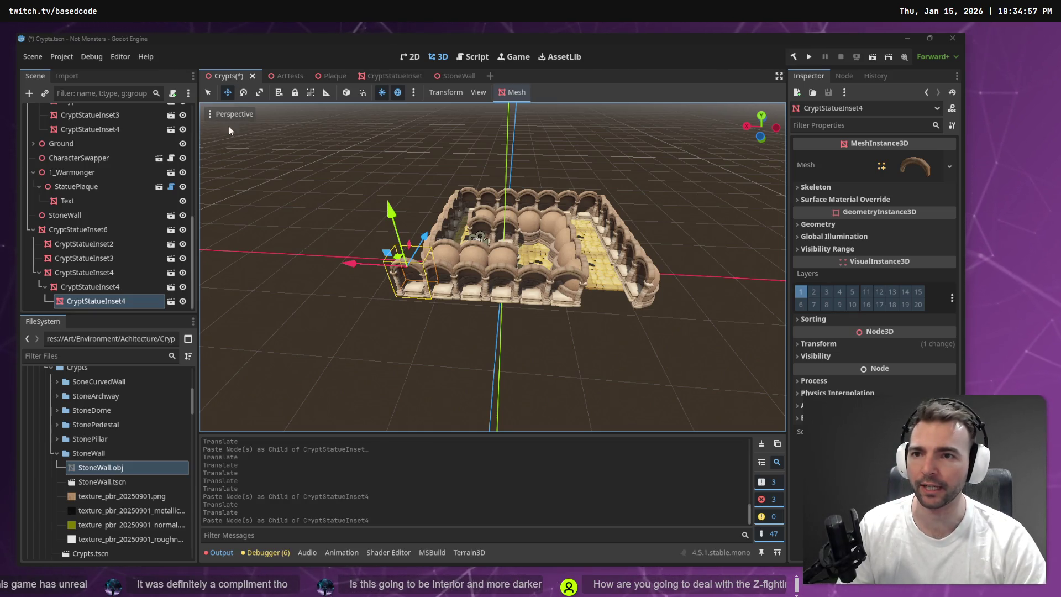
pyautogui.press('F5')
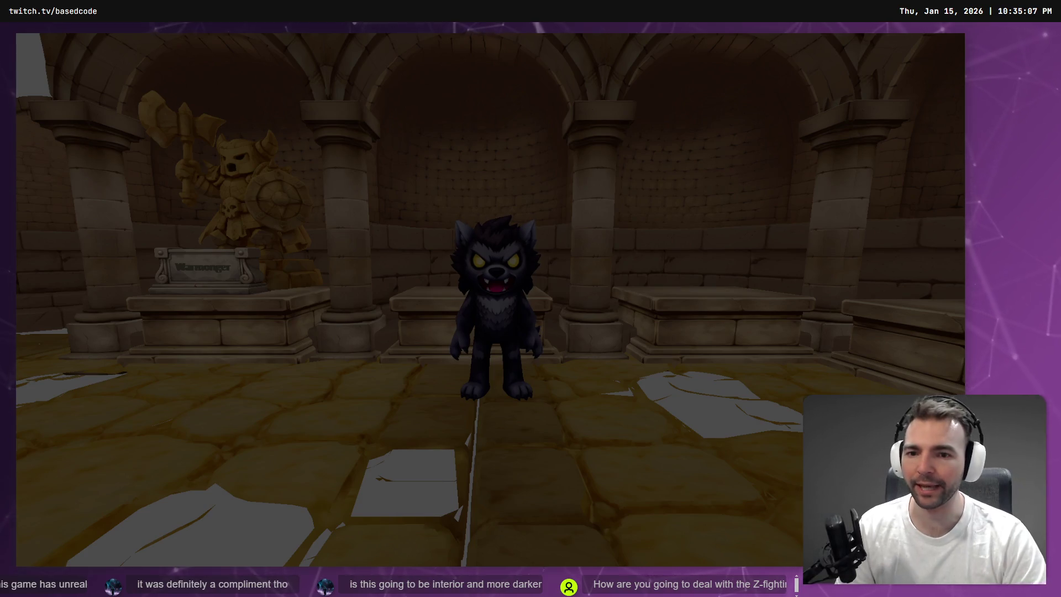
# Walk the werewolf through the narrow corridor, pillared hall and down the pillared crypt corridor
pyautogui.press('w')
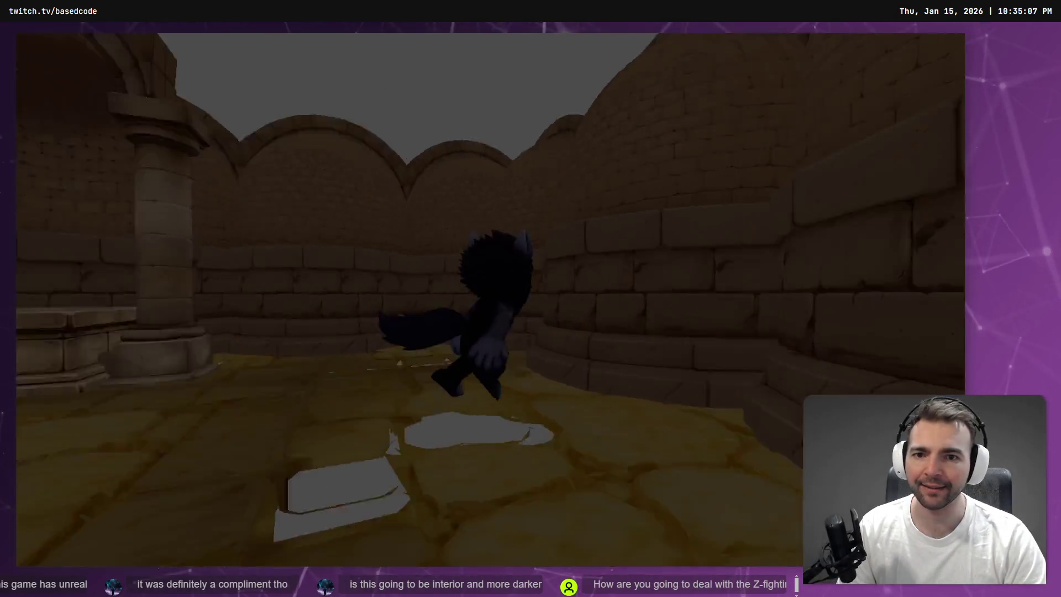
pyautogui.press('w')
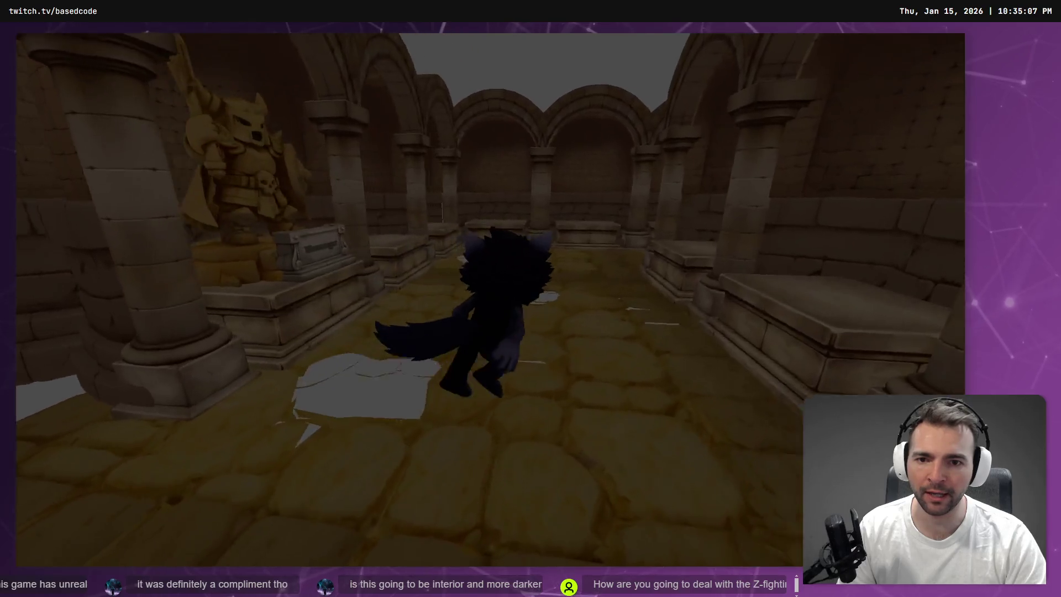
pyautogui.press('w')
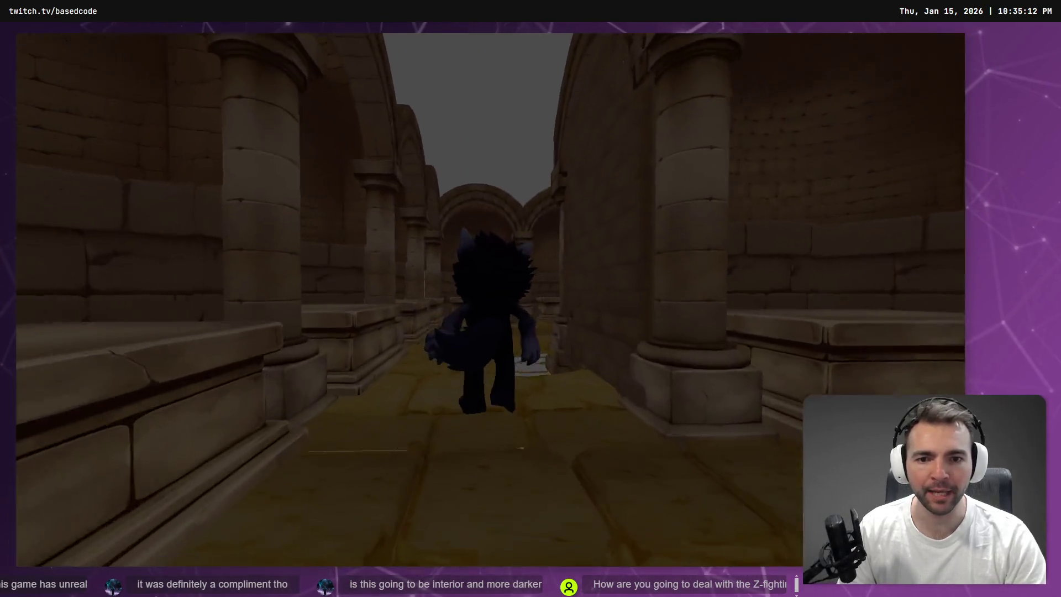
pyautogui.press('w')
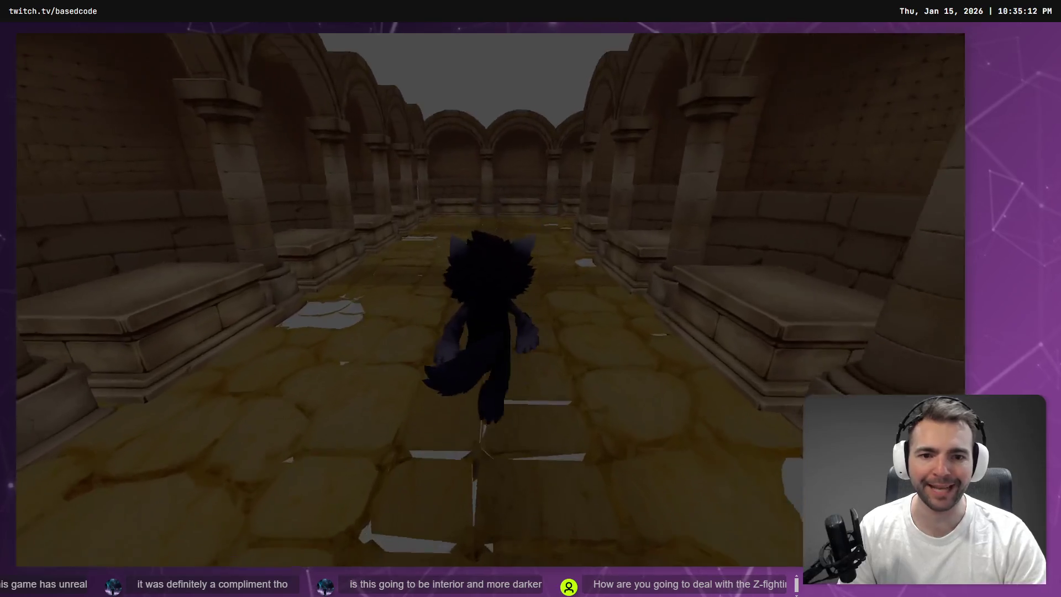
pyautogui.press('w')
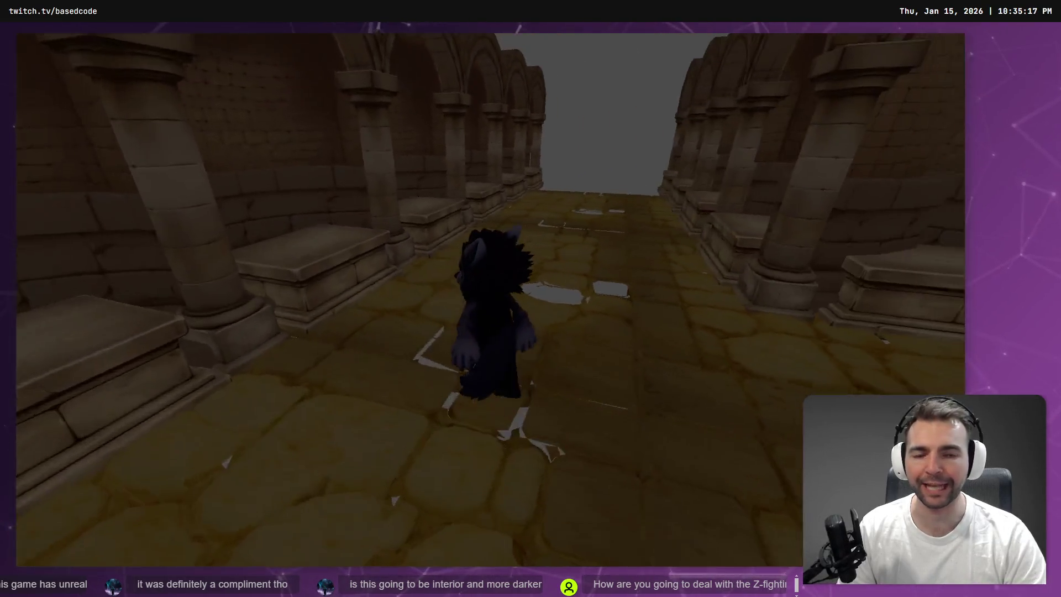
pyautogui.press('w')
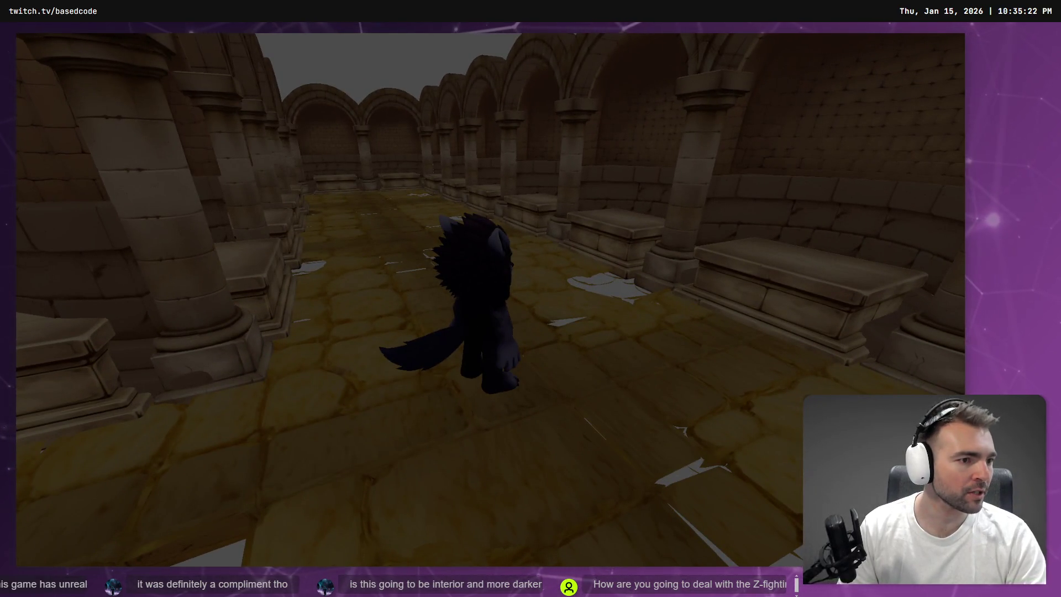
pyautogui.scroll(-5, 364, 349)
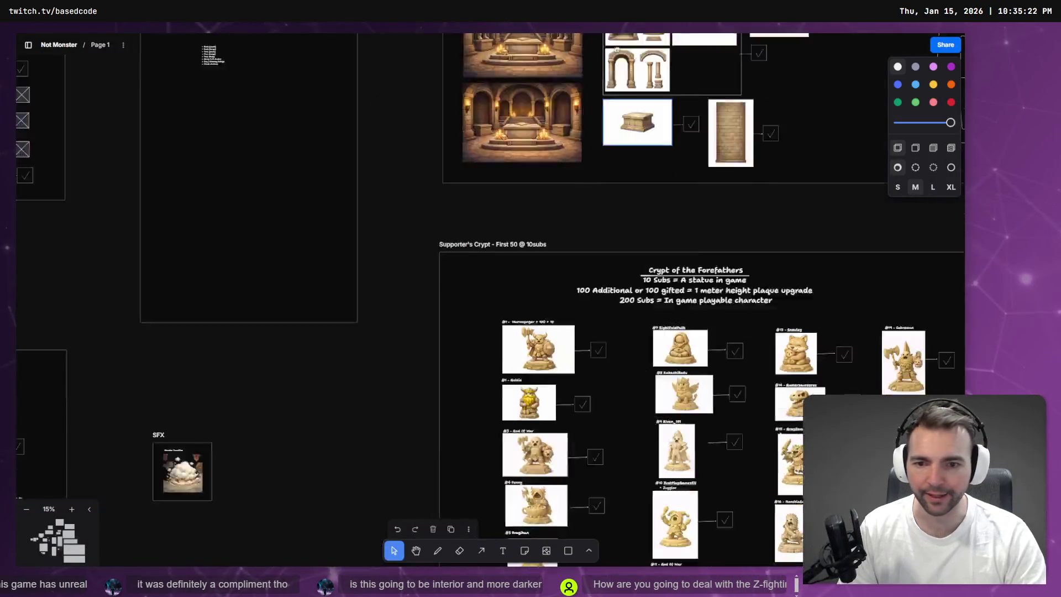
# Zoom to the candlelit crypt reference image with the central altar, then return to Godot
pyautogui.scroll(5, 529, 214)
pyautogui.click(529, 214)
pyautogui.hotkey('shift', '2')
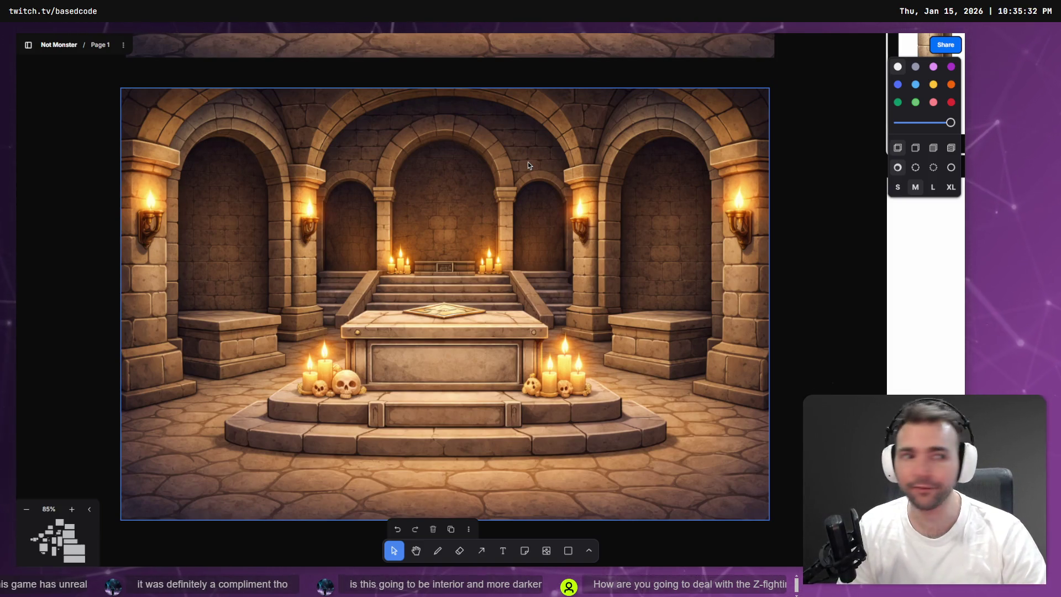
pyautogui.hotkey('alt', 'Tab')
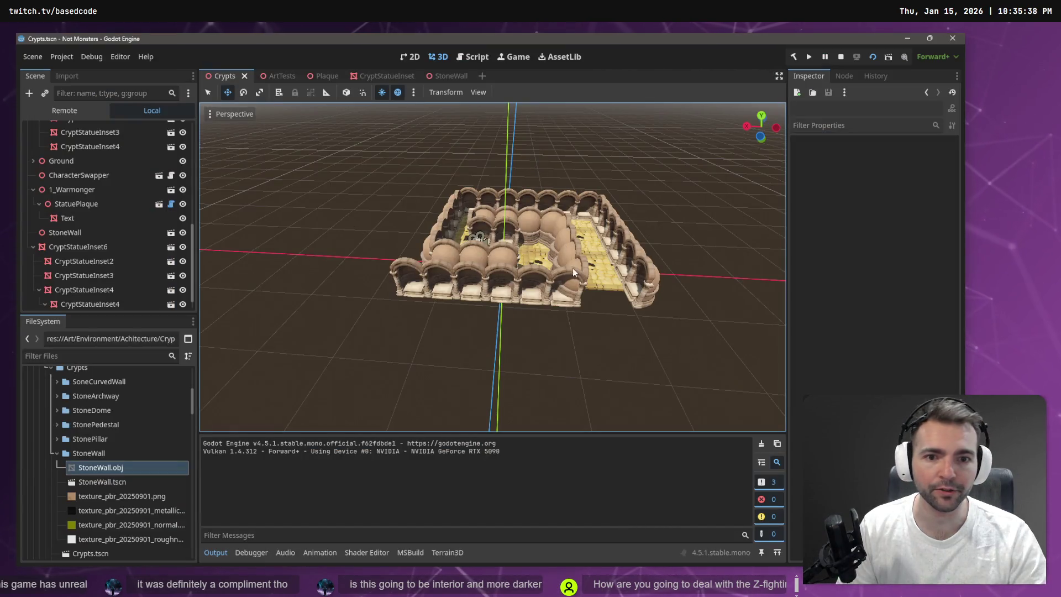
pyautogui.rightClick(592, 308)
pyautogui.press('w')
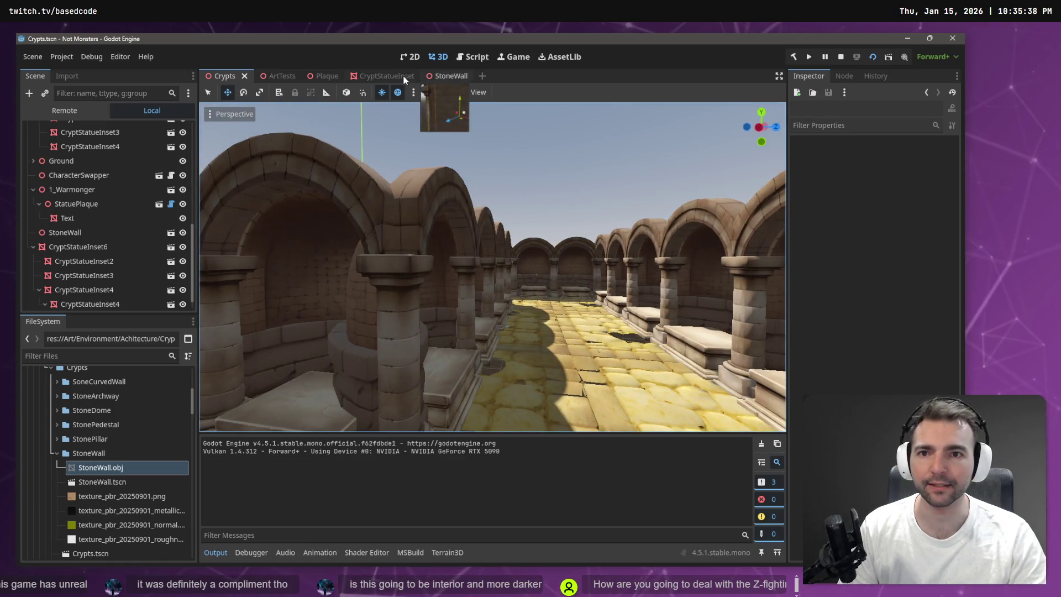
pyautogui.click(403, 77)
pyautogui.click(76, 201)
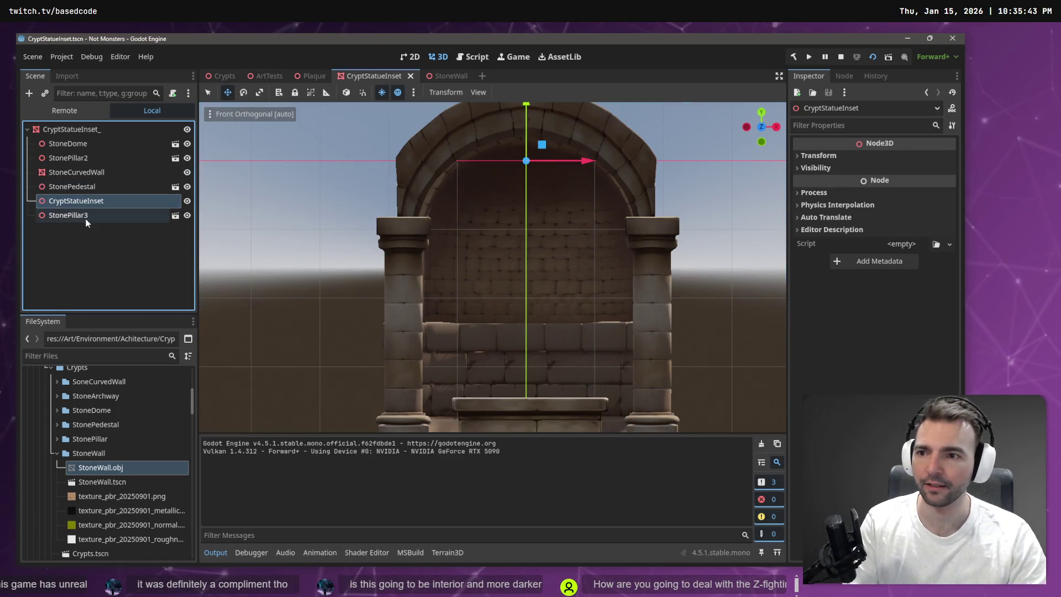
pyautogui.click(68, 215)
pyautogui.press('Delete')
pyautogui.click(448, 310)
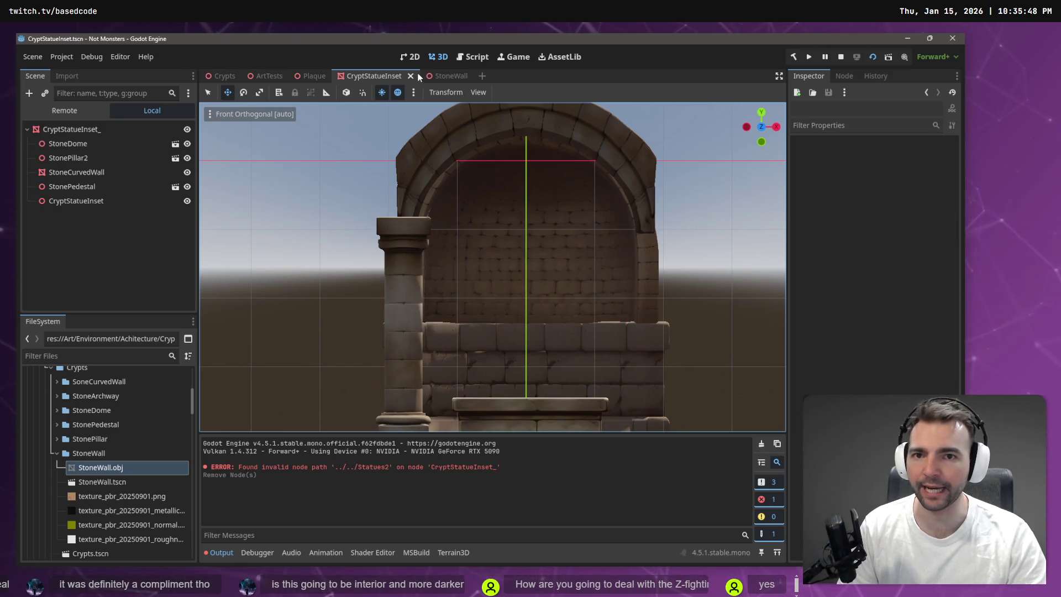
pyautogui.click(224, 76)
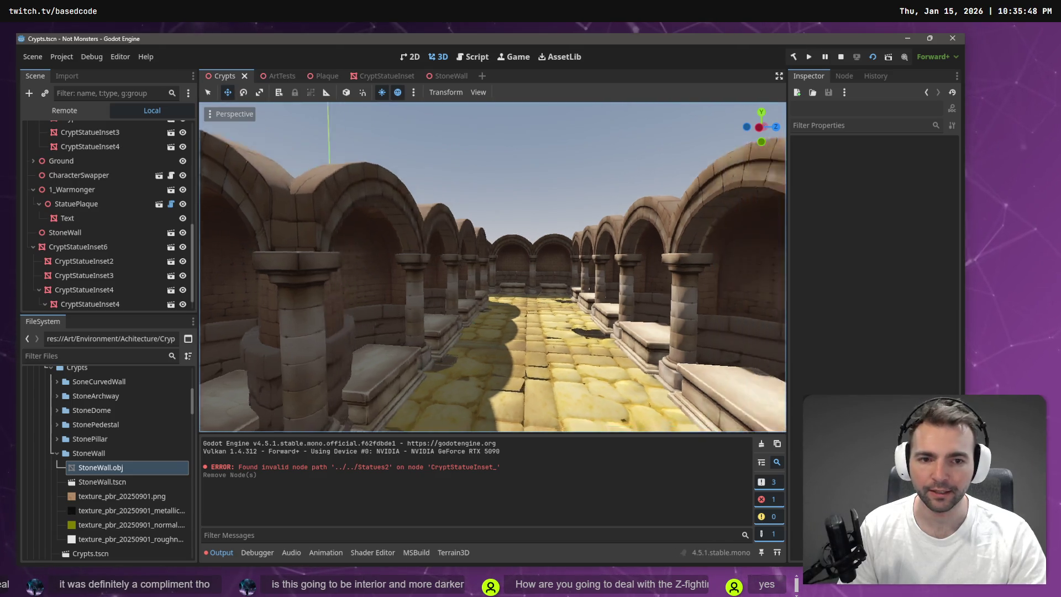
pyautogui.moveTo(522, 246)
pyautogui.mouseDown()
pyautogui.moveTo(574, 244)
pyautogui.moveTo(521, 246)
pyautogui.moveTo(421, 154)
pyautogui.mouseUp()
pyautogui.click(456, 78)
pyautogui.hotkey('ctrl', 'z')
pyautogui.hotkey('ctrl', 'shift', 'z')
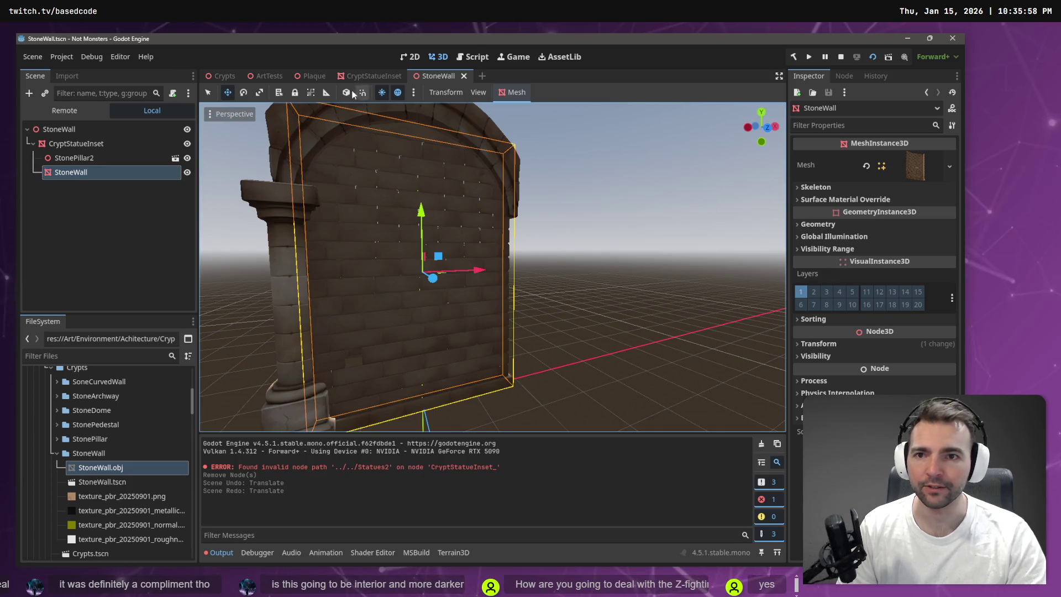
pyautogui.click(357, 78)
pyautogui.hotkey('ctrl', 'z')
pyautogui.hotkey('ctrl', 's')
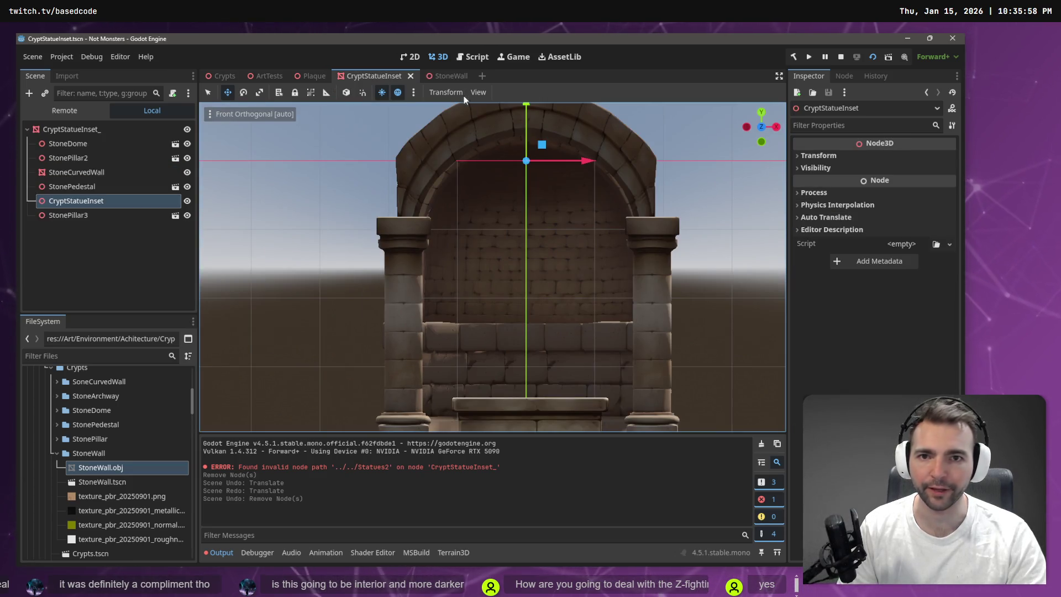
pyautogui.click(459, 78)
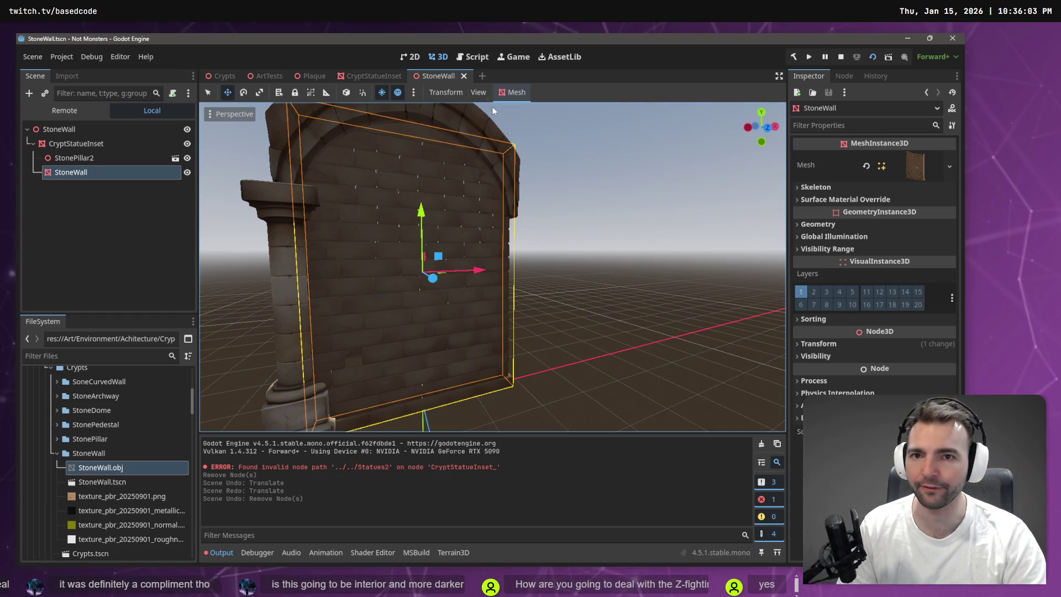
pyautogui.click(220, 77)
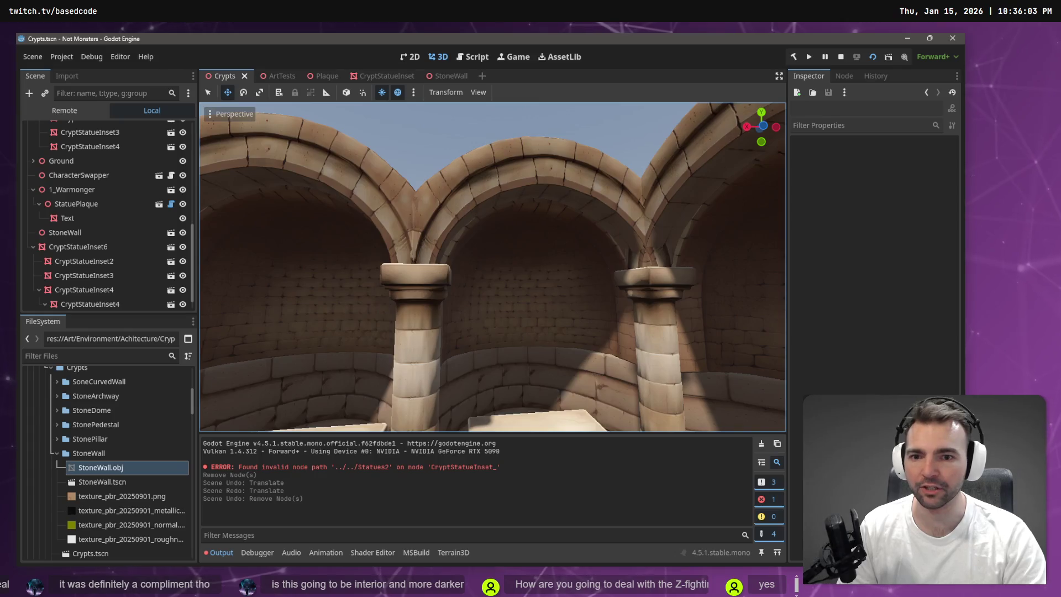
pyautogui.press('s')
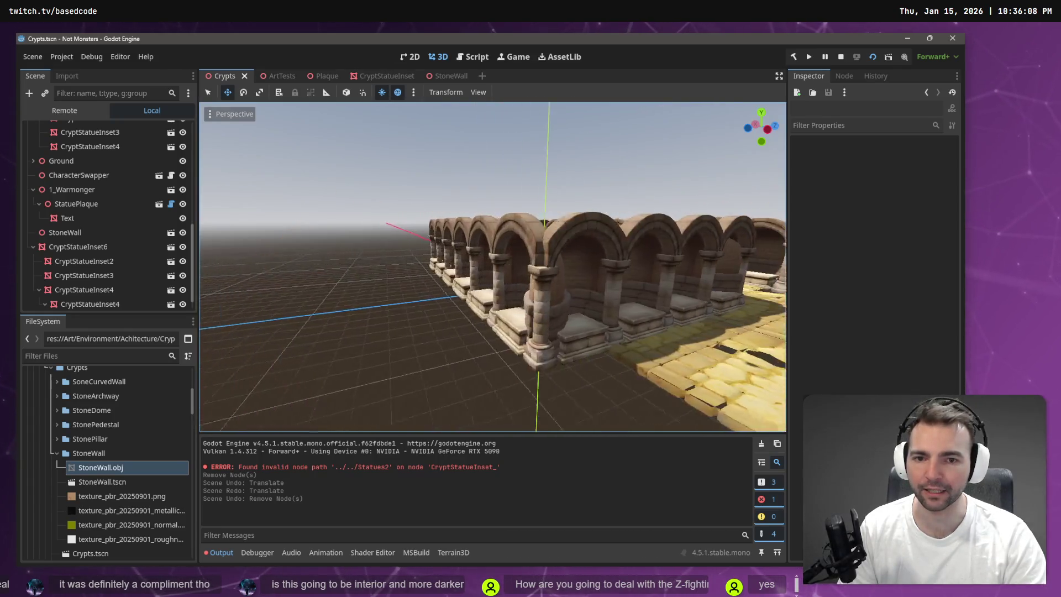
pyautogui.press('s')
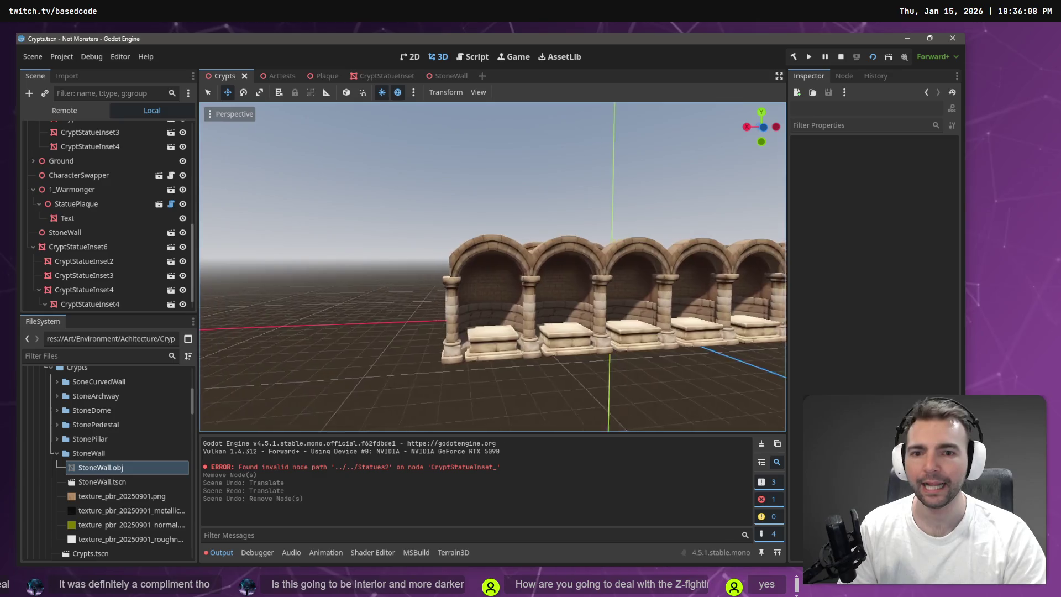
pyautogui.press('s')
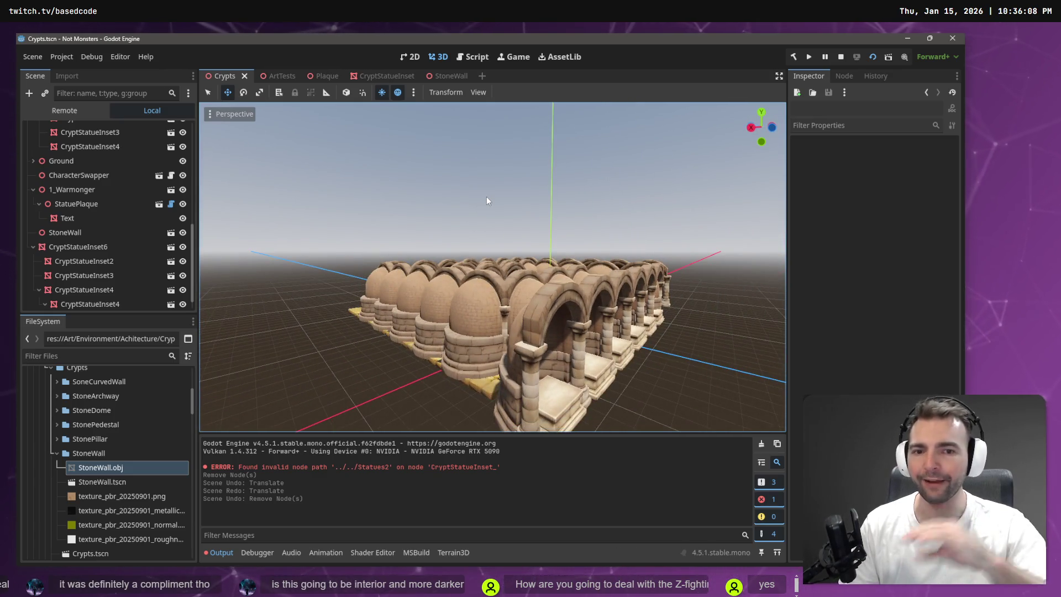
pyautogui.moveTo(575, 323)
pyautogui.mouseDown()
pyautogui.moveTo(459, 329)
pyautogui.moveTo(448, 293)
pyautogui.moveTo(490, 286)
pyautogui.mouseUp()
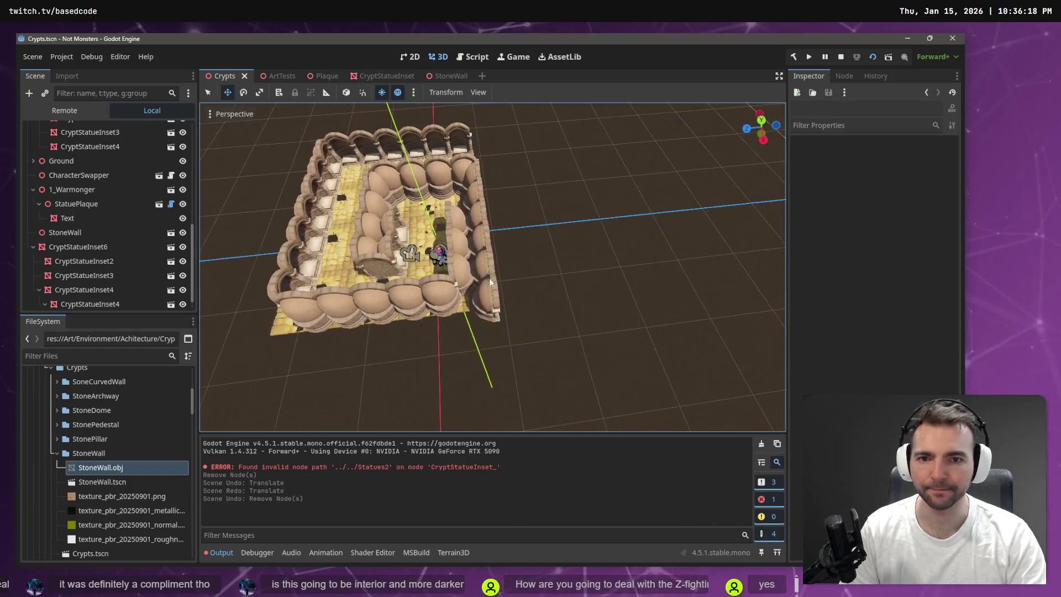
pyautogui.click(479, 173)
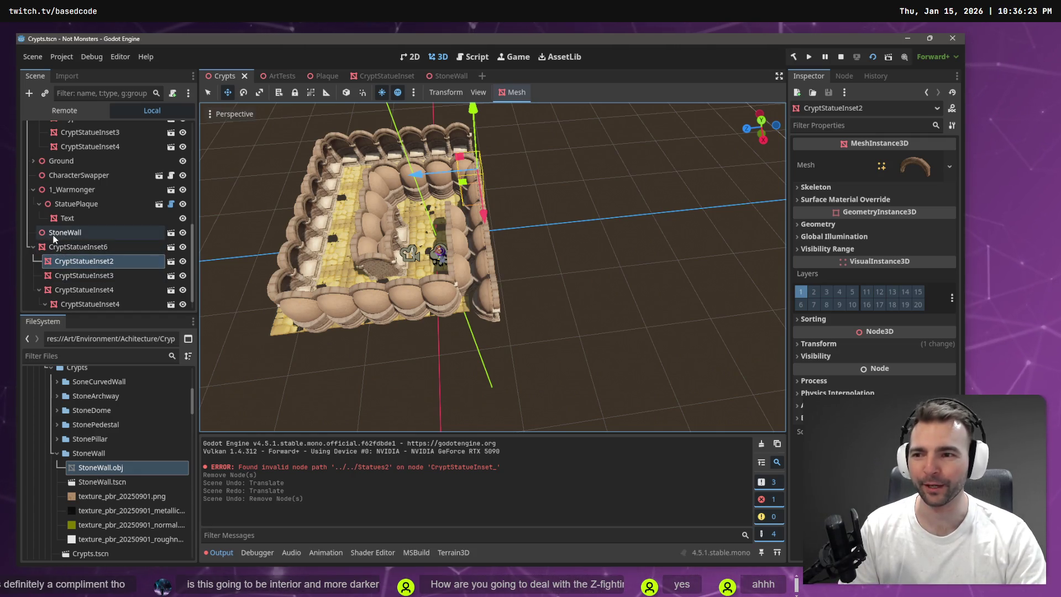
pyautogui.click(57, 248)
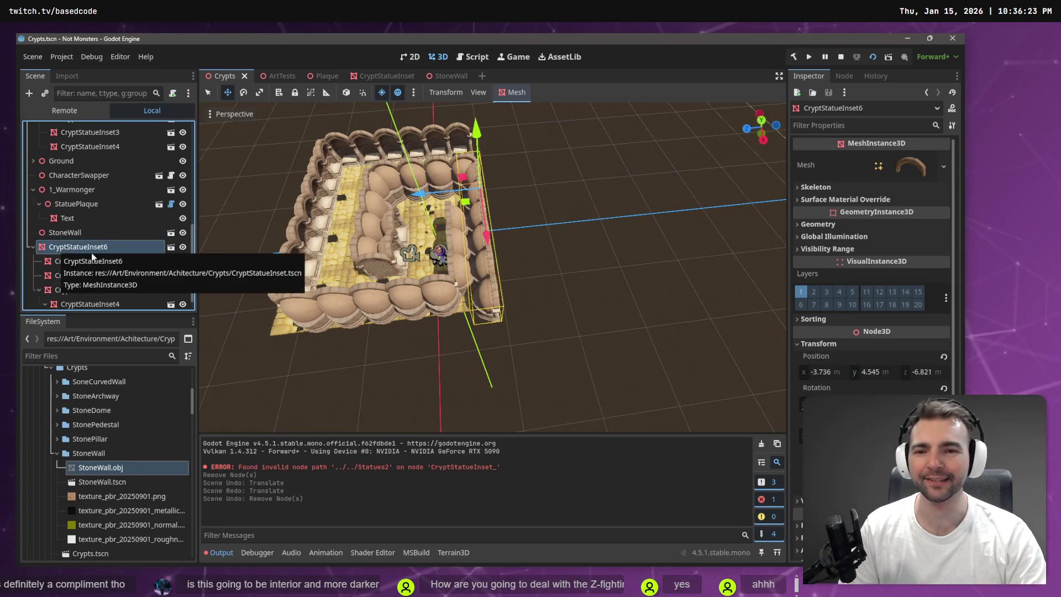
# Paste CryptStatueInset7, slide it out along X, and rotate it 90° across the crypt front
pyautogui.click(31, 246)
pyautogui.hotkey('ctrl', 'v')
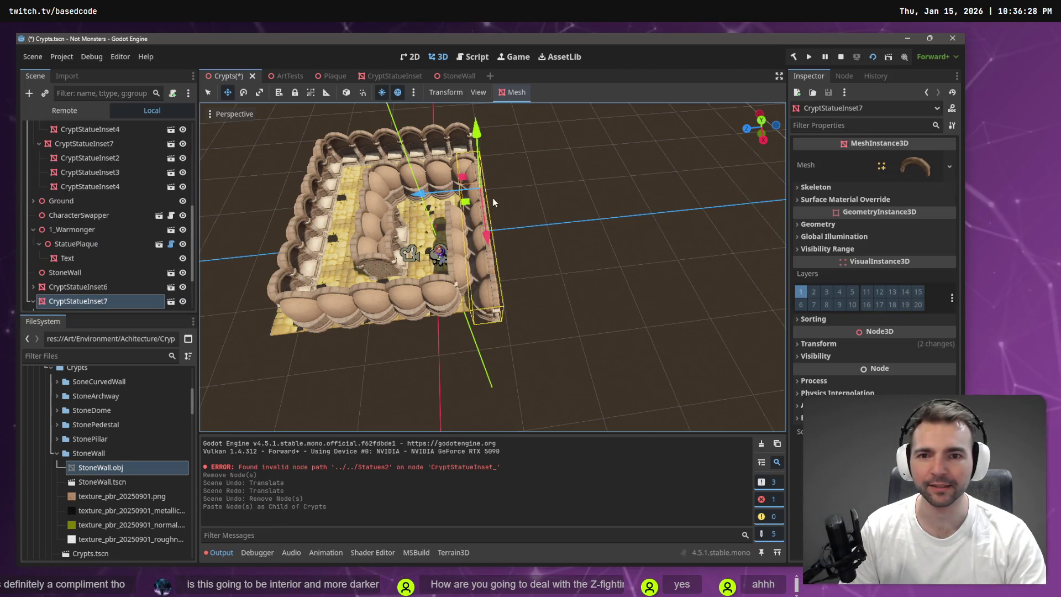
pyautogui.moveTo(481, 227)
pyautogui.mouseDown()
pyautogui.moveTo(532, 464)
pyautogui.moveTo(529, 456)
pyautogui.mouseUp()
pyautogui.press('e')
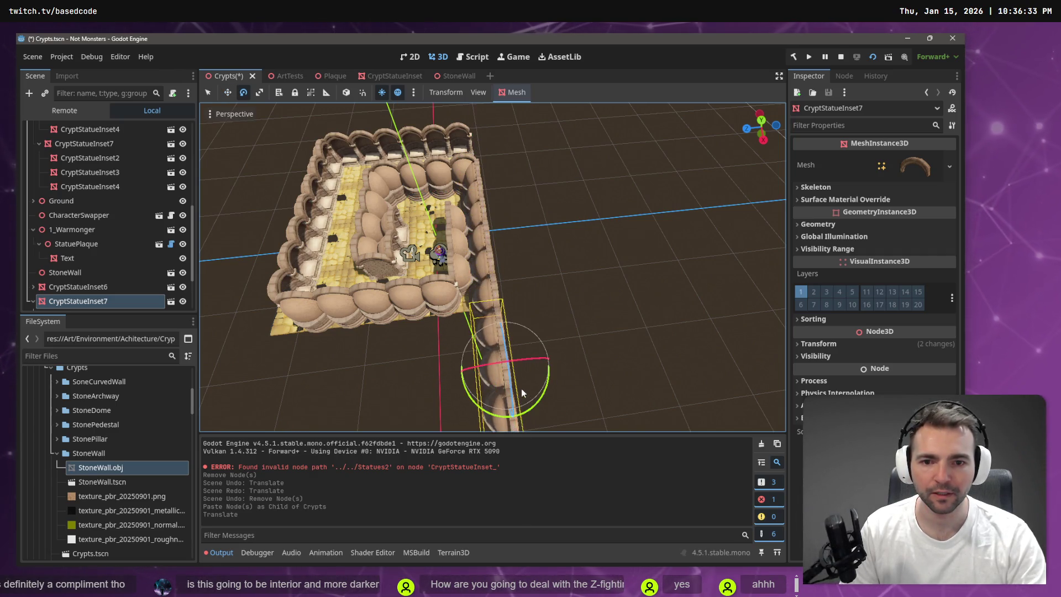
pyautogui.moveTo(520, 411)
pyautogui.mouseDown()
pyautogui.moveTo(448, 392)
pyautogui.moveTo(487, 397)
pyautogui.moveTo(419, 340)
pyautogui.mouseUp()
pyautogui.press('w')
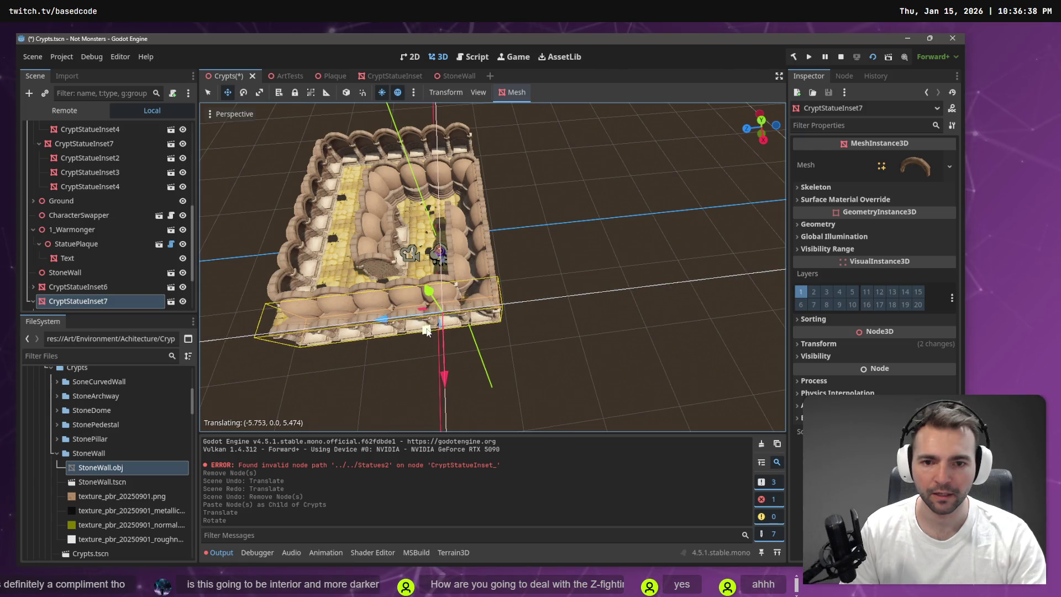
# Nudge CryptStatueInset7 along Z into place and frame it in the viewport
pyautogui.scroll(5, 491, 265)
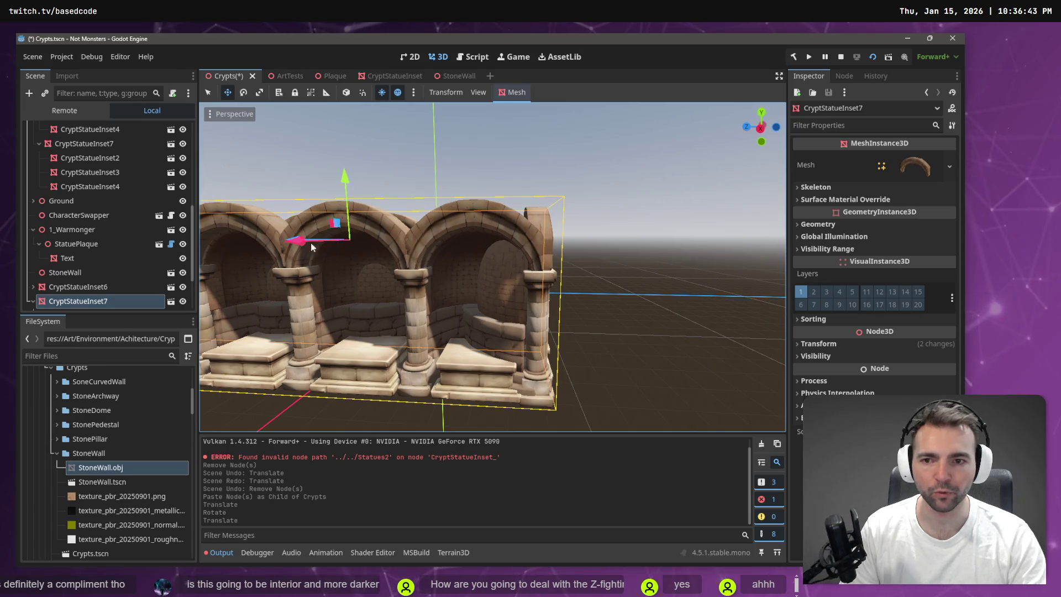
pyautogui.moveTo(491, 265); pyautogui.dragTo(484, 250)
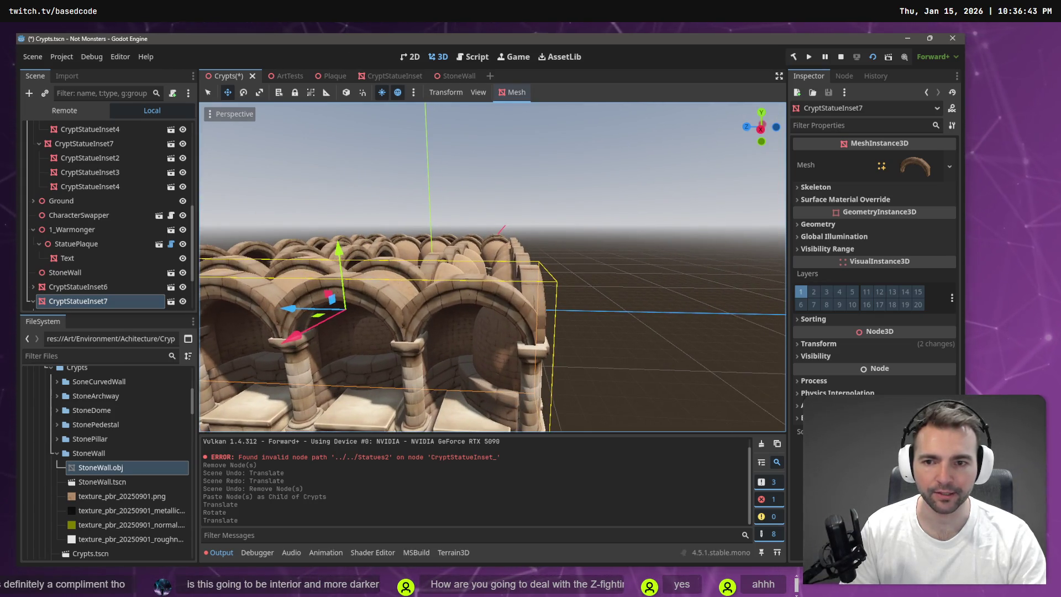
pyautogui.moveTo(302, 315); pyautogui.dragTo(249, 310)
pyautogui.scroll(2, 509, 348)
pyautogui.scroll(-5, 509, 351)
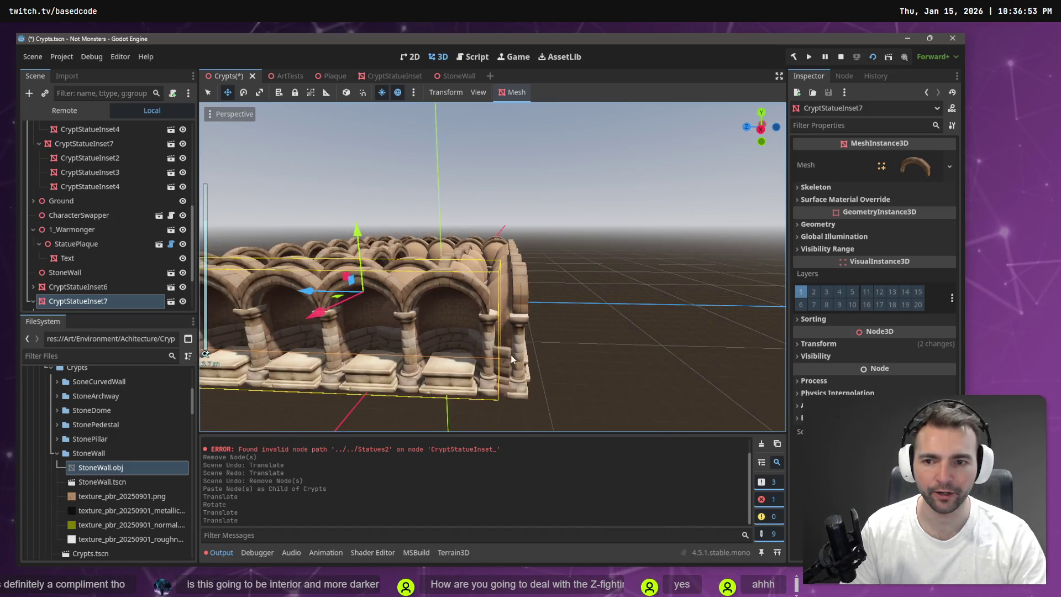
pyautogui.scroll(5, 512, 359)
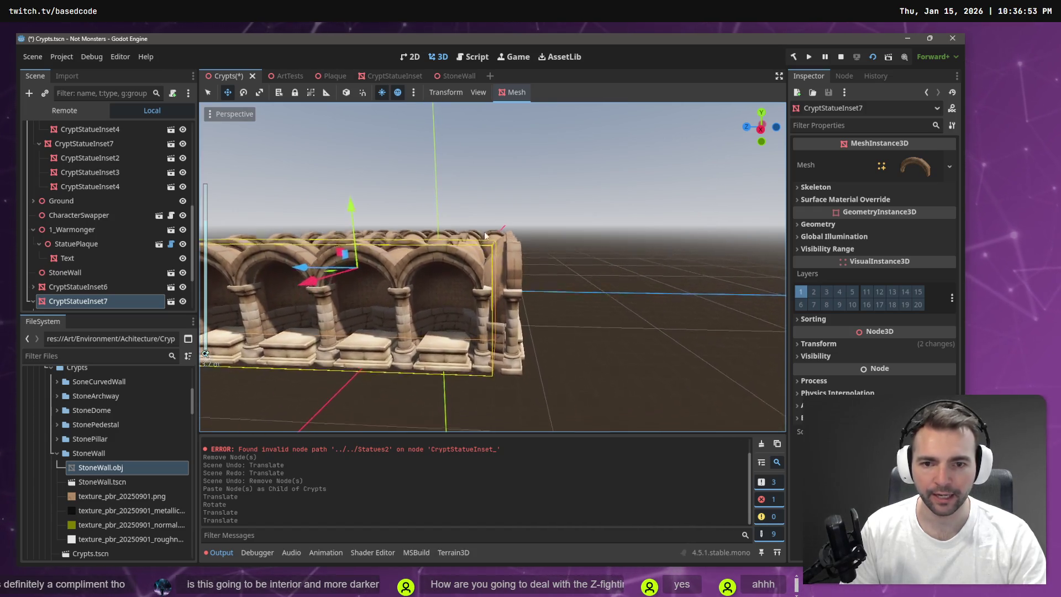
pyautogui.scroll(4, 526, 254)
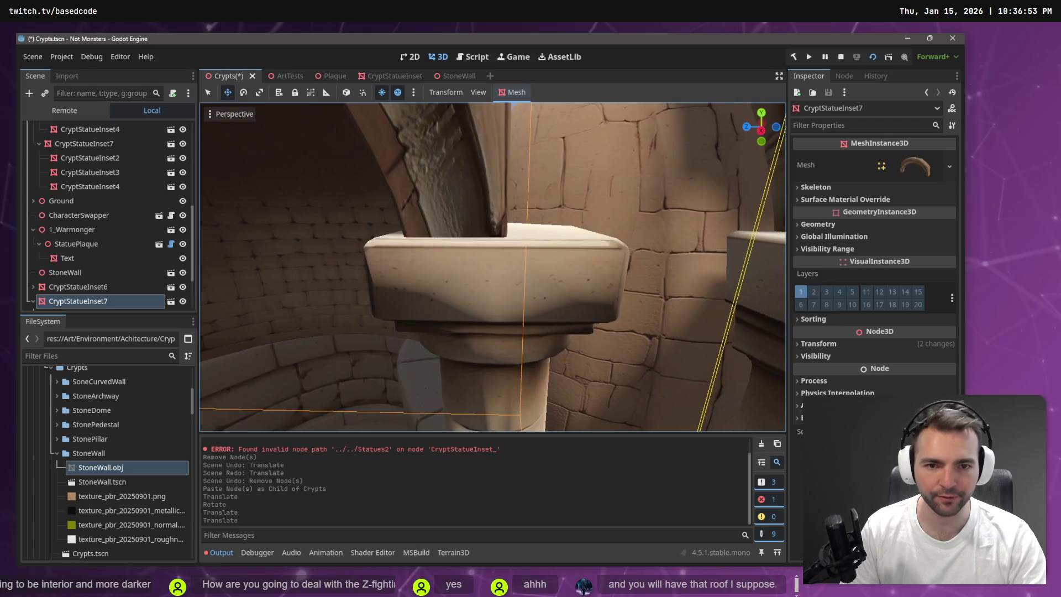
pyautogui.scroll(-2, 526, 254)
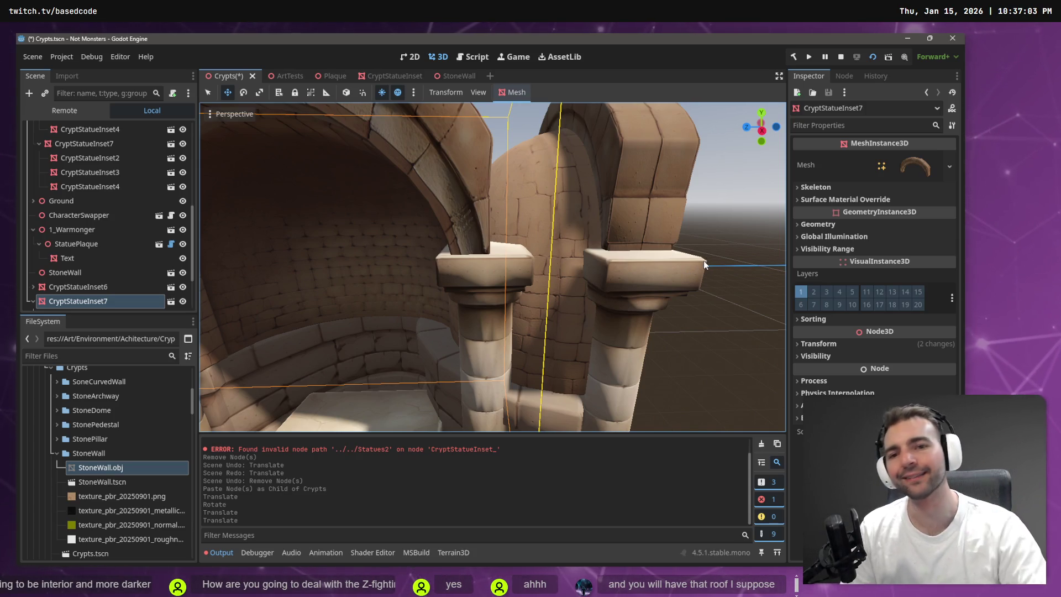
pyautogui.press('f')
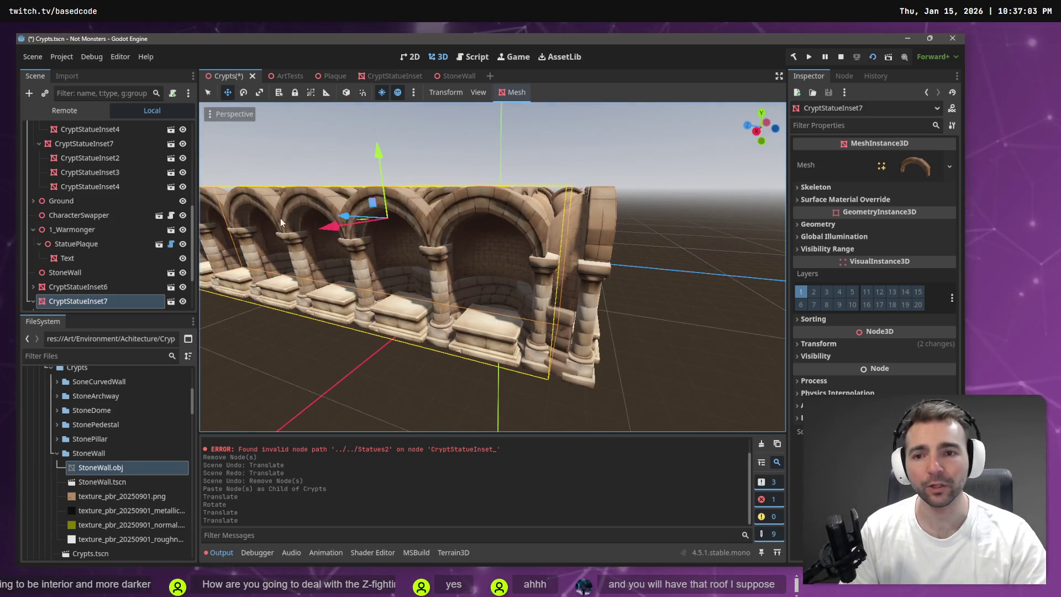
# Nudge CryptStatueInset7 along Z to line the crypt's open side, then deselect it
pyautogui.moveTo(347, 216)
pyautogui.mouseDown()
pyautogui.moveTo(373, 222)
pyautogui.moveTo(371, 237)
pyautogui.moveTo(374, 216)
pyautogui.mouseUp()
pyautogui.hotkey('ctrl', 'z')
pyautogui.scroll(-3, 491, 265)
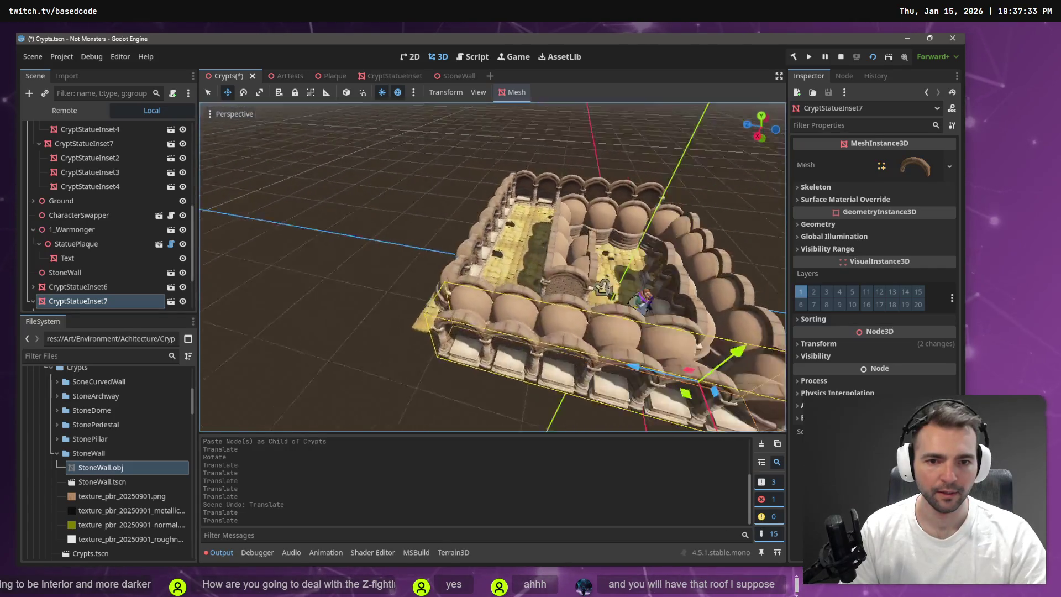
pyautogui.scroll(-3, 528, 223)
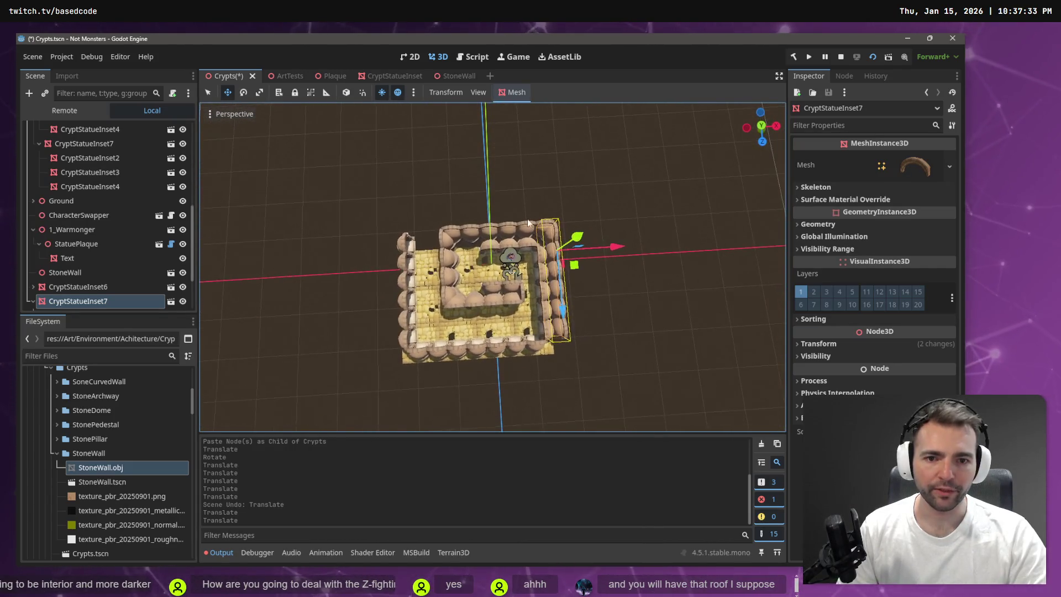
pyautogui.click(594, 330)
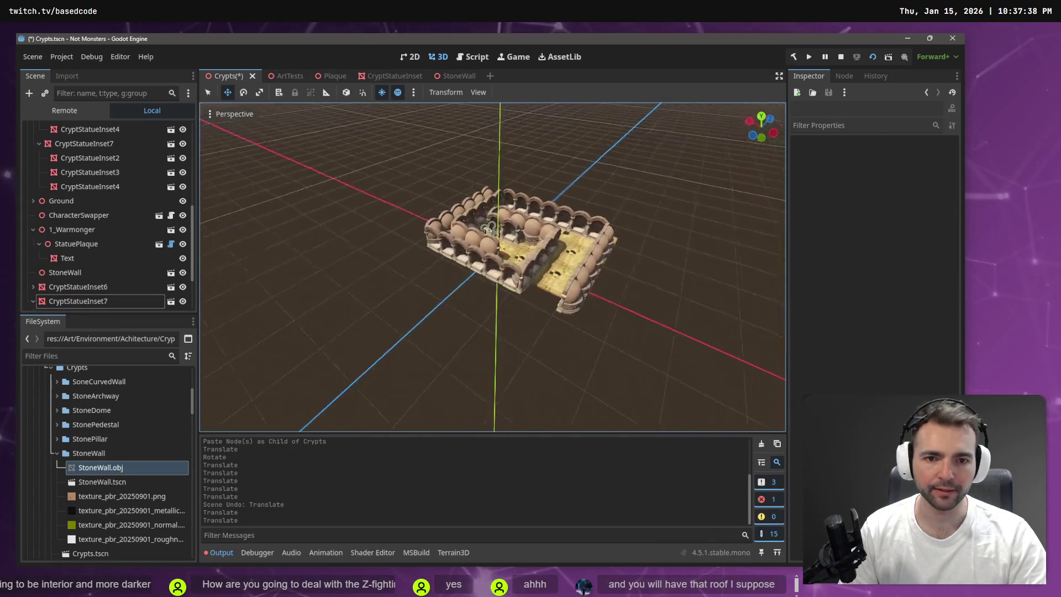
pyautogui.scroll(5, 493, 244)
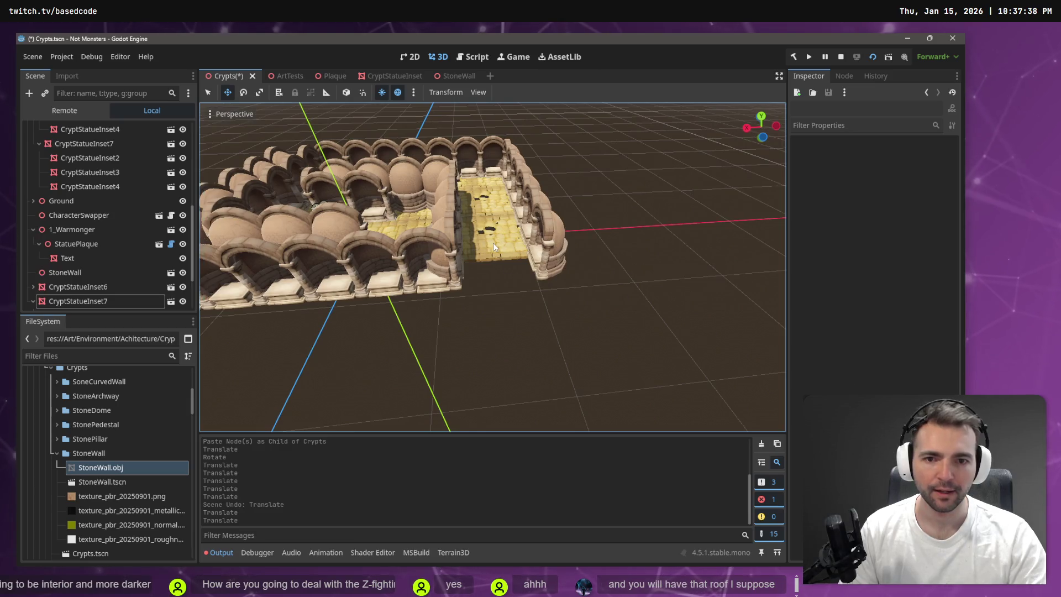
# Copy two Cobblestone floor tiles and paste them under Ground
pyautogui.click(492, 248)
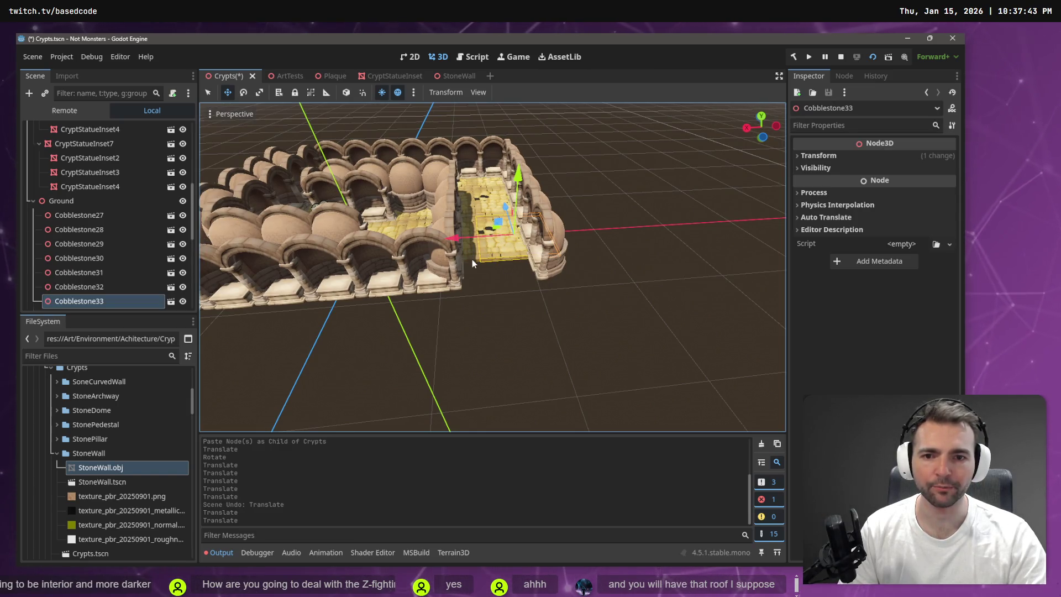
pyautogui.keyDown('shift'); pyautogui.click(471, 258); pyautogui.keyUp('shift')
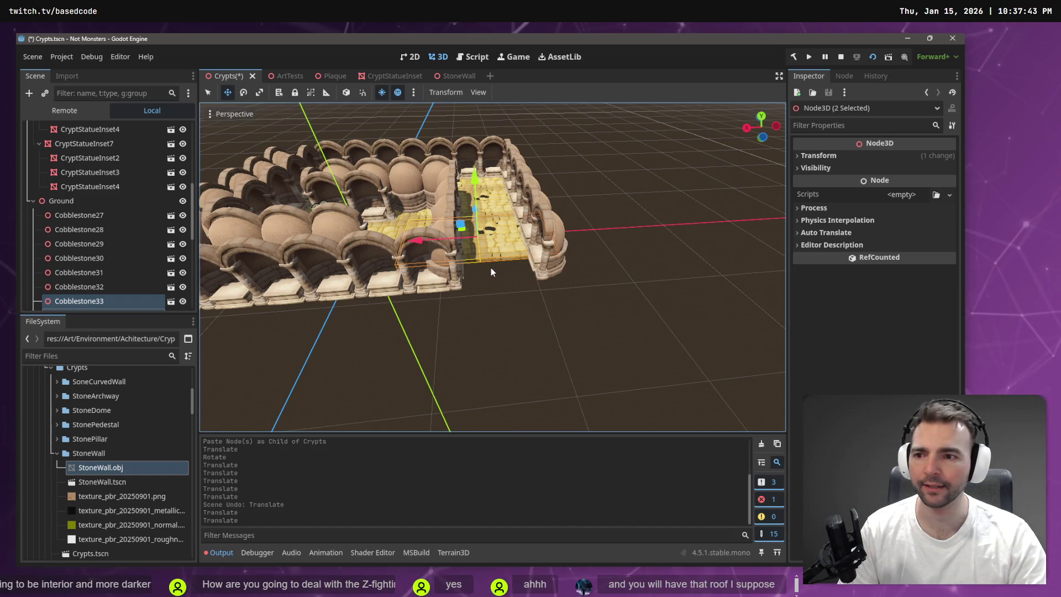
pyautogui.click(90, 201)
pyautogui.hotkey('ctrl', 'v')
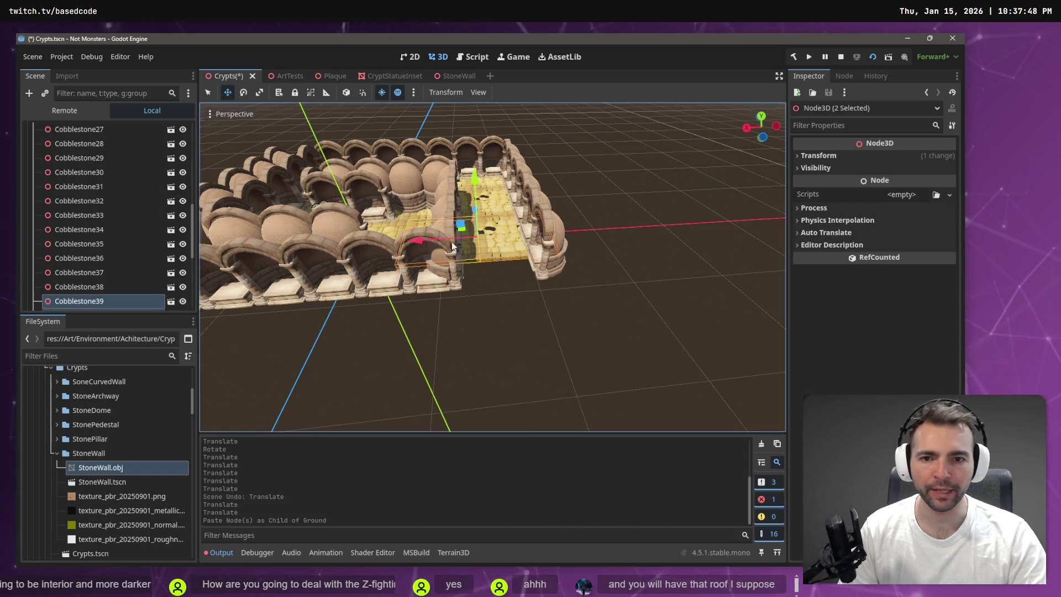
# Slide the pasted cobblestone tiles about 7.74 units along Z to extend the floor
pyautogui.moveTo(453, 255)
pyautogui.mouseDown()
pyautogui.moveTo(517, 255)
pyautogui.moveTo(497, 249)
pyautogui.moveTo(464, 276)
pyautogui.moveTo(475, 267)
pyautogui.mouseUp()
pyautogui.press('f')
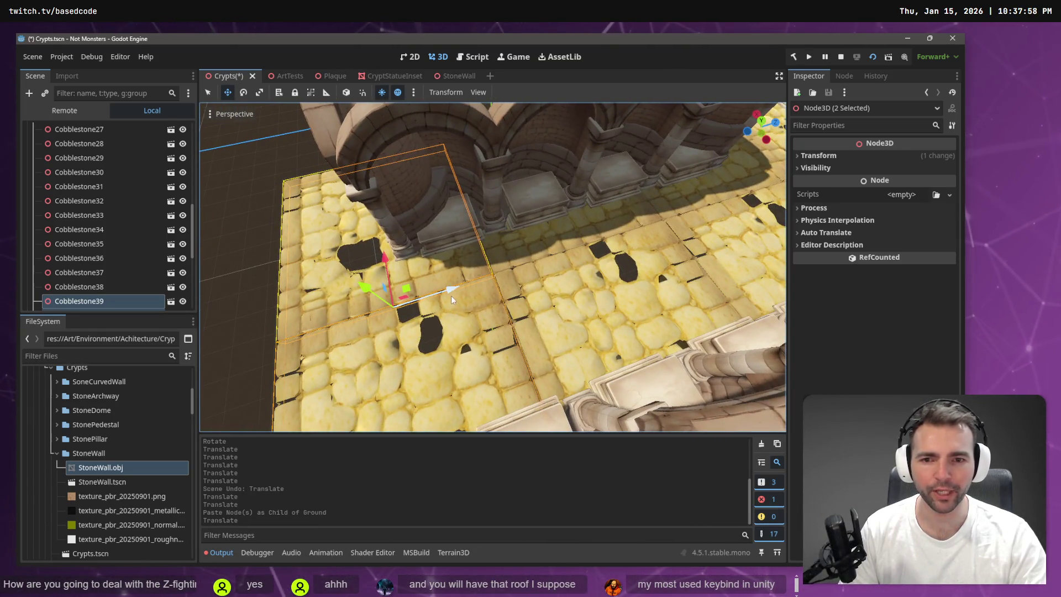
pyautogui.moveTo(449, 293); pyautogui.dragTo(452, 293)
pyautogui.press('Escape')
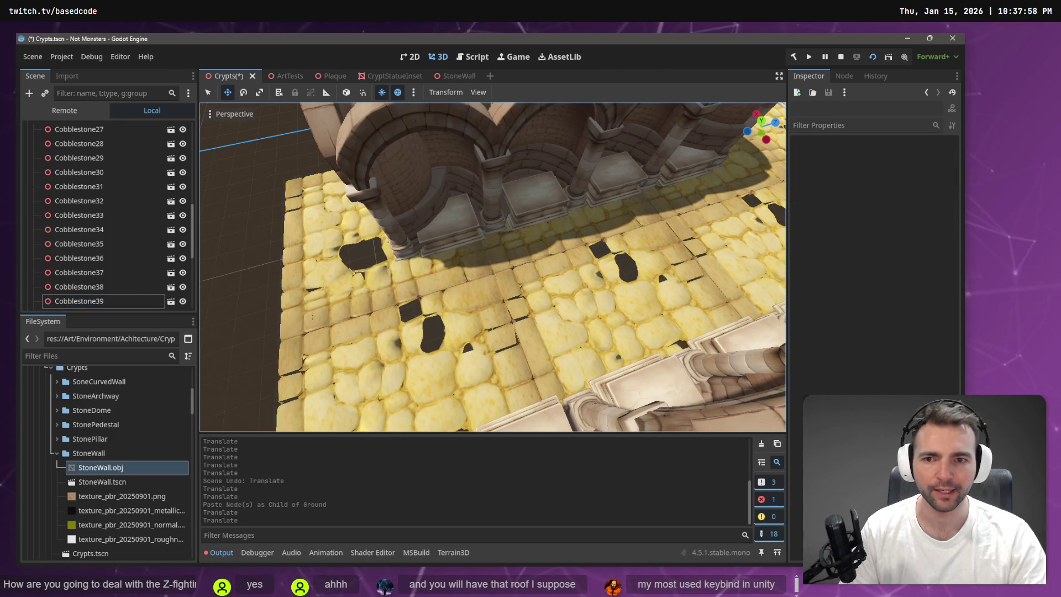
pyautogui.scroll(-10, 332, 236)
pyautogui.scroll(-2, 260, 222)
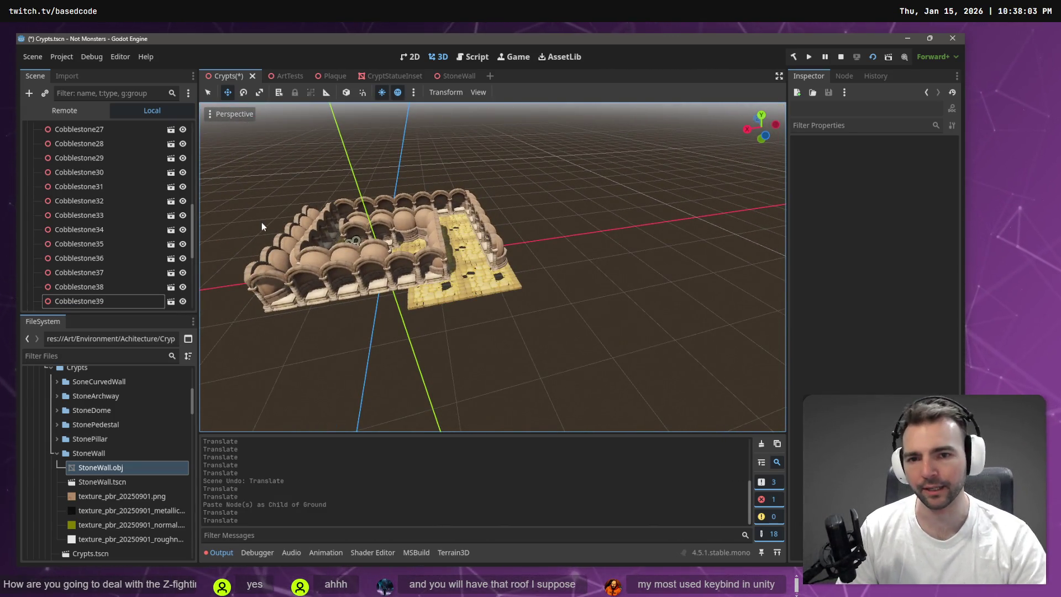
pyautogui.click(442, 197)
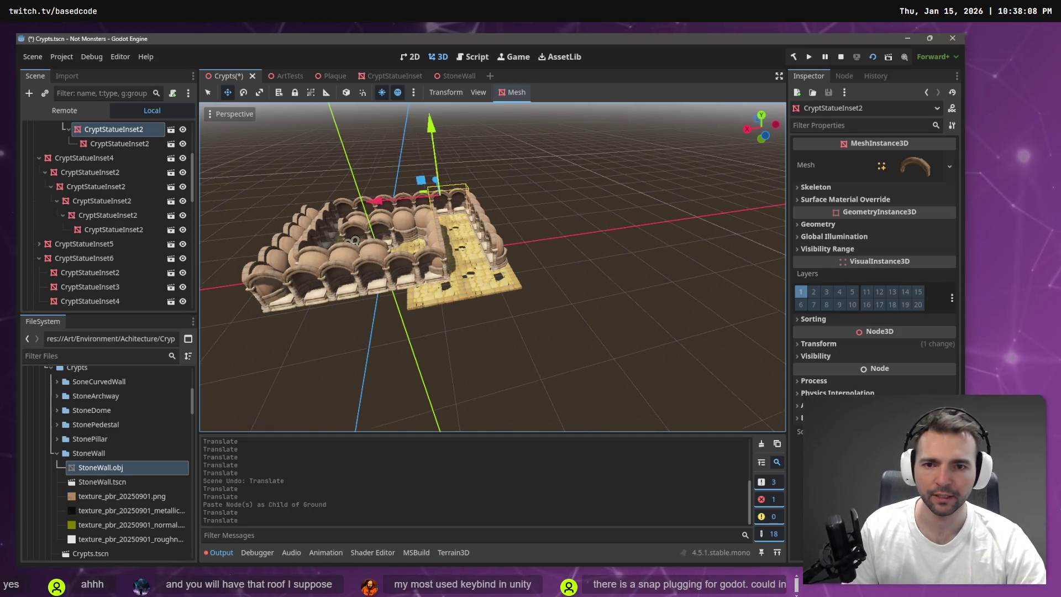
pyautogui.scroll(5, 490, 195)
pyautogui.moveTo(433, 227); pyautogui.dragTo(434, 228)
pyautogui.keyDown('shift'); pyautogui.click(430, 220); pyautogui.keyUp('shift')
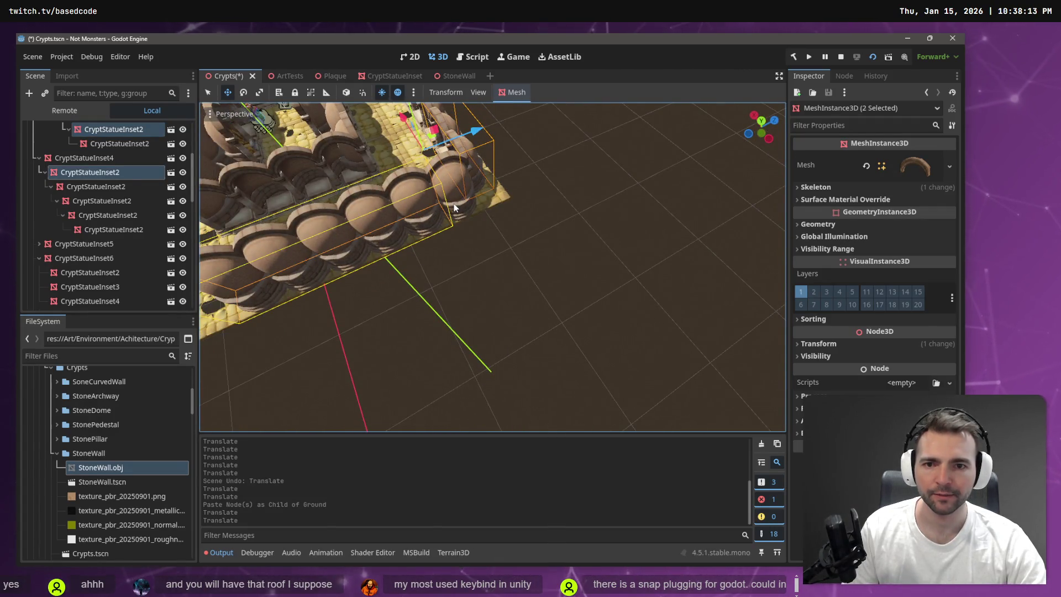
pyautogui.keyDown('shift'); pyautogui.click(453, 203); pyautogui.keyUp('shift')
pyautogui.scroll(-3, 550, 228)
pyautogui.click(589, 221)
pyautogui.moveTo(589, 221); pyautogui.dragTo(540, 220)
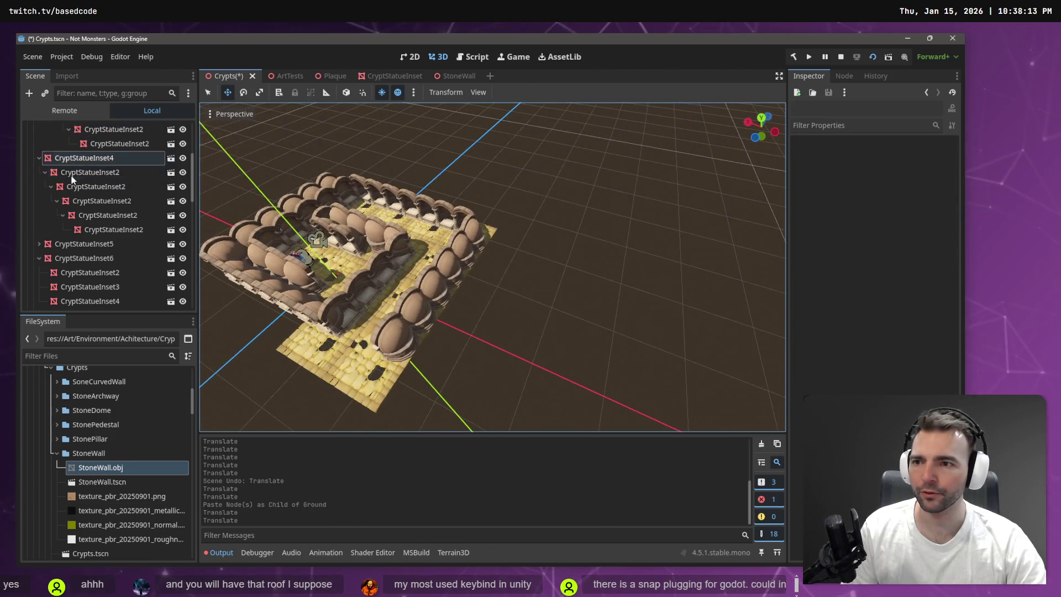
pyautogui.scroll(5, 70, 175)
pyautogui.click(69, 132)
pyautogui.hotkey('ctrl', 'v')
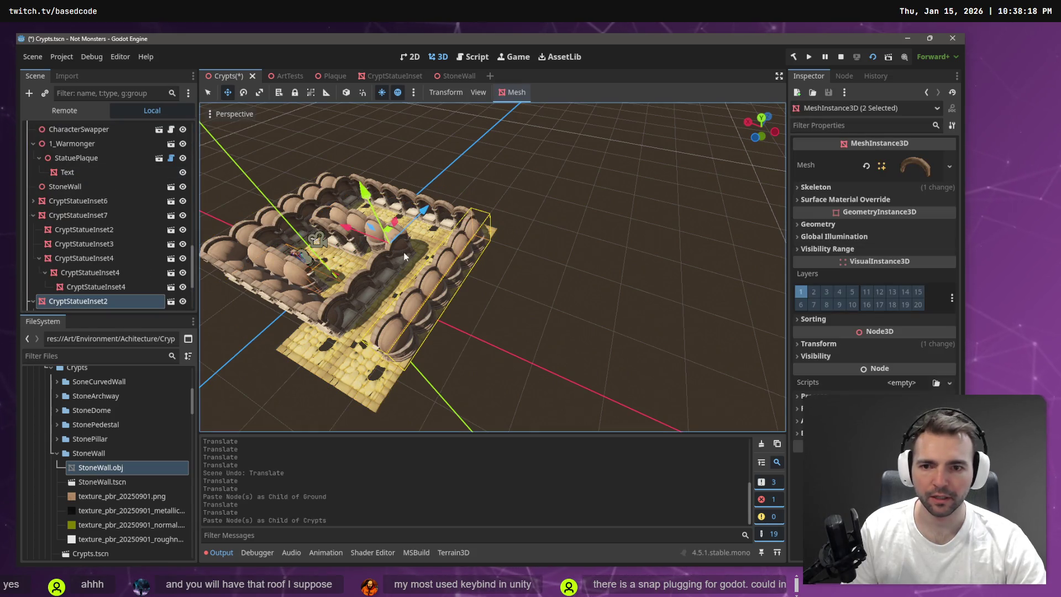
pyautogui.moveTo(417, 217); pyautogui.dragTo(391, 283)
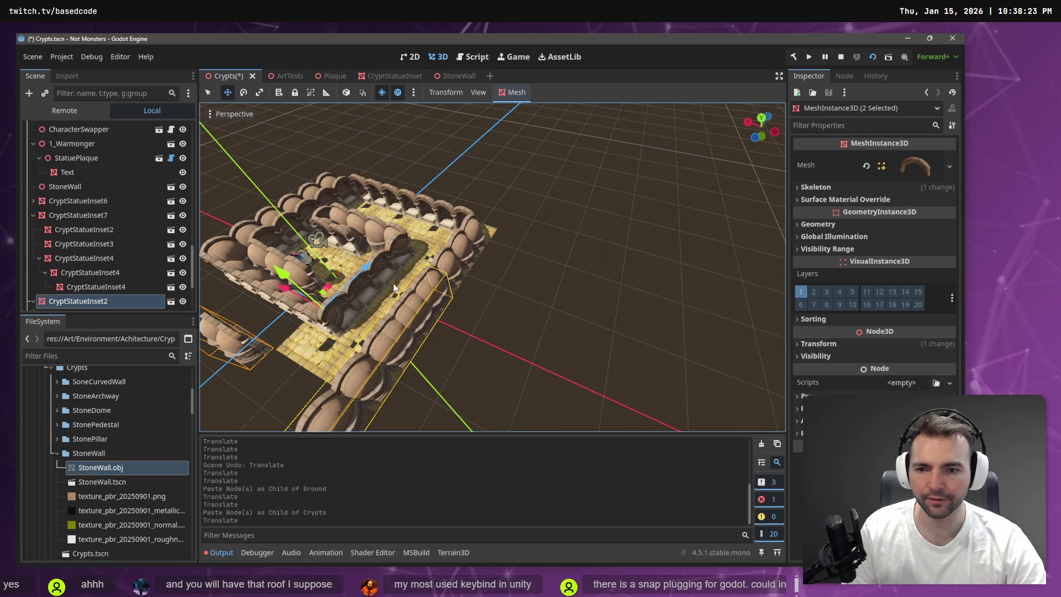
pyautogui.hotkey('ctrl', 'z')
pyautogui.hotkey('ctrl', 'z')
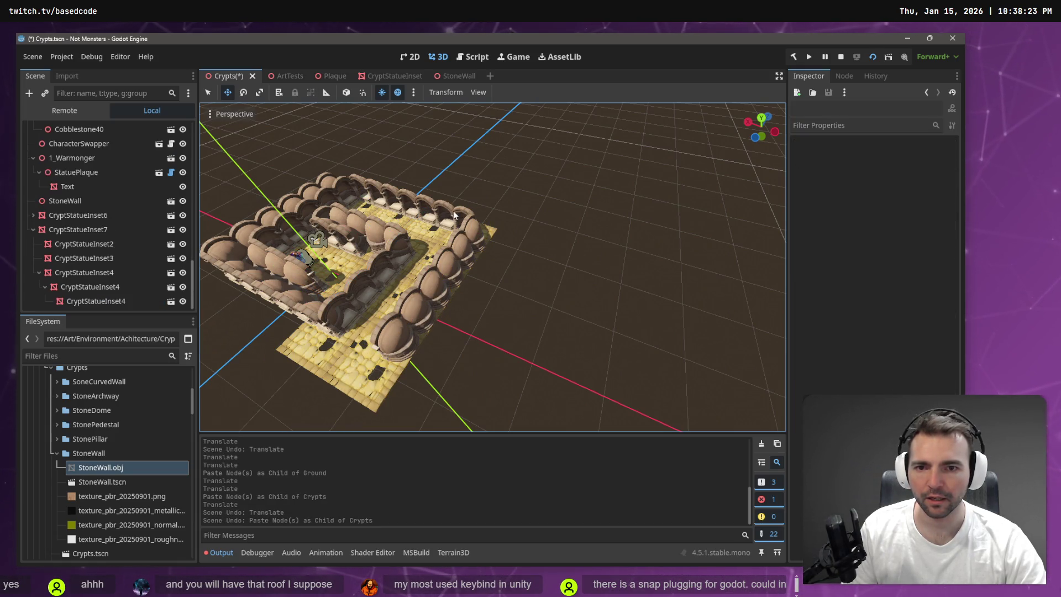
pyautogui.click(454, 215)
pyautogui.keyDown('shift'); pyautogui.click(472, 251); pyautogui.keyUp('shift')
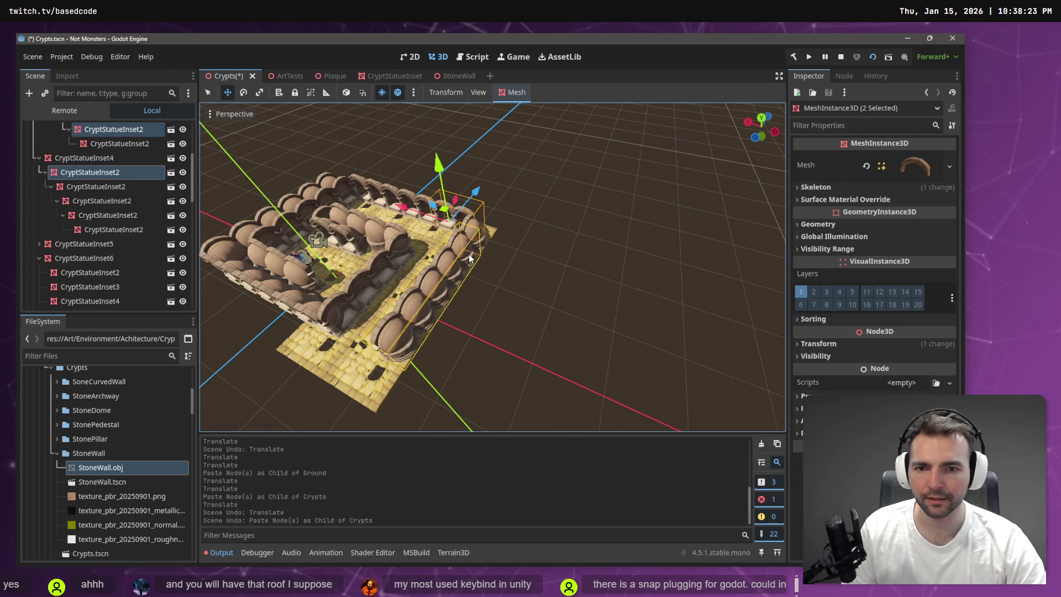
pyautogui.keyDown('shift'); pyautogui.click(482, 241); pyautogui.keyUp('shift')
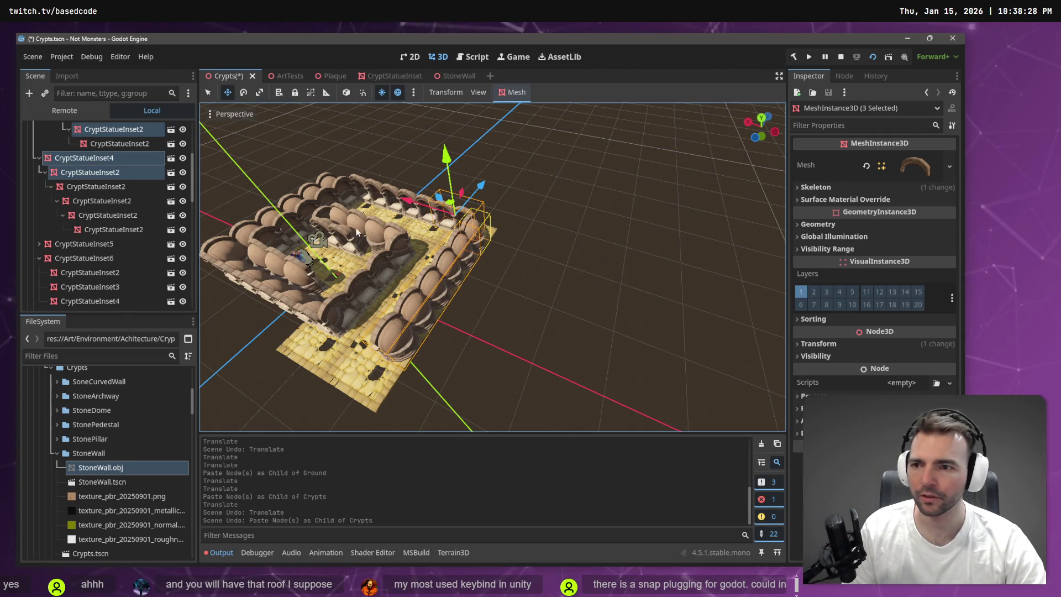
pyautogui.hotkey('ctrl', 'v')
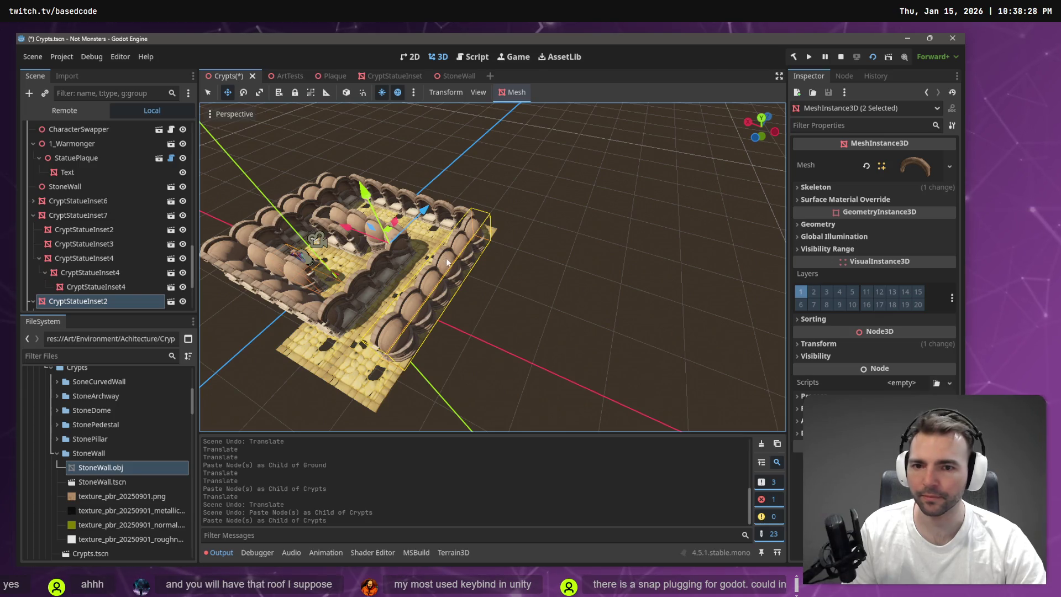
pyautogui.moveTo(490, 292); pyautogui.dragTo(461, 291)
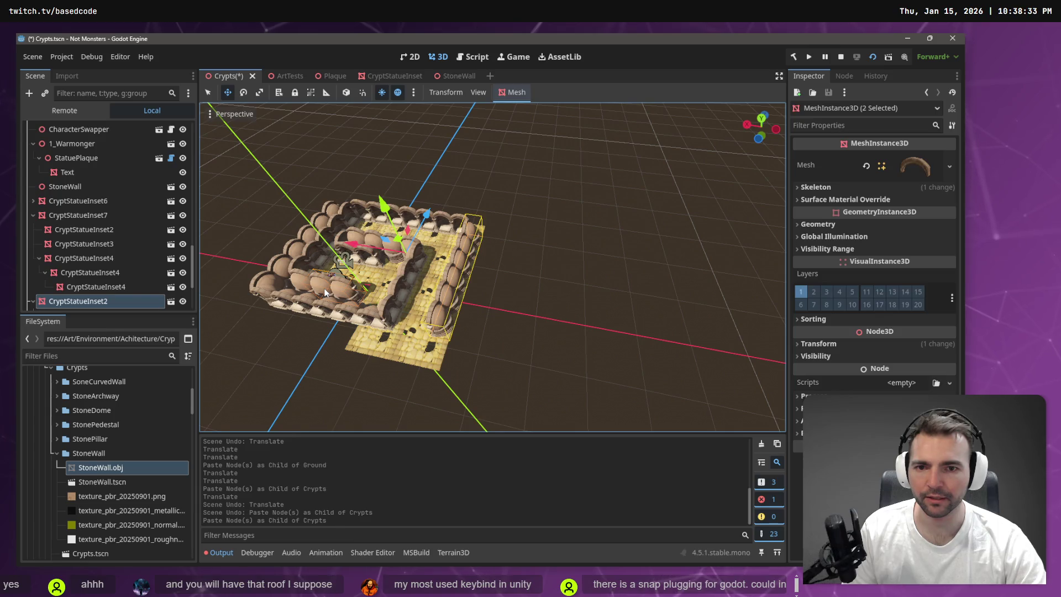
pyautogui.hotkey('ctrl', 'z')
pyautogui.click(447, 217)
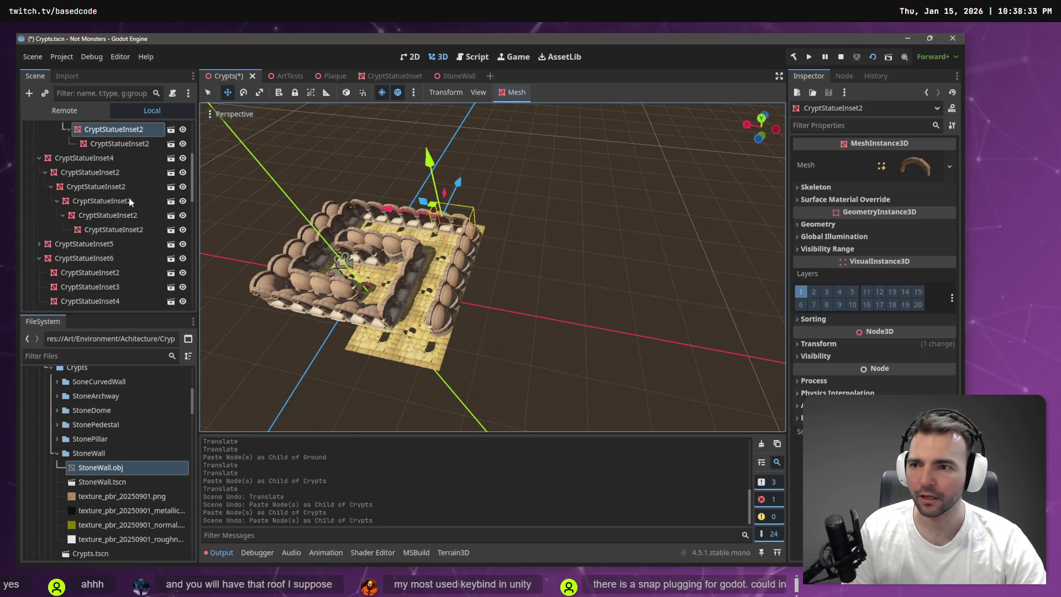
# Select the CryptStatueInset4 wall in the scene tree and copy it
pyautogui.scroll(3, 112, 179)
pyautogui.scroll(-2, 114, 189)
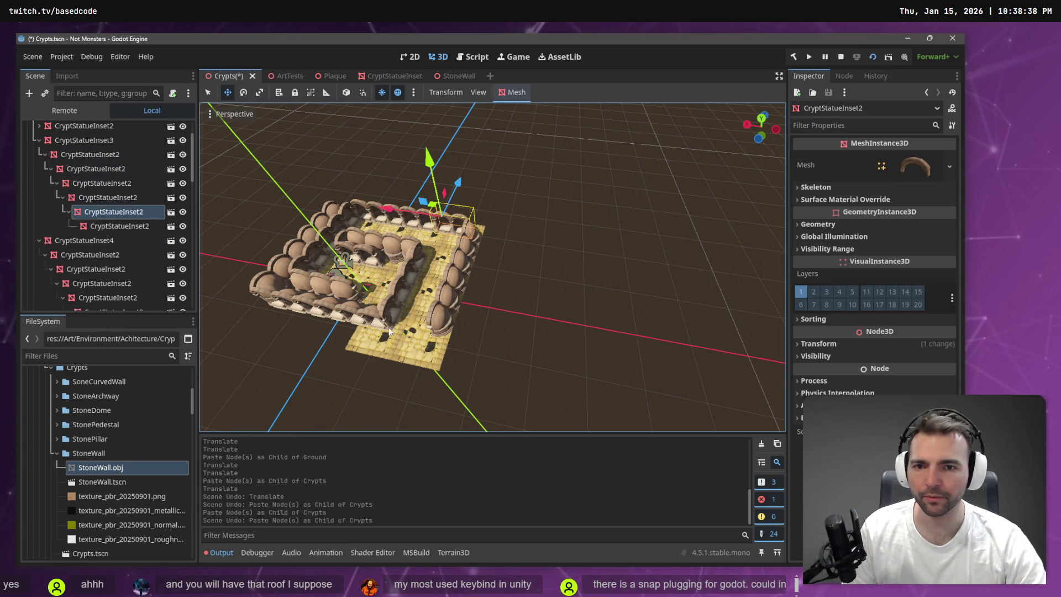
pyautogui.click(443, 313)
pyautogui.click(452, 301)
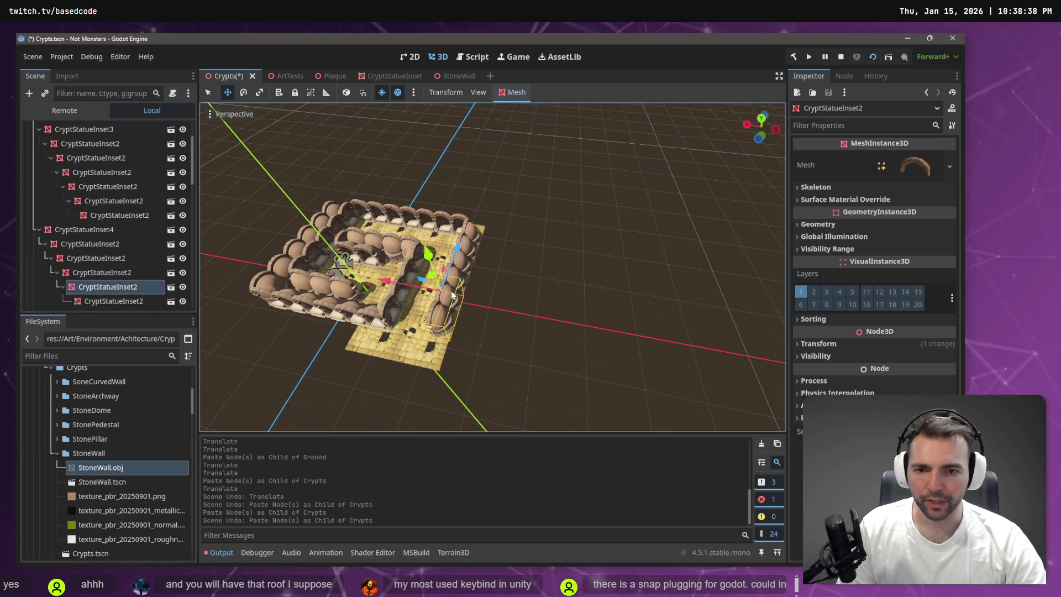
pyautogui.scroll(-5, 139, 276)
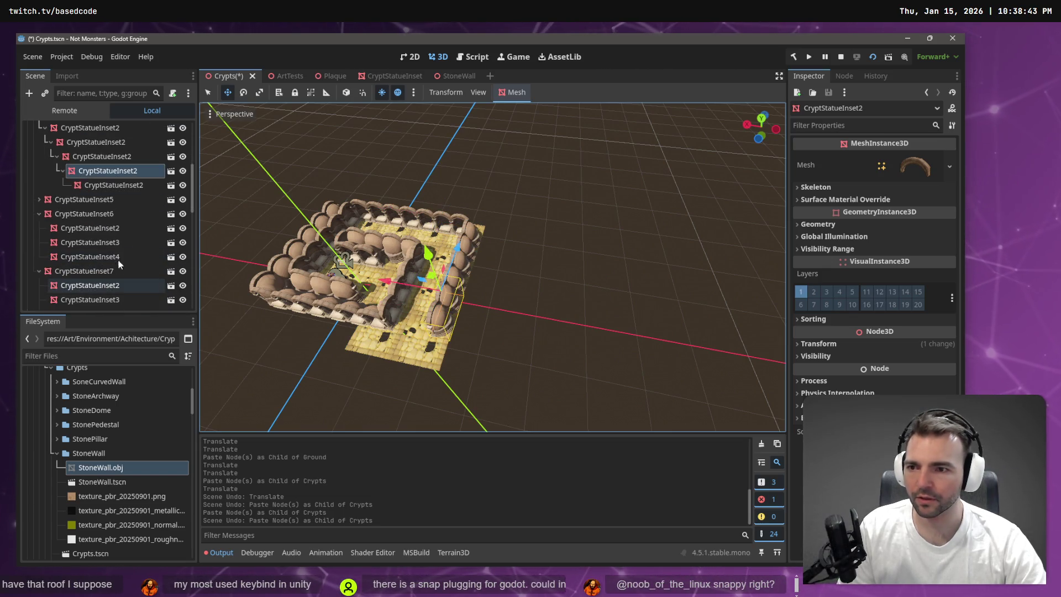
pyautogui.click(131, 186)
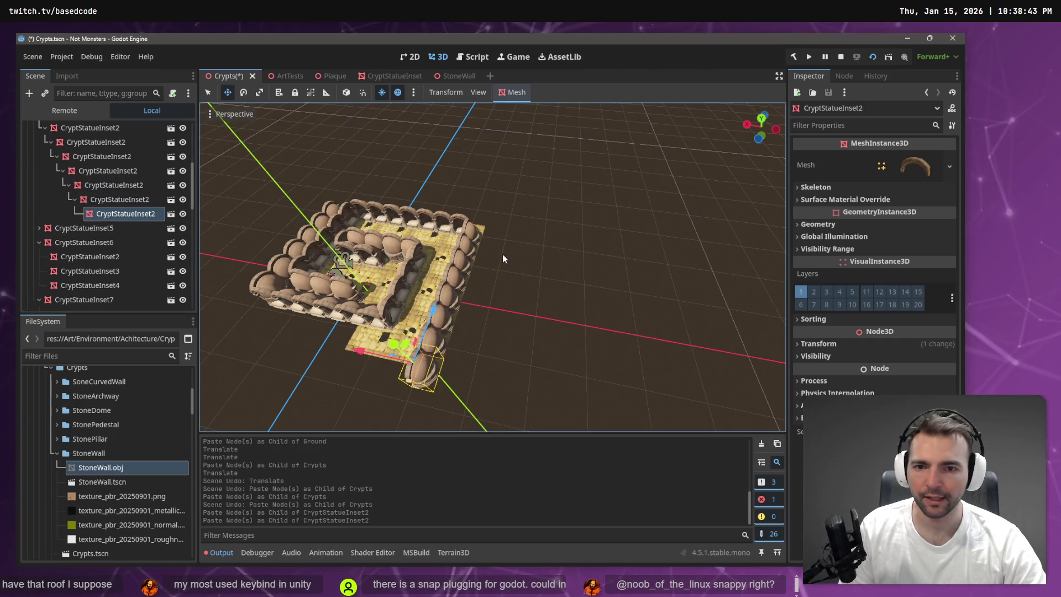
pyautogui.scroll(3, 108, 170)
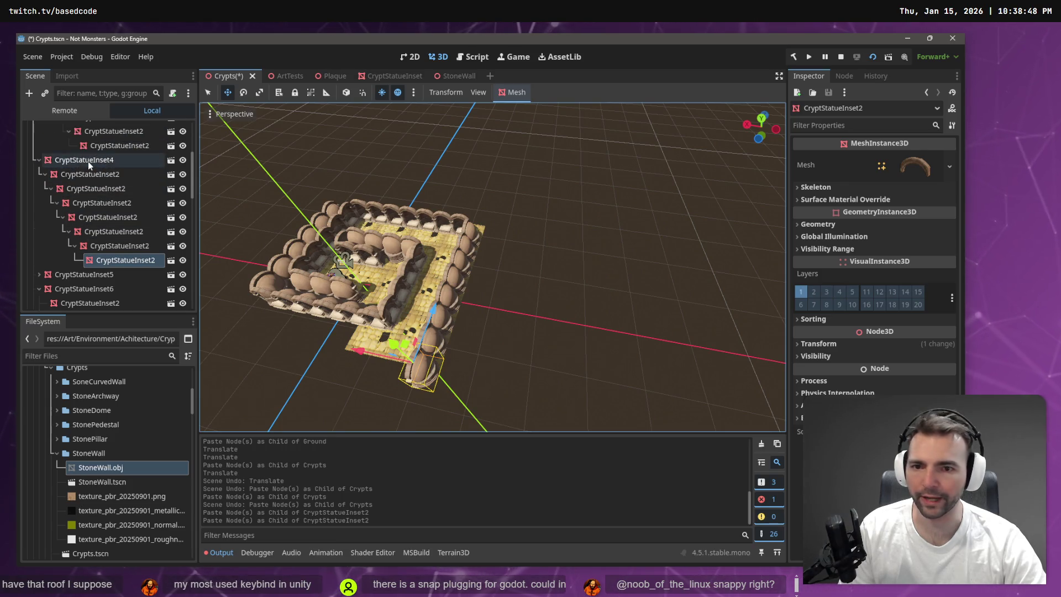
pyautogui.click(90, 163)
pyautogui.moveTo(479, 206)
pyautogui.mouseDown()
pyautogui.moveTo(455, 360)
pyautogui.moveTo(455, 349)
pyautogui.mouseUp()
pyautogui.hotkey('ctrl', 'z')
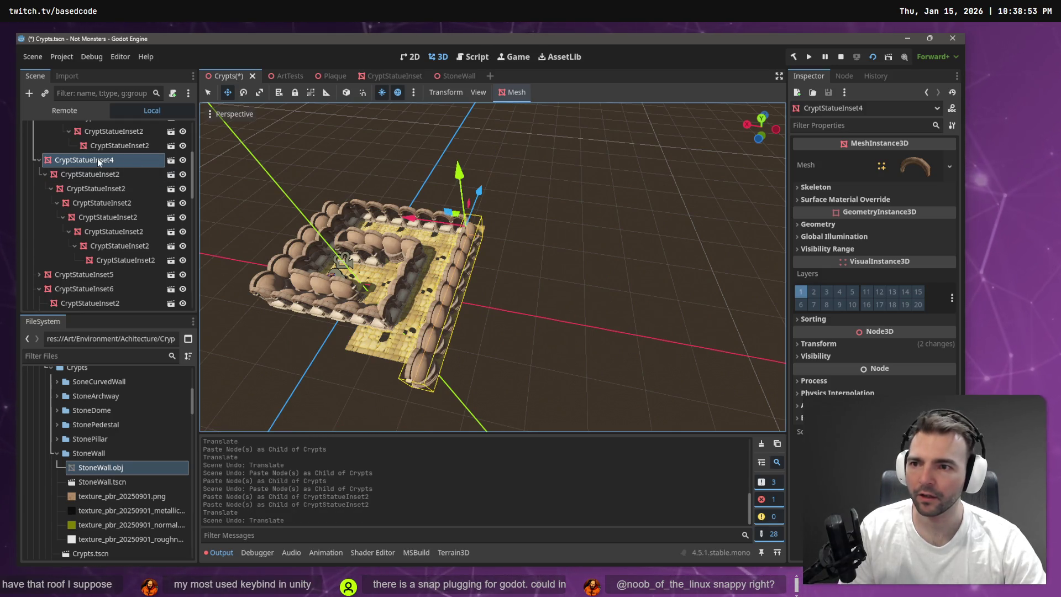
# Paste a copy of the wall under Crypts and shift it -28 along Z
pyautogui.scroll(5, 45, 154)
pyautogui.click(56, 130)
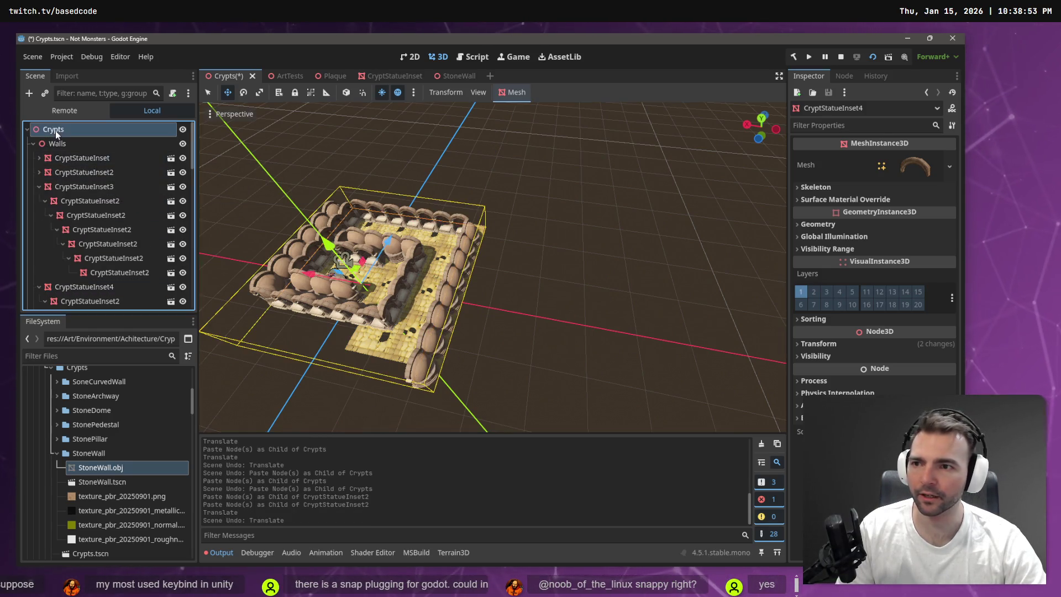
pyautogui.hotkey('ctrl', 'v')
pyautogui.moveTo(479, 200); pyautogui.dragTo(473, 319)
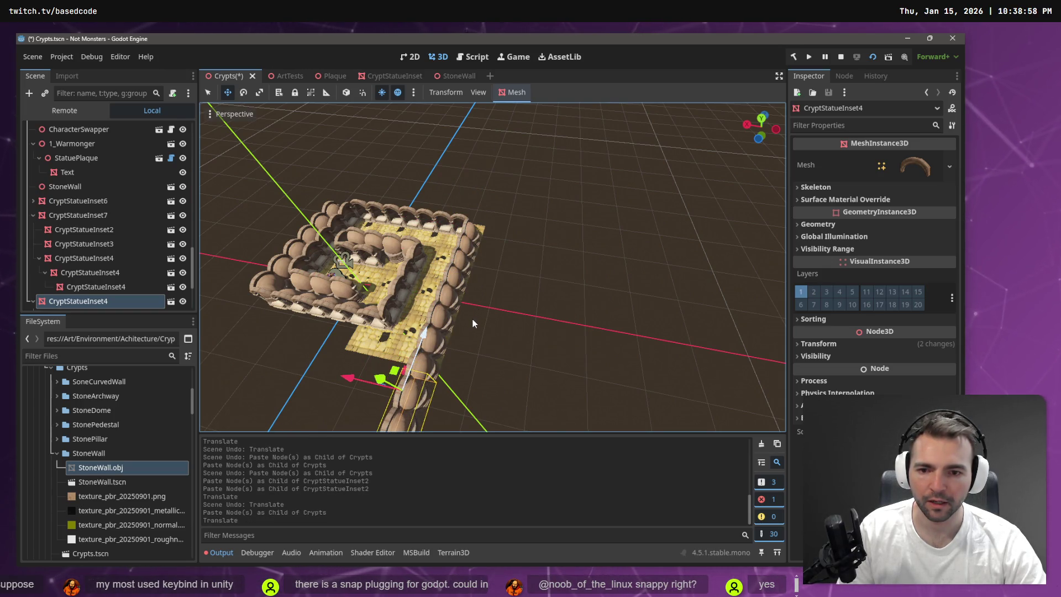
# Rotate the pasted CryptStatueInset4 wall by -90 degrees
pyautogui.press('e')
pyautogui.moveTo(441, 415)
pyautogui.mouseDown()
pyautogui.moveTo(374, 414)
pyautogui.moveTo(388, 416)
pyautogui.mouseUp()
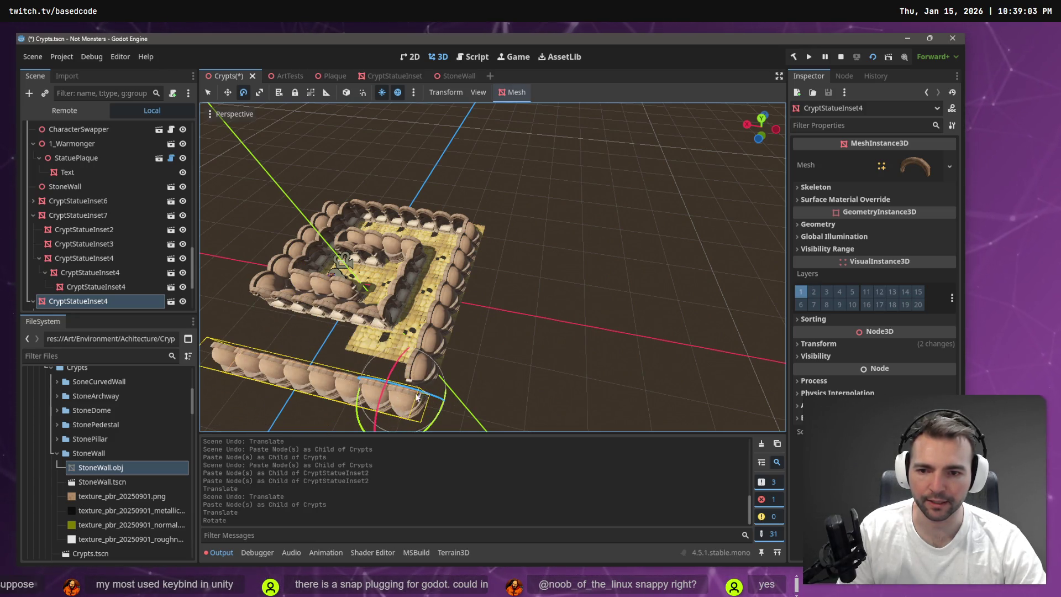
pyautogui.scroll(5, 492, 268)
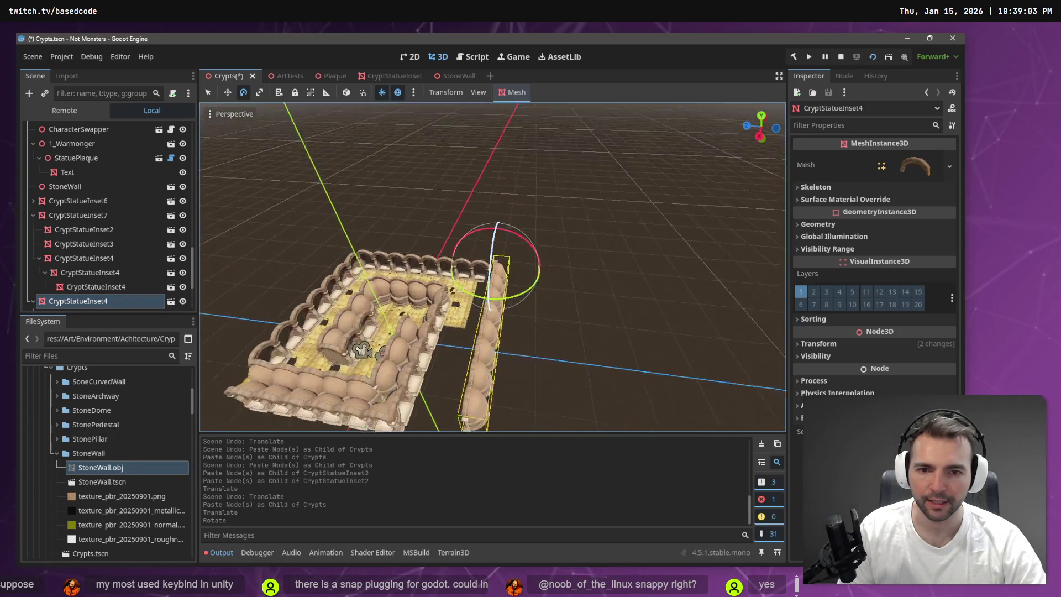
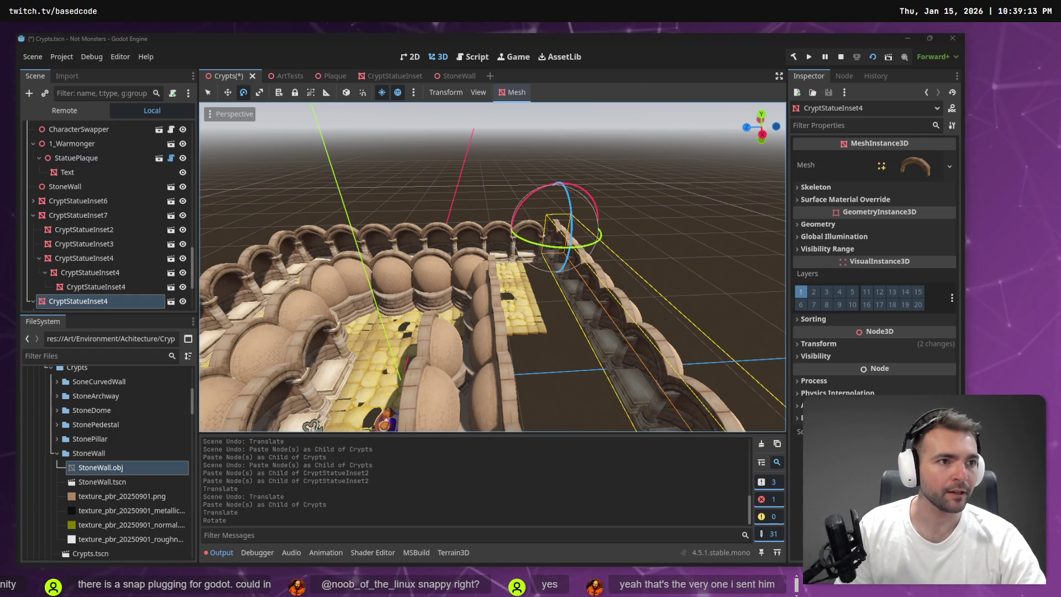
# Fly down beside the arches and shift CryptStatueInset4 into a new position
pyautogui.press('w')
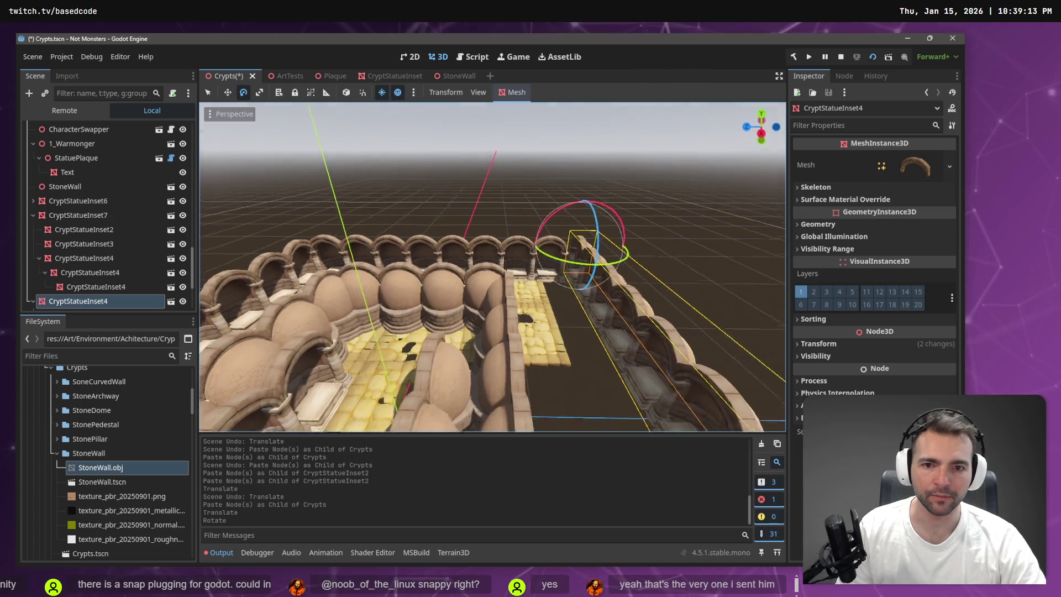
pyautogui.press('s')
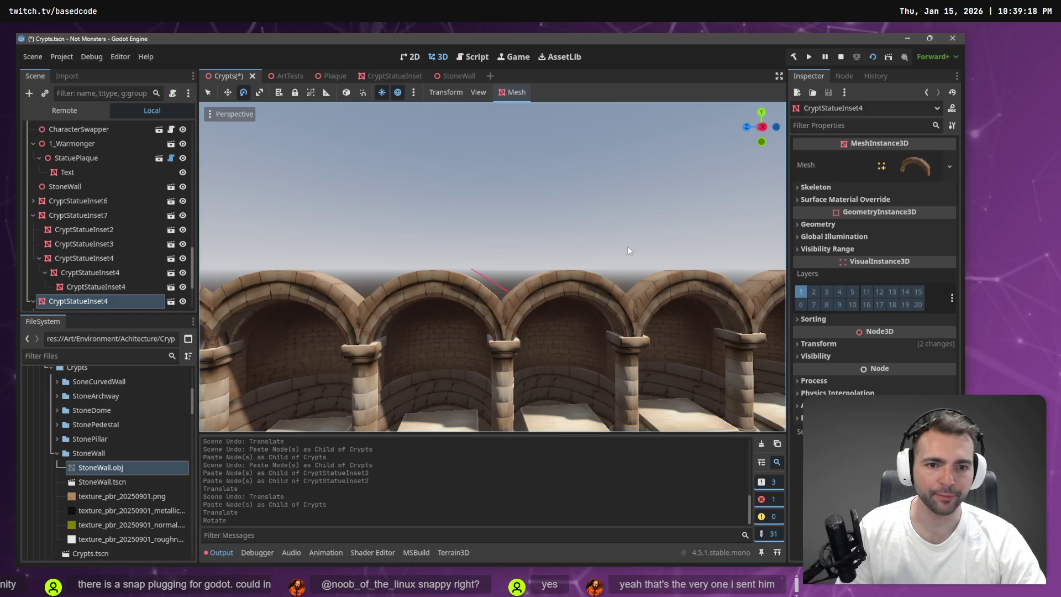
pyautogui.press('w')
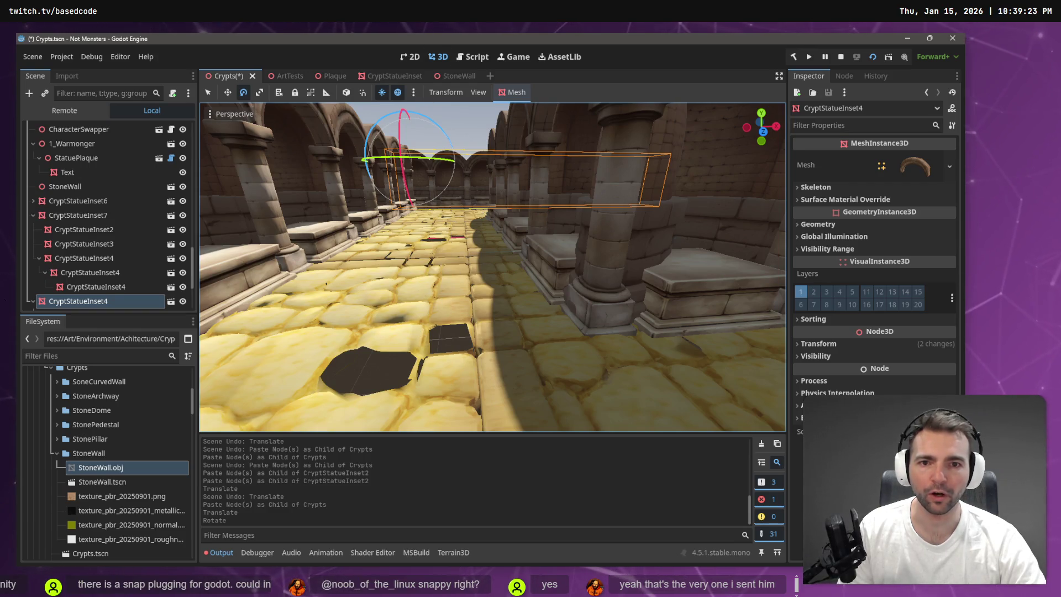
pyautogui.press('w')
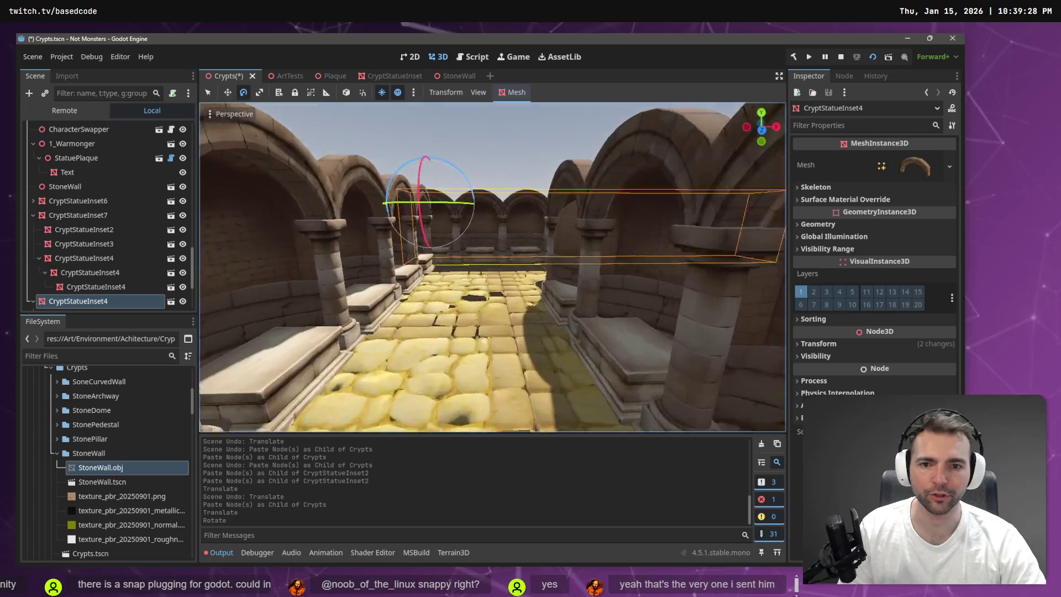
pyautogui.press('s')
pyautogui.press('w')
pyautogui.press('w')
pyautogui.moveTo(469, 231)
pyautogui.mouseDown()
pyautogui.moveTo(502, 415)
pyautogui.moveTo(546, 493)
pyautogui.moveTo(472, 492)
pyautogui.mouseUp()
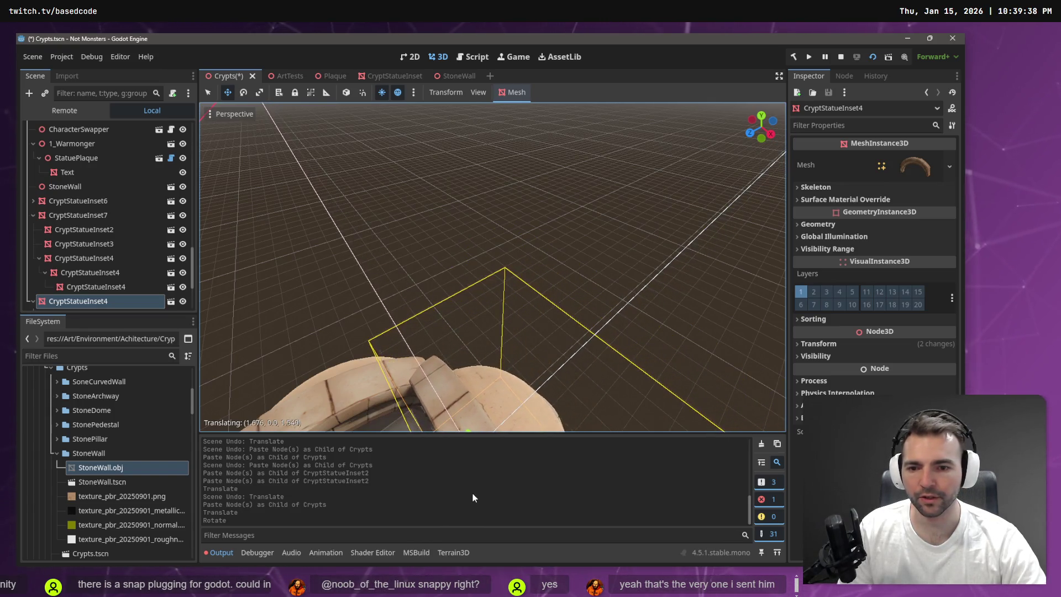
pyautogui.moveTo(463, 284); pyautogui.dragTo(463, 221)
pyautogui.scroll(5, 464, 286)
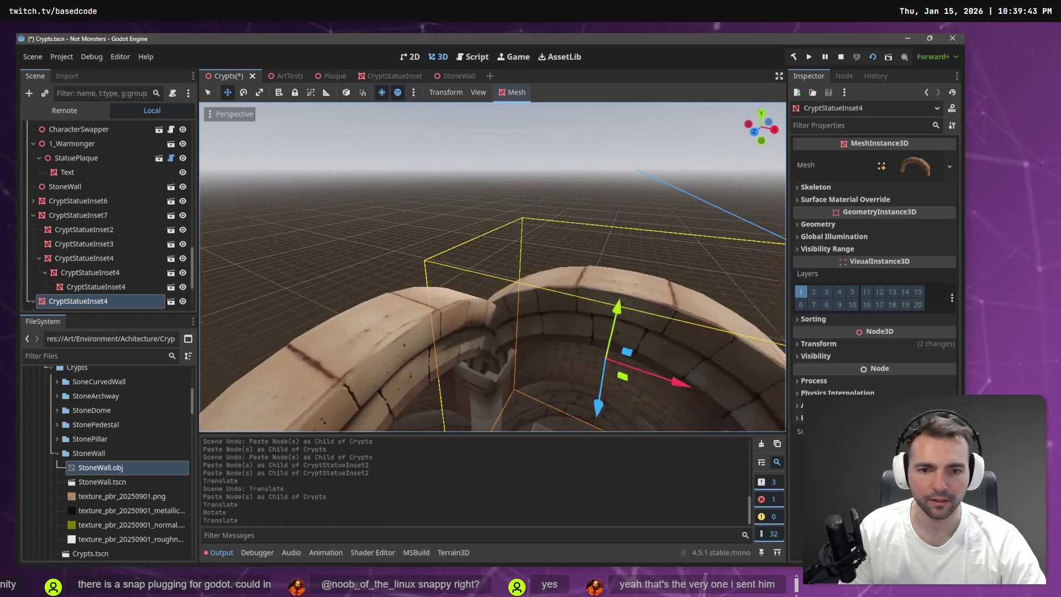
# Nudge CryptStatueInset4 slightly along Z and X to line its arches up with the neighbouring wall
pyautogui.moveTo(590, 322); pyautogui.dragTo(591, 316)
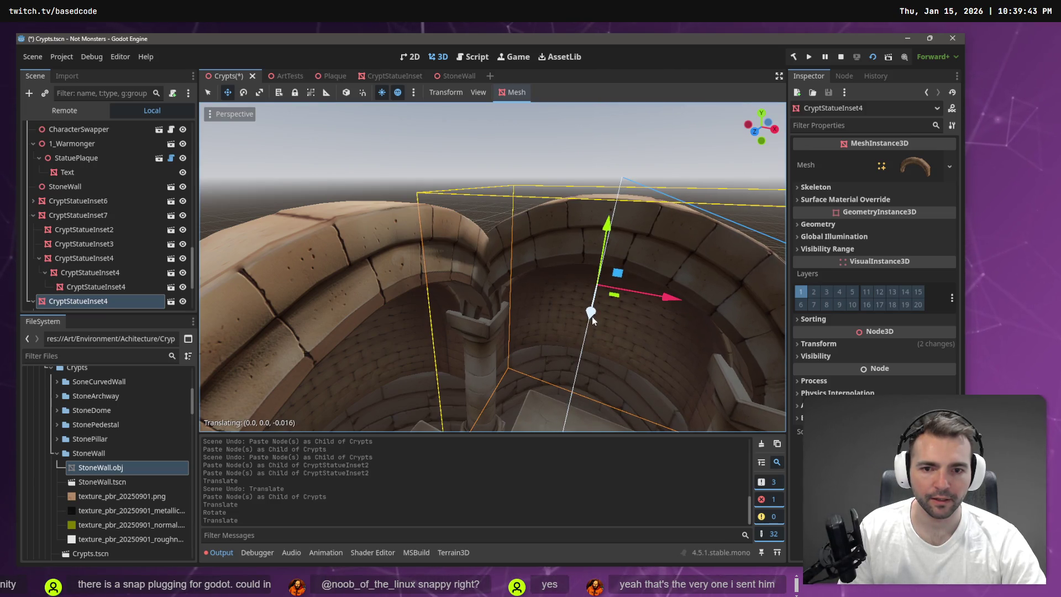
pyautogui.moveTo(662, 299); pyautogui.dragTo(670, 301)
pyautogui.scroll(-6, 607, 276)
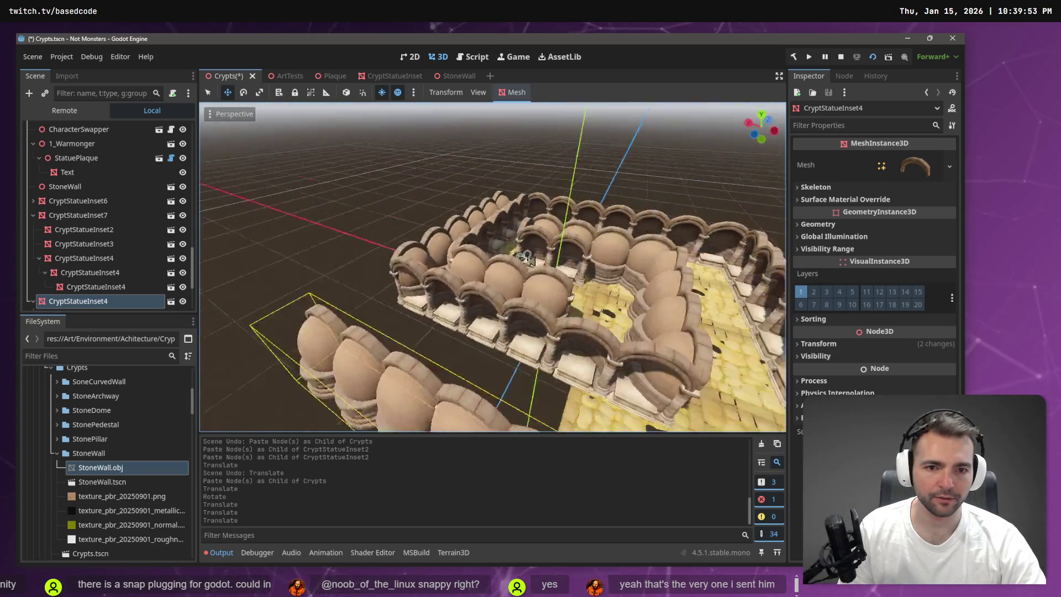
pyautogui.scroll(-5, 491, 265)
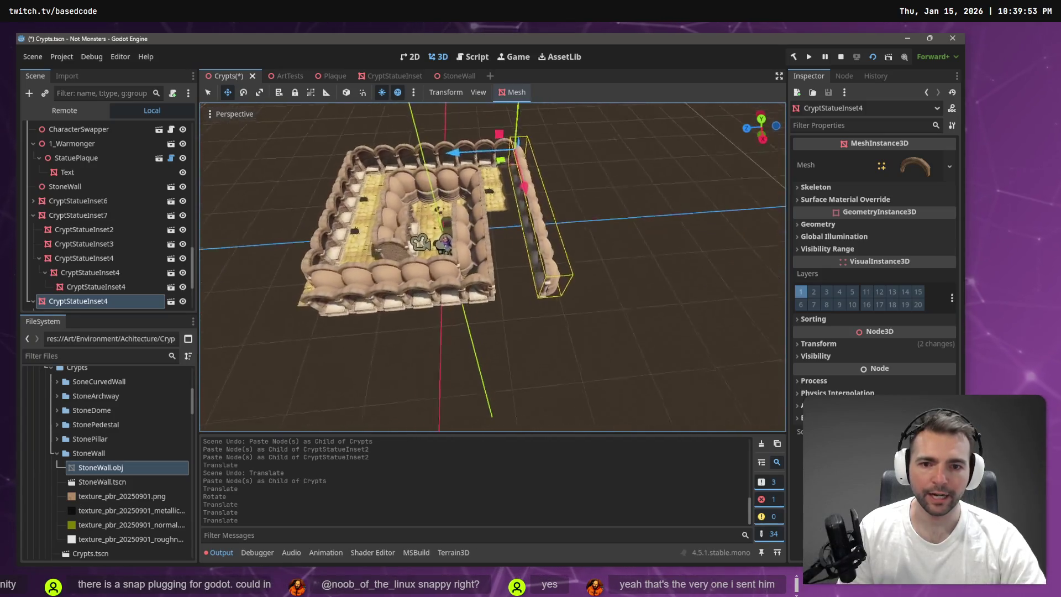
pyautogui.moveTo(492, 265); pyautogui.dragTo(447, 243)
pyautogui.moveTo(514, 239)
pyautogui.mouseDown()
pyautogui.moveTo(491, 276)
pyautogui.moveTo(492, 249)
pyautogui.mouseUp()
pyautogui.press('e')
pyautogui.moveTo(309, 183); pyautogui.dragTo(280, 178)
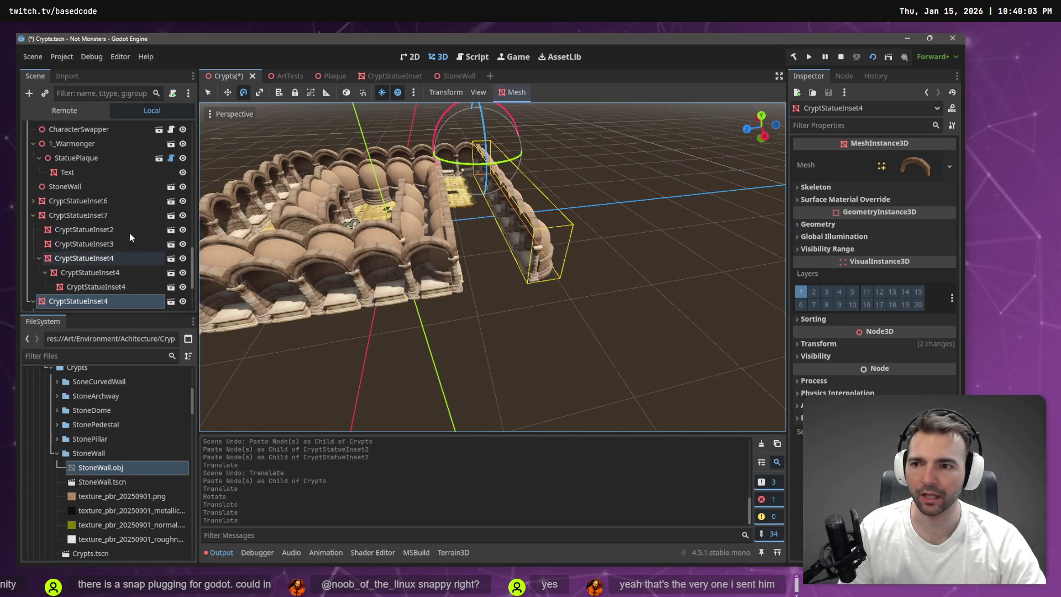
# Paste a new copy of the wall section into Crypts and drag it toward its spot
pyautogui.click(614, 334)
pyautogui.hotkey('ctrl', 'v')
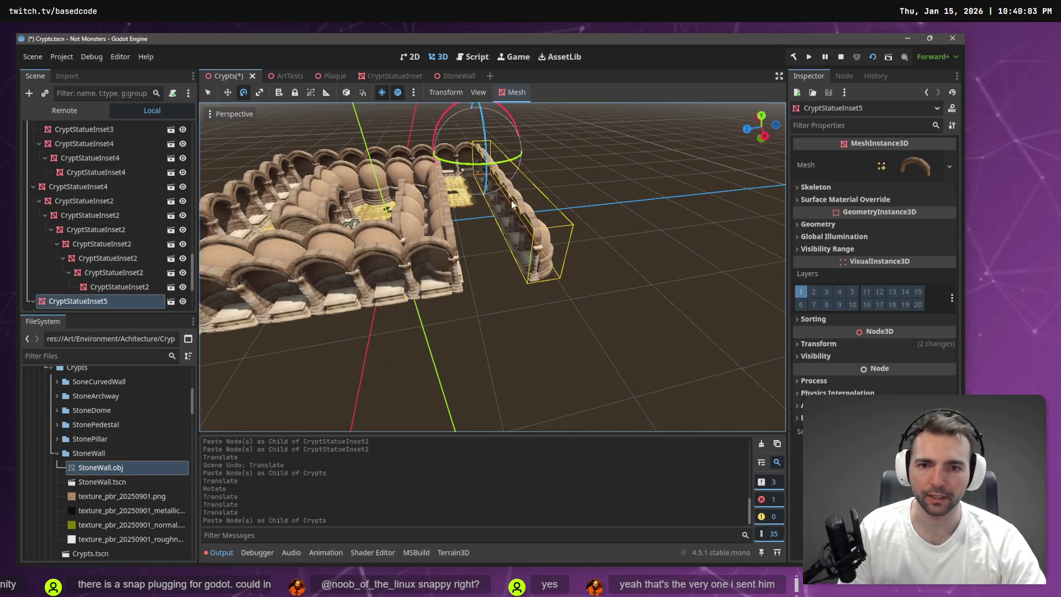
pyautogui.press('w')
pyautogui.moveTo(474, 199)
pyautogui.mouseDown()
pyautogui.moveTo(517, 312)
pyautogui.moveTo(544, 332)
pyautogui.moveTo(468, 296)
pyautogui.mouseUp()
pyautogui.scroll(-5, 468, 297)
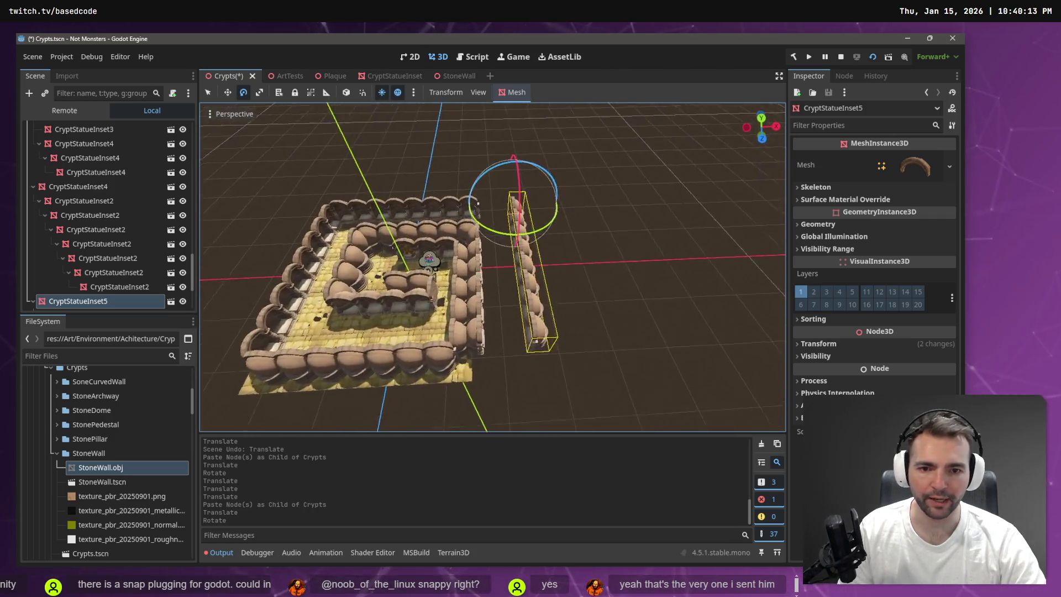
pyautogui.scroll(5, 416, 208)
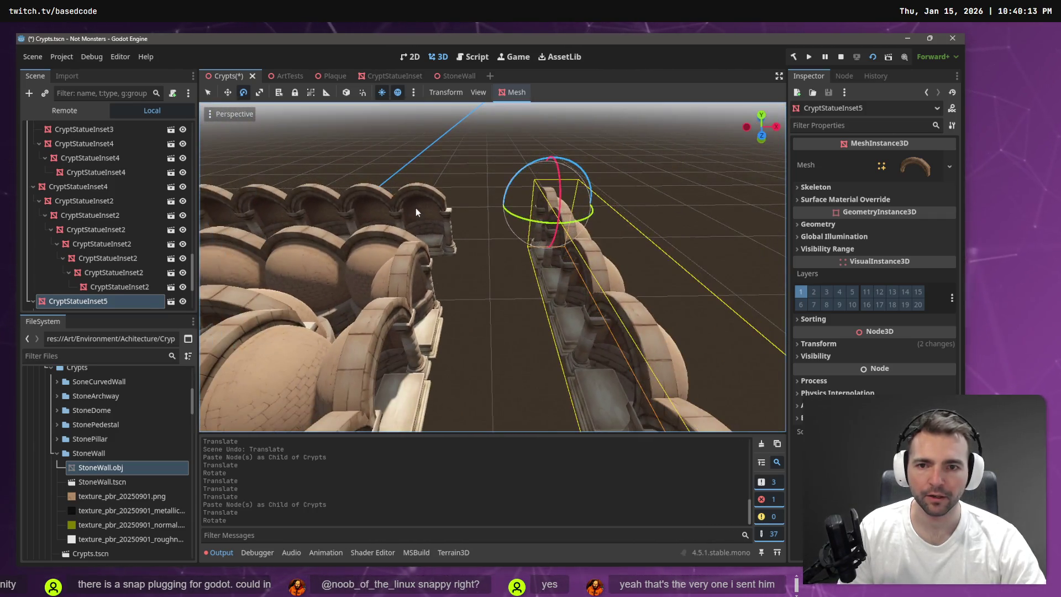
# Paste two extra copies nested under CryptStatueInset2
pyautogui.click(415, 208)
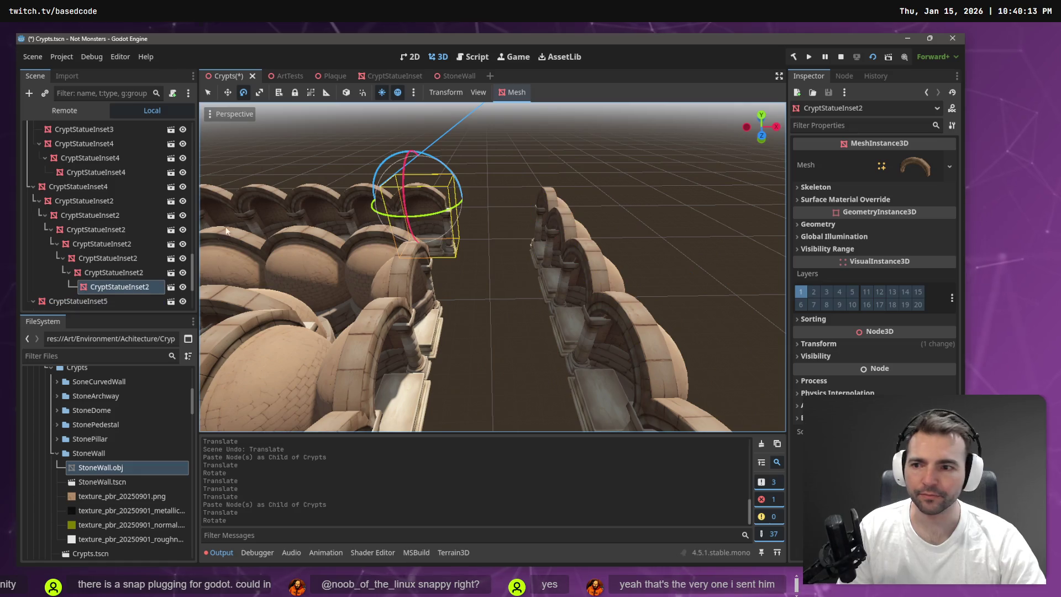
pyautogui.hotkey('ctrl', 'v')
pyautogui.hotkey('ctrl', 'v')
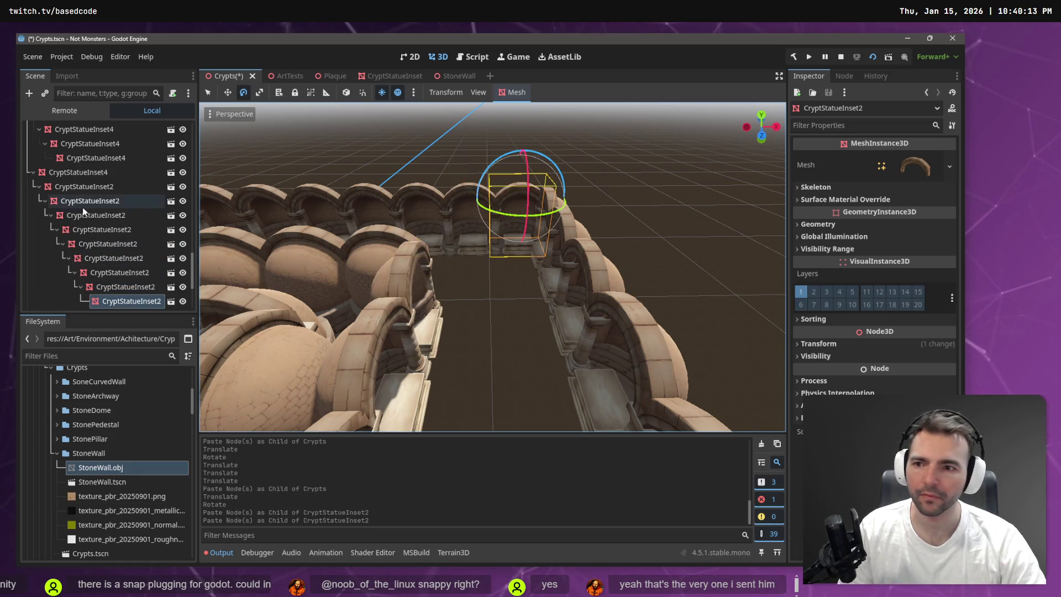
pyautogui.click(558, 241)
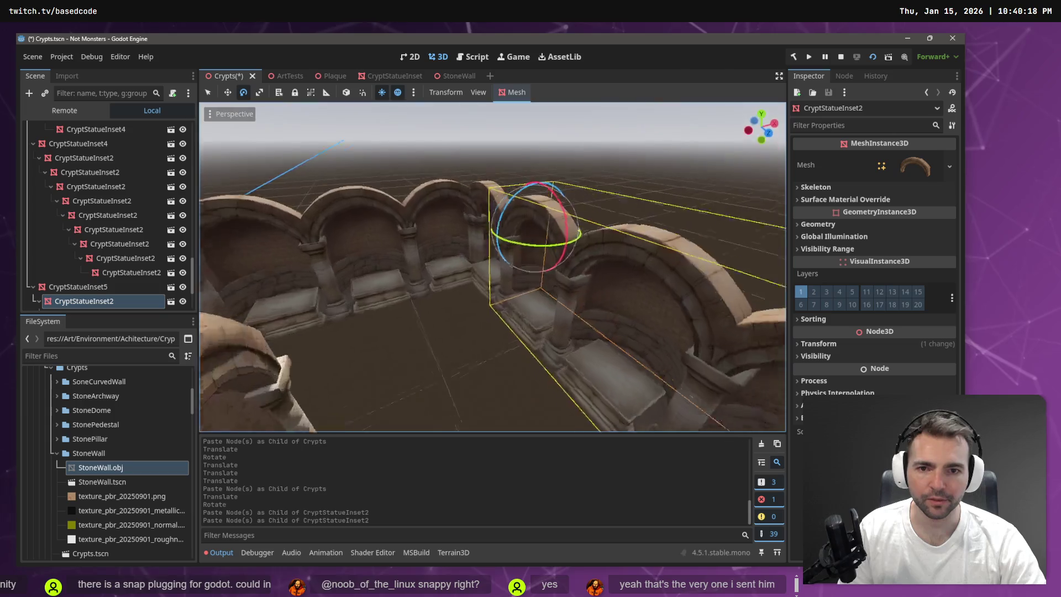
# Frame CryptStatueInset5 and slide it about 0.14 by 0.41 units to sit against its neighbouring arch
pyautogui.click(508, 218)
pyautogui.press('f')
pyautogui.press('w')
pyautogui.moveTo(524, 329); pyautogui.dragTo(547, 336)
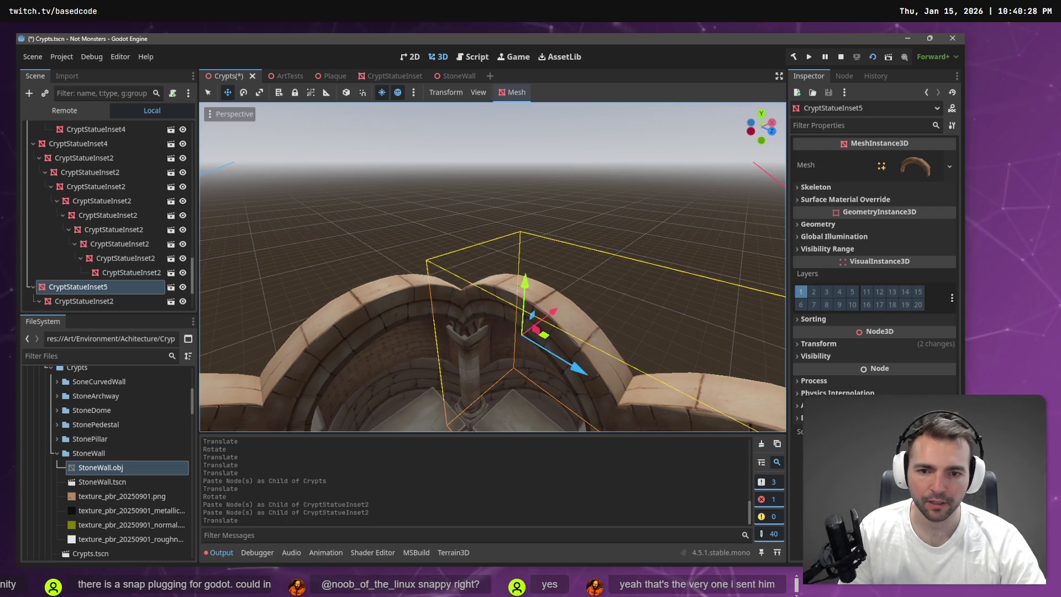
pyautogui.scroll(-6, 547, 336)
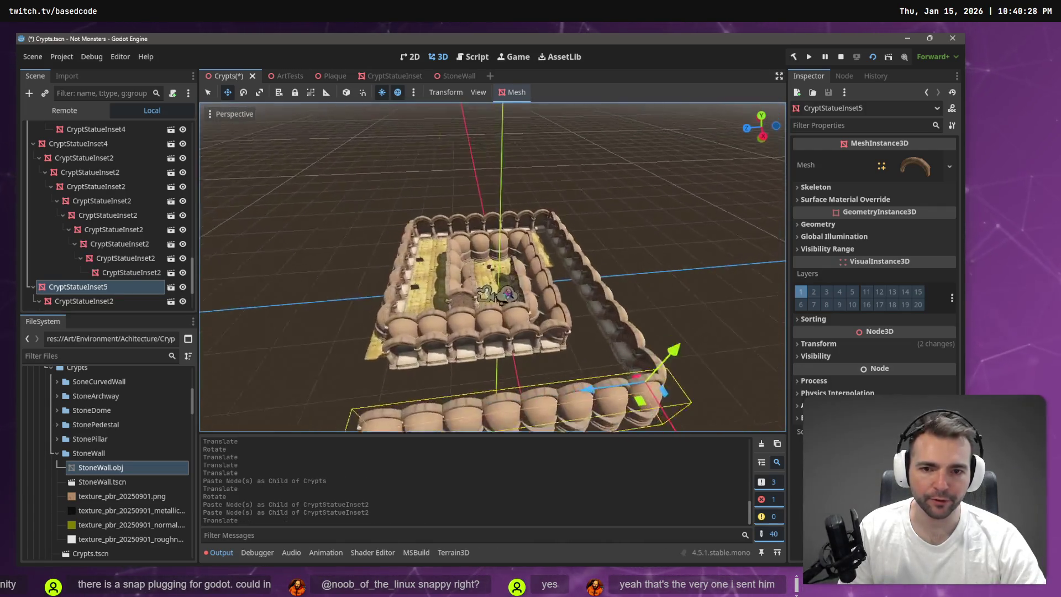
pyautogui.scroll(4, 546, 336)
pyautogui.click(481, 375)
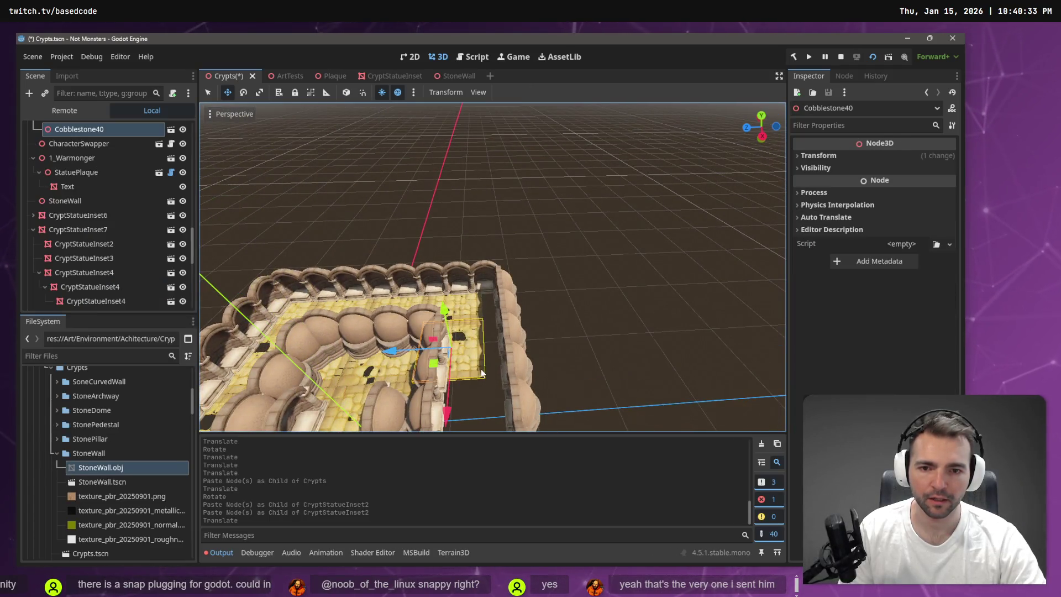
# Paste copies of Cobblestone40 and Cobblestone39 and move them along the corridor
pyautogui.keyDown('shift'); pyautogui.click(483, 299); pyautogui.keyUp('shift')
pyautogui.hotkey('ctrl', 'v')
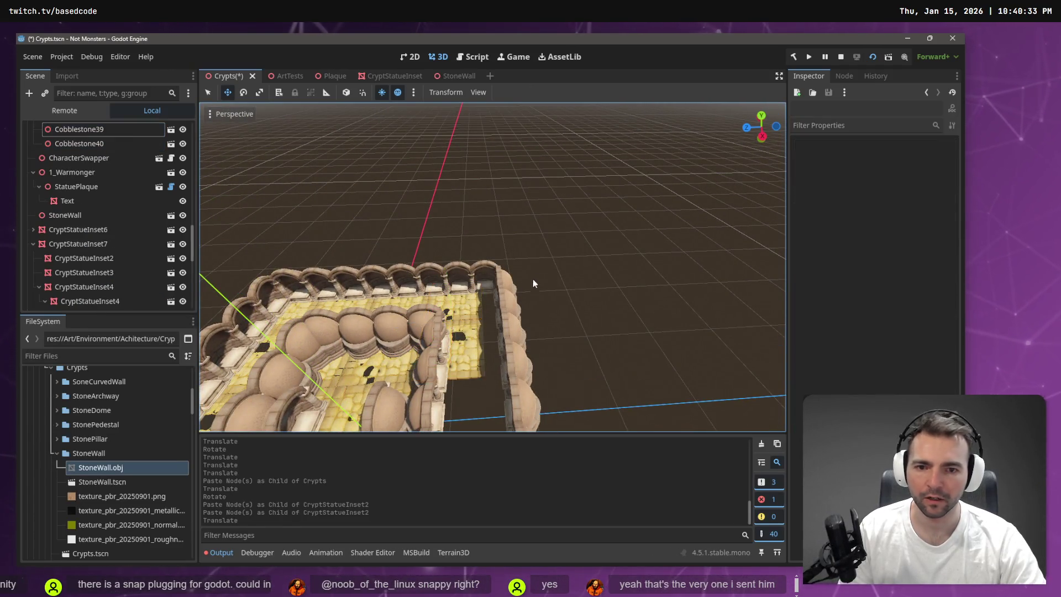
pyautogui.moveTo(405, 322); pyautogui.dragTo(459, 339)
pyautogui.press('w')
pyautogui.press('w')
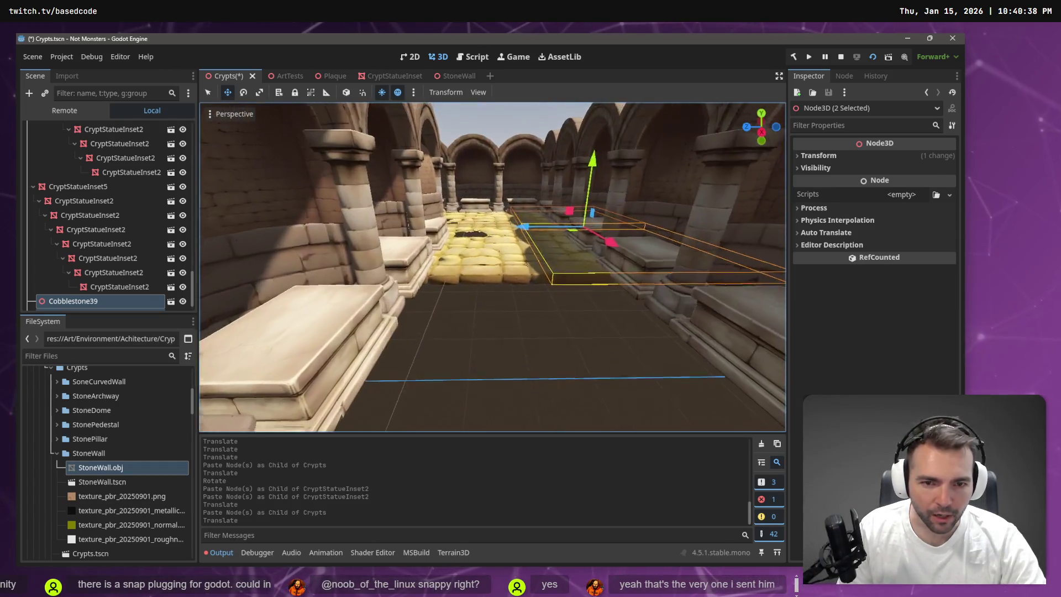
pyautogui.moveTo(532, 238); pyautogui.dragTo(531, 238)
pyautogui.press('w')
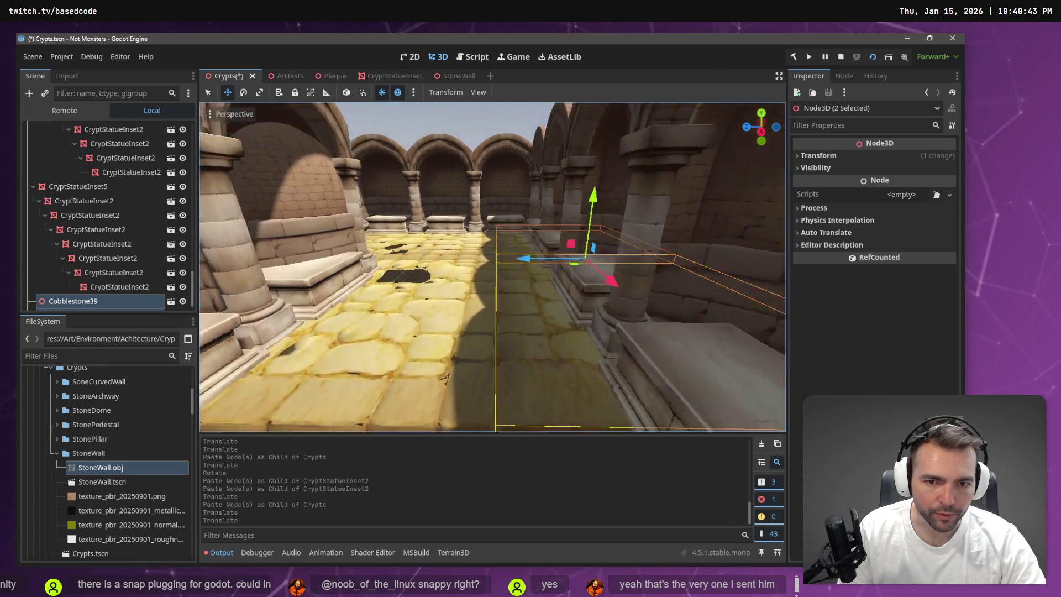
pyautogui.press('s')
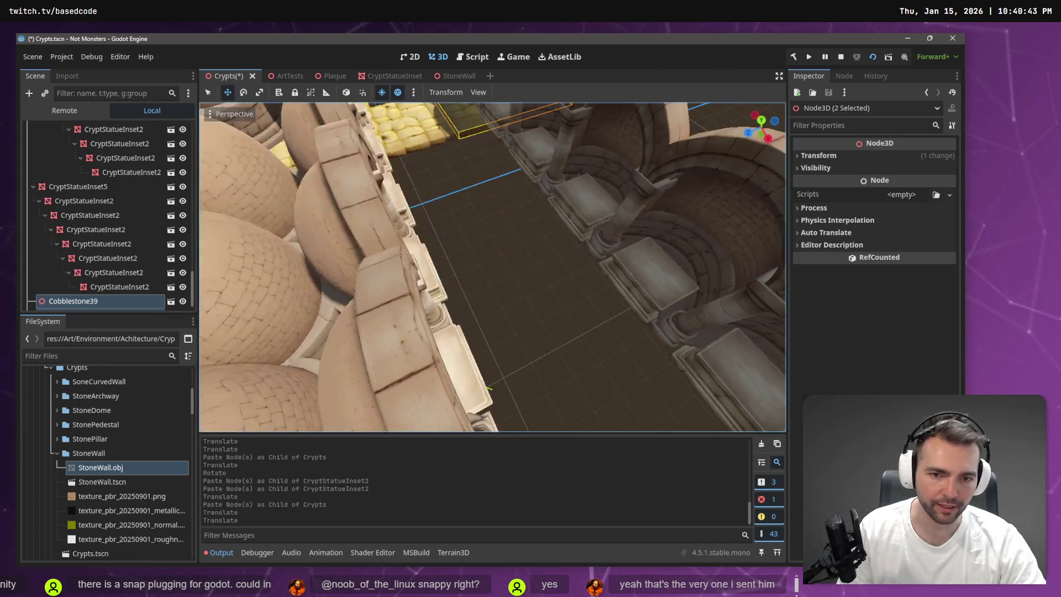
pyautogui.press('w')
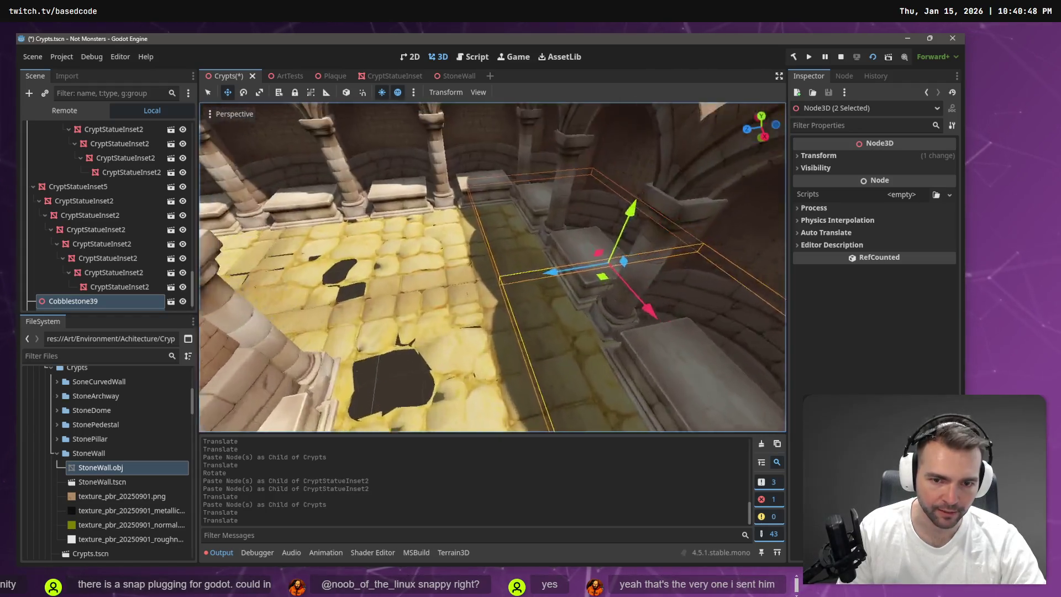
pyautogui.press('s')
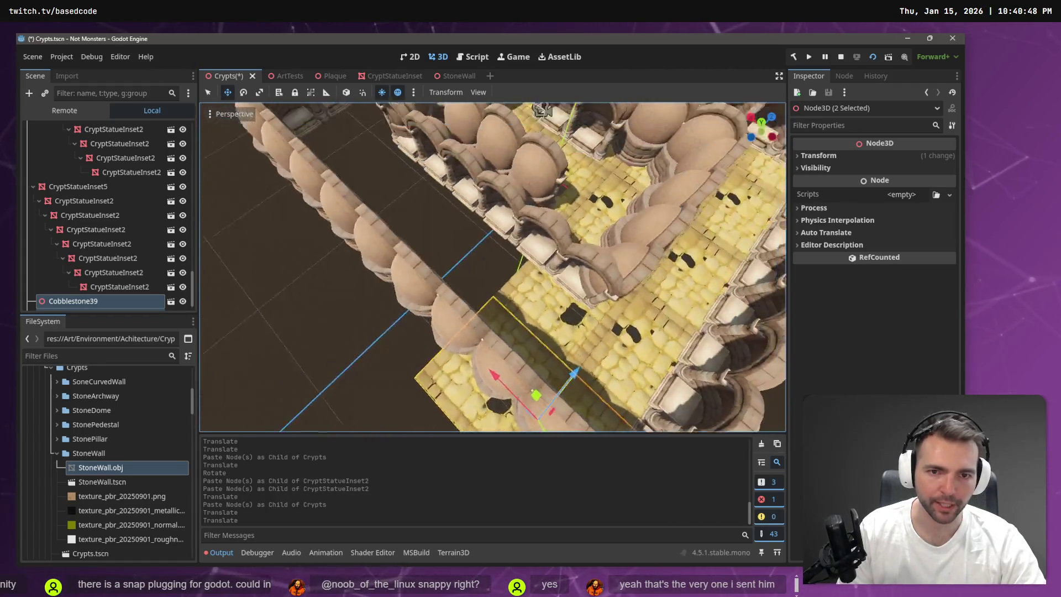
# Paste another floor tile copy and select four cobblestone floor tiles
pyautogui.hotkey('ctrl', 'v')
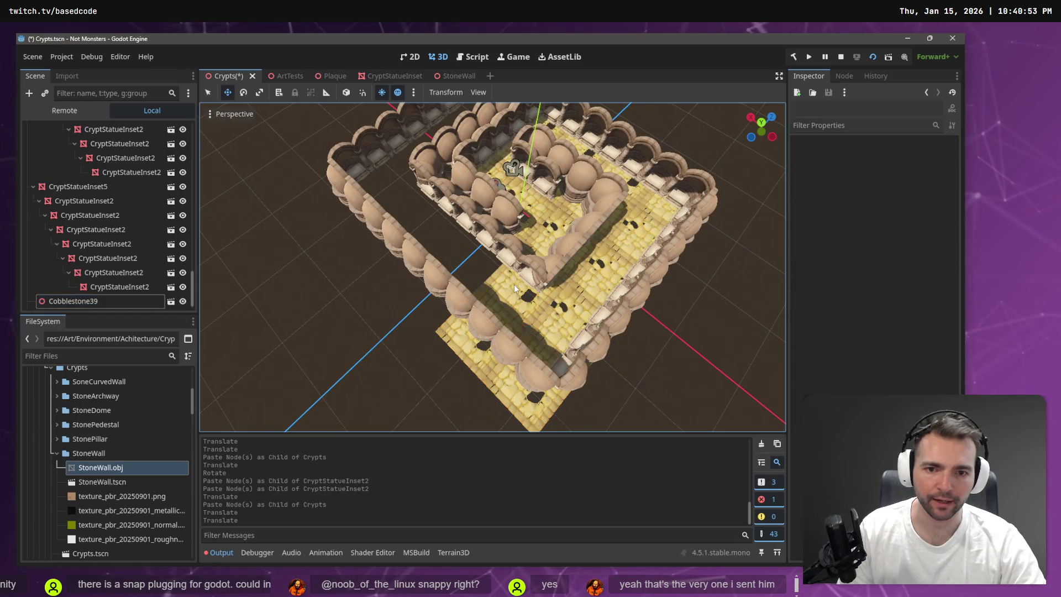
pyautogui.keyDown('shift'); pyautogui.click(453, 335); pyautogui.keyUp('shift')
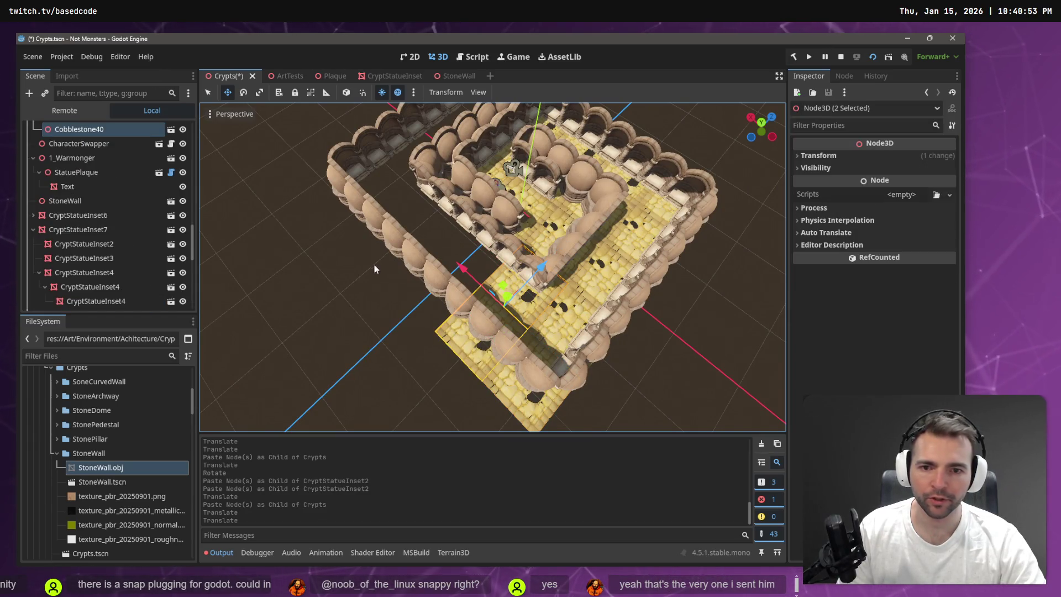
pyautogui.click(354, 284)
pyautogui.click(511, 399)
pyautogui.keyDown('shift'); pyautogui.click(506, 304); pyautogui.keyUp('shift')
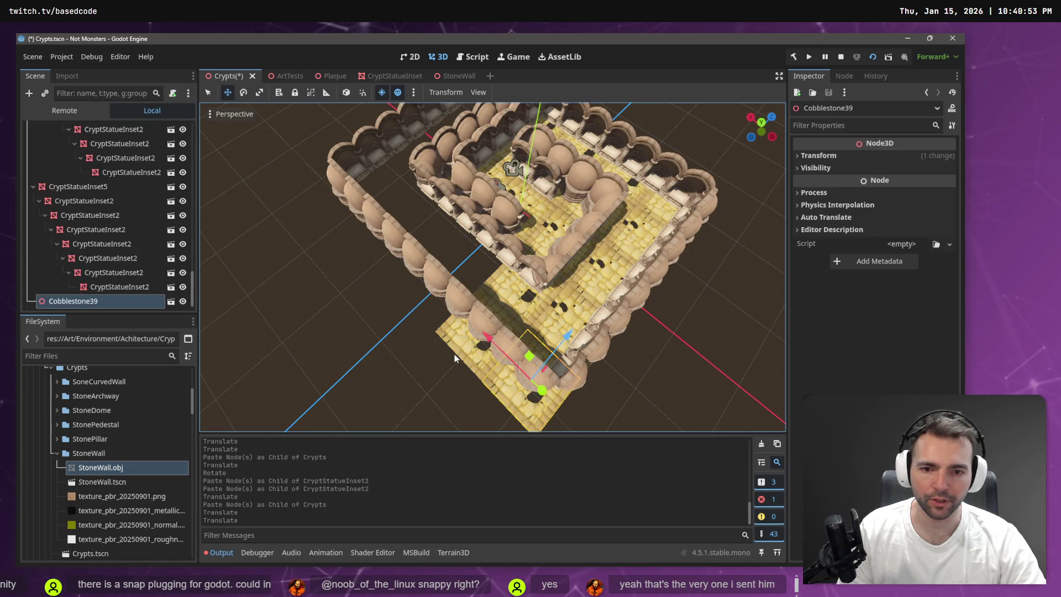
pyautogui.keyDown('shift'); pyautogui.click(506, 285); pyautogui.keyUp('shift')
pyautogui.keyDown('shift'); pyautogui.click(569, 330); pyautogui.keyUp('shift')
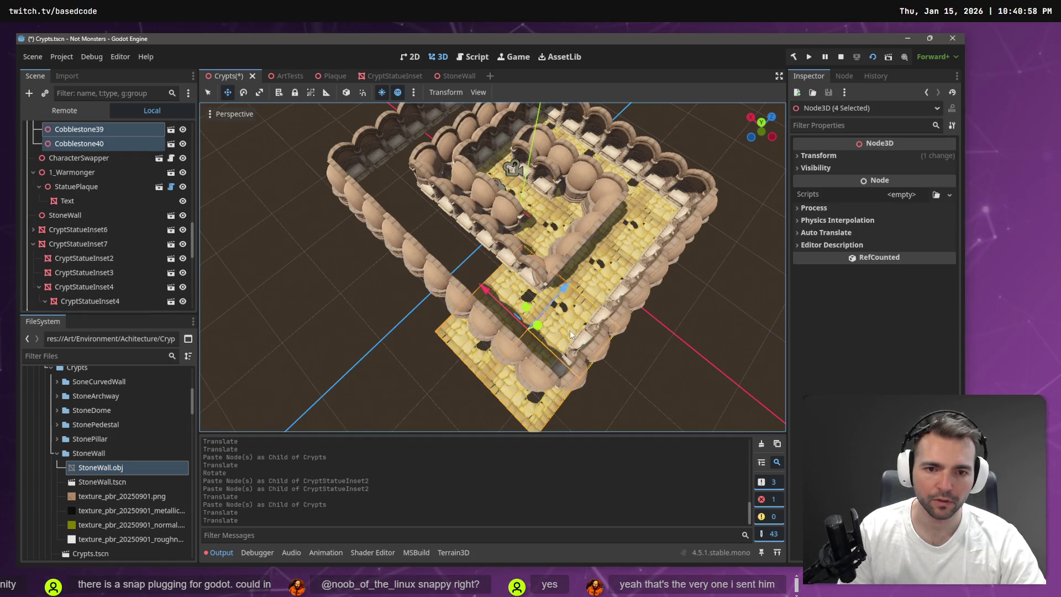
pyautogui.scroll(10, 128, 173)
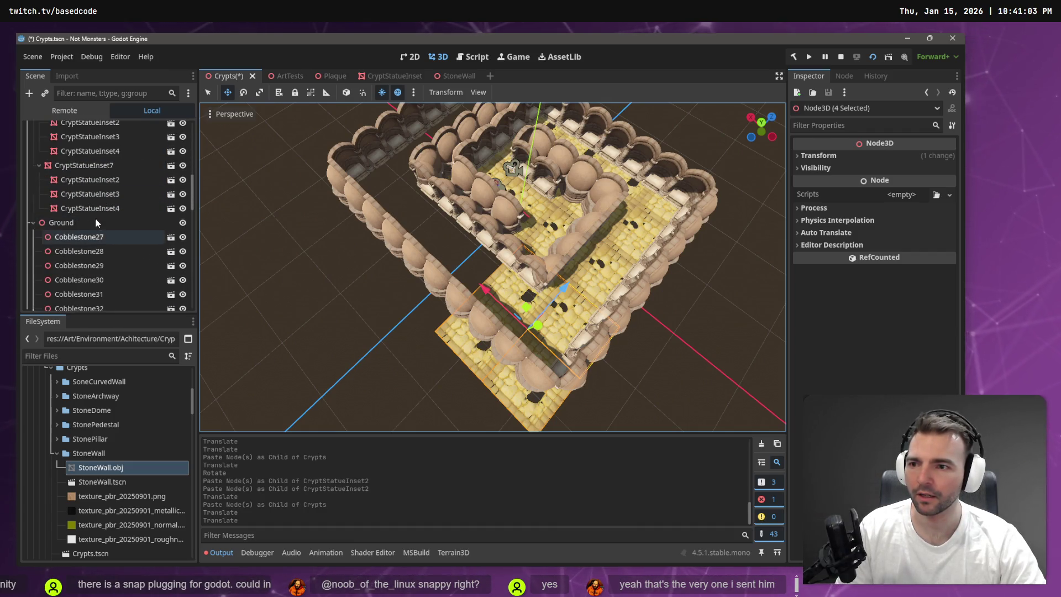
pyautogui.scroll(-3, 97, 221)
# Paste the four tiles under Ground and move them about 15.3 units along X
pyautogui.click(94, 219)
pyautogui.hotkey('ctrl', 'v')
pyautogui.moveTo(486, 292)
pyautogui.mouseDown()
pyautogui.moveTo(385, 222)
pyautogui.moveTo(396, 226)
pyautogui.mouseUp()
pyautogui.scroll(5, 380, 204)
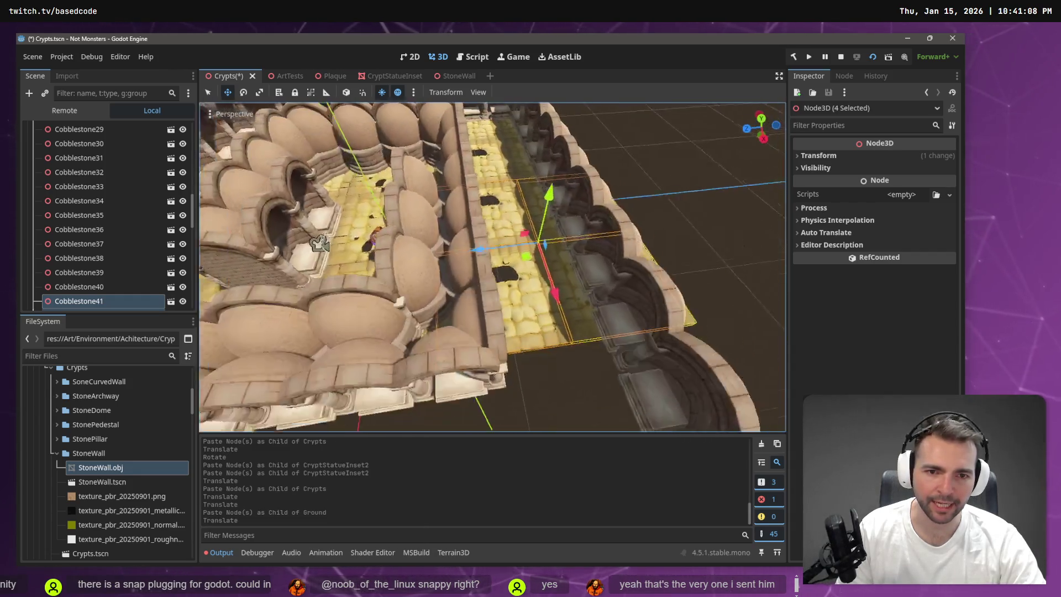
pyautogui.scroll(-5, 492, 267)
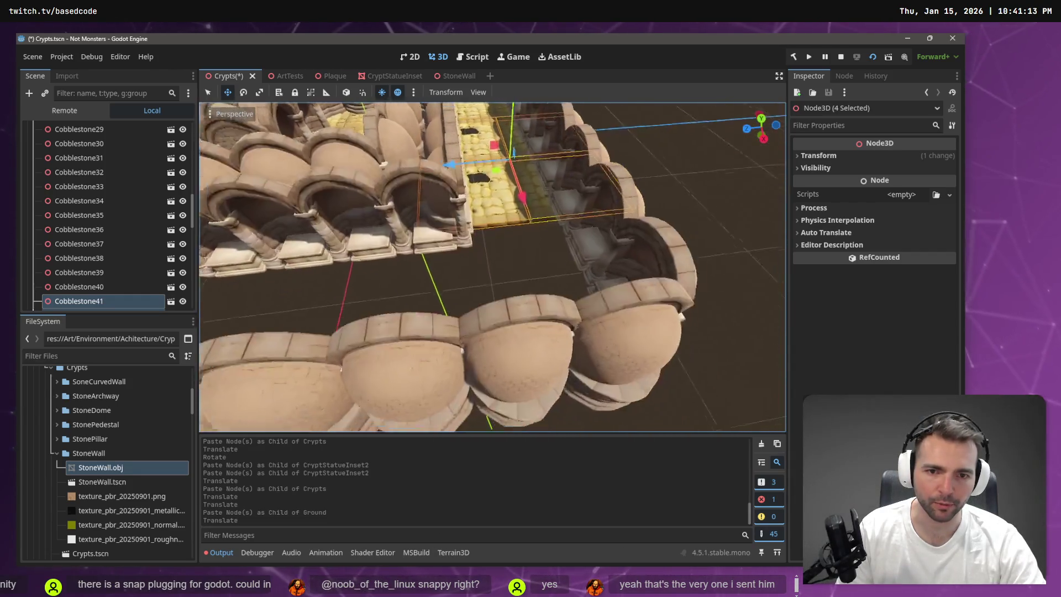
pyautogui.scroll(-3, 403, 218)
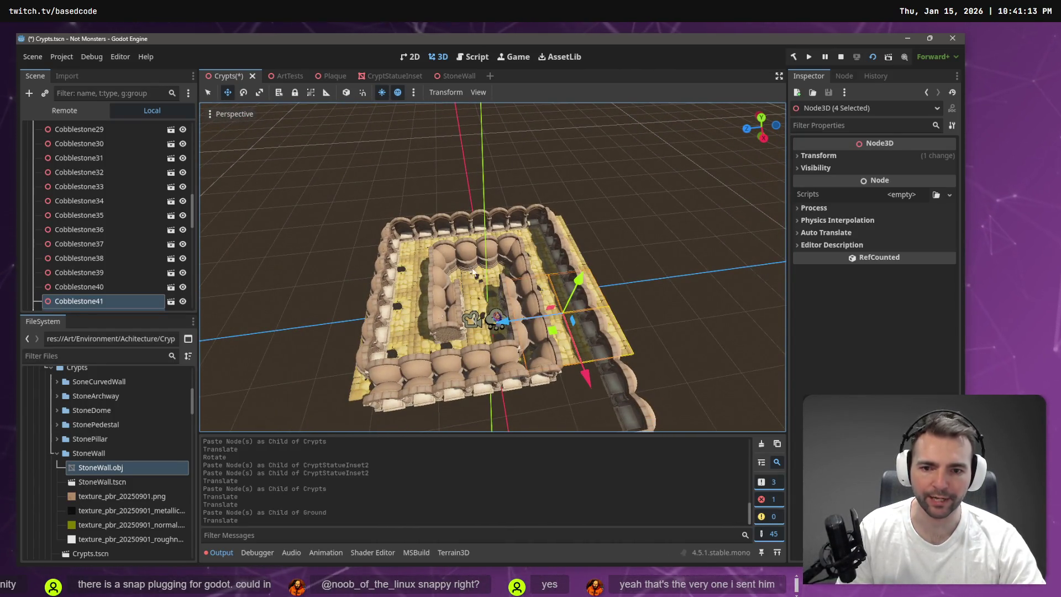
pyautogui.click(626, 337)
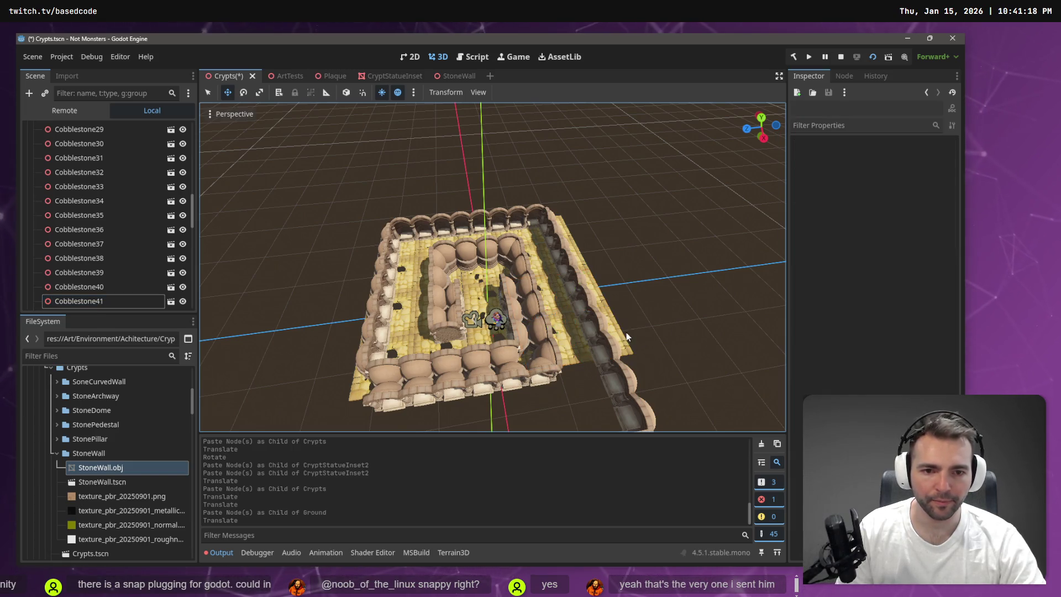
# Copy Cobblestone44, 42, 28, 30 and 32 and slide the copied strip about 7.7 along X
pyautogui.click(623, 349)
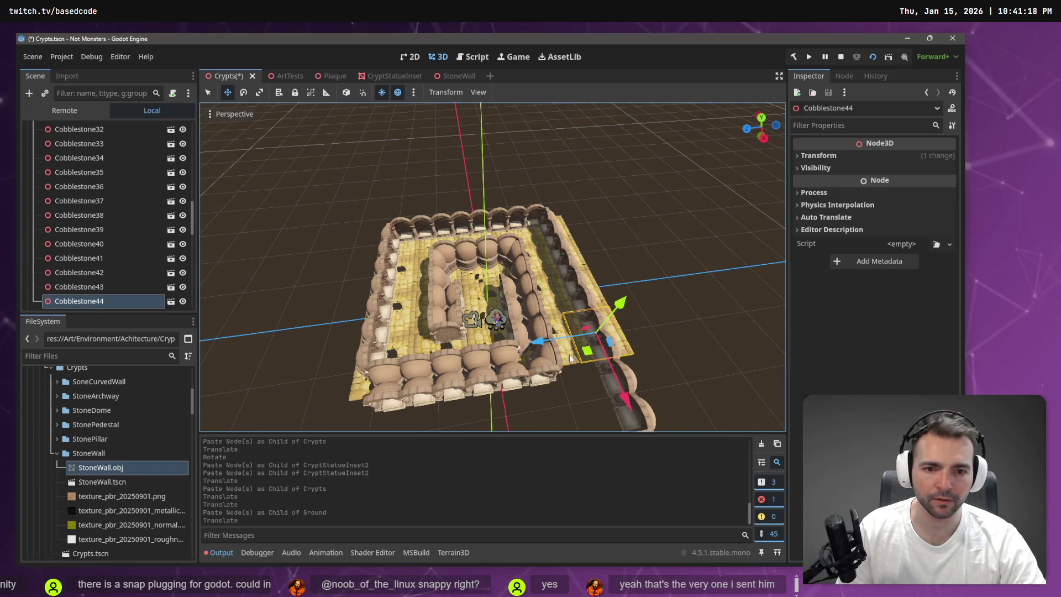
pyautogui.moveTo(569, 358); pyautogui.dragTo(498, 358)
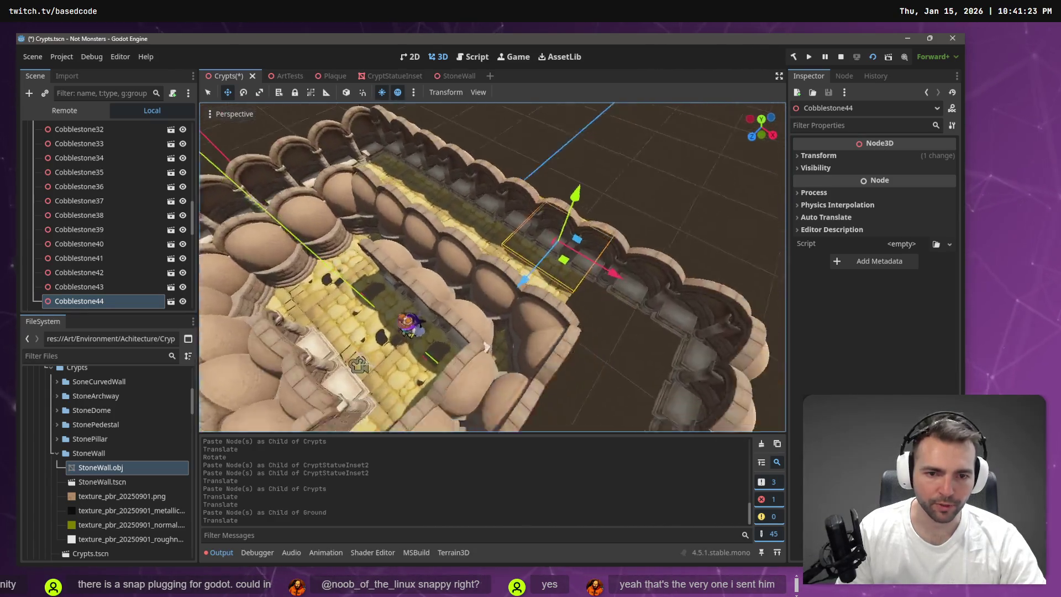
pyautogui.keyDown('shift'); pyautogui.click(500, 302); pyautogui.keyUp('shift')
pyautogui.moveTo(500, 302); pyautogui.dragTo(511, 311)
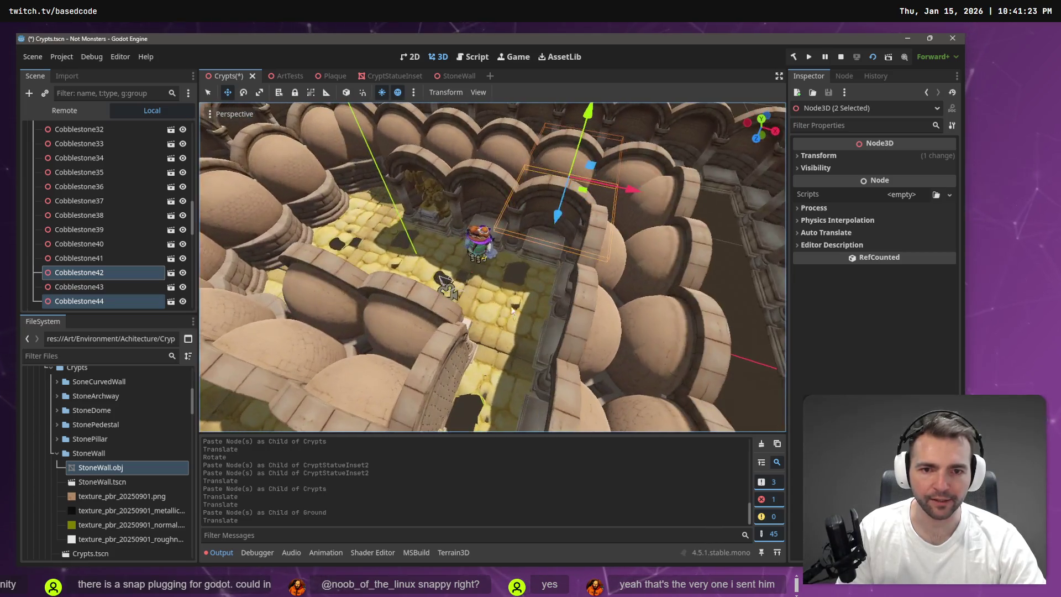
pyautogui.keyDown('shift'); pyautogui.click(529, 286); pyautogui.keyUp('shift')
pyautogui.keyDown('shift'); pyautogui.click(505, 389); pyautogui.keyUp('shift')
pyautogui.moveTo(505, 389); pyautogui.dragTo(492, 354)
pyautogui.scroll(-3, 681, 283)
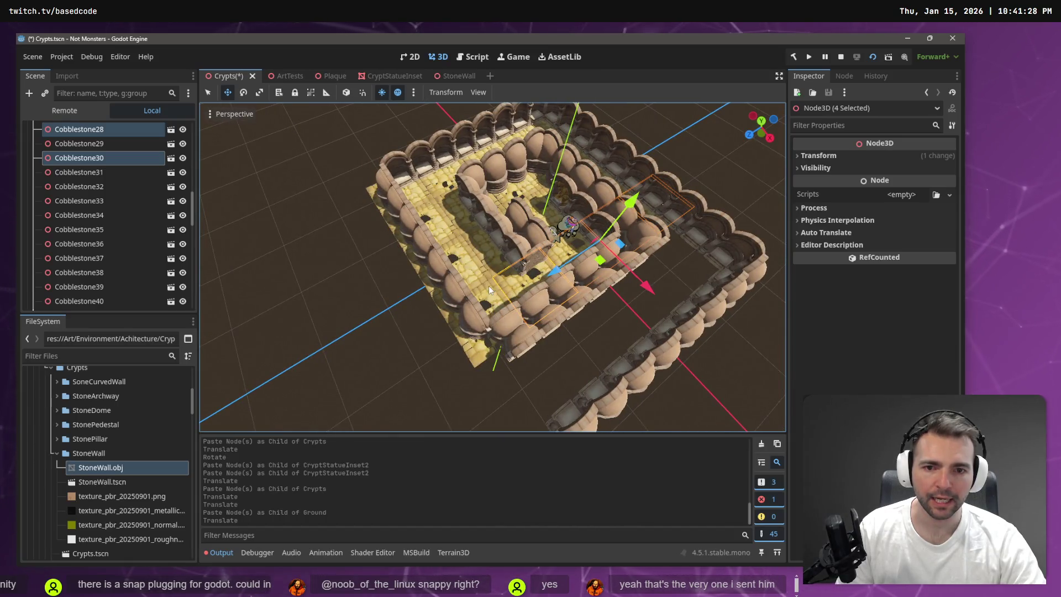
pyautogui.keyDown('shift'); pyautogui.click(488, 287); pyautogui.keyUp('shift')
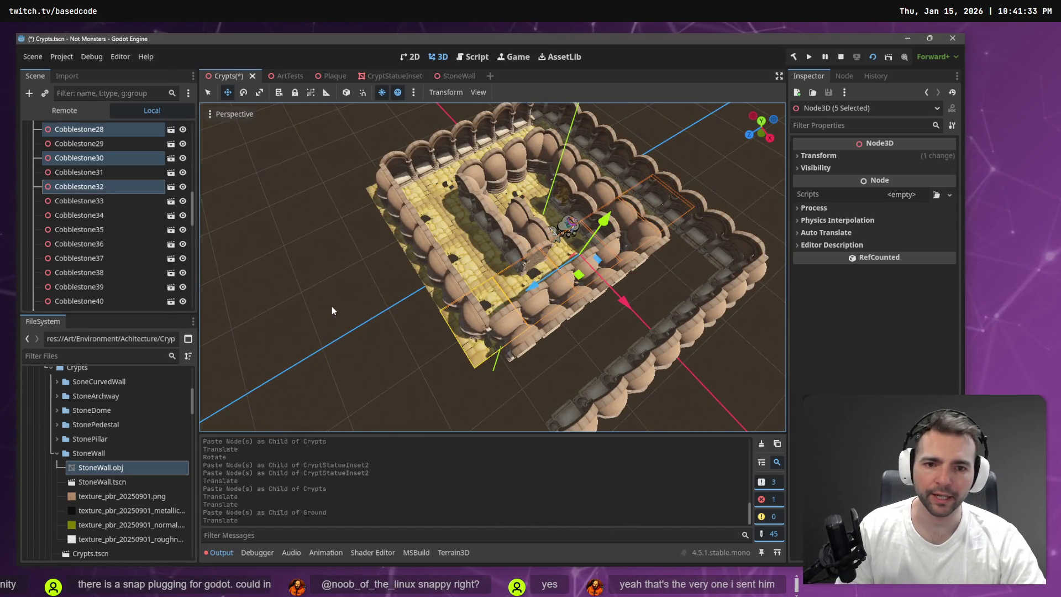
pyautogui.hotkey('ctrl', 'v')
pyautogui.moveTo(619, 300); pyautogui.dragTo(660, 357)
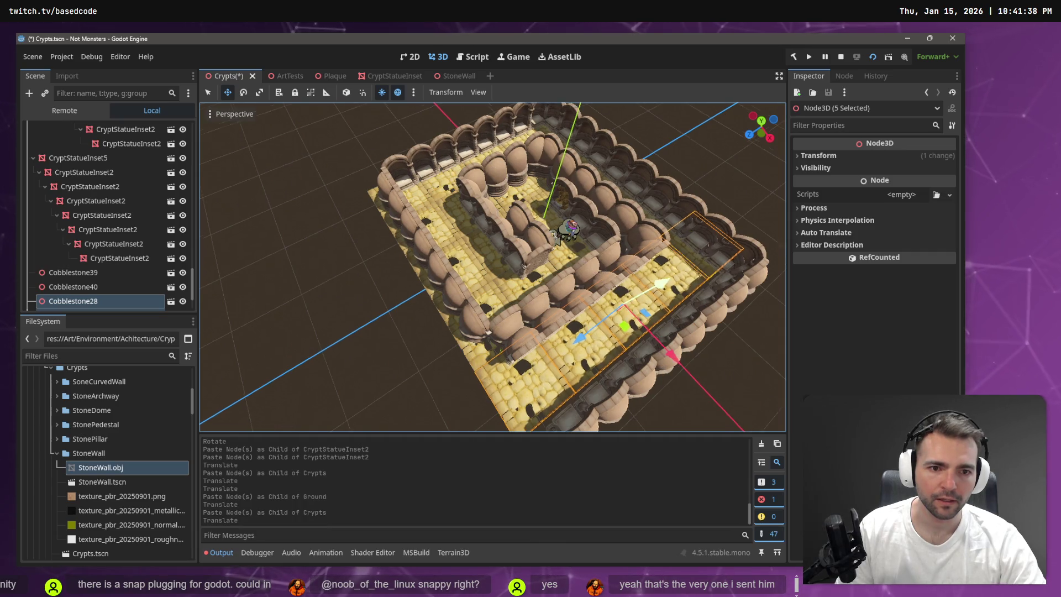
# Add a second copy of the floor strip, shifted about 7.6 along X
pyautogui.moveTo(621, 247); pyautogui.dragTo(621, 247)
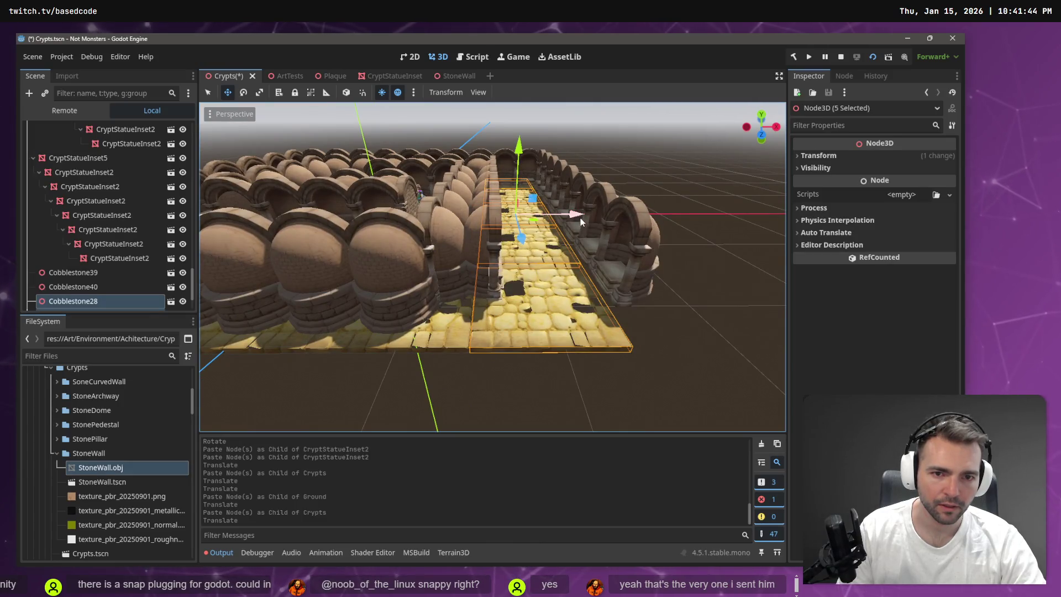
pyautogui.moveTo(580, 219); pyautogui.dragTo(581, 220)
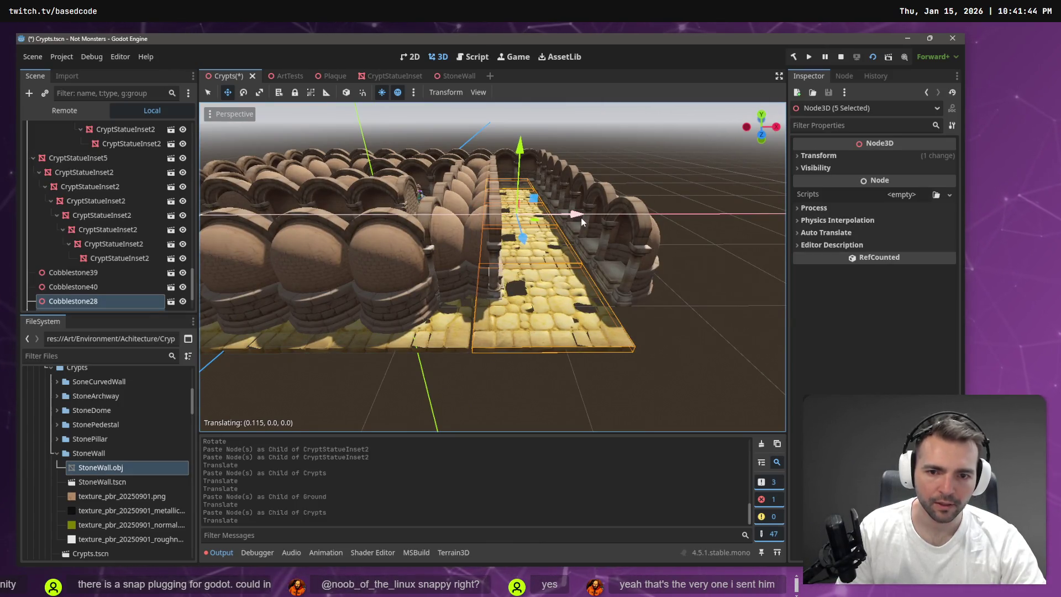
pyautogui.click(581, 218)
pyautogui.hotkey('ctrl', 'v')
pyautogui.press('g')
pyautogui.press('x')
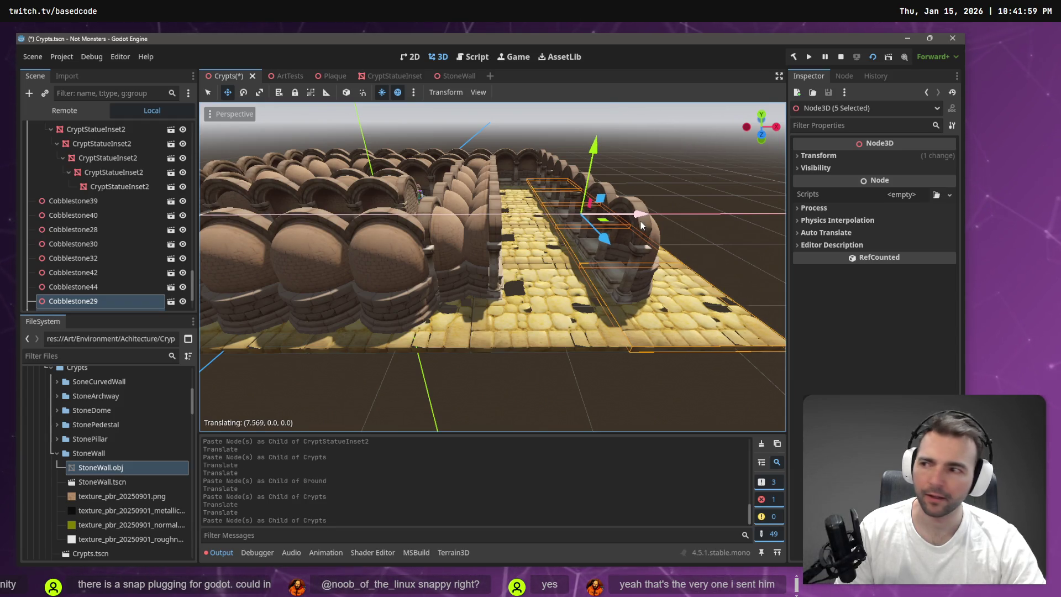
pyautogui.click(641, 221)
# Save the Crypts scene and fly over the crypt maze for an overview
pyautogui.hotkey('alt', 'Tab')
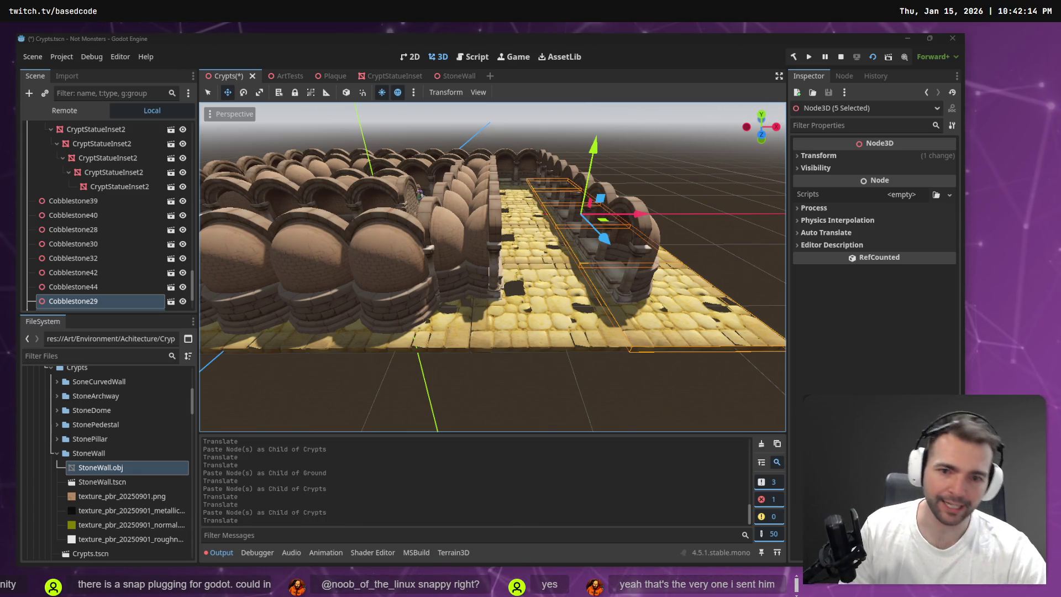
pyautogui.click(589, 383)
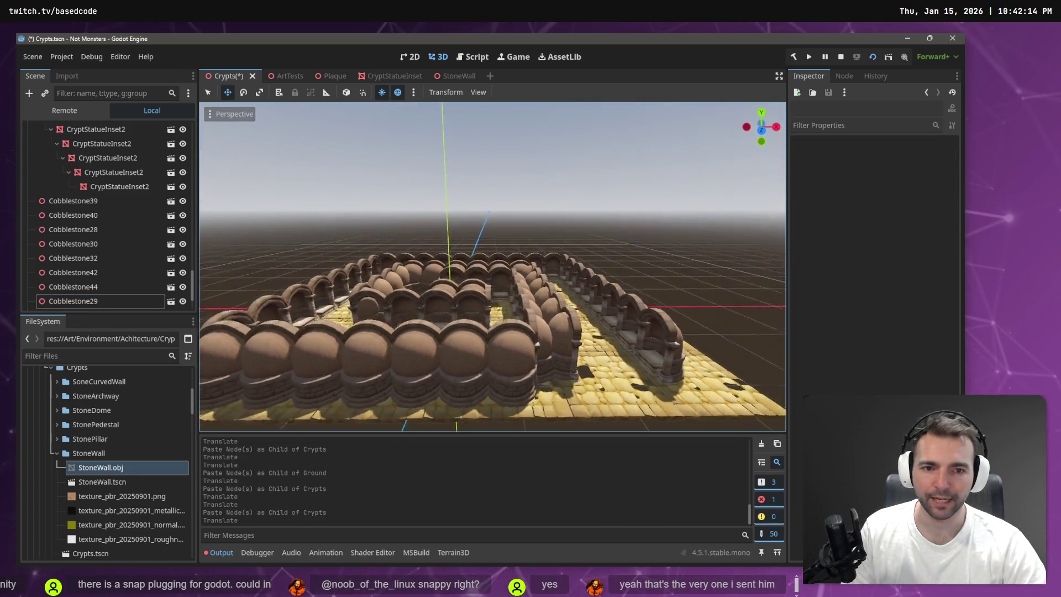
pyautogui.scroll(-5, 492, 267)
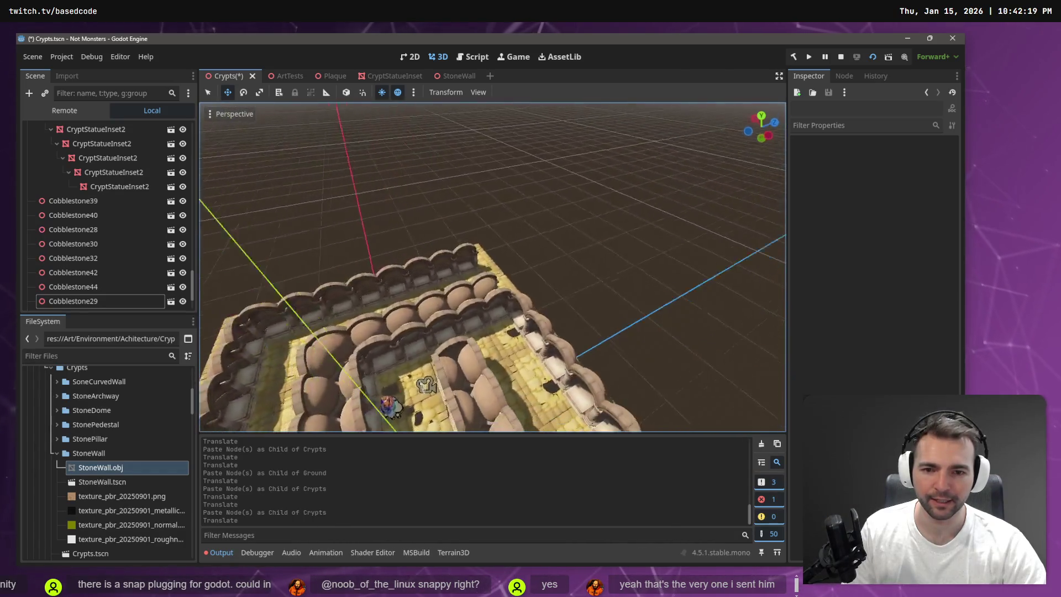
pyautogui.hotkey('ctrl', 's')
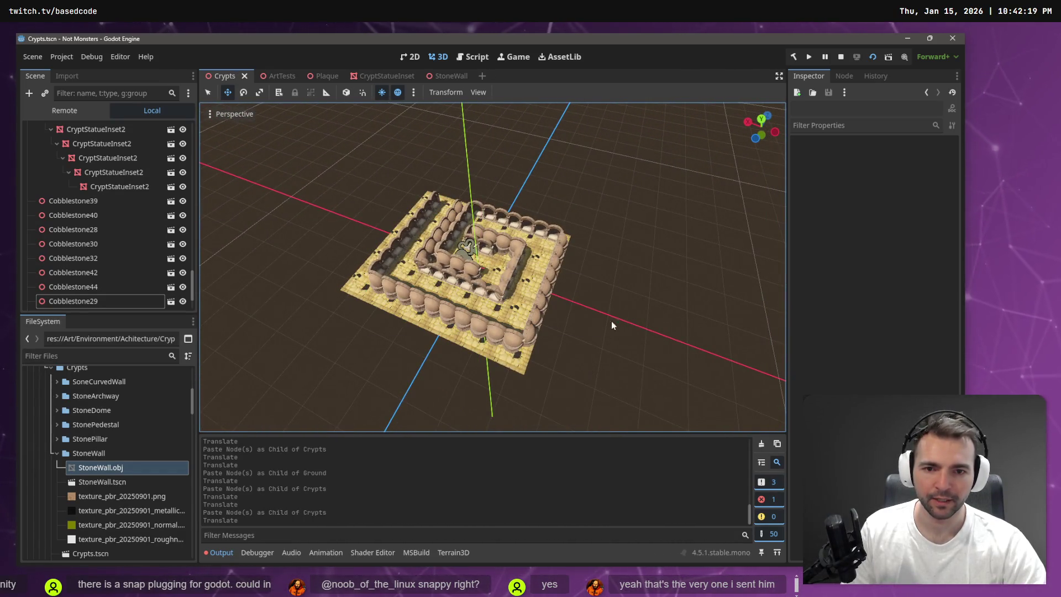
pyautogui.press('w')
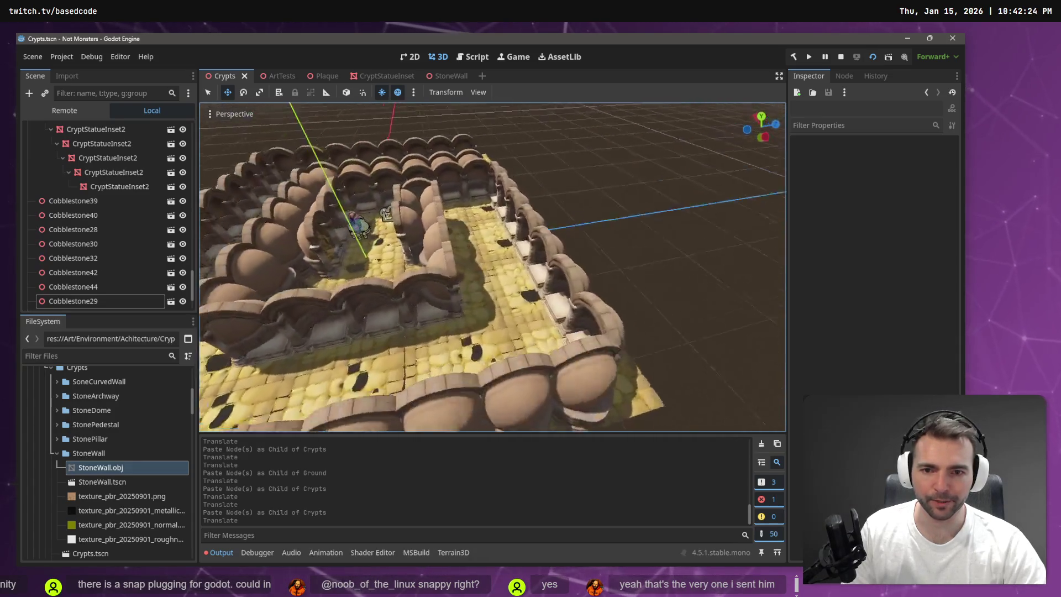
pyautogui.press('s')
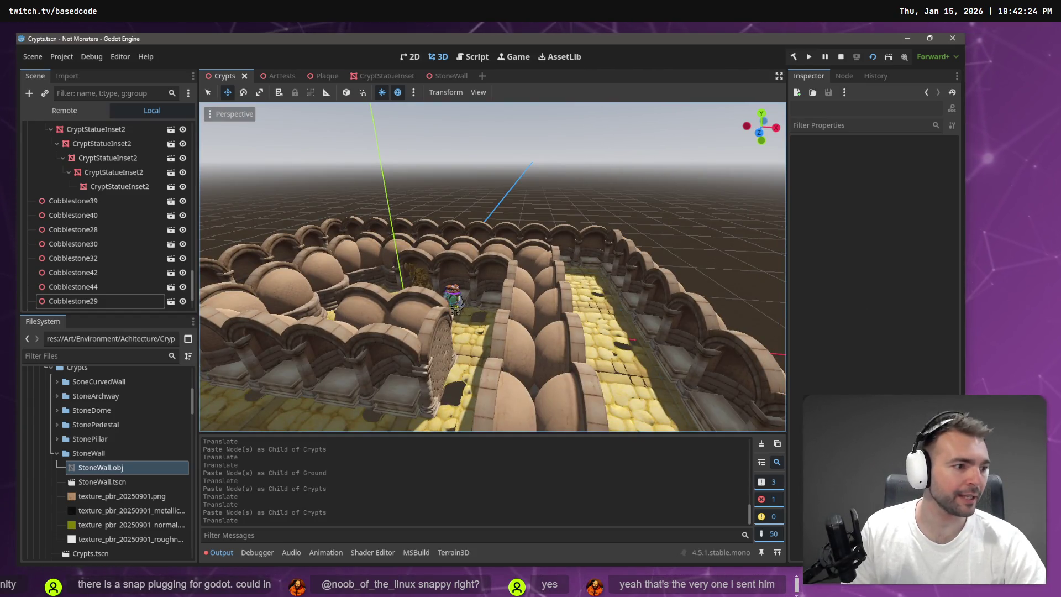
pyautogui.press('s')
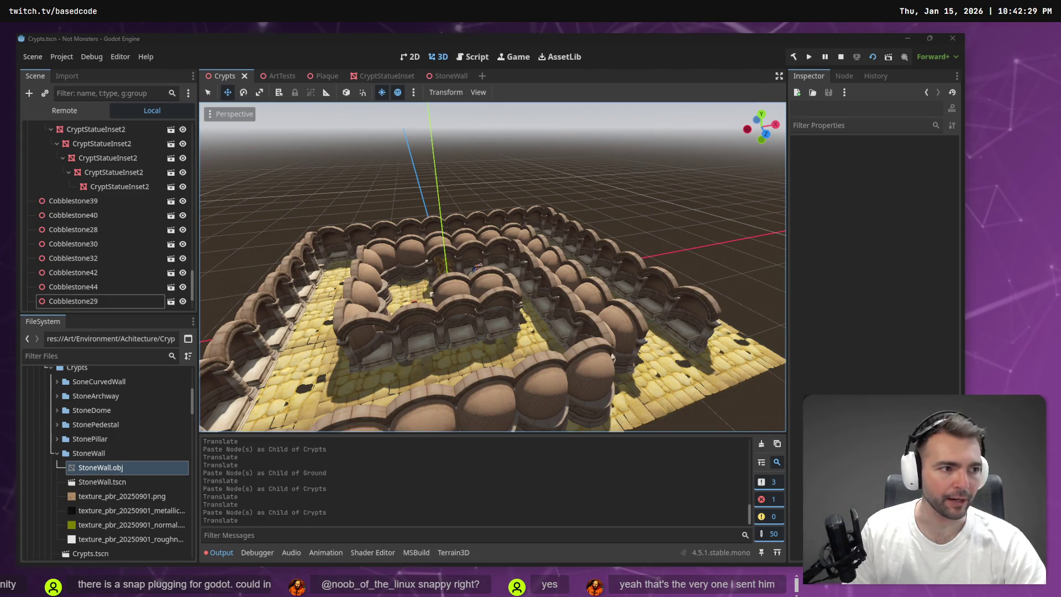
# Check the crypt concept on the whiteboard, then bring up the ChatGPT conversation
pyautogui.hotkey('alt', 'Tab')
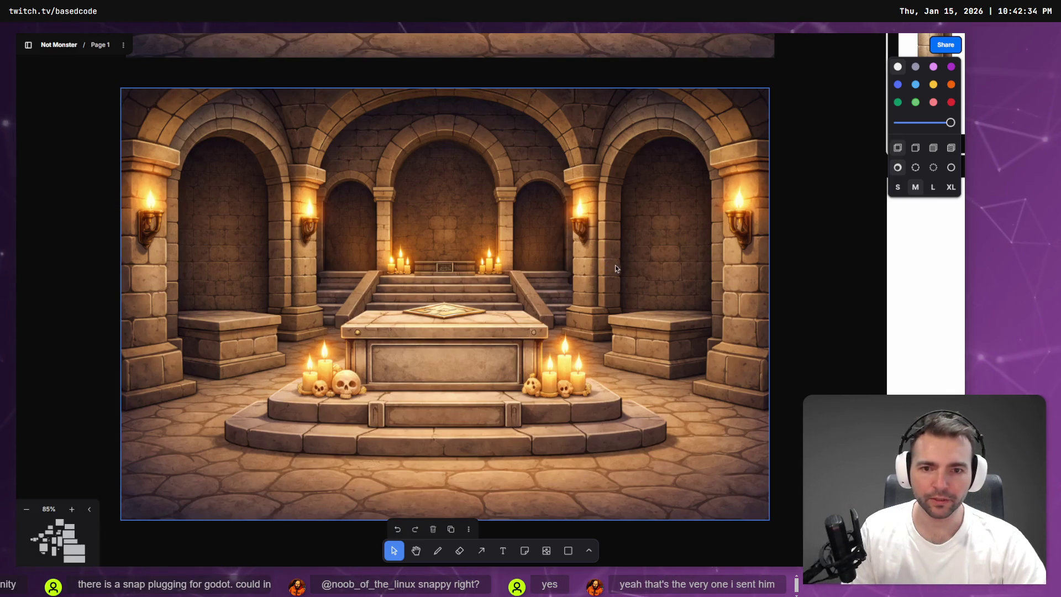
pyautogui.press('Escape')
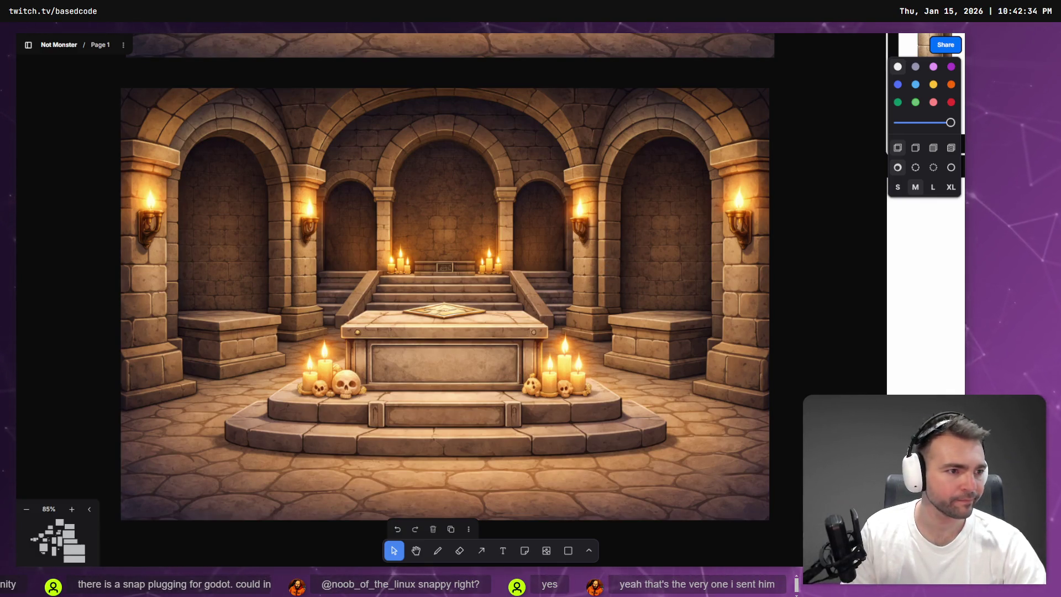
pyautogui.hotkey('alt', 'Tab')
pyautogui.scroll(5, 585, 244)
pyautogui.scroll(-5, 438, 220)
pyautogui.scroll(-10, 592, 304)
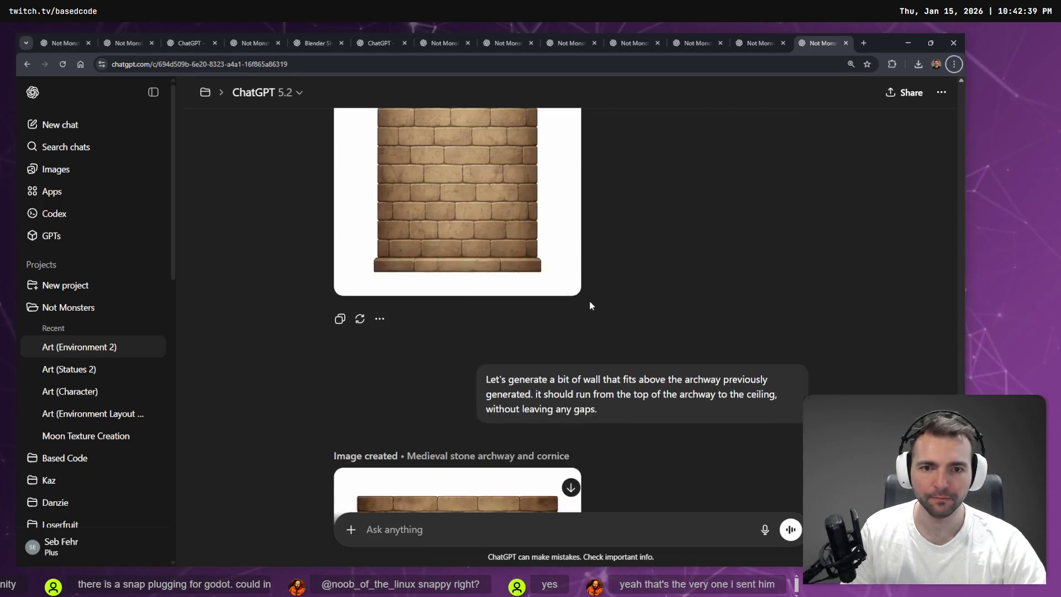
# Open the archway-details prompt for editing and clear its old text
pyautogui.scroll(15, 603, 284)
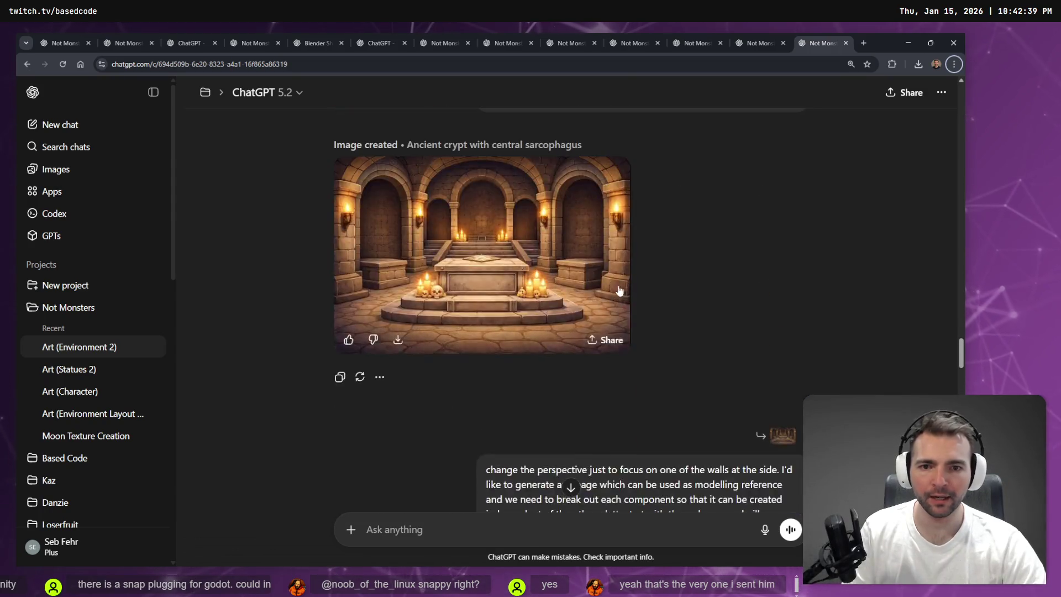
pyautogui.scroll(-3, 549, 273)
pyautogui.scroll(8, 588, 342)
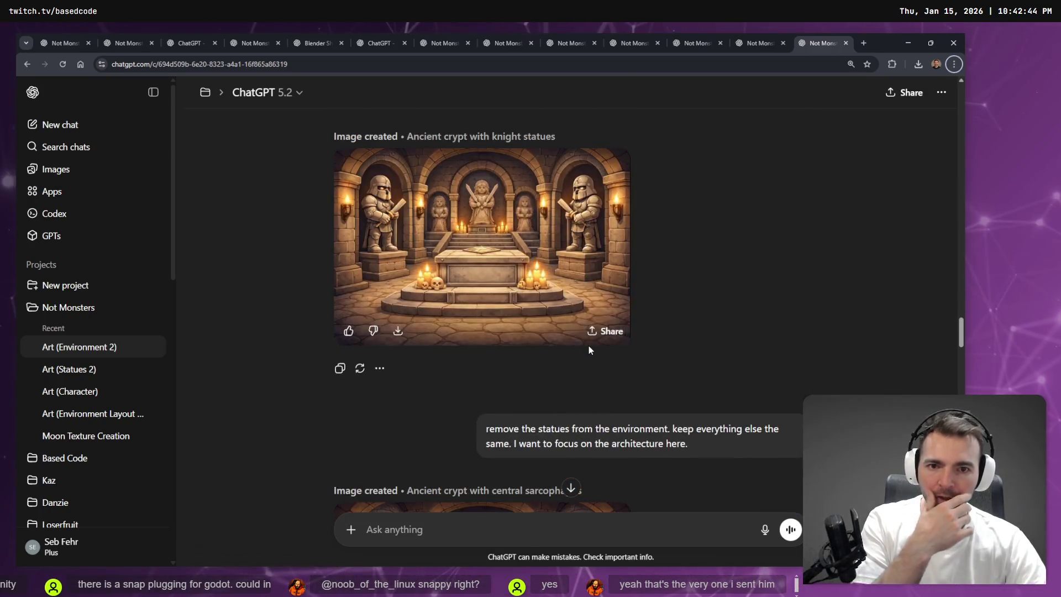
pyautogui.scroll(-15, 589, 343)
pyautogui.scroll(5, 587, 379)
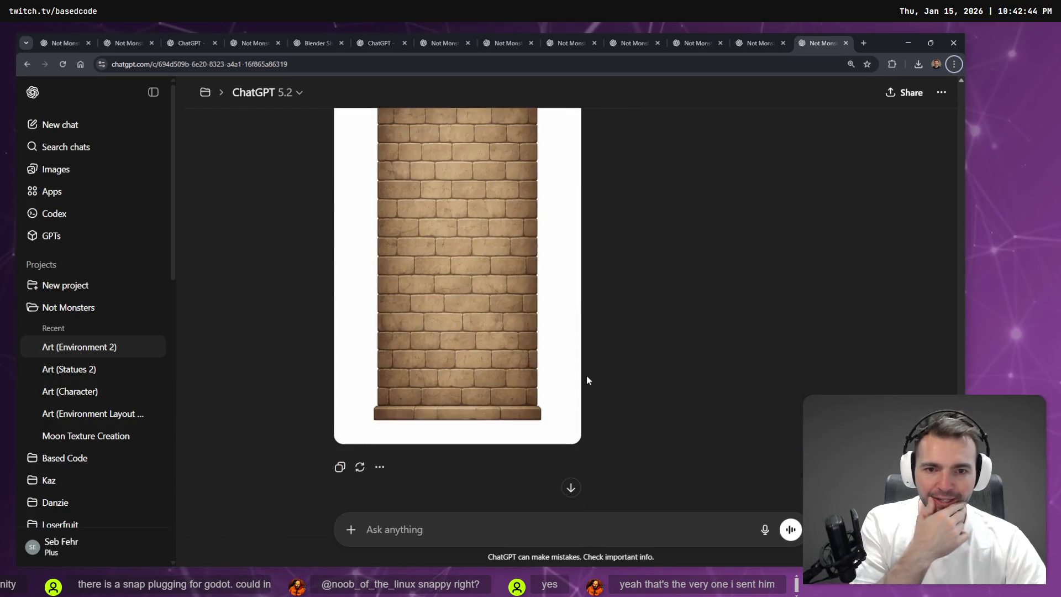
pyautogui.scroll(-10, 555, 449)
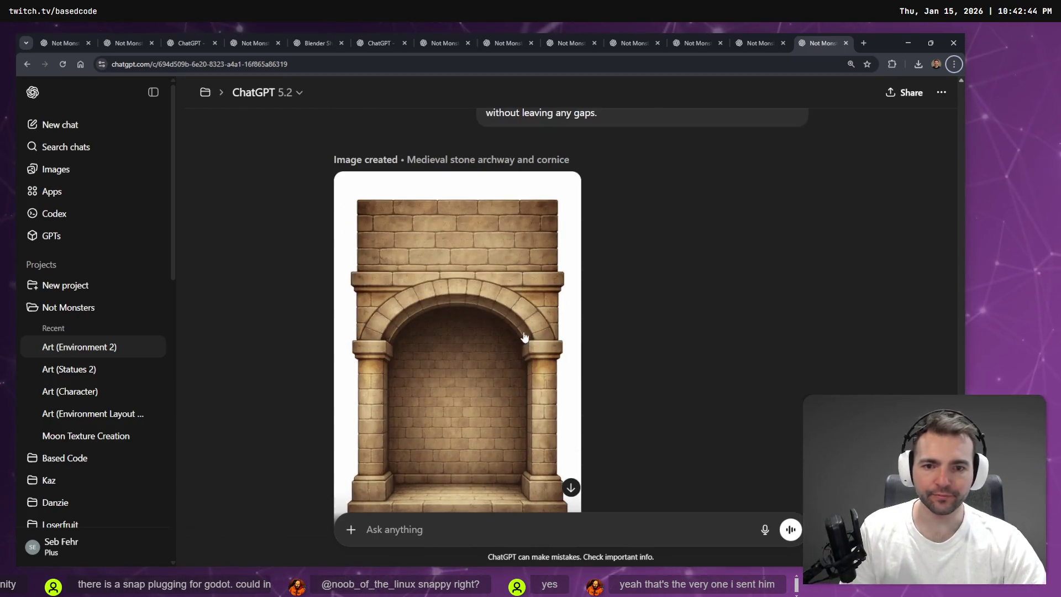
pyautogui.scroll(-2, 591, 332)
pyautogui.scroll(10, 598, 342)
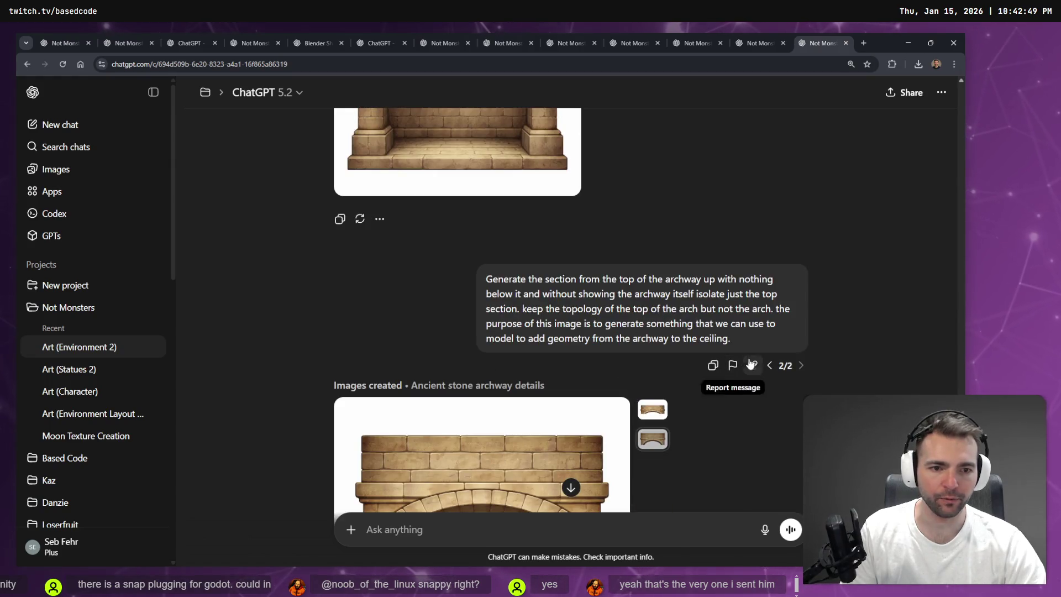
pyautogui.click(752, 366)
pyautogui.press('BackSpace')
pyautogui.hotkey('ctrl', 'shift', 'i')
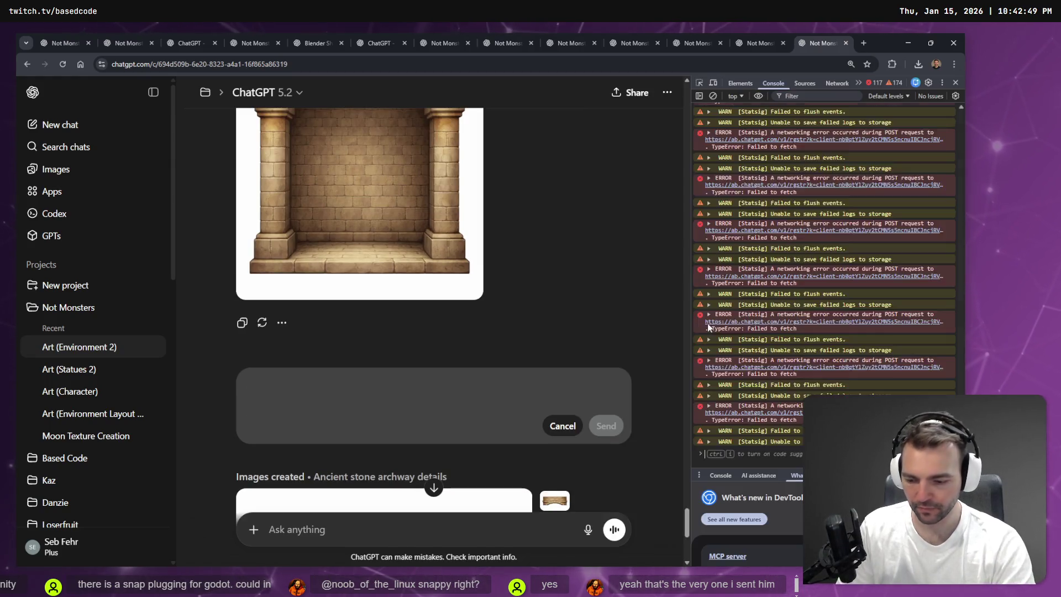
# Send a dictated request for stairs leading down within the archway, then start renaming the zip to ArchwayWall
pyautogui.click(954, 82)
pyautogui.hotkey('ctrl', 'shift', 'space')
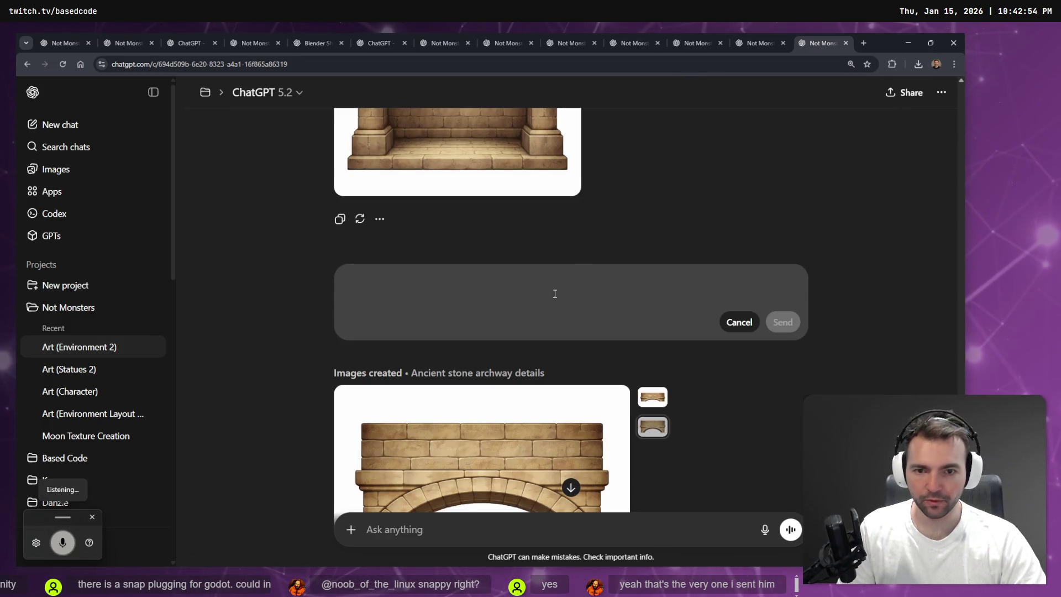
pyautogui.scroll(4, 554, 294)
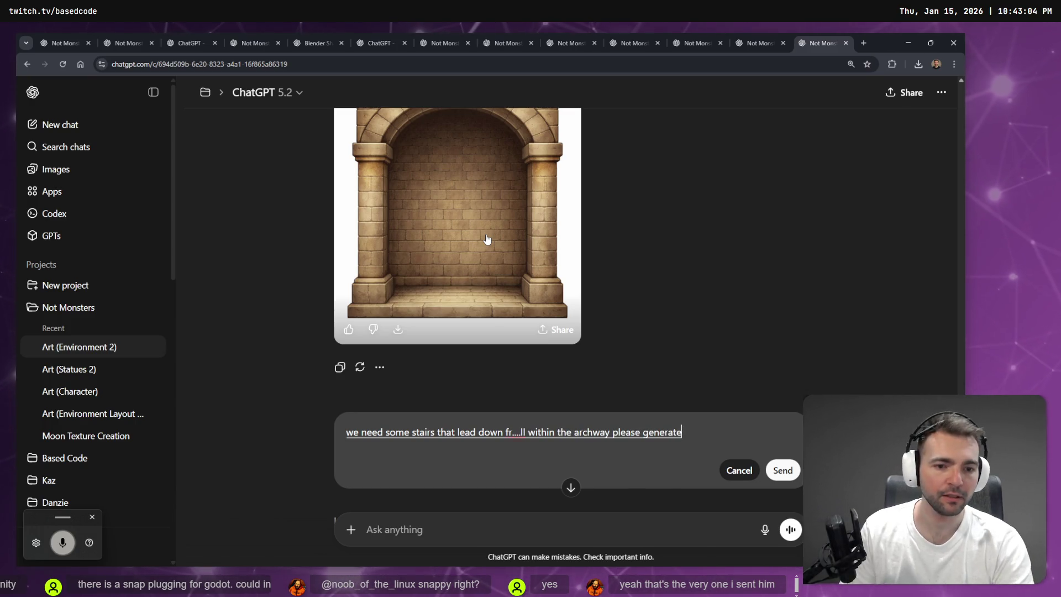
pyautogui.press('Return')
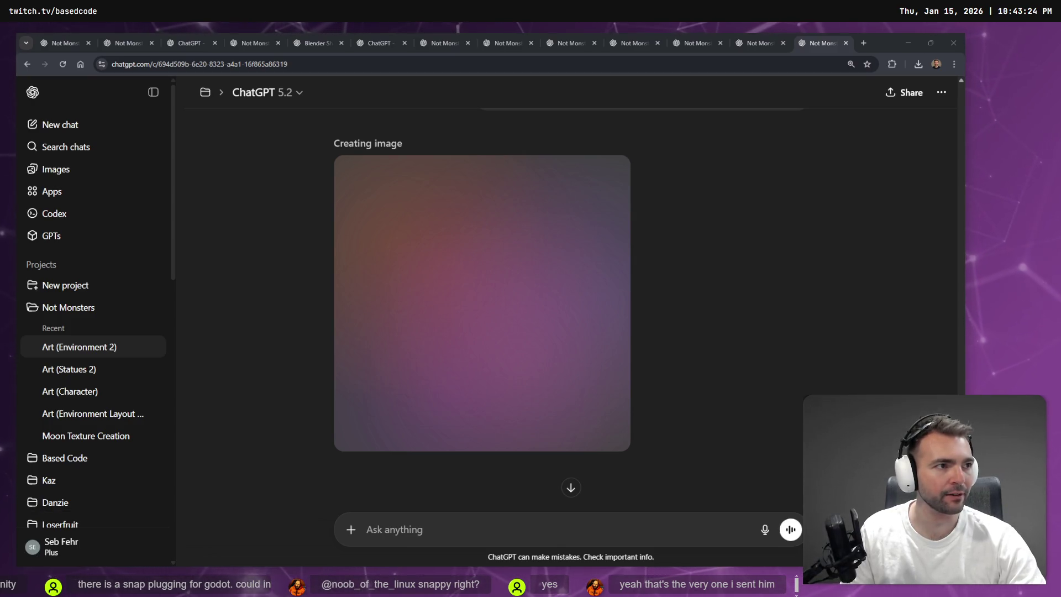
pyautogui.press('F2')
pyautogui.write('ArchwayWa')
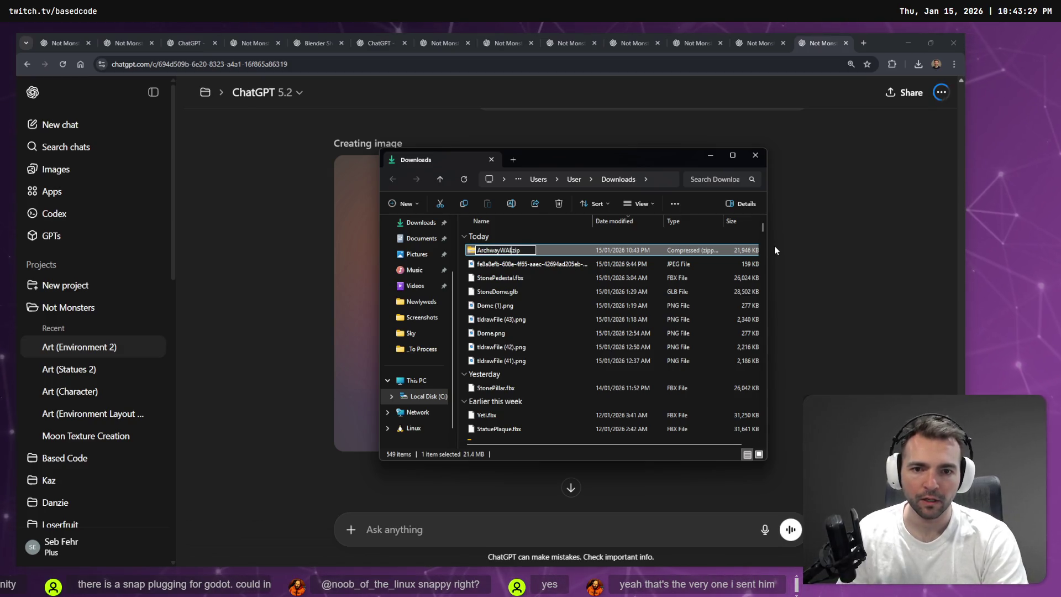
pyautogui.write('l')
# Name the archive ArchwayWall.zip, paste it into _To Process, and rename it StoneArchwayWall.zip
pyautogui.press('Return')
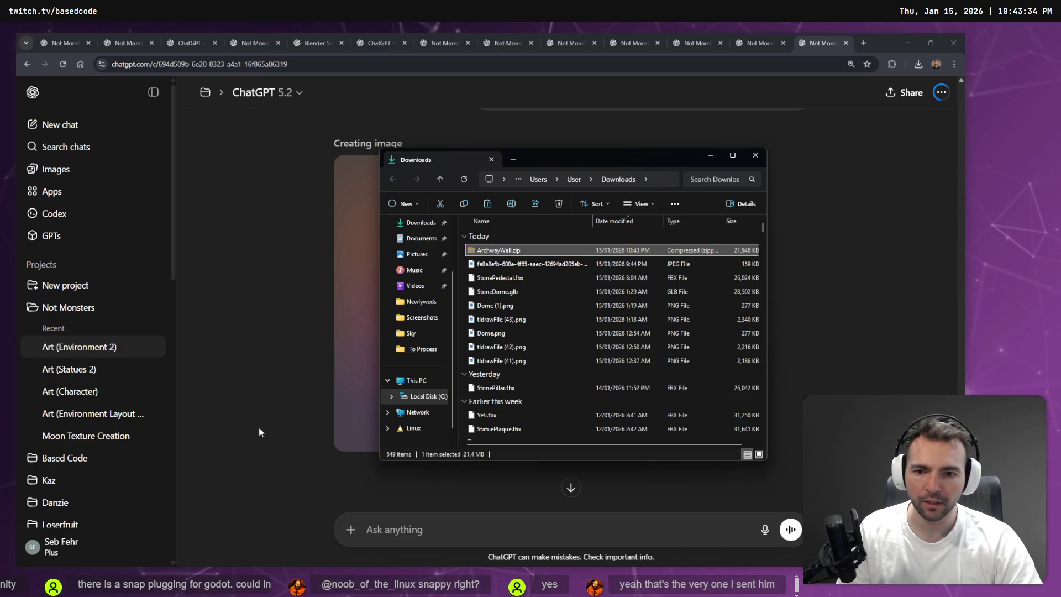
pyautogui.click(421, 349)
pyautogui.hotkey('ctrl', 'v')
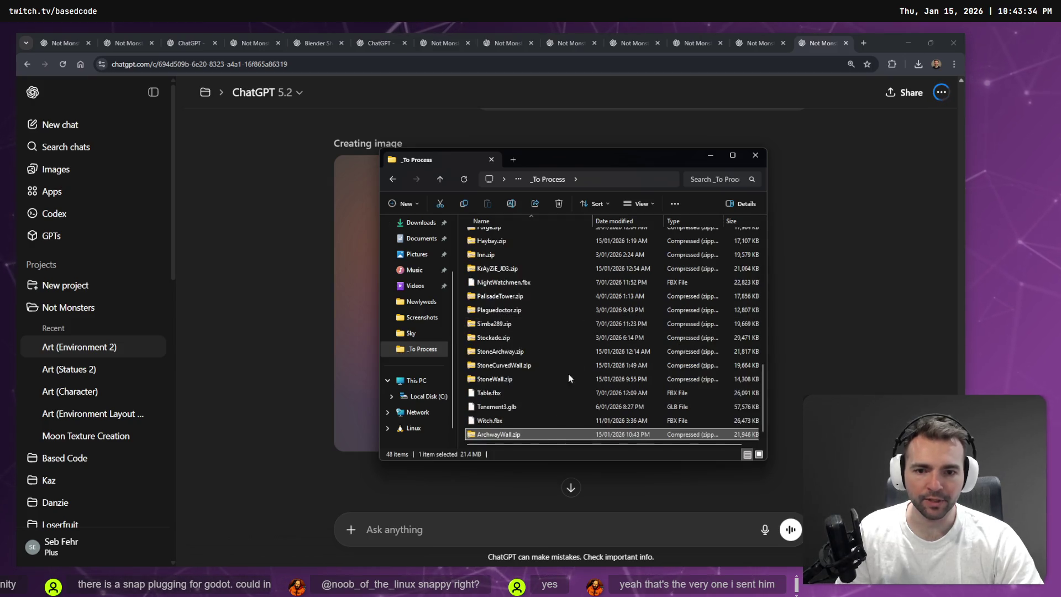
pyautogui.rightClick(533, 434)
pyautogui.click(492, 434)
pyautogui.press('F2')
pyautogui.press('Home')
pyautogui.write('Stone')
pyautogui.press('Return')
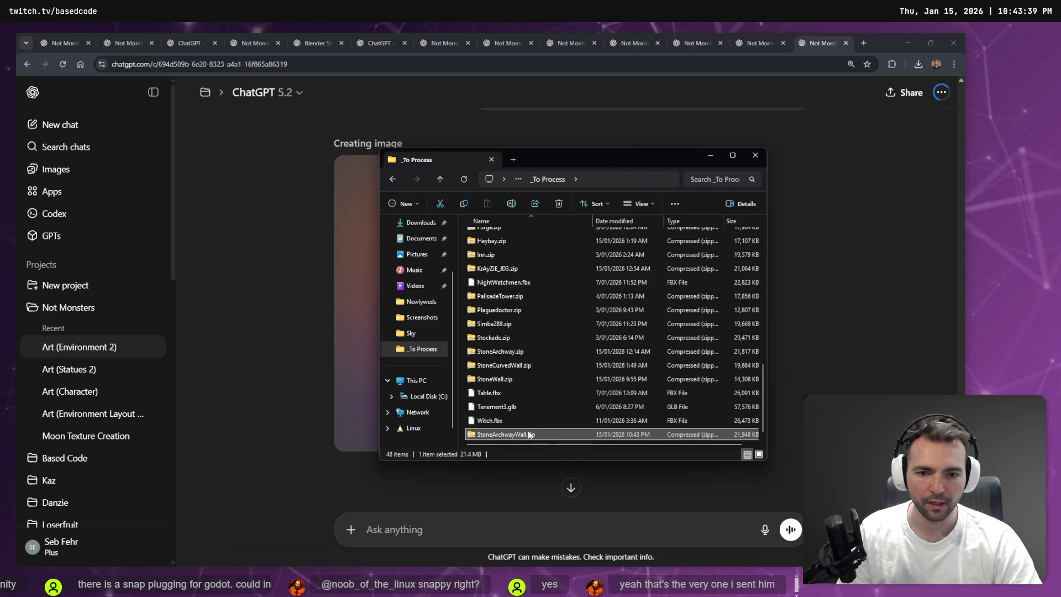
# Extract StoneArchwayWall.zip, rename its model to StoneArchwayWall.obj, and select all six extracted files
pyautogui.rightClick(529, 434)
pyautogui.click(615, 320)
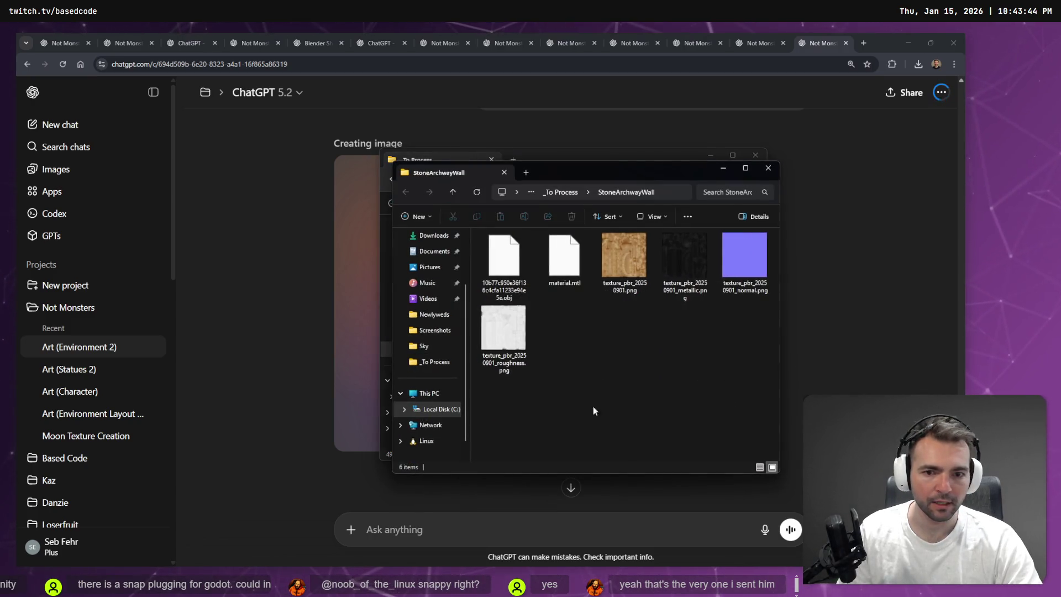
pyautogui.hotkey('ctrl', 'l')
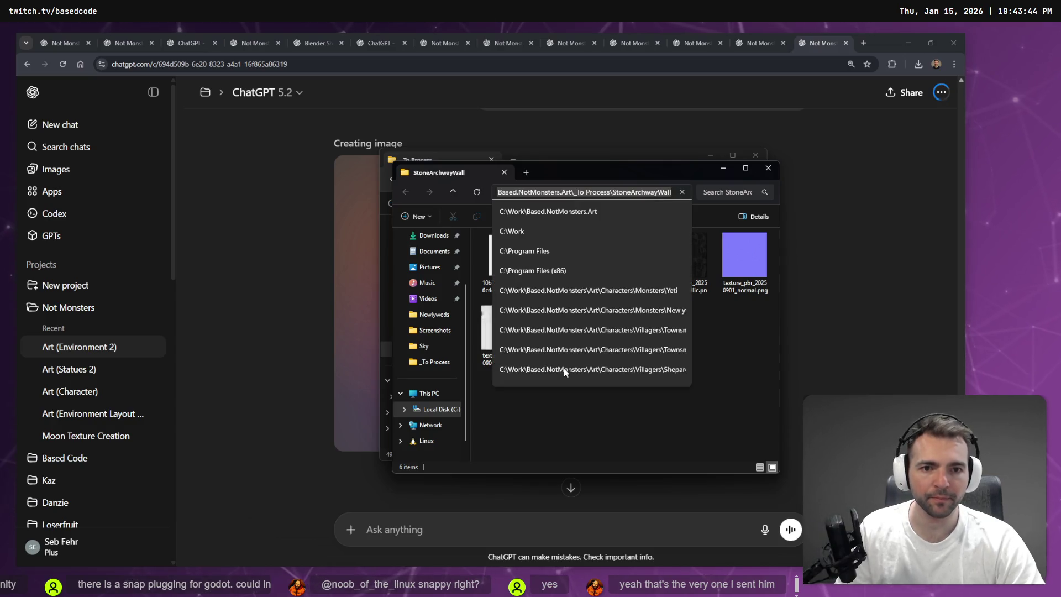
pyautogui.press('Escape')
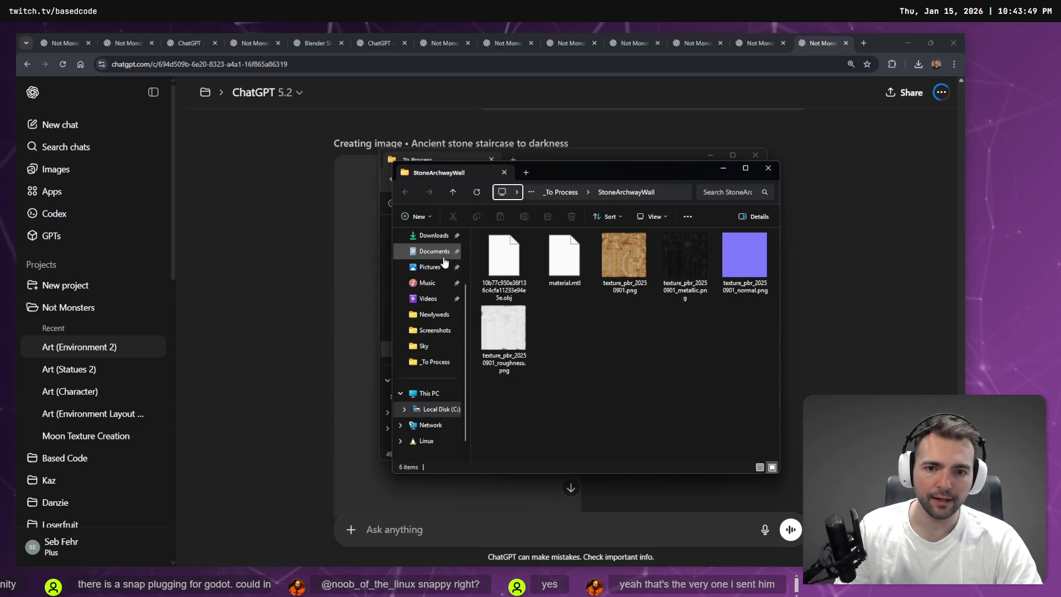
pyautogui.click(504, 257)
pyautogui.write('StoneArchwayWall')
pyautogui.press('Return')
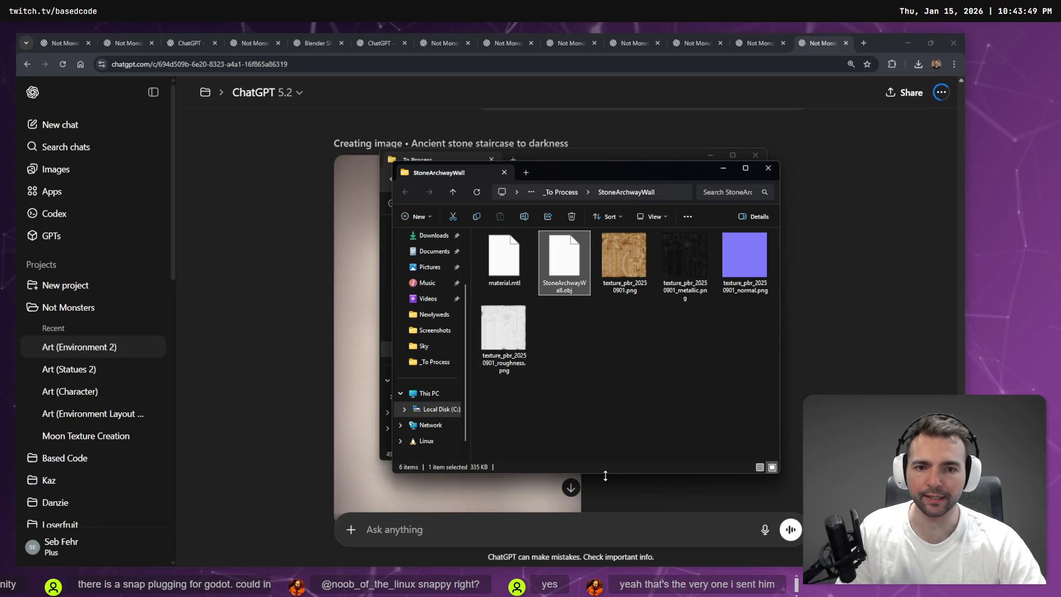
pyautogui.hotkey('ctrl', 'a')
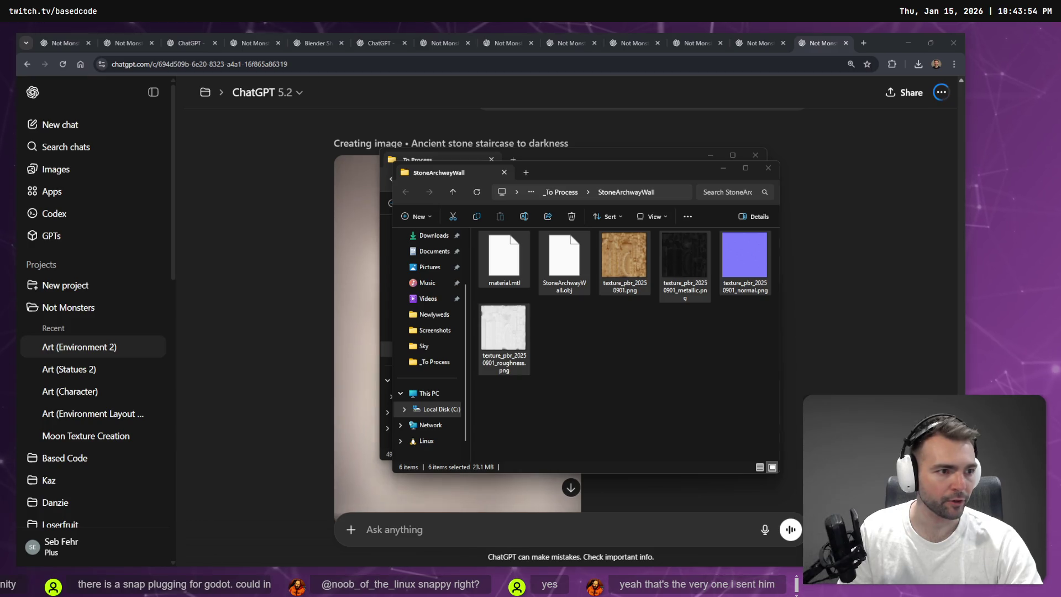
pyautogui.hotkey('alt', 'Tab')
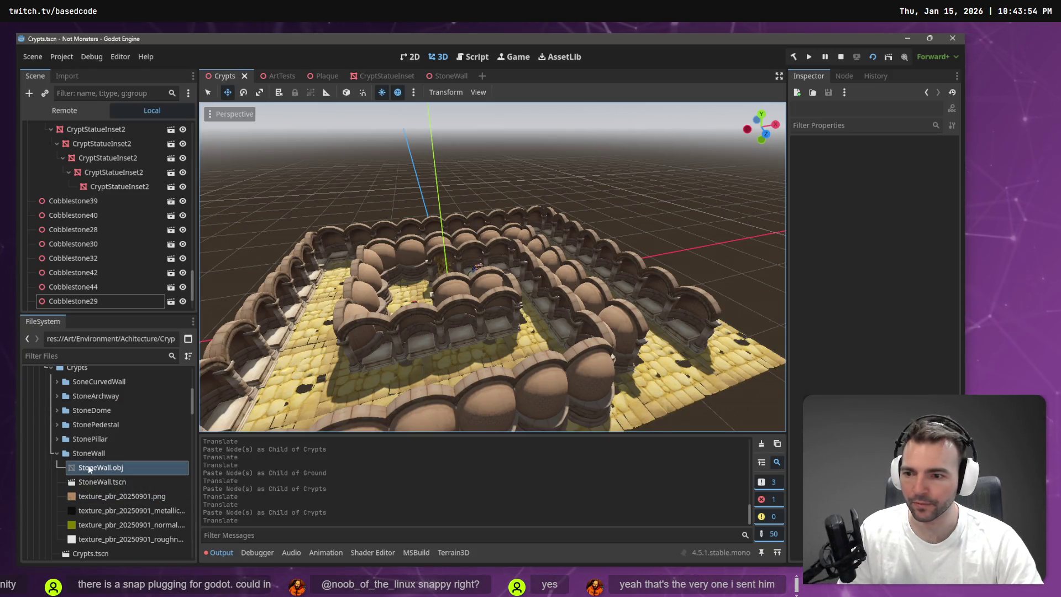
# Create a StoneArchwayWall folder inside the Crypts folder
pyautogui.click(58, 453)
pyautogui.rightClick(93, 368)
pyautogui.moveTo(150, 357)
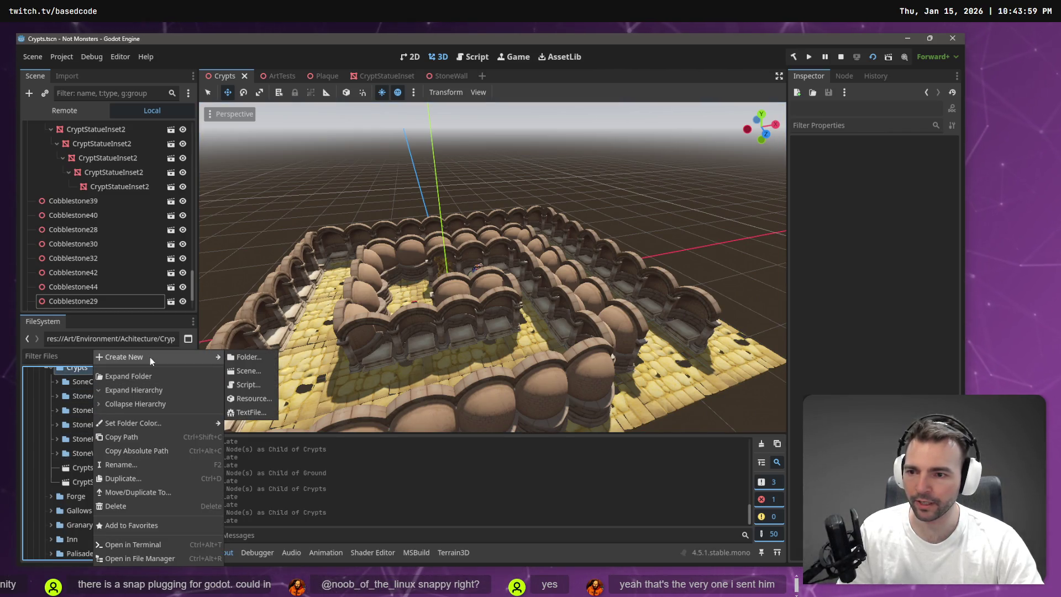
pyautogui.click(257, 358)
pyautogui.write('StoneArch')
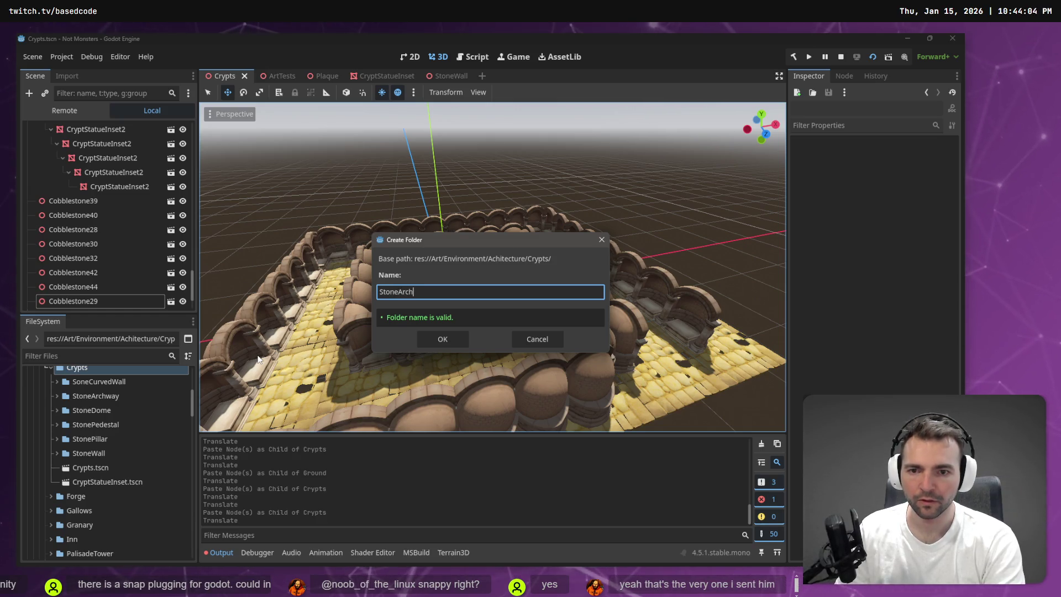
pyautogui.write('wayWall')
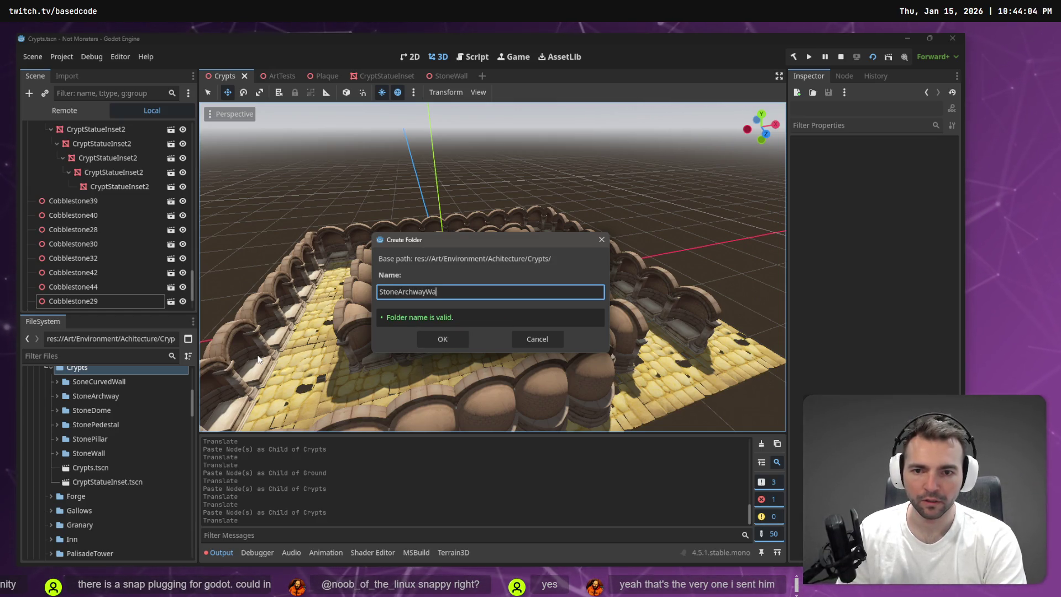
pyautogui.press('Return')
# Import the six model and texture files from Explorer into the StoneArchwayWall folder
pyautogui.hotkey('alt', 'Tab')
pyautogui.moveTo(504, 260)
pyautogui.mouseDown()
pyautogui.moveTo(462, 362)
pyautogui.moveTo(107, 396)
pyautogui.moveTo(88, 410)
pyautogui.mouseUp()
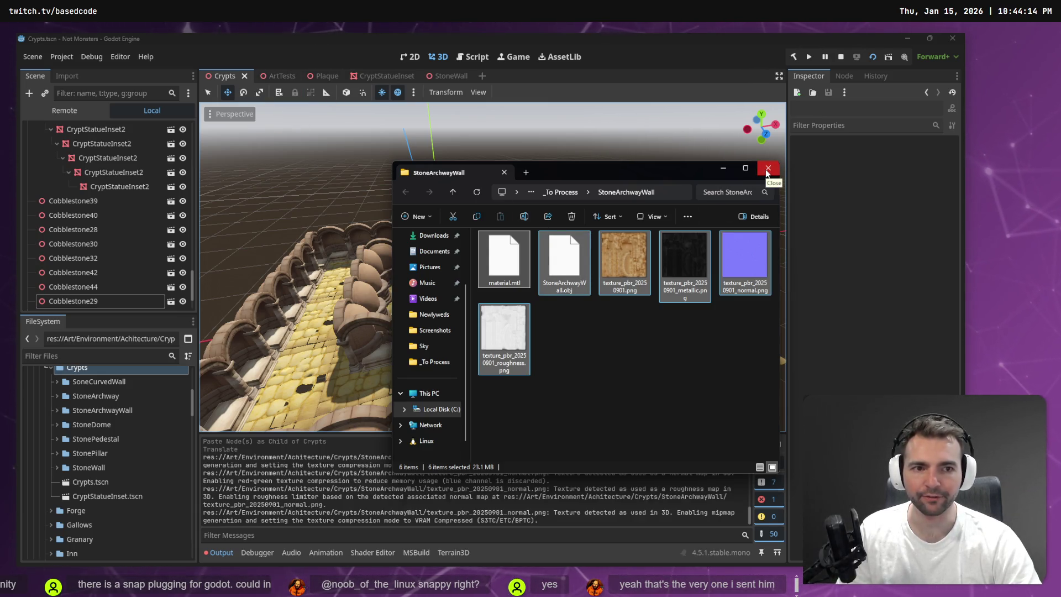
pyautogui.click(766, 169)
pyautogui.click(286, 75)
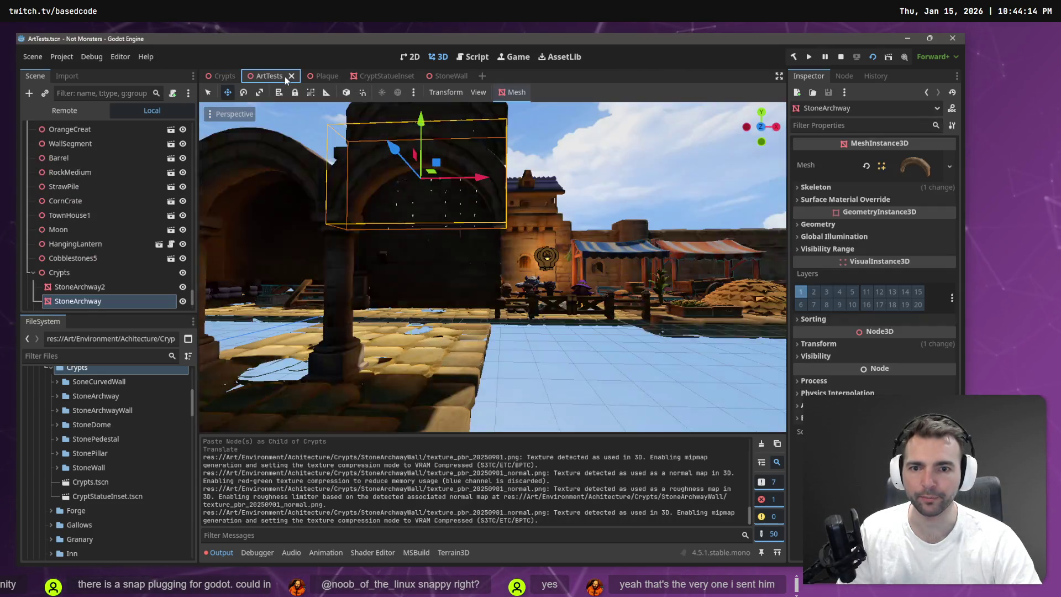
# Frame the StoneArchway, lower it along Y, then delete it
pyautogui.press('f')
pyautogui.scroll(-4, 503, 236)
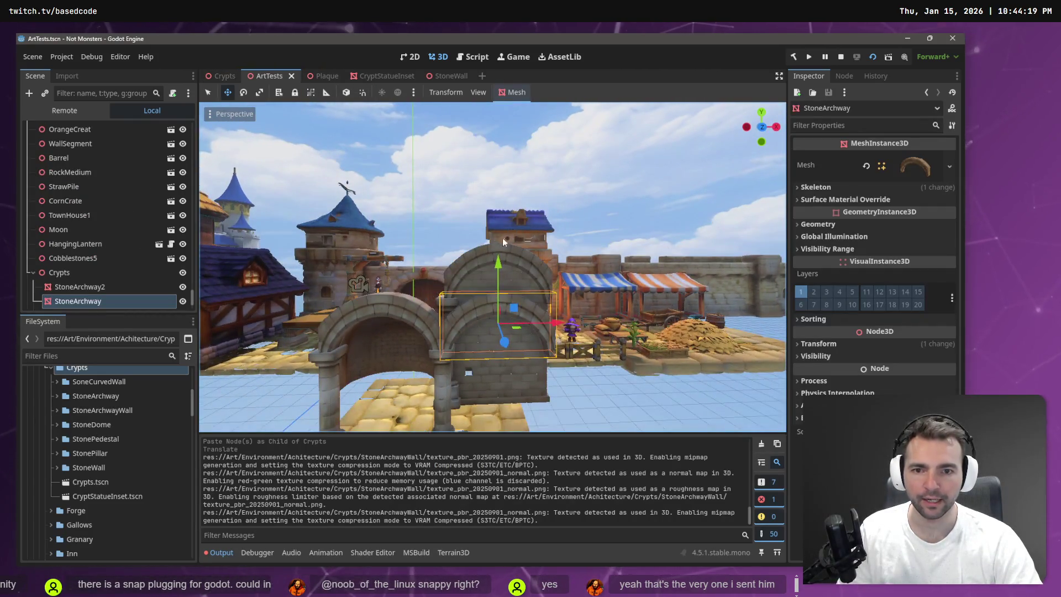
pyautogui.moveTo(498, 260); pyautogui.dragTo(499, 301)
pyautogui.press('Delete')
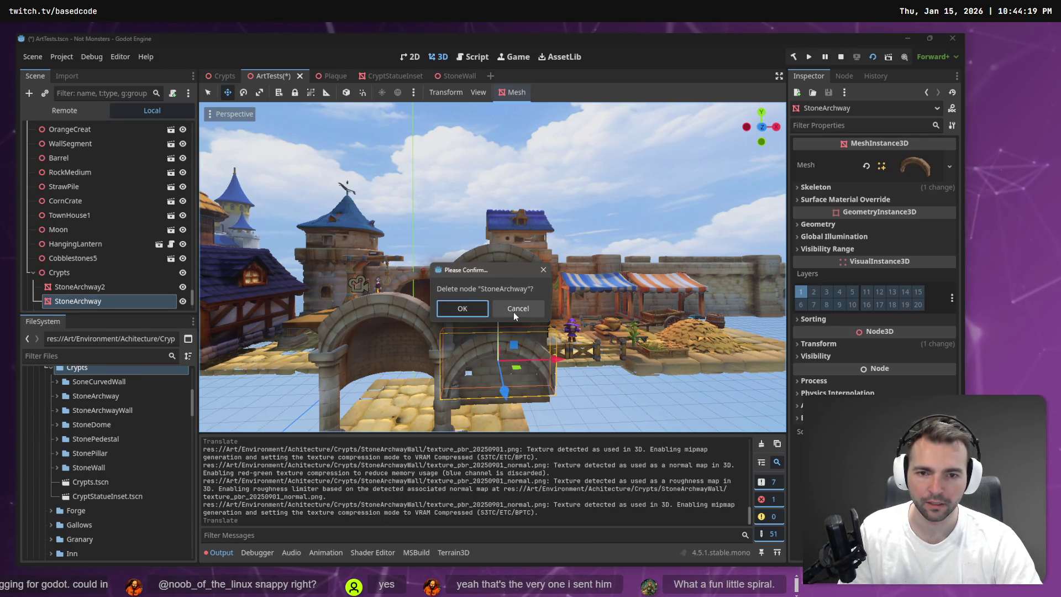
pyautogui.click(469, 310)
# Undo the deletion and raise the restored StoneArchway up onto the stone wall
pyautogui.click(490, 276)
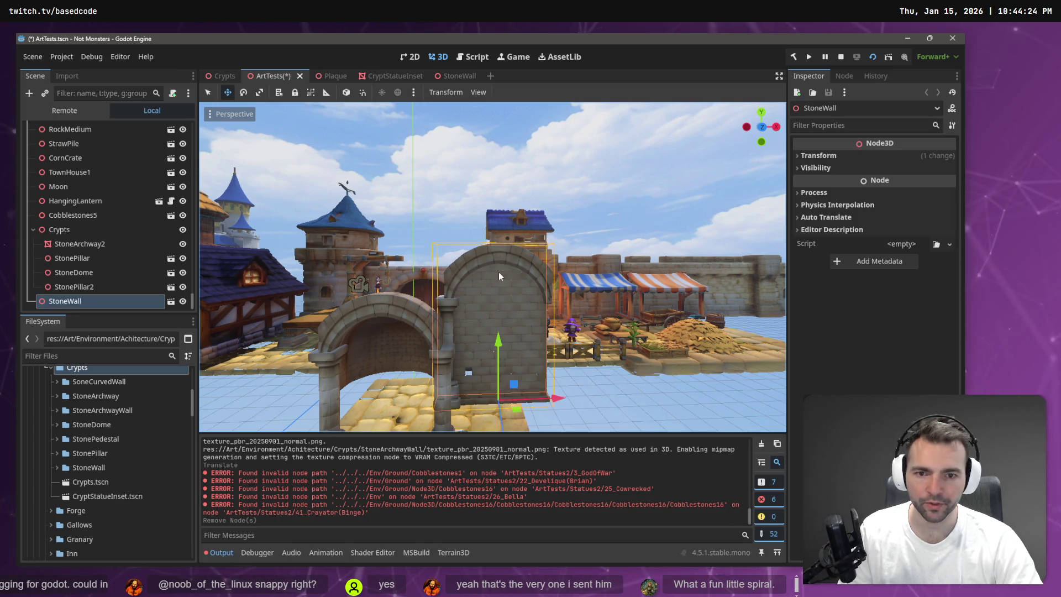
pyautogui.scroll(5, 499, 272)
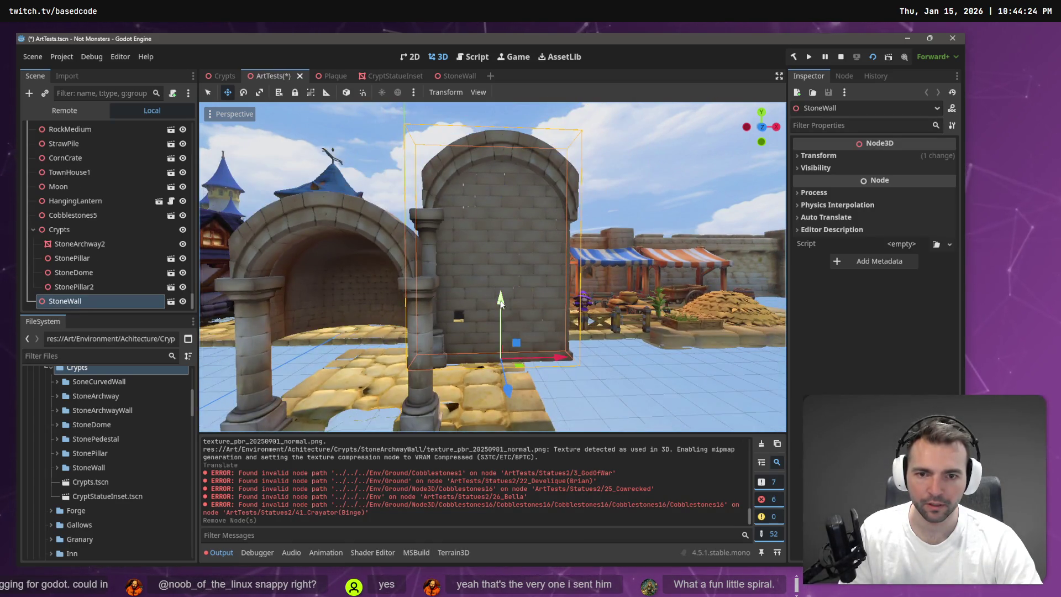
pyautogui.hotkey('ctrl', 'z')
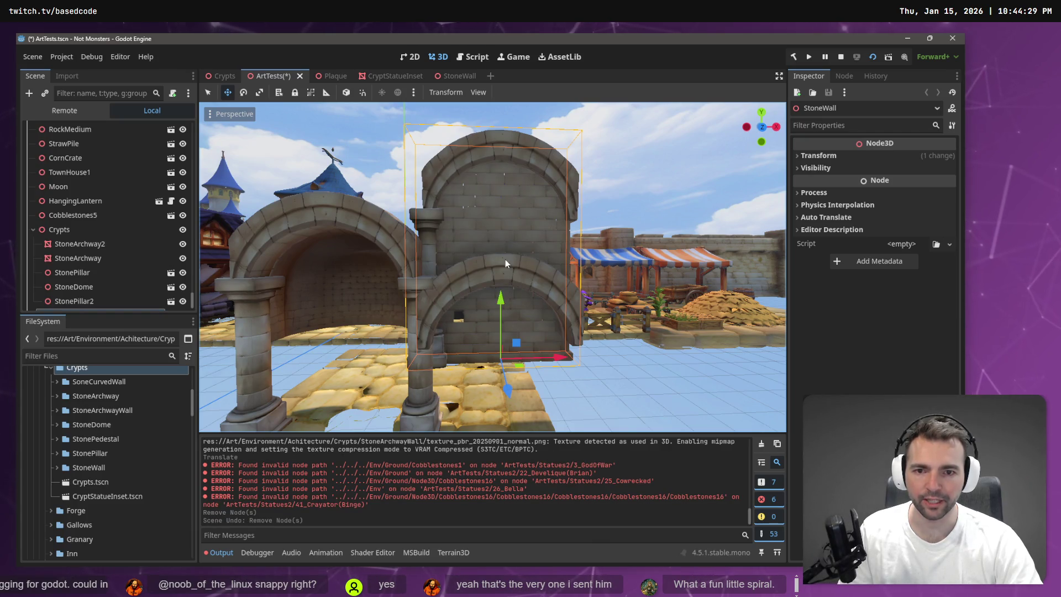
pyautogui.click(507, 276)
pyautogui.moveTo(499, 242); pyautogui.dragTo(504, 183)
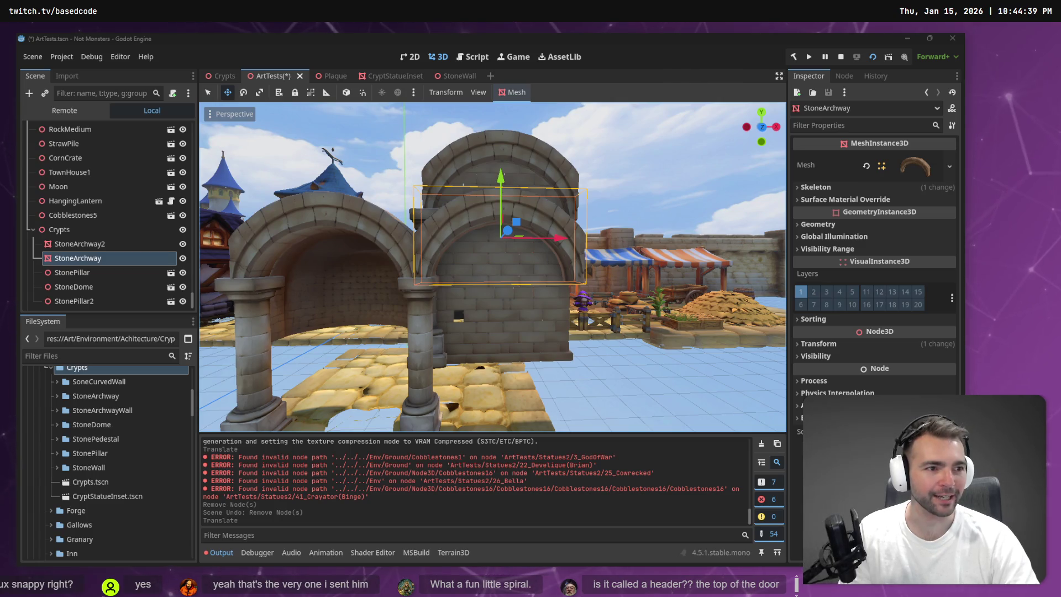
pyautogui.hotkey('alt', 'Tab')
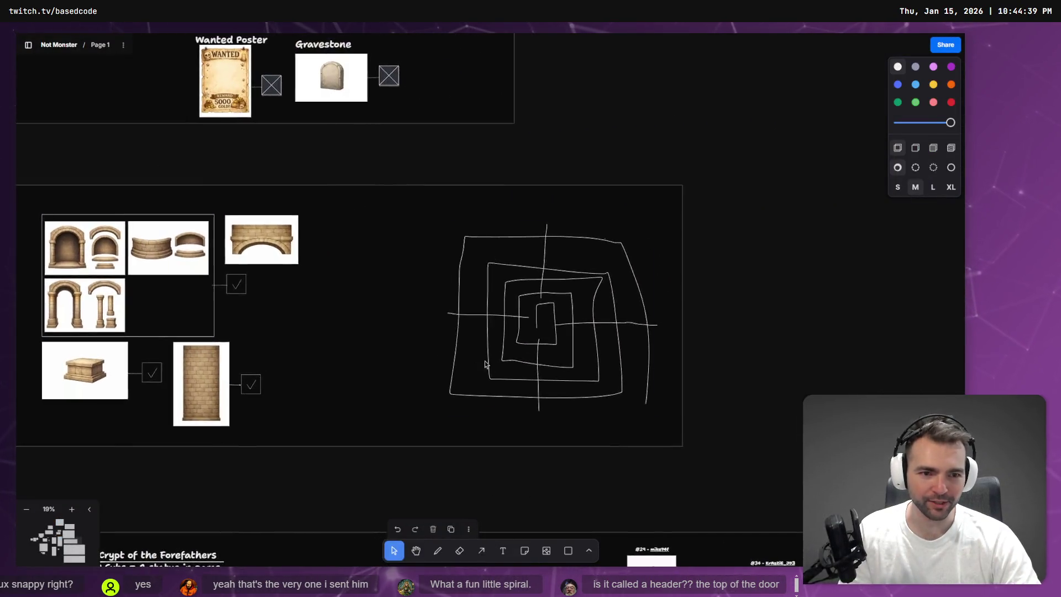
pyautogui.scroll(5, 592, 343)
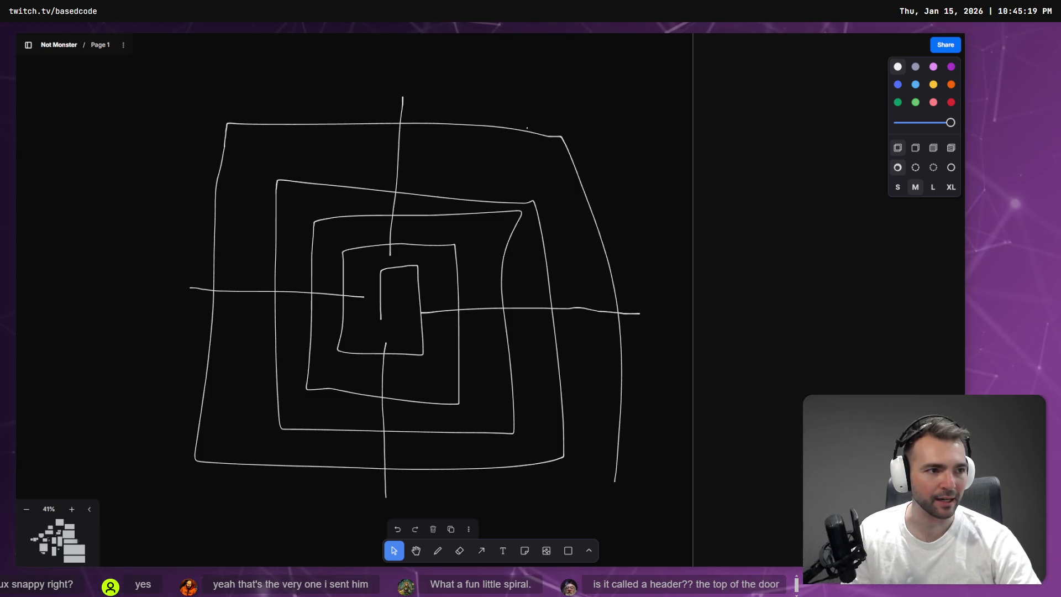
pyautogui.hotkey('alt', 'Tab')
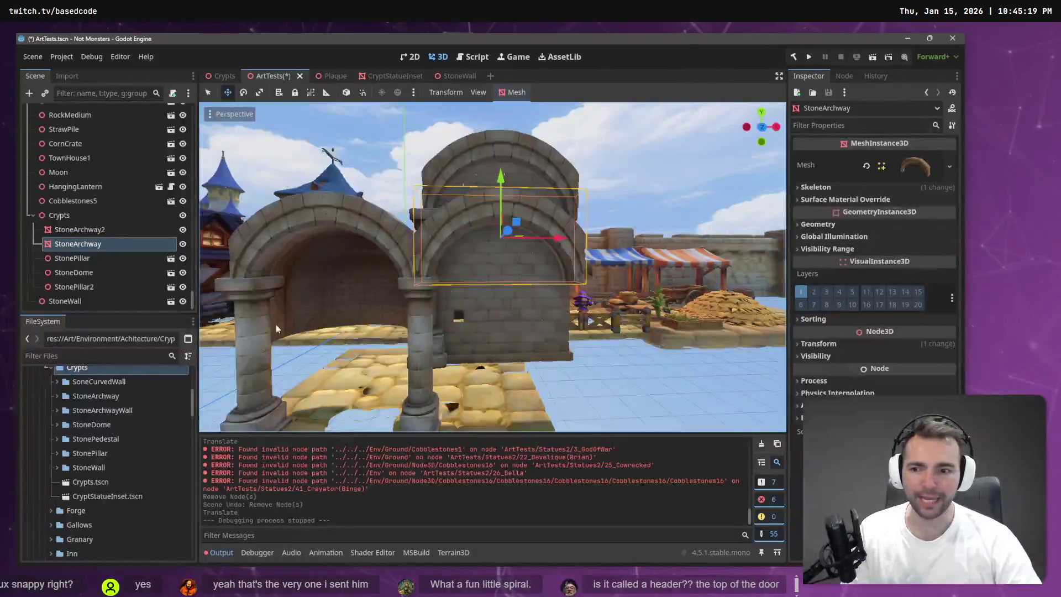
# Expand StoneArchwayWall in FileSystem to list its .obj and texture files, orbiting the view out
pyautogui.scroll(1, 492, 265)
pyautogui.scroll(1, 120, 419)
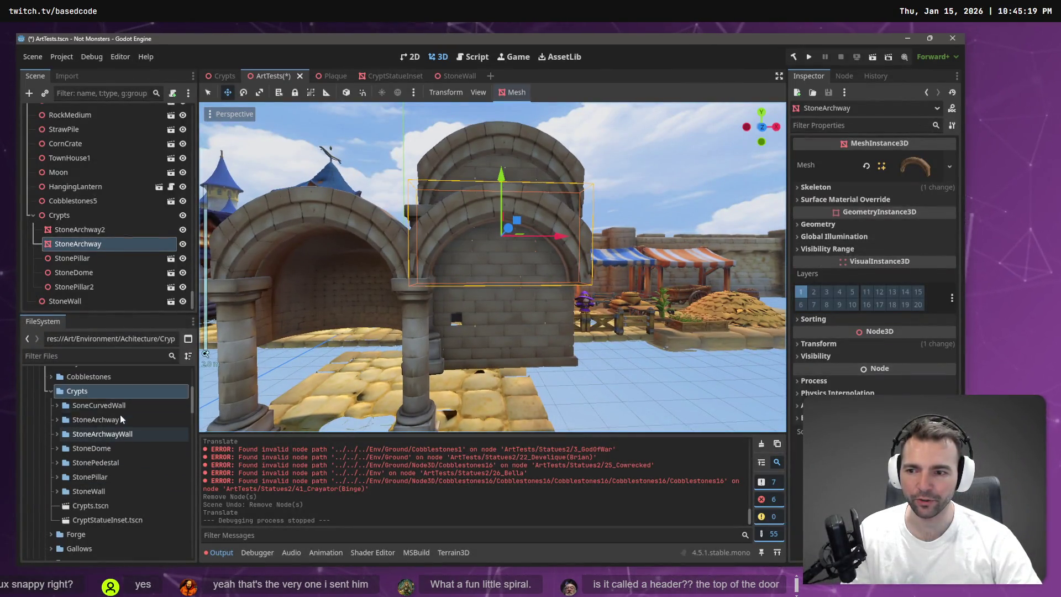
pyautogui.click(57, 435)
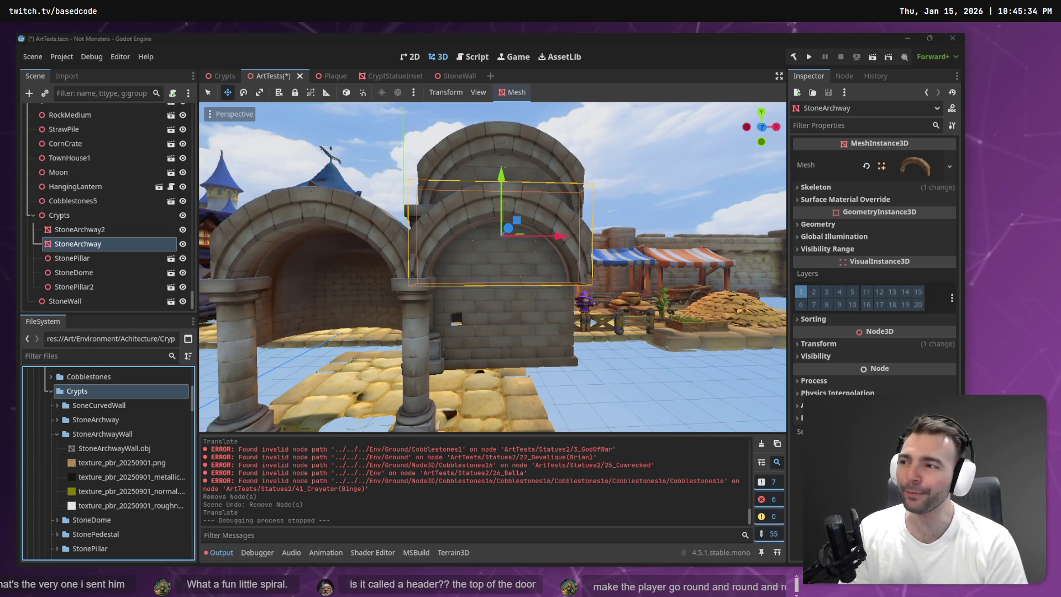
pyautogui.moveTo(491, 265)
pyautogui.mouseDown()
pyautogui.moveTo(442, 243)
pyautogui.moveTo(486, 259)
pyautogui.moveTo(470, 191)
pyautogui.mouseUp()
pyautogui.scroll(-5, 492, 265)
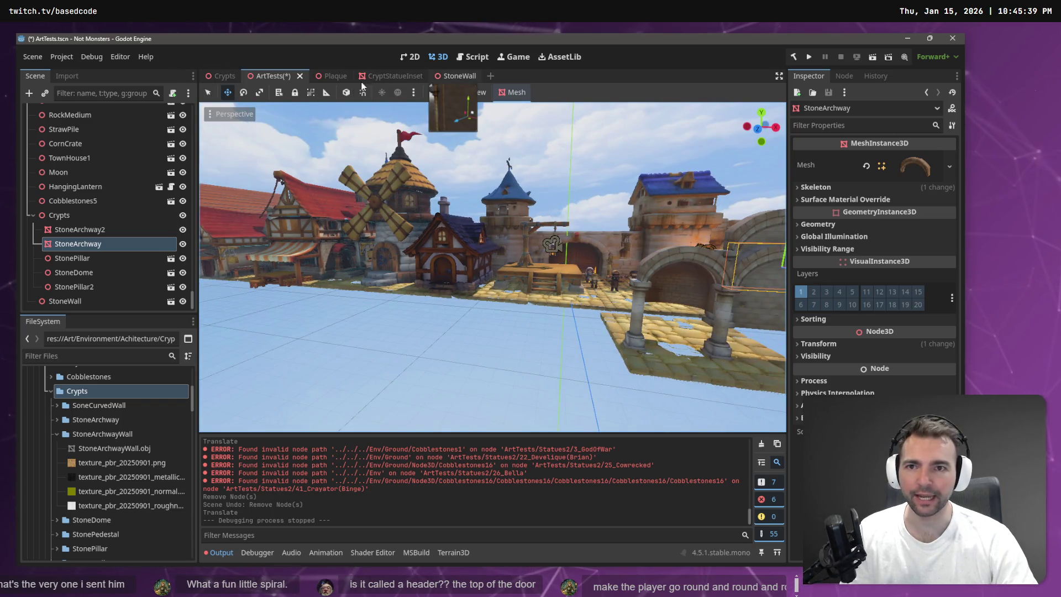
# Filter files by 'Envir', open Environment.tscn, then return to the Crypts scene tab
pyautogui.click(95, 356)
pyautogui.write('Envir')
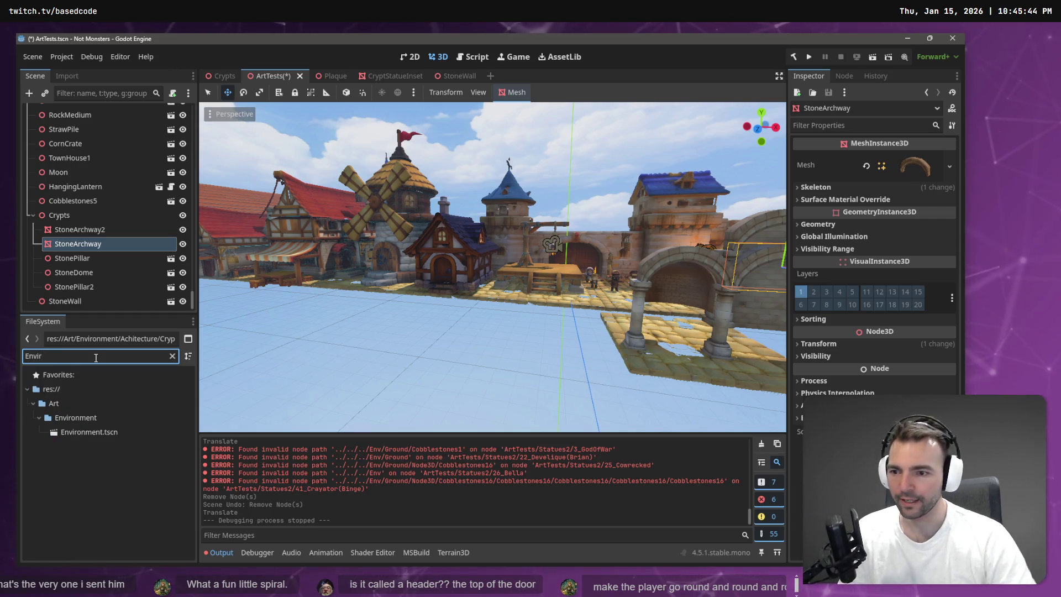
pyautogui.click(96, 432)
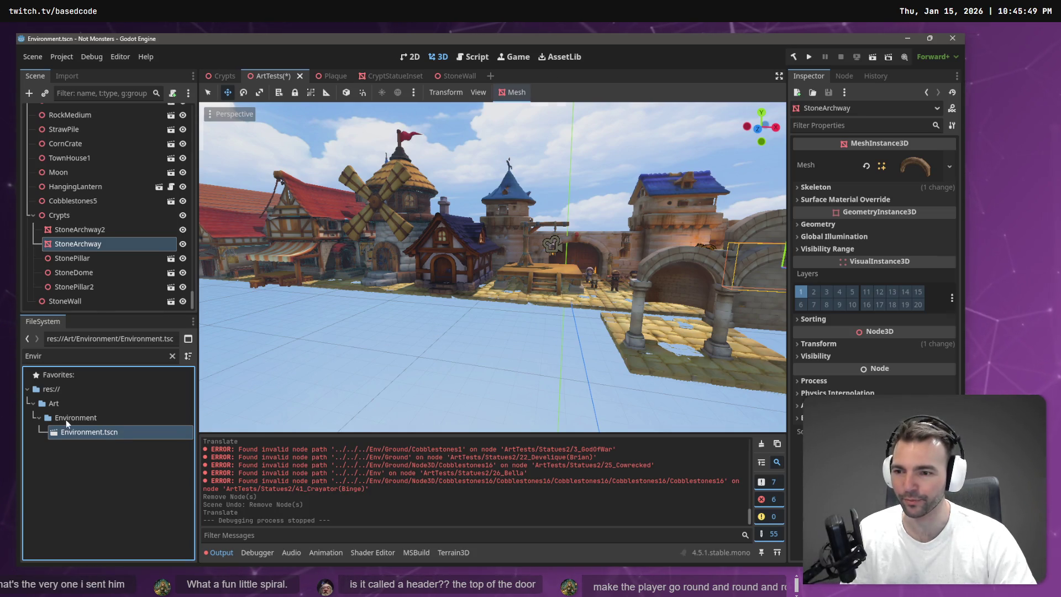
pyautogui.press('Return')
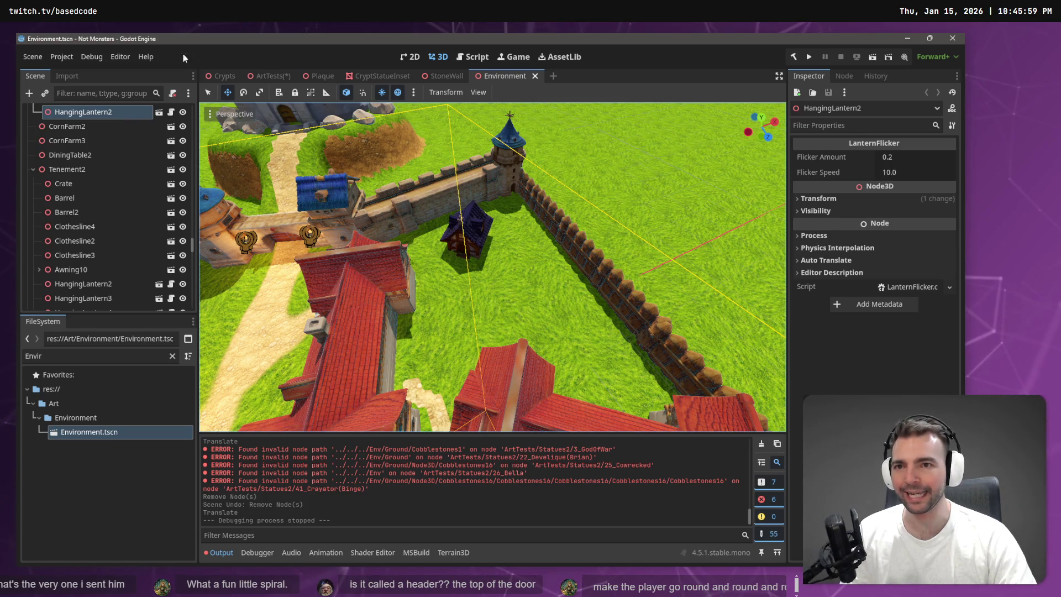
pyautogui.click(224, 75)
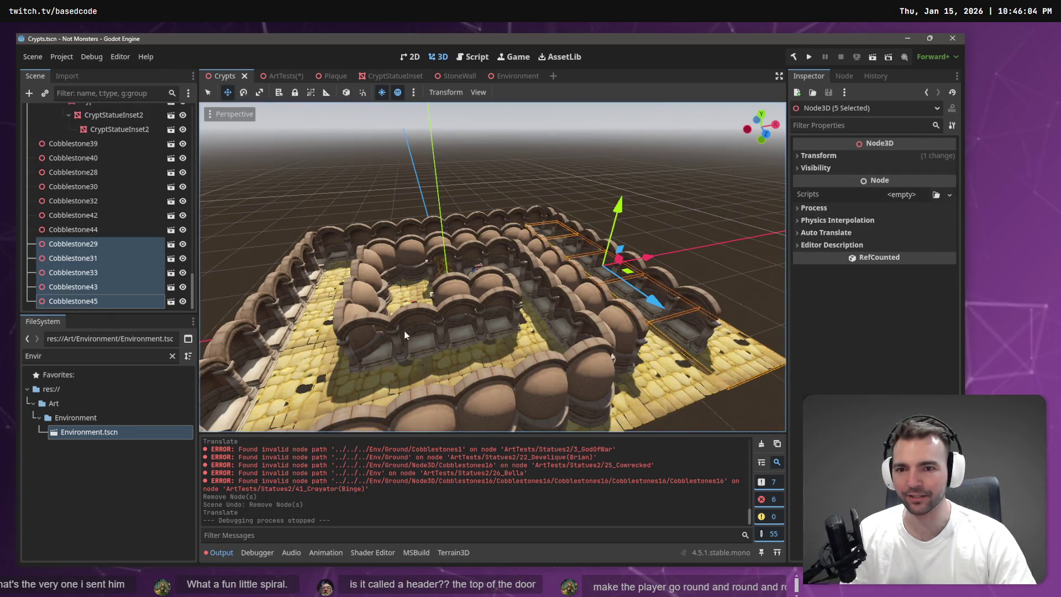
# Orbit the Crypts viewport down onto the maze, then low across the crypt
pyautogui.moveTo(514, 309); pyautogui.dragTo(534, 291)
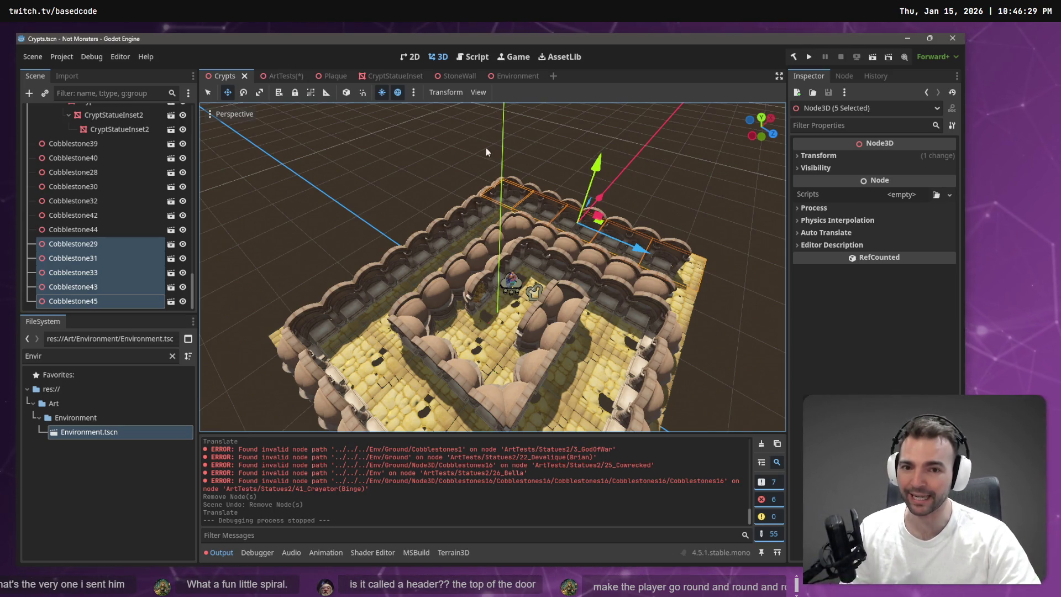
pyautogui.moveTo(442, 235)
pyautogui.mouseDown()
pyautogui.moveTo(445, 273)
pyautogui.moveTo(454, 235)
pyautogui.mouseUp()
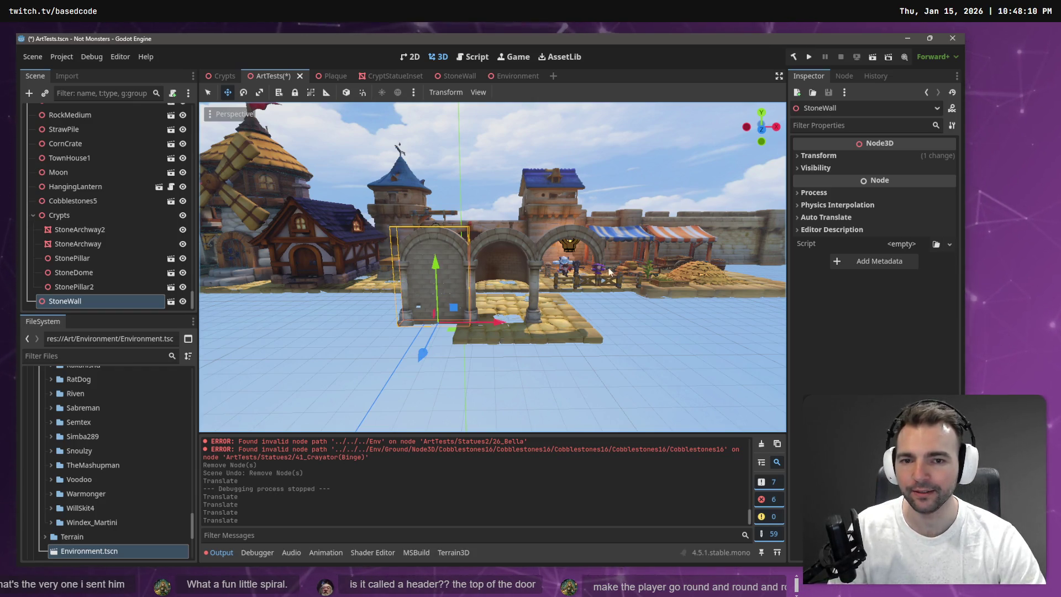
# Fly into the central arch, select StoneDome, then place a StoneWall instance and undo it
pyautogui.click(602, 313)
pyautogui.press('w')
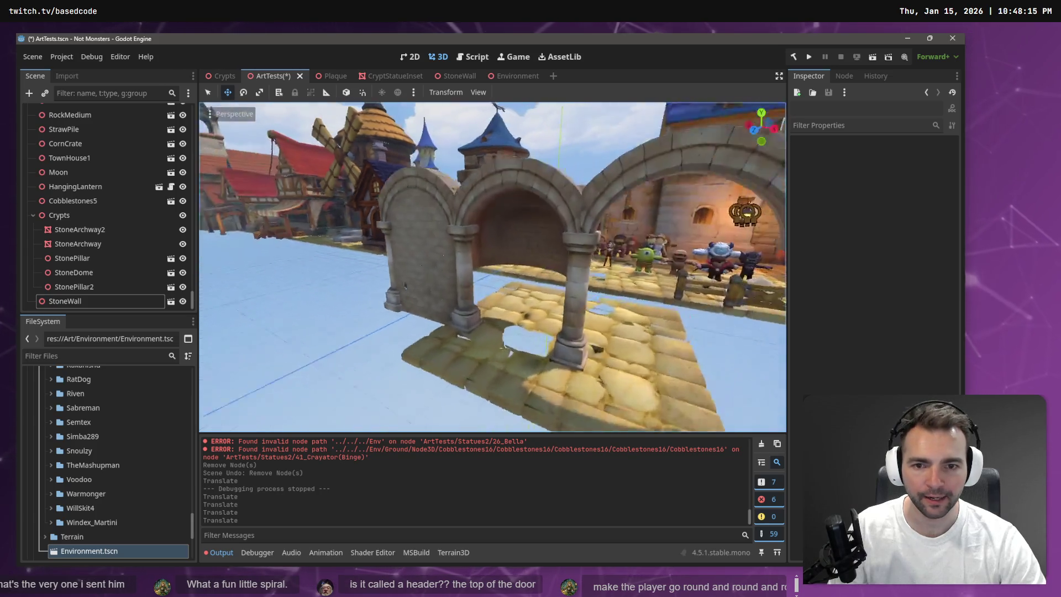
pyautogui.press('s')
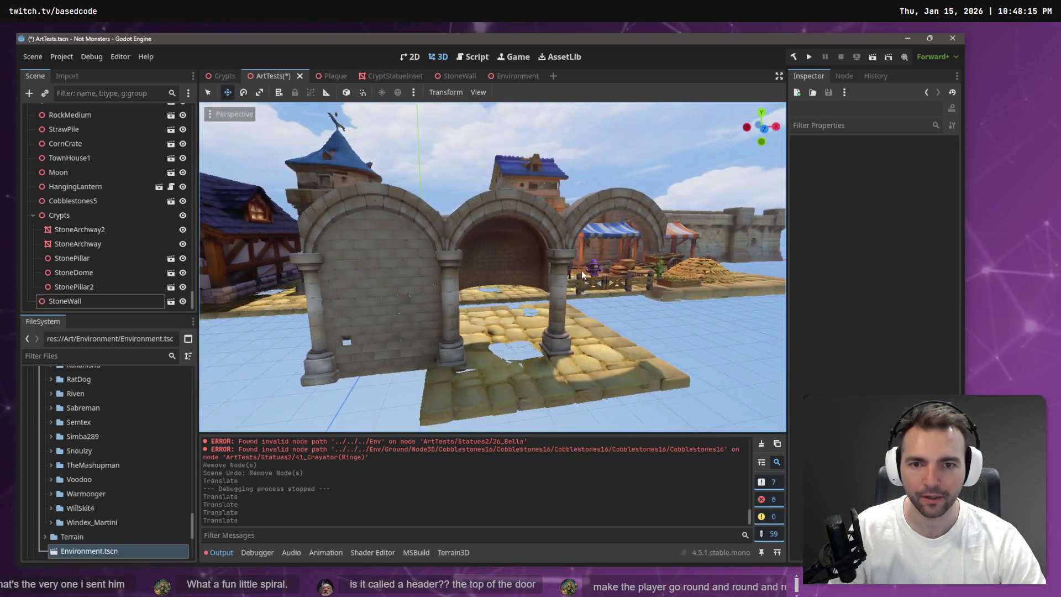
pyautogui.click(519, 257)
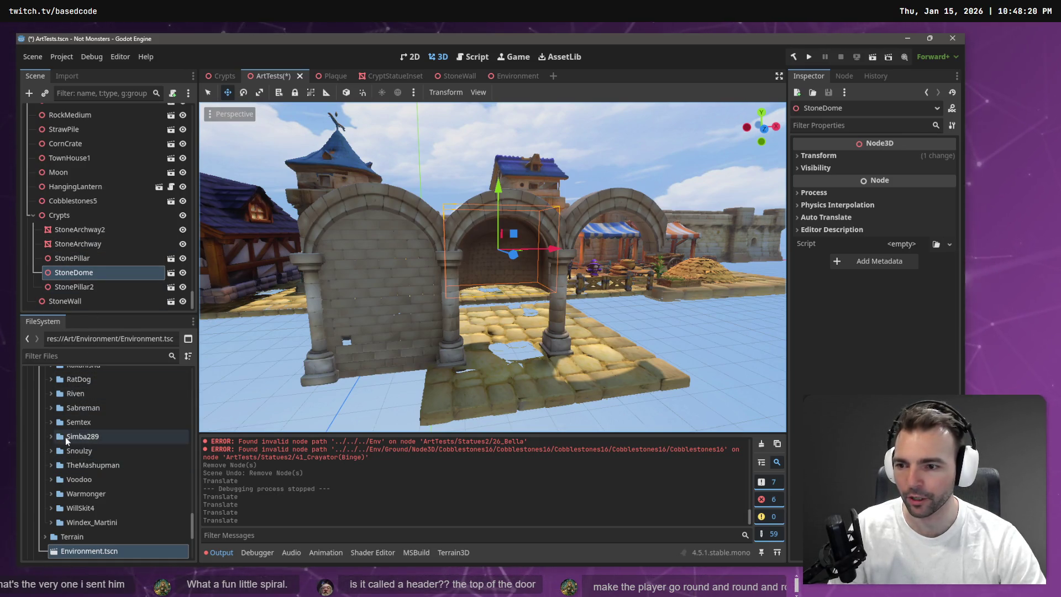
pyautogui.scroll(3, 67, 441)
pyautogui.scroll(10, 83, 441)
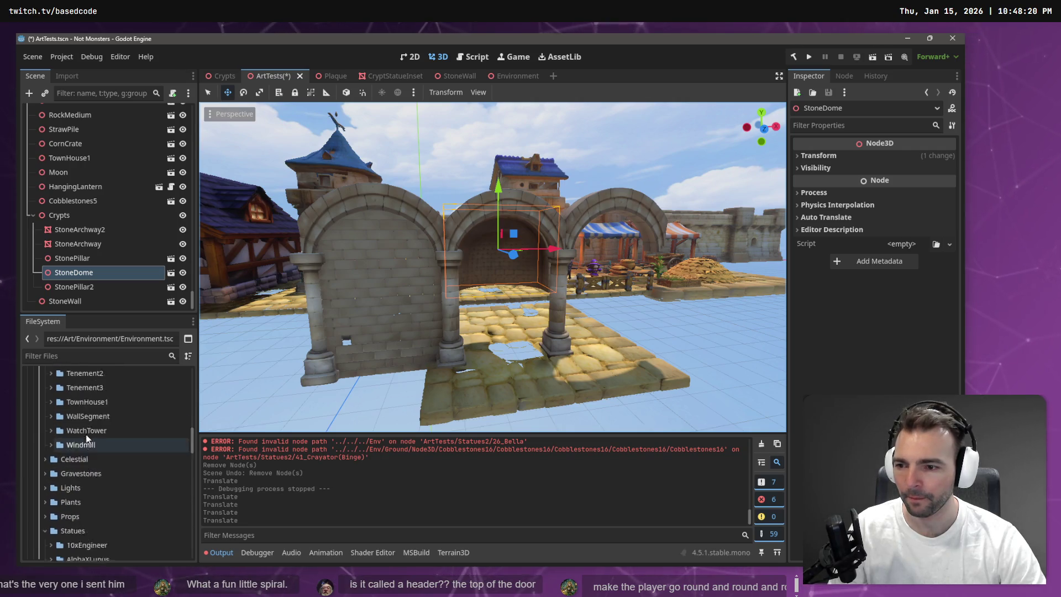
pyautogui.scroll(2, 104, 460)
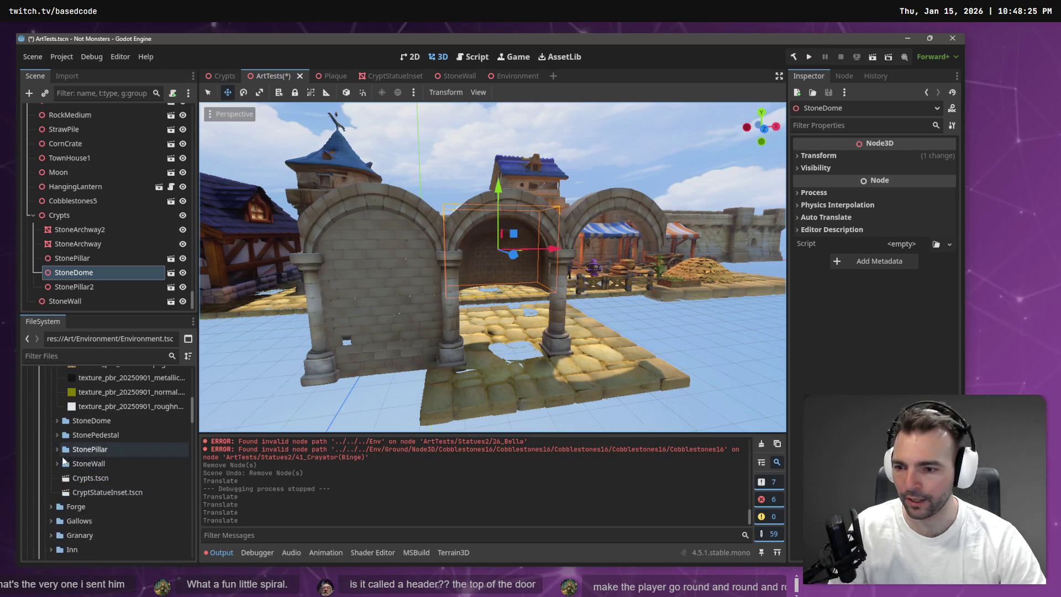
pyautogui.click(57, 464)
pyautogui.moveTo(112, 491)
pyautogui.mouseDown()
pyautogui.moveTo(498, 349)
pyautogui.moveTo(517, 401)
pyautogui.mouseUp()
pyautogui.hotkey('ctrl', 'z')
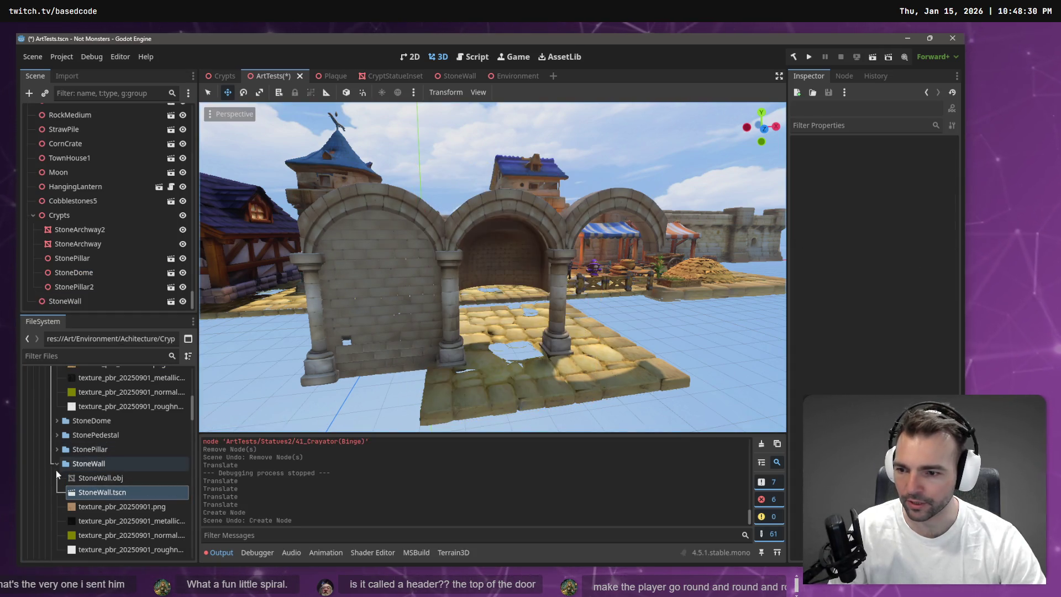
# Expand SoneCurvedWall and drop StoneCurvedWall.obj inside the middle arch
pyautogui.click(52, 462)
pyautogui.scroll(3, 77, 449)
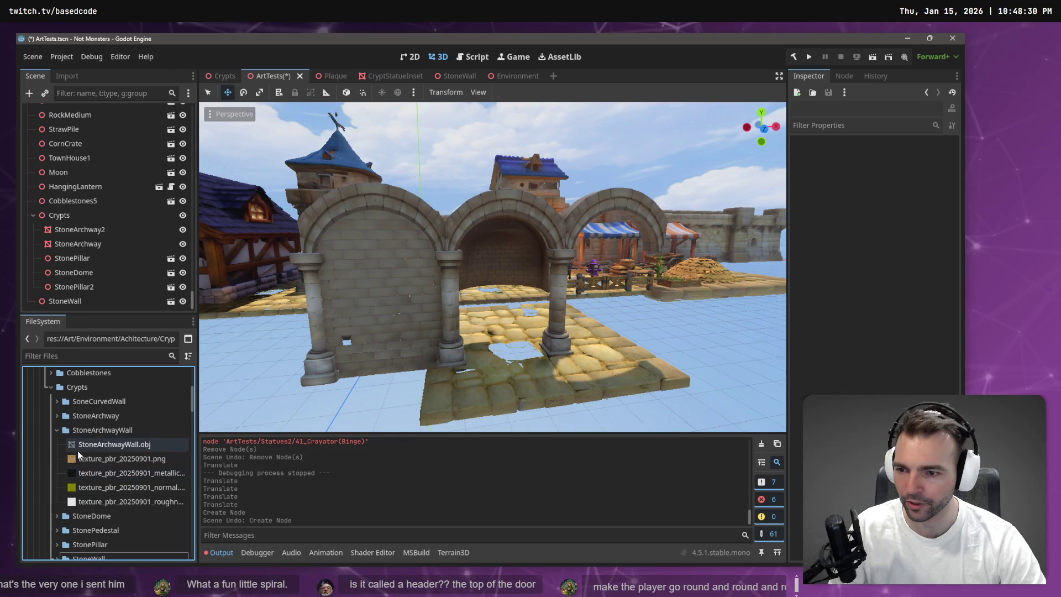
pyautogui.click(51, 430)
pyautogui.click(57, 401)
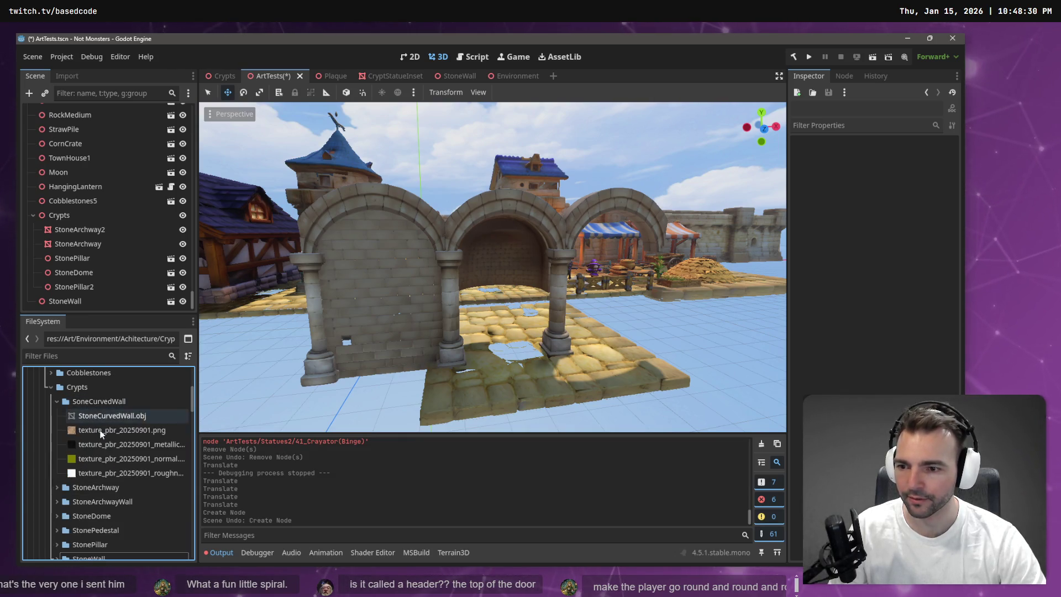
pyautogui.moveTo(107, 418); pyautogui.dragTo(504, 347)
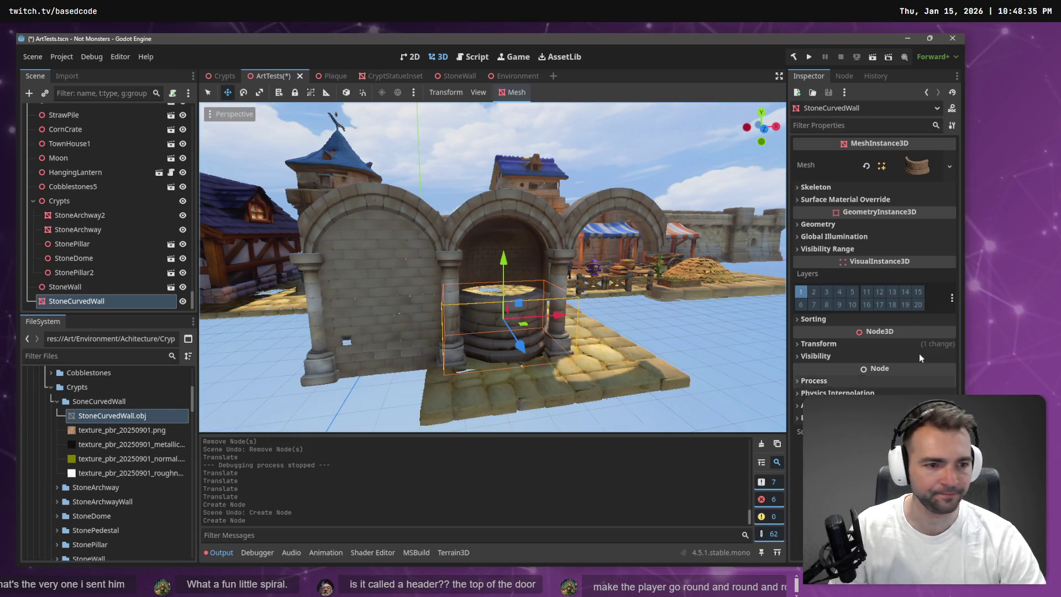
# Rotate the curved wall to Y 180 and shift it along Z and X into the arch
pyautogui.click(826, 343)
pyautogui.write('180')
pyautogui.press('Return')
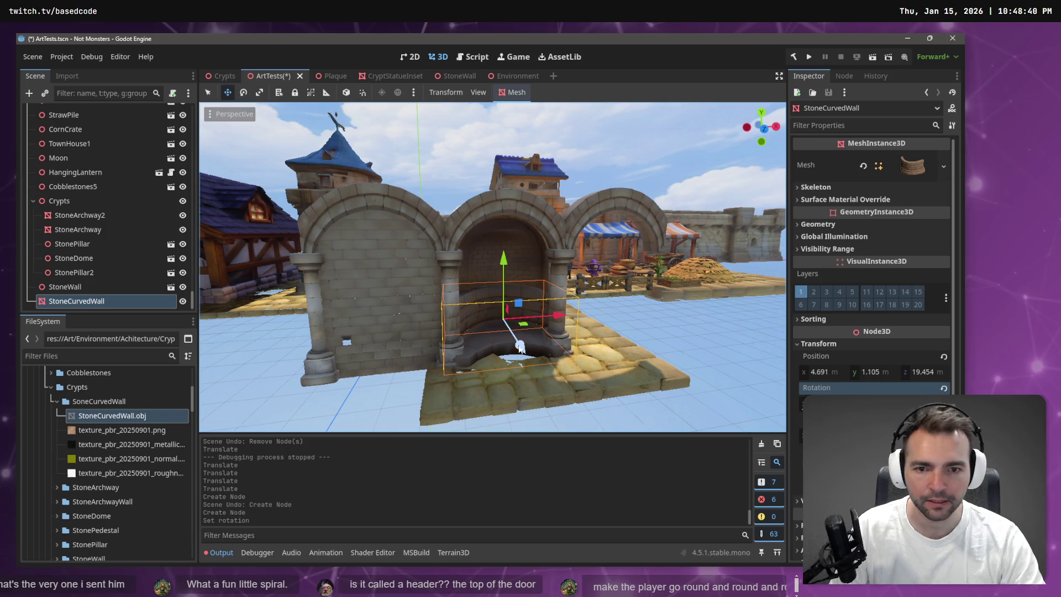
pyautogui.moveTo(524, 347); pyautogui.dragTo(548, 316)
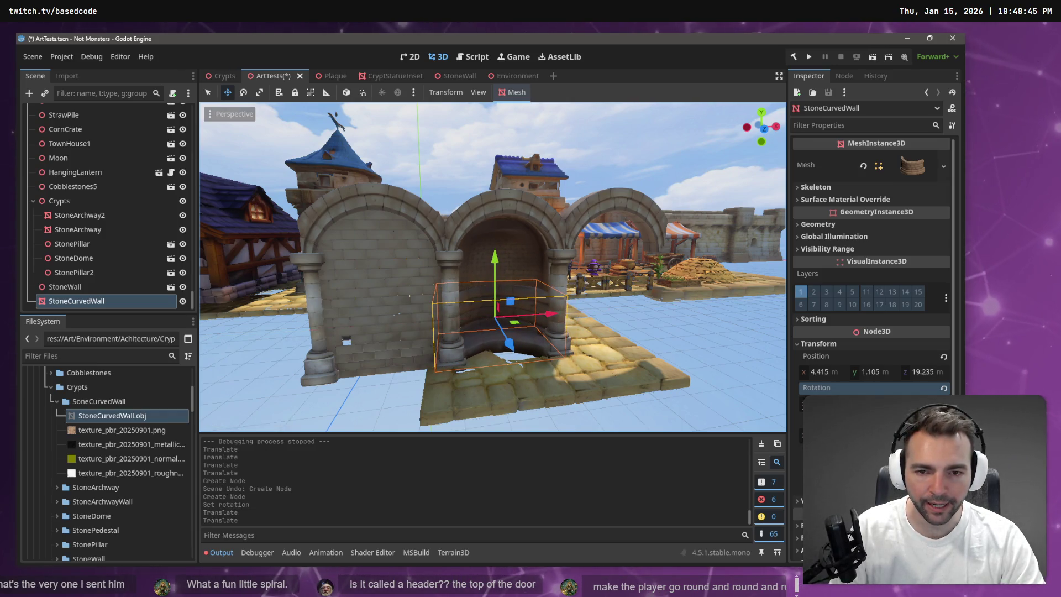
pyautogui.click(573, 320)
pyautogui.scroll(5, 572, 320)
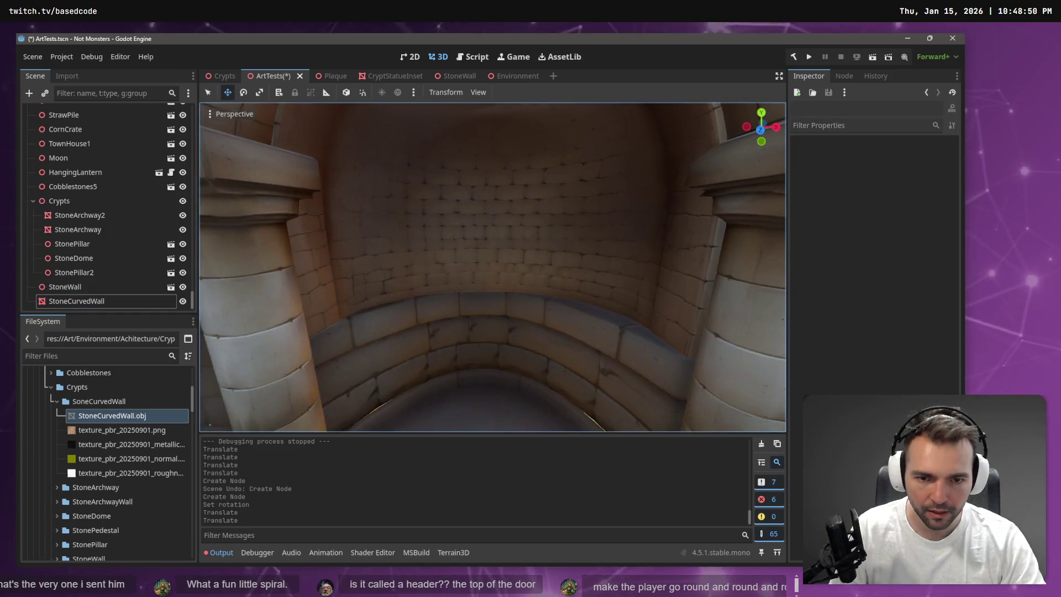
pyautogui.scroll(-5, 534, 350)
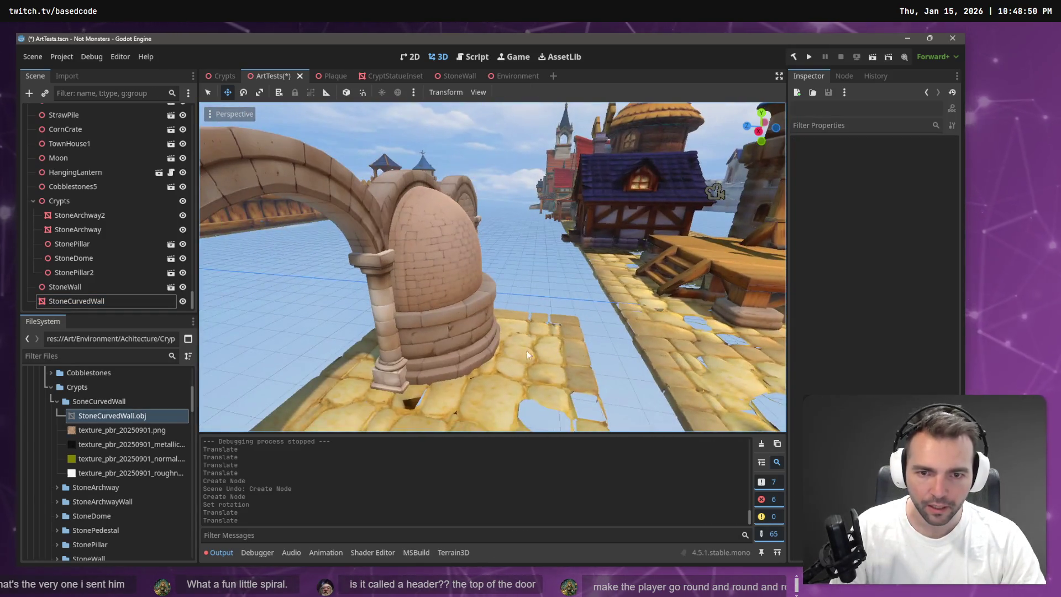
pyautogui.click(479, 329)
pyautogui.moveTo(404, 310); pyautogui.dragTo(370, 307)
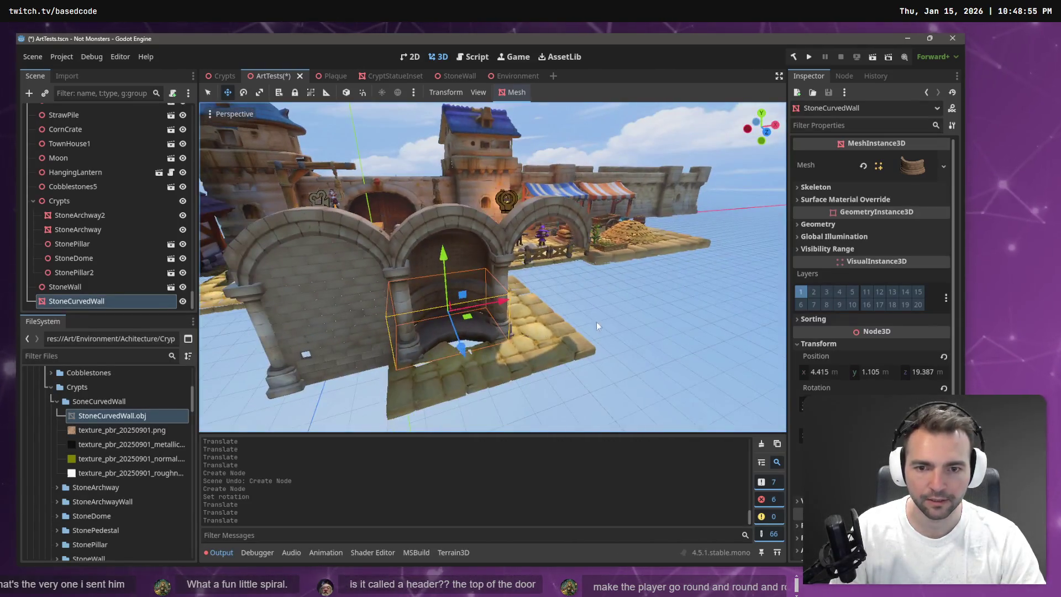
pyautogui.moveTo(500, 301); pyautogui.dragTo(497, 299)
pyautogui.click(639, 308)
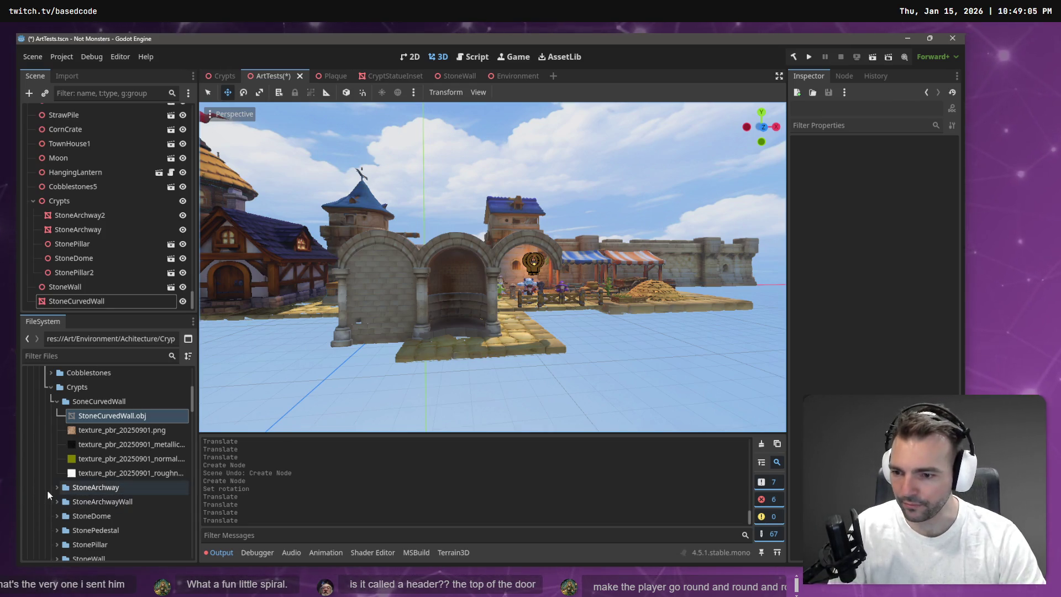
# Drag StoneArchwayWall.obj from its folder into the scene at the middle arch's base
pyautogui.click(58, 402)
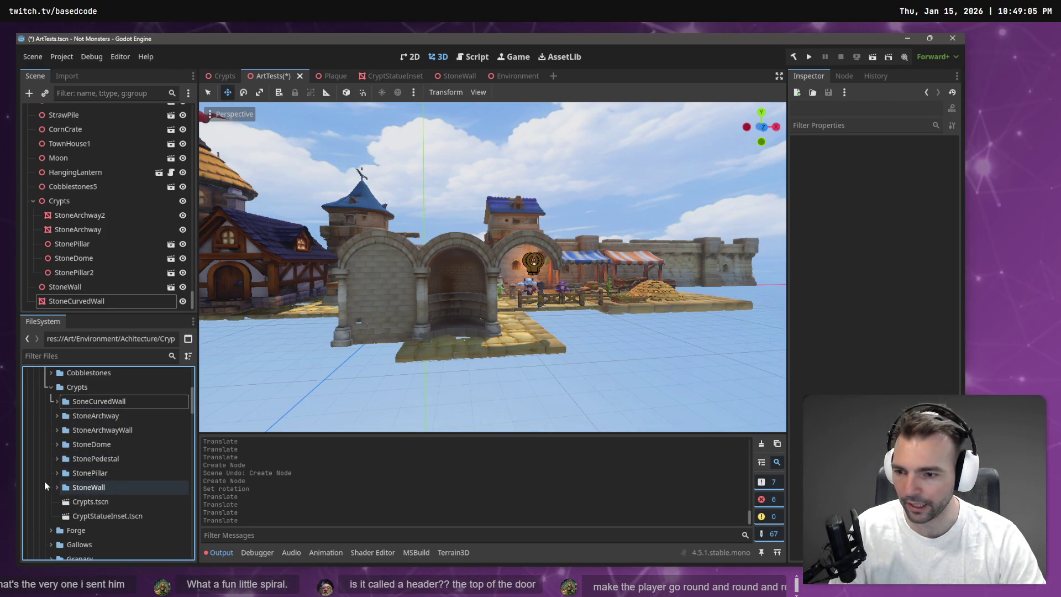
pyautogui.click(54, 430)
pyautogui.click(89, 444)
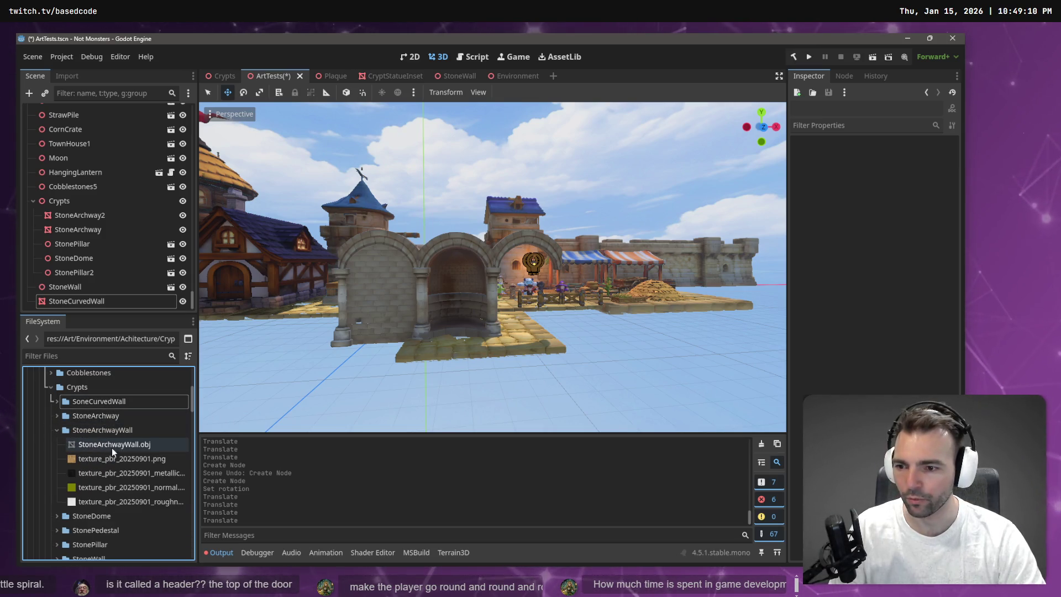
pyautogui.moveTo(165, 444); pyautogui.dragTo(464, 348)
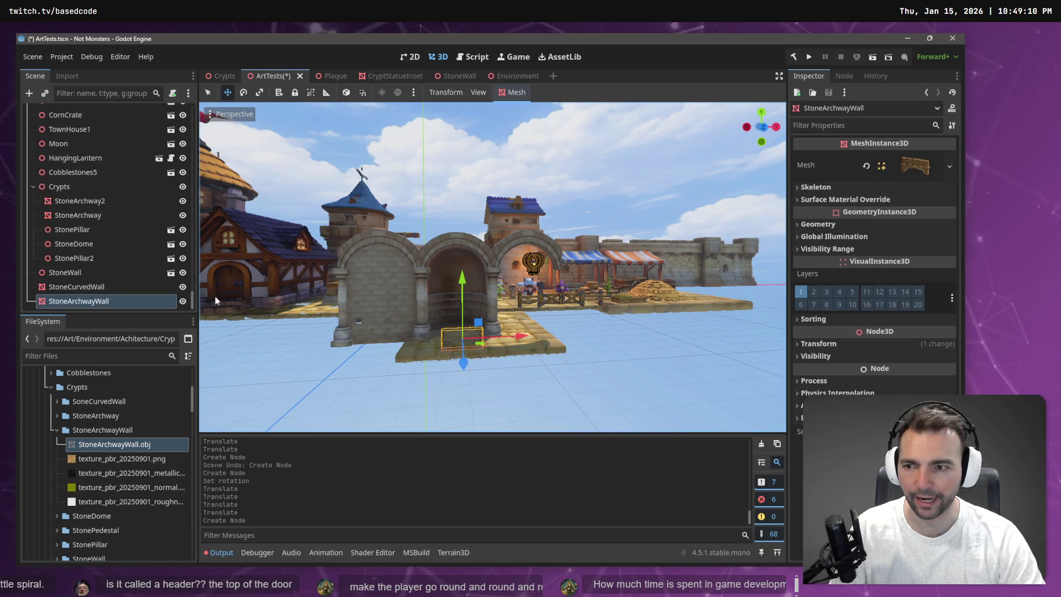
# Set the StoneArchwayWall import Scale Mesh to 2.0 on x, y, z and reimport
pyautogui.click(67, 76)
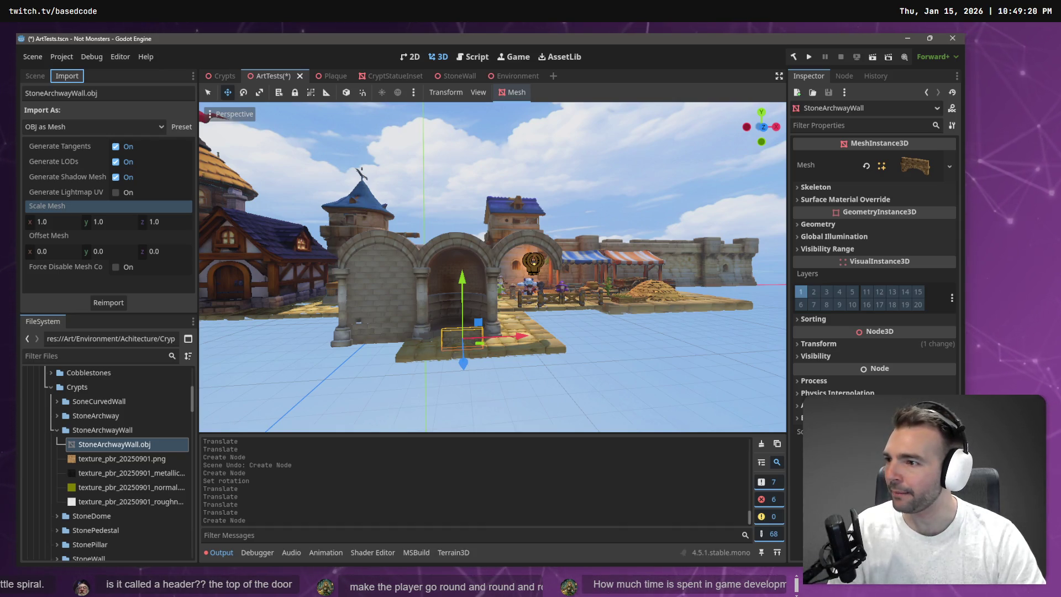
pyautogui.click(112, 221)
pyautogui.write('1.3')
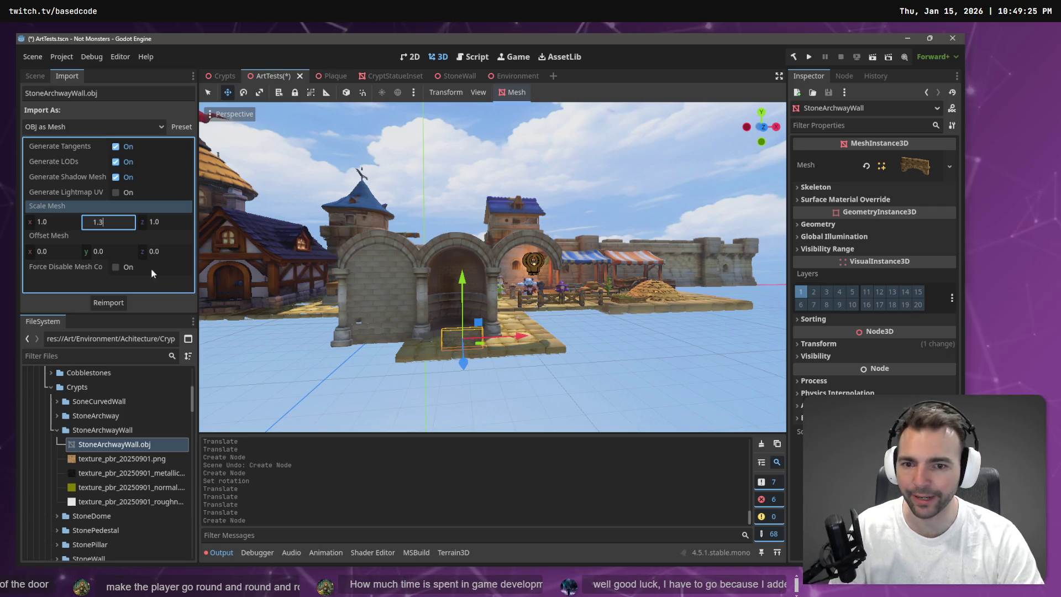
pyautogui.click(111, 306)
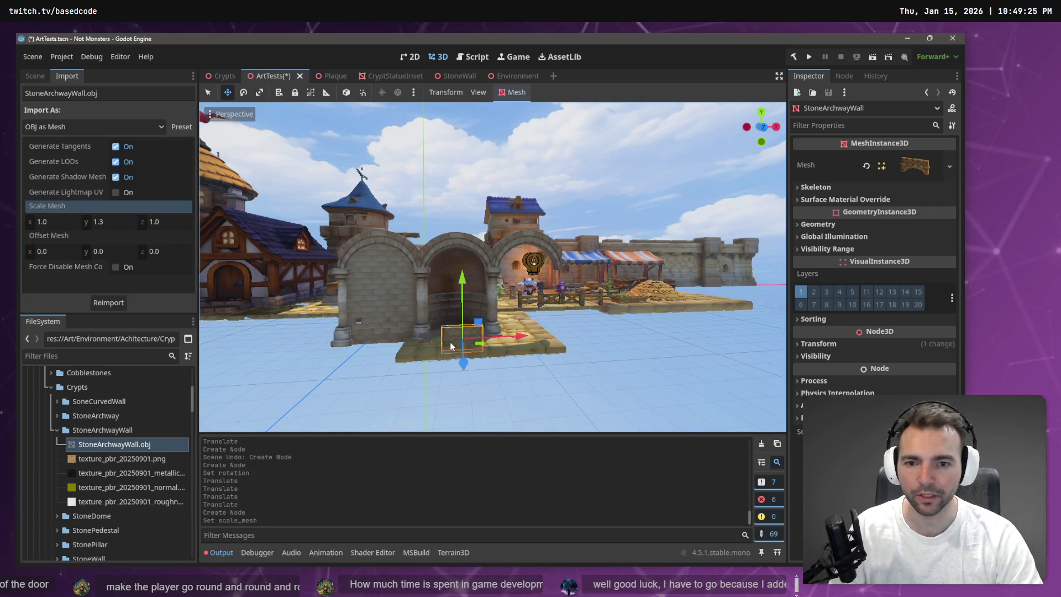
pyautogui.click(110, 220)
pyautogui.write('0.3')
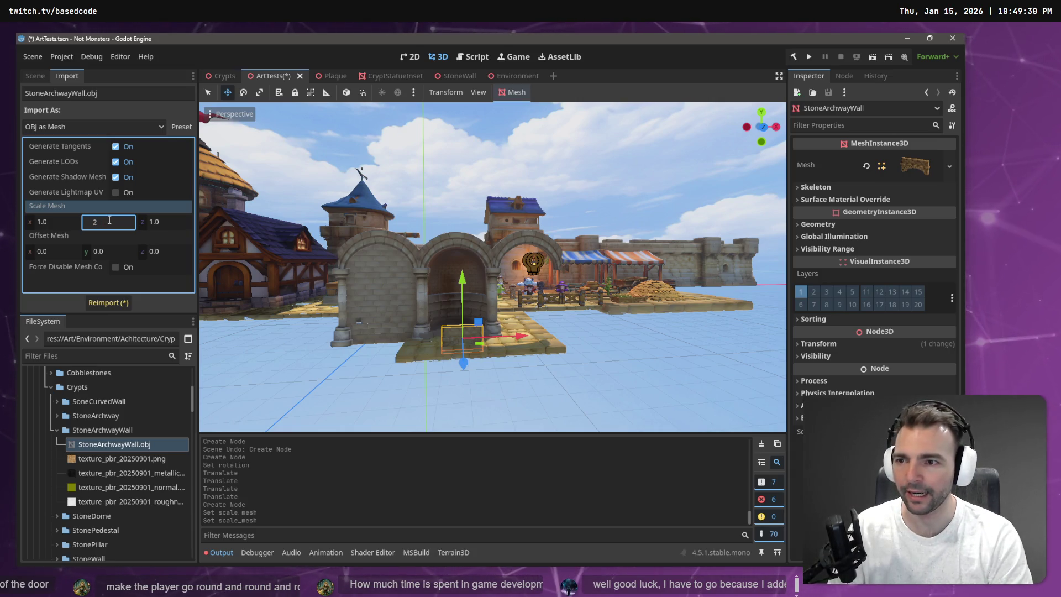
pyautogui.press('Return')
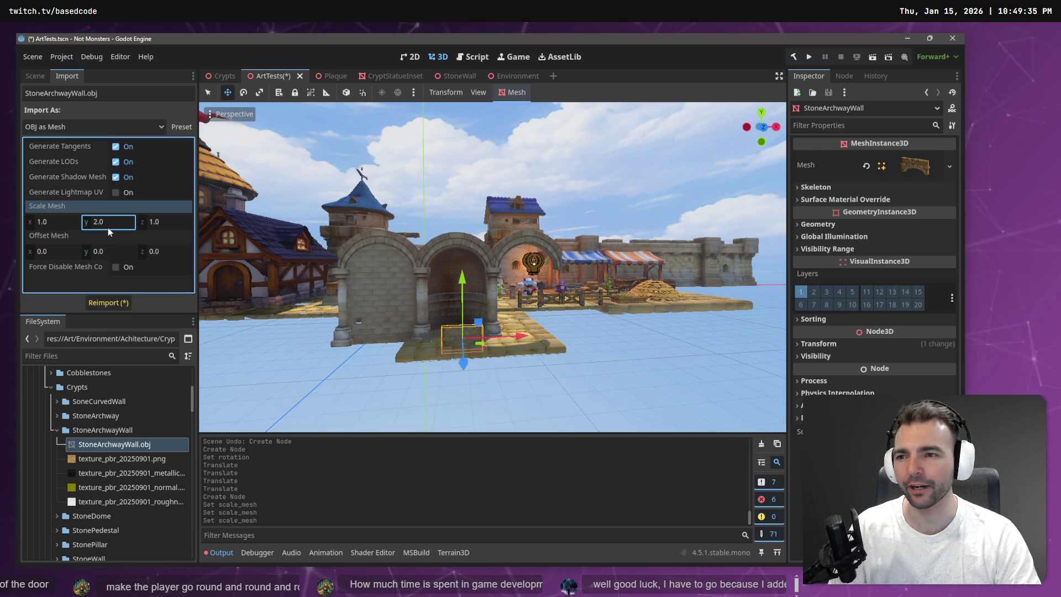
pyautogui.click(65, 222)
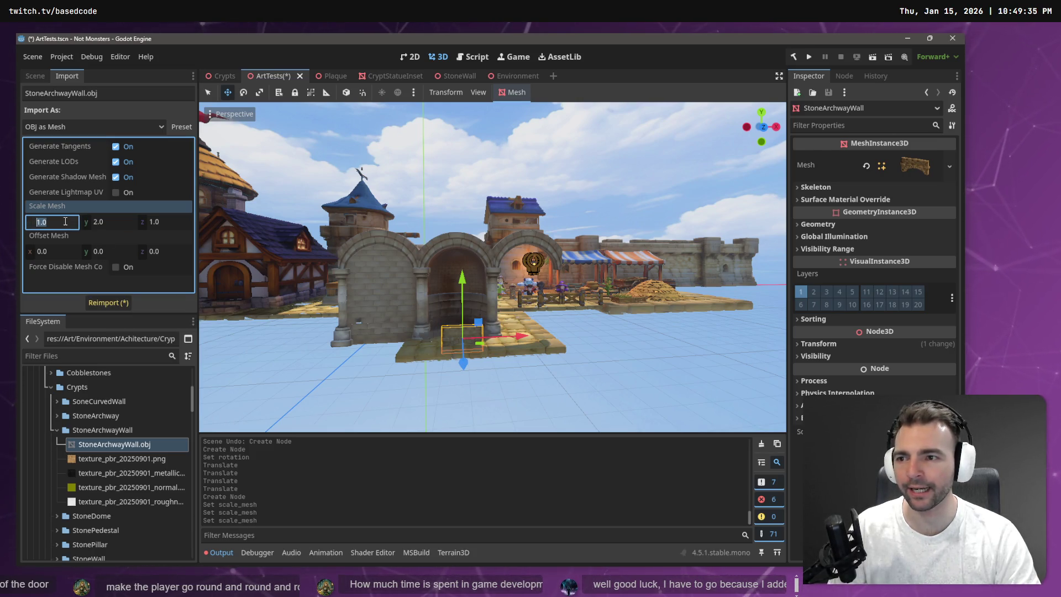
pyautogui.write('2')
pyautogui.click(160, 223)
pyautogui.click(111, 303)
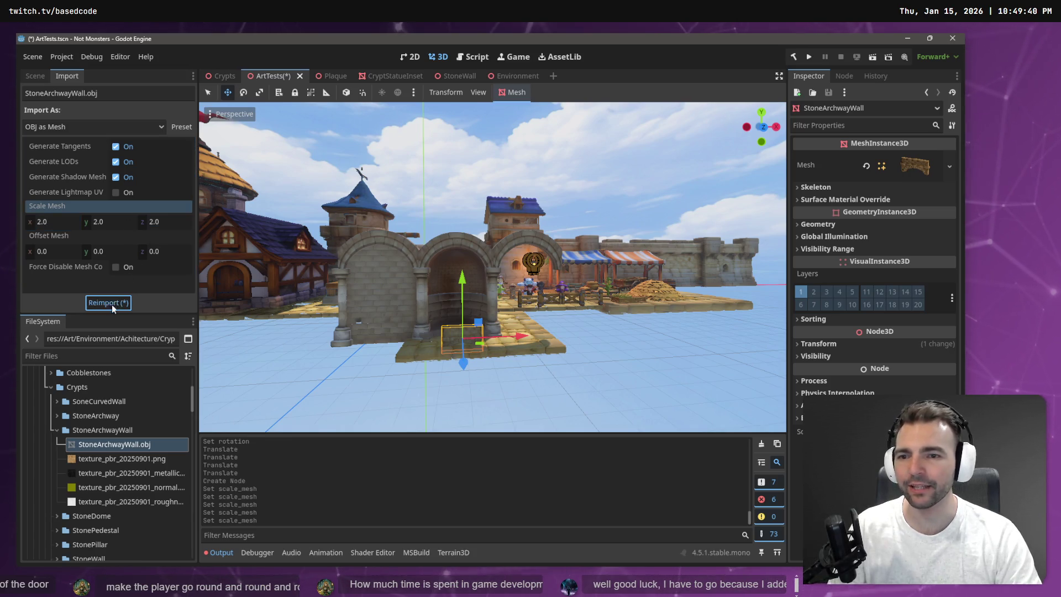
# Raise the archway wall onto the arches and centre it from a front view
pyautogui.moveTo(463, 288)
pyautogui.mouseDown()
pyautogui.moveTo(454, 161)
pyautogui.moveTo(451, 171)
pyautogui.moveTo(420, 166)
pyautogui.moveTo(471, 190)
pyautogui.mouseUp()
pyautogui.scroll(5, 451, 171)
pyautogui.moveTo(535, 190); pyautogui.dragTo(481, 185)
pyautogui.moveTo(480, 185)
pyautogui.mouseDown()
pyautogui.moveTo(526, 239)
pyautogui.moveTo(525, 266)
pyautogui.mouseUp()
pyautogui.moveTo(468, 202); pyautogui.dragTo(470, 210)
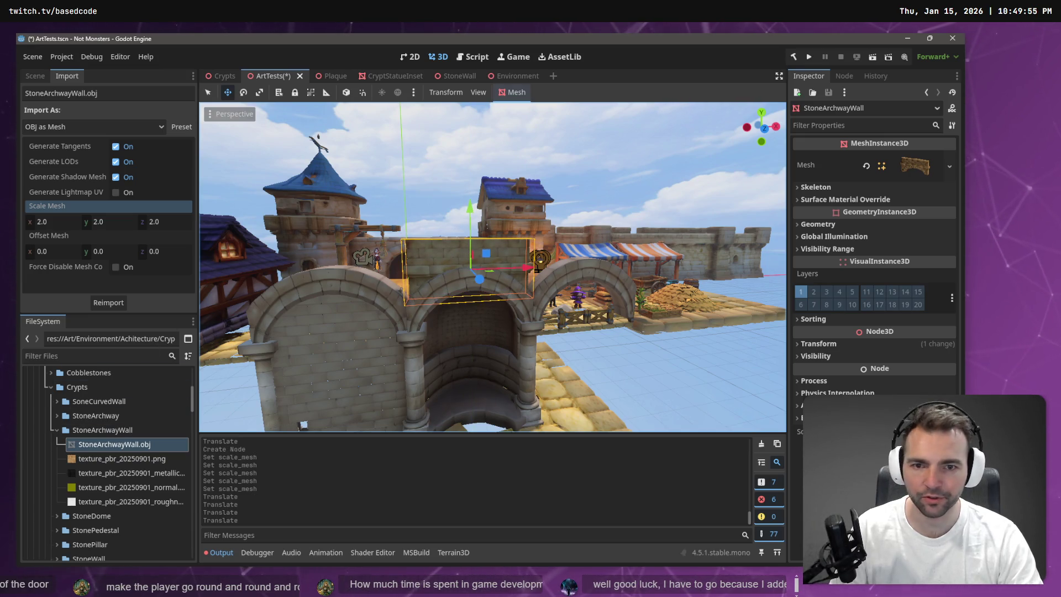
pyautogui.scroll(5, 491, 265)
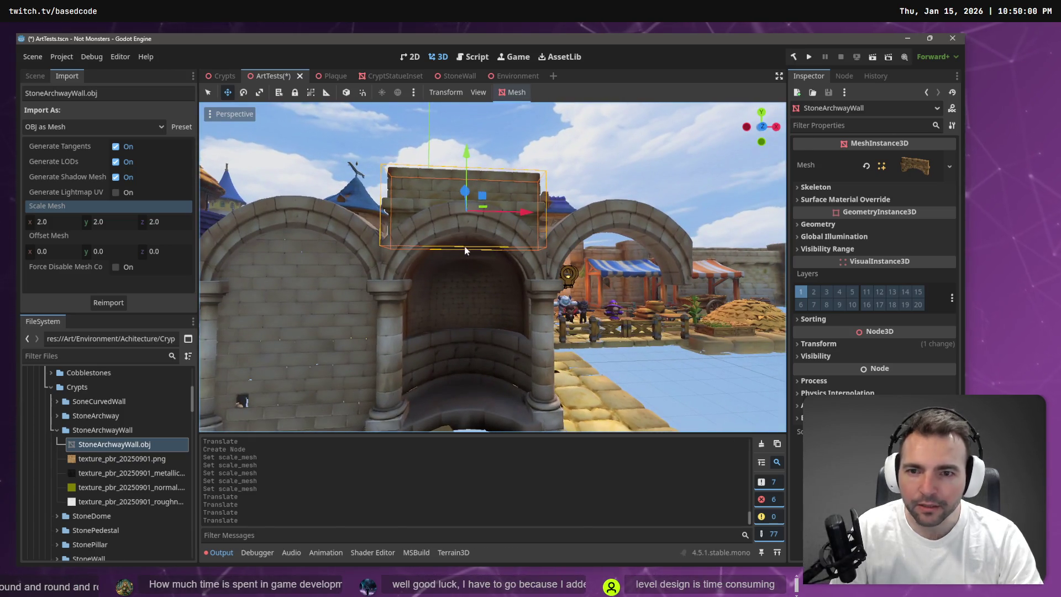
pyautogui.scroll(4, 492, 265)
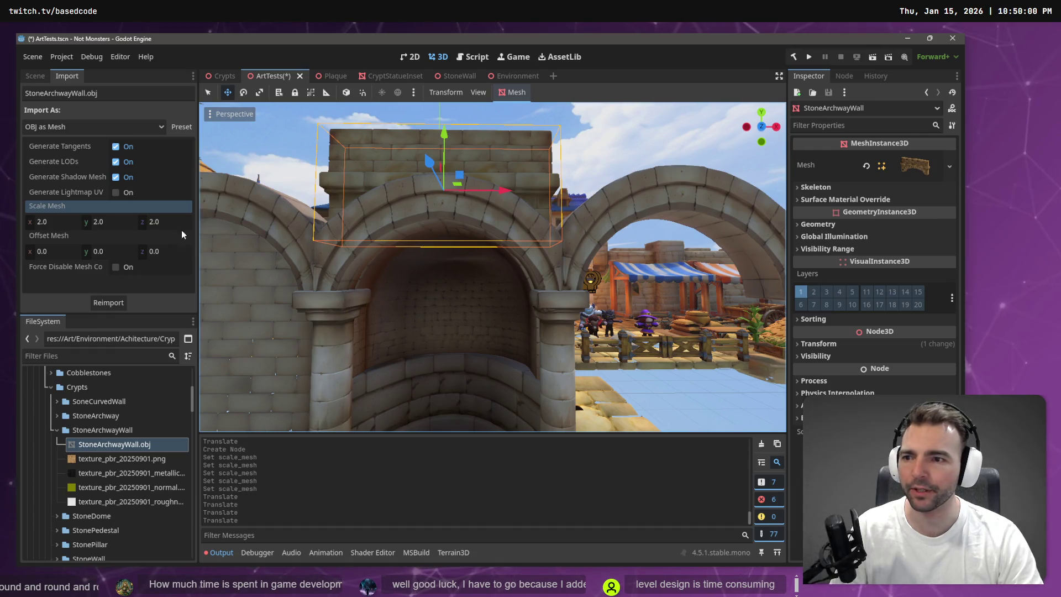
pyautogui.click(35, 76)
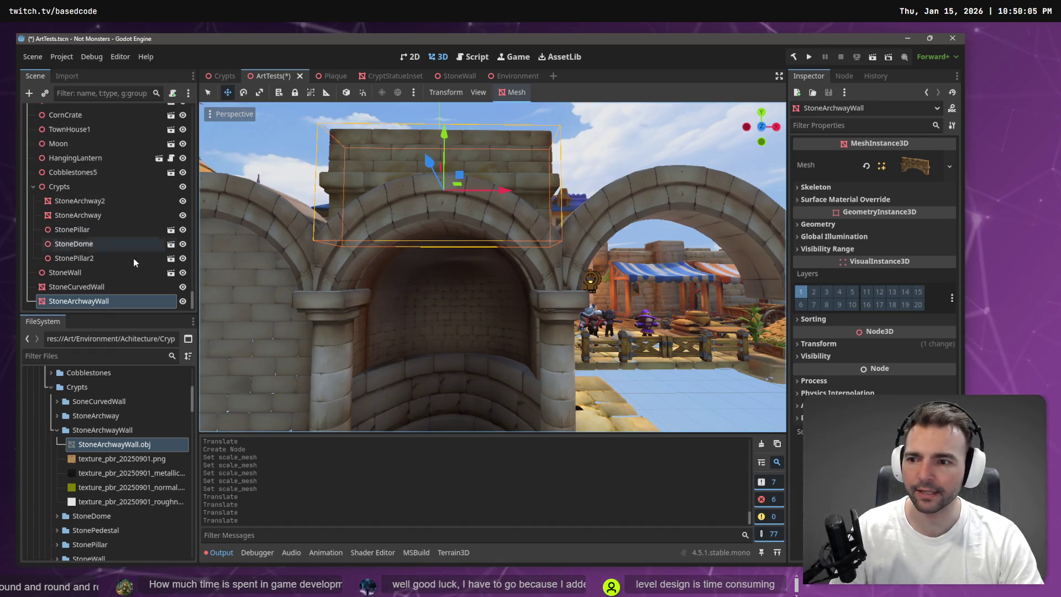
# Paste a copy of the archway wall, slide it left, and nudge StoneWall and the upper arch piece into line
pyautogui.hotkey('ctrl', 'v')
pyautogui.moveTo(509, 190); pyautogui.dragTo(287, 191)
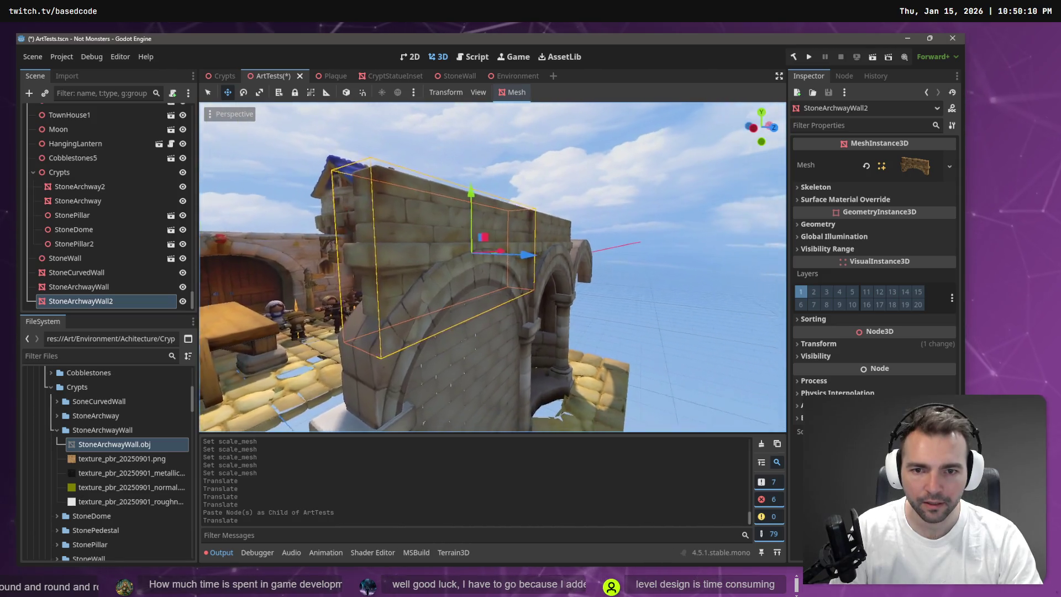
pyautogui.click(516, 363)
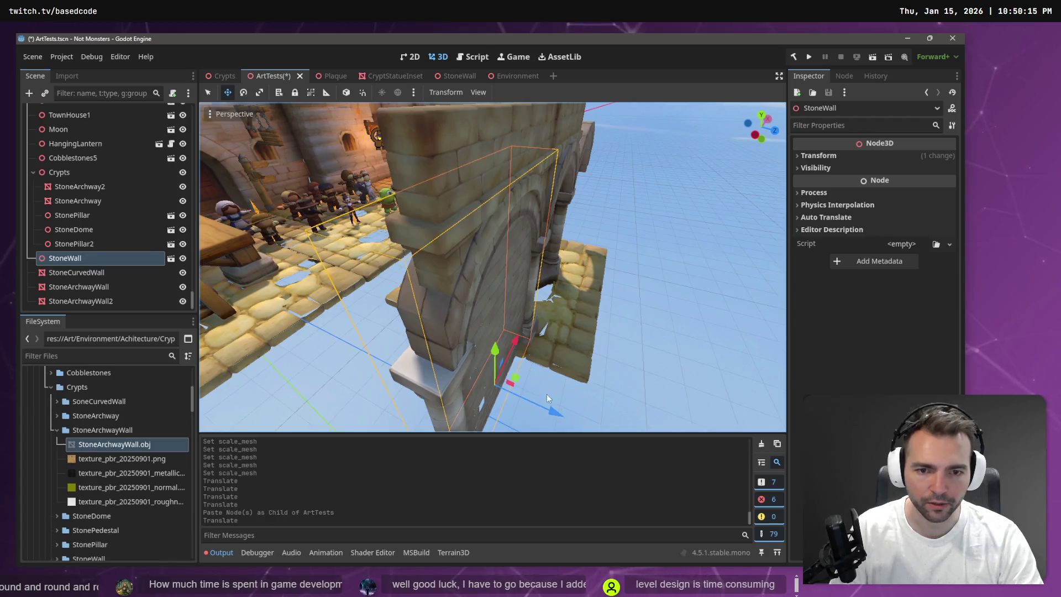
pyautogui.moveTo(558, 417); pyautogui.dragTo(565, 419)
pyautogui.moveTo(564, 419); pyautogui.dragTo(565, 419)
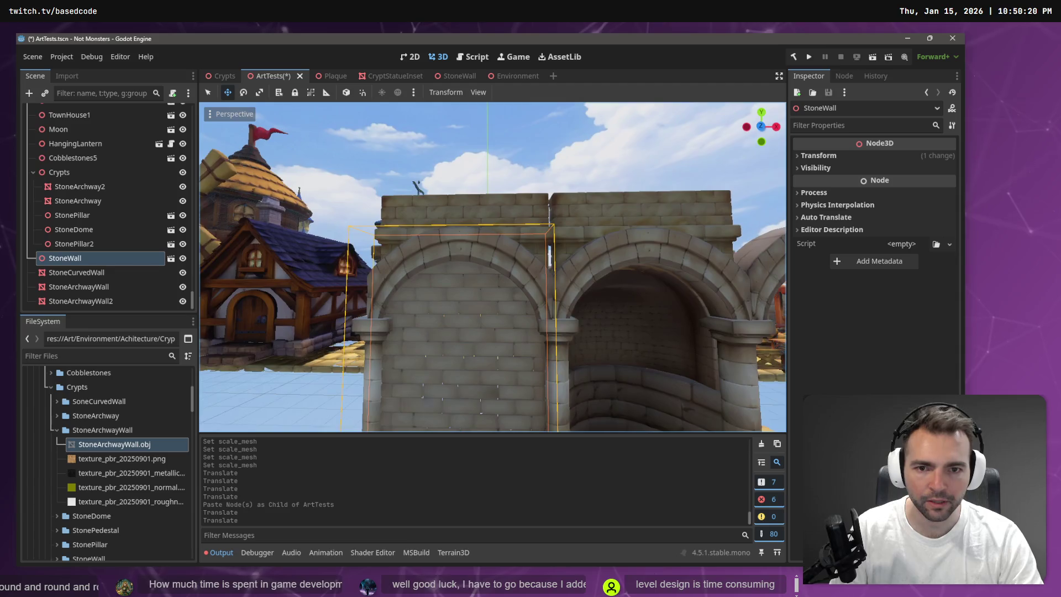
pyautogui.click(493, 204)
pyautogui.moveTo(517, 235)
pyautogui.mouseDown()
pyautogui.moveTo(500, 235)
pyautogui.moveTo(509, 235)
pyautogui.mouseUp()
pyautogui.moveTo(456, 183)
pyautogui.mouseDown()
pyautogui.moveTo(461, 173)
pyautogui.moveTo(462, 185)
pyautogui.mouseUp()
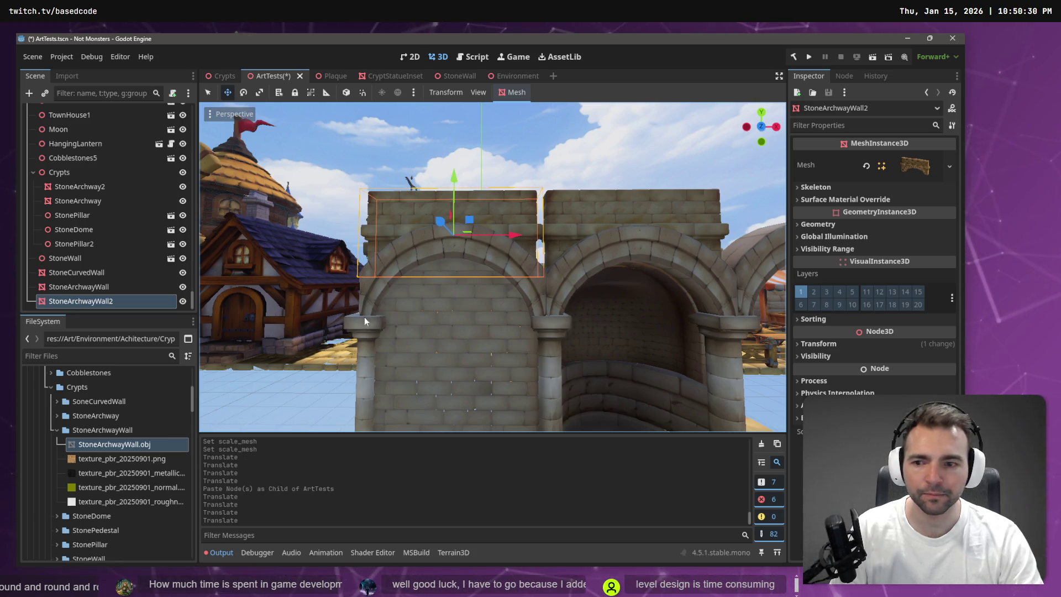
# Reimport StoneArchwayWall.obj with X mesh scale 2.1, then 2.15
pyautogui.click(66, 75)
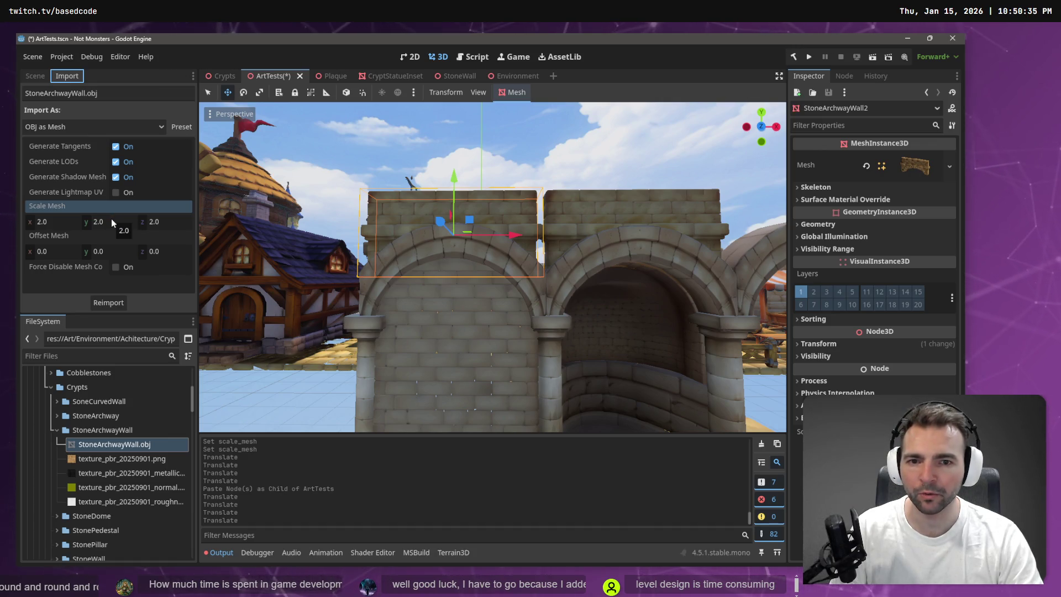
pyautogui.click(49, 221)
pyautogui.write('2.1')
pyautogui.press('Return')
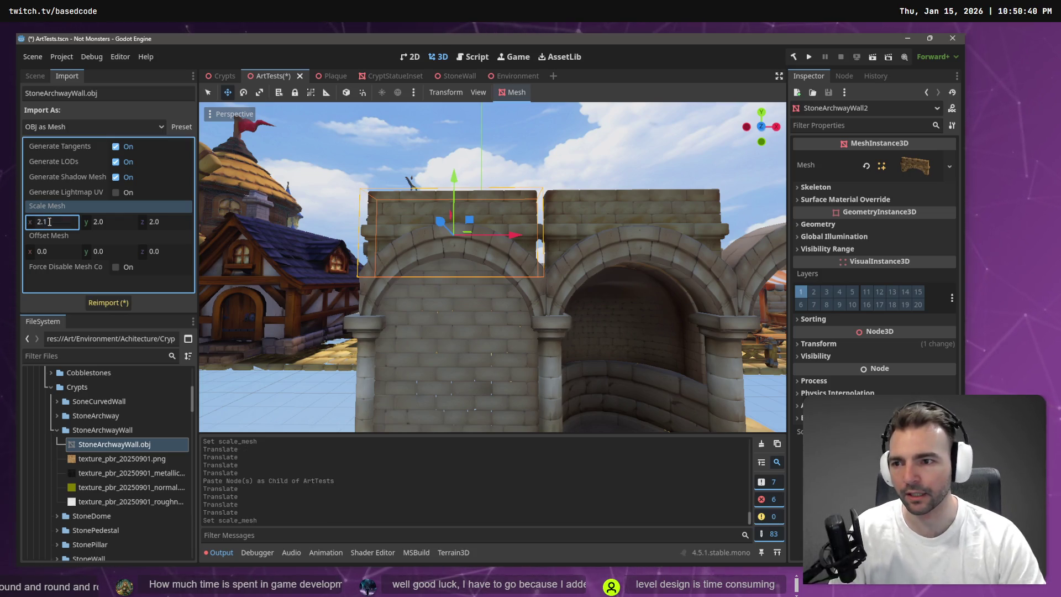
pyautogui.click(95, 303)
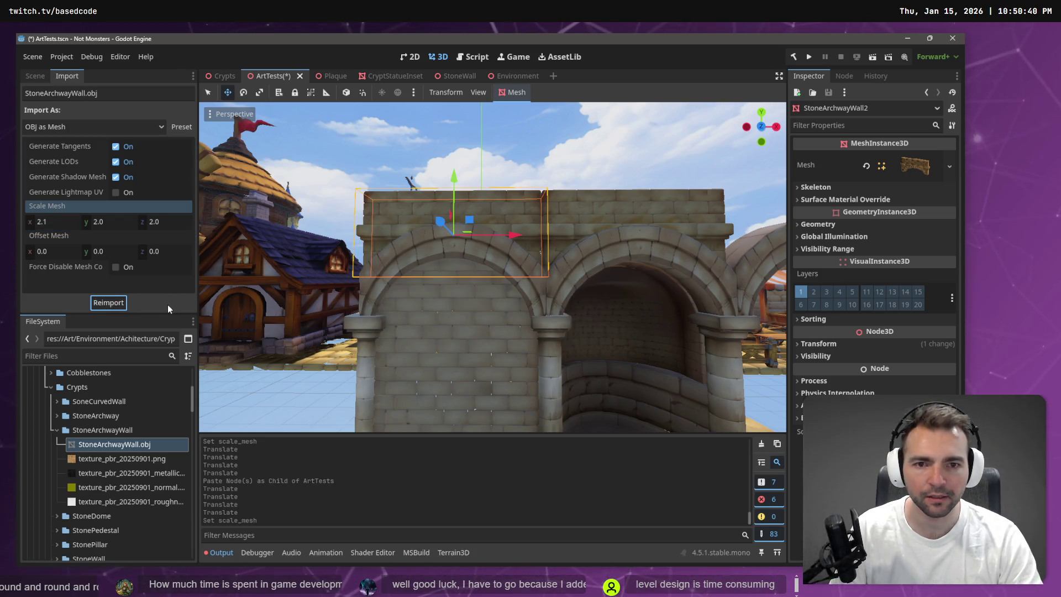
pyautogui.click(59, 220)
pyautogui.write('5')
pyautogui.press('Return')
pyautogui.click(101, 303)
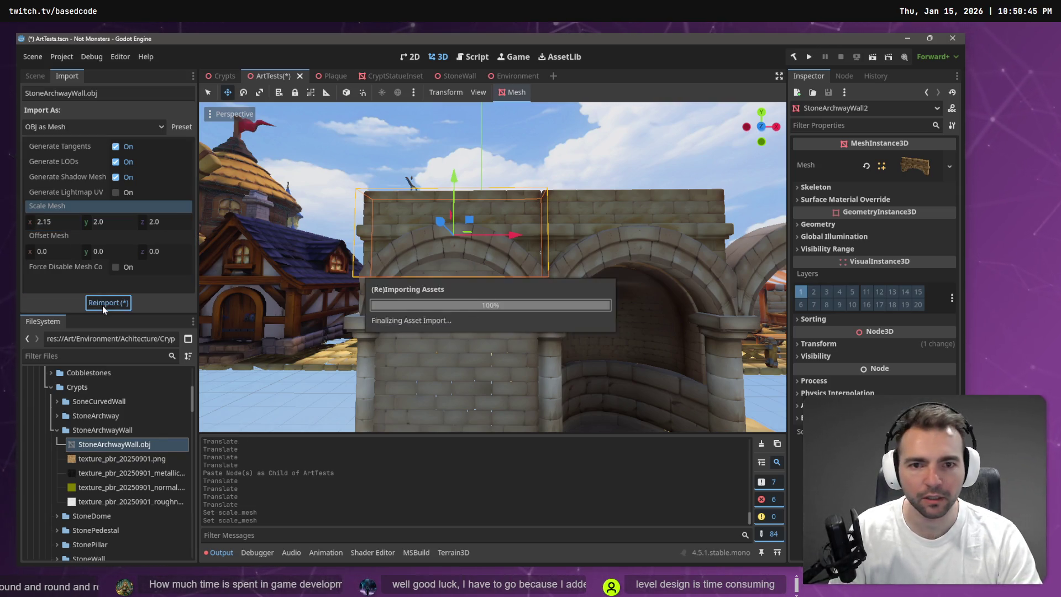
pyautogui.scroll(-3, 648, 155)
pyautogui.scroll(6, 647, 155)
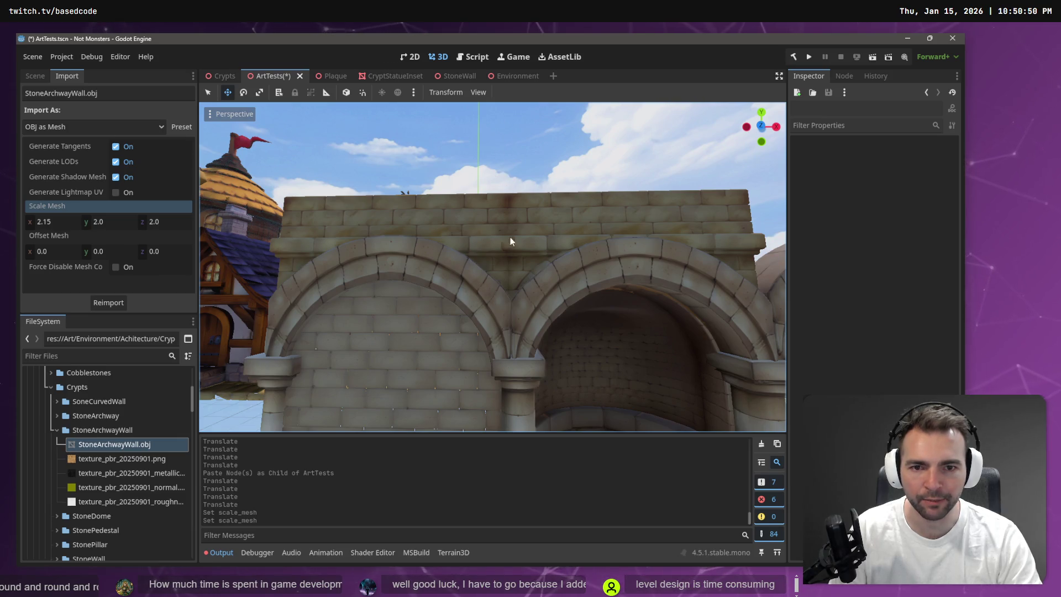
pyautogui.scroll(-5, 488, 222)
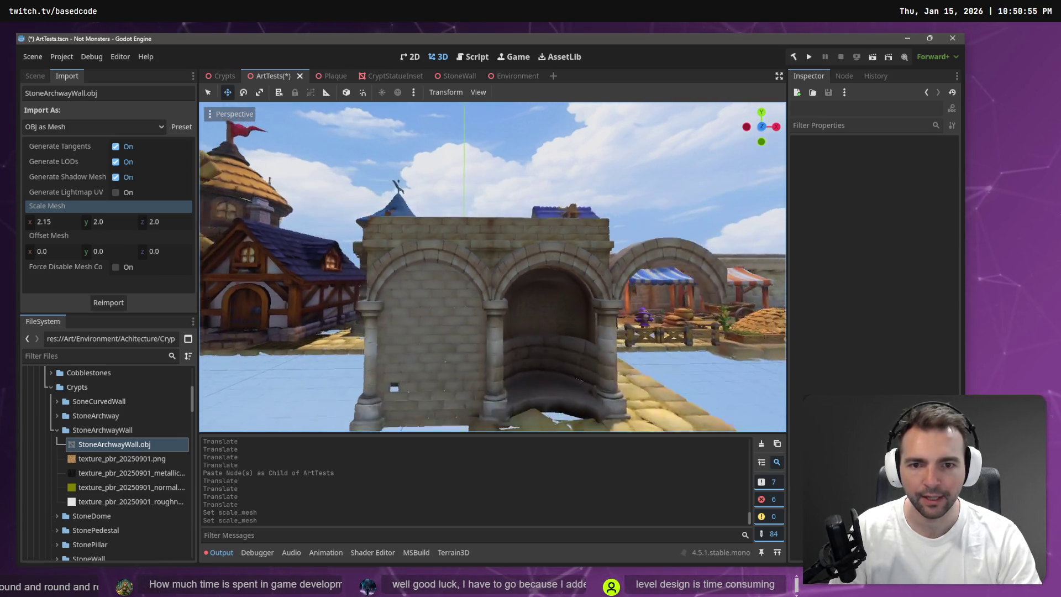
pyautogui.scroll(2, 488, 222)
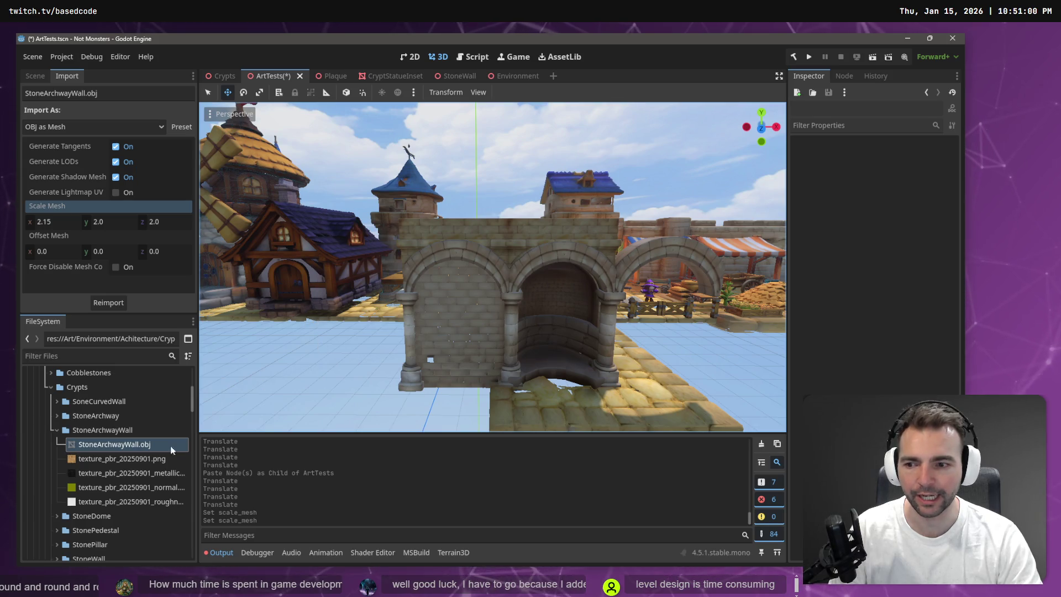
# Create a new scene named StoneArchwayWall in the StoneArchwayWall folder
pyautogui.rightClick(83, 434)
pyautogui.moveTo(166, 357)
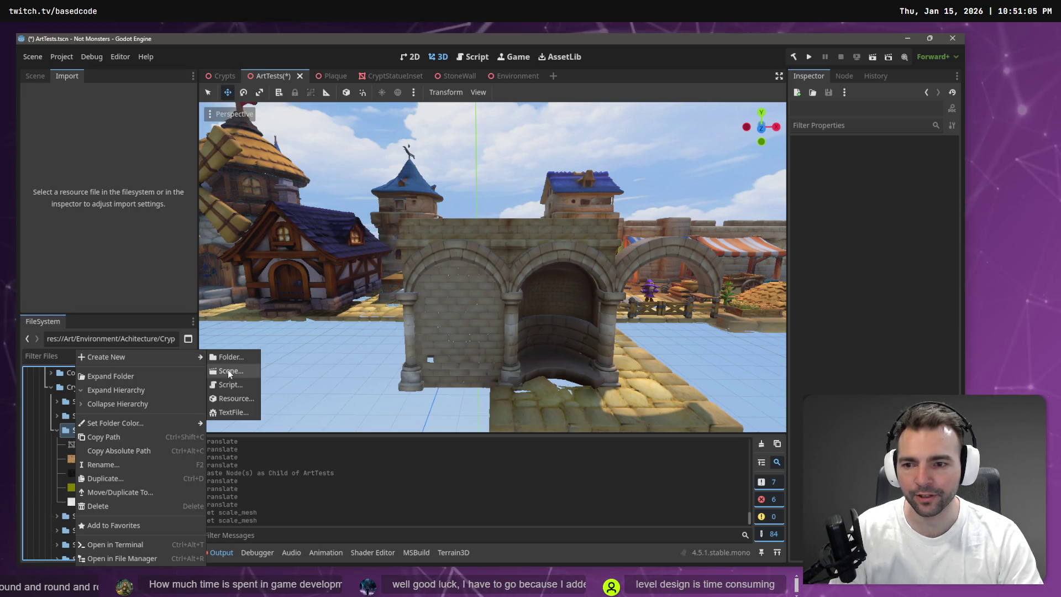
pyautogui.click(230, 369)
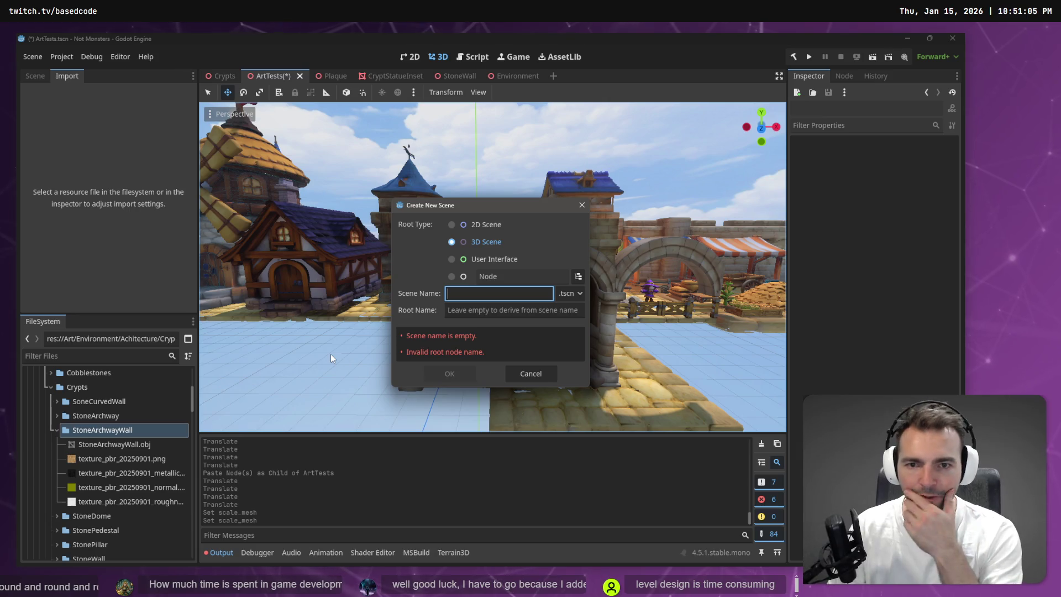
pyautogui.write('StoneArc')
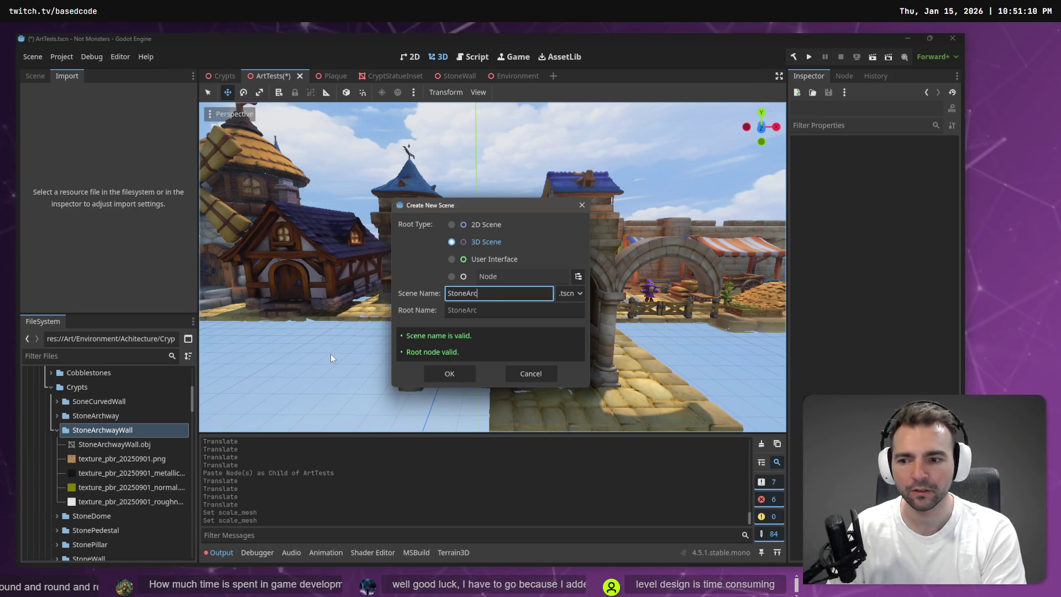
pyautogui.write('hwayWall')
pyautogui.press('Return')
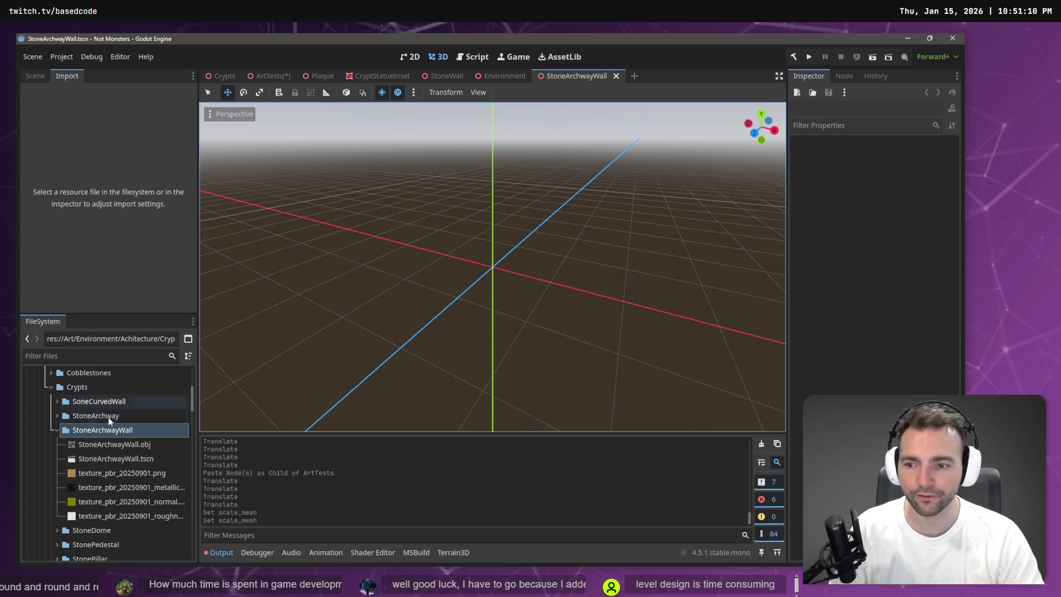
# Paste the archway wall mesh from ArtTests under the new scene's root
pyautogui.moveTo(368, 79)
pyautogui.click(262, 74)
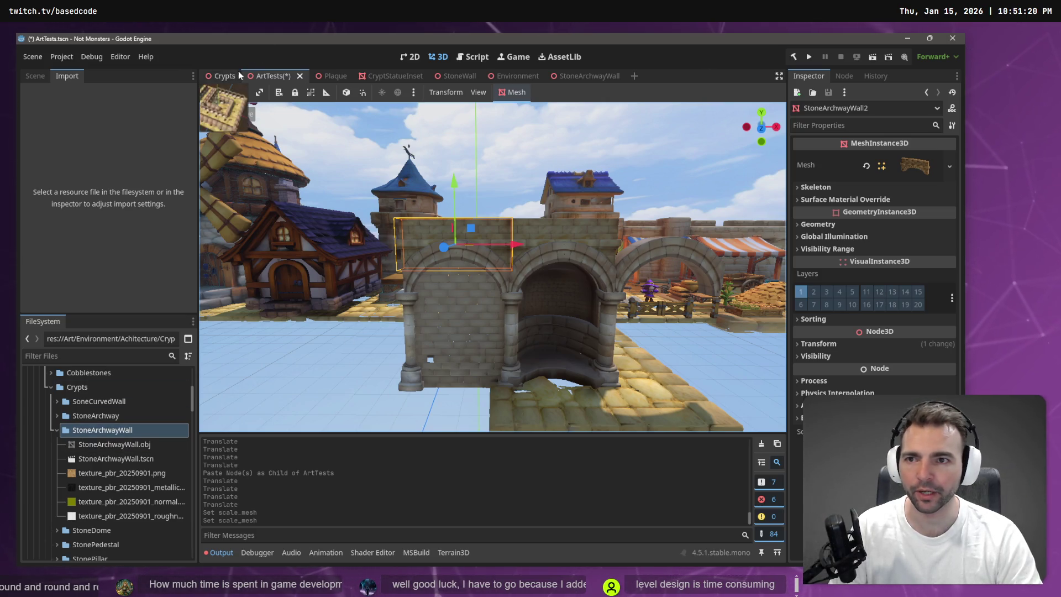
pyautogui.click(33, 75)
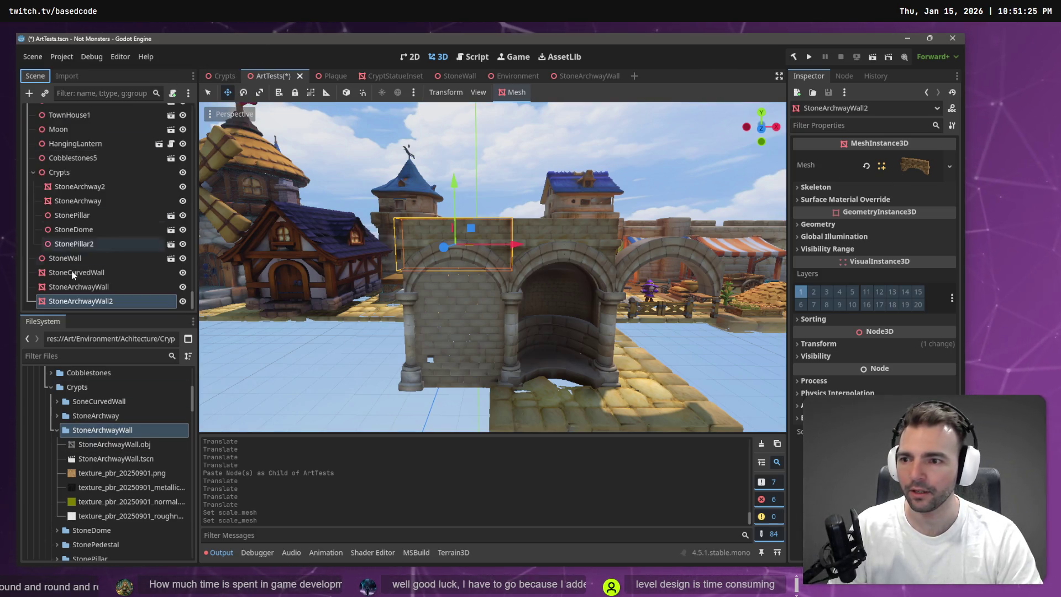
pyautogui.click(83, 287)
pyautogui.click(590, 76)
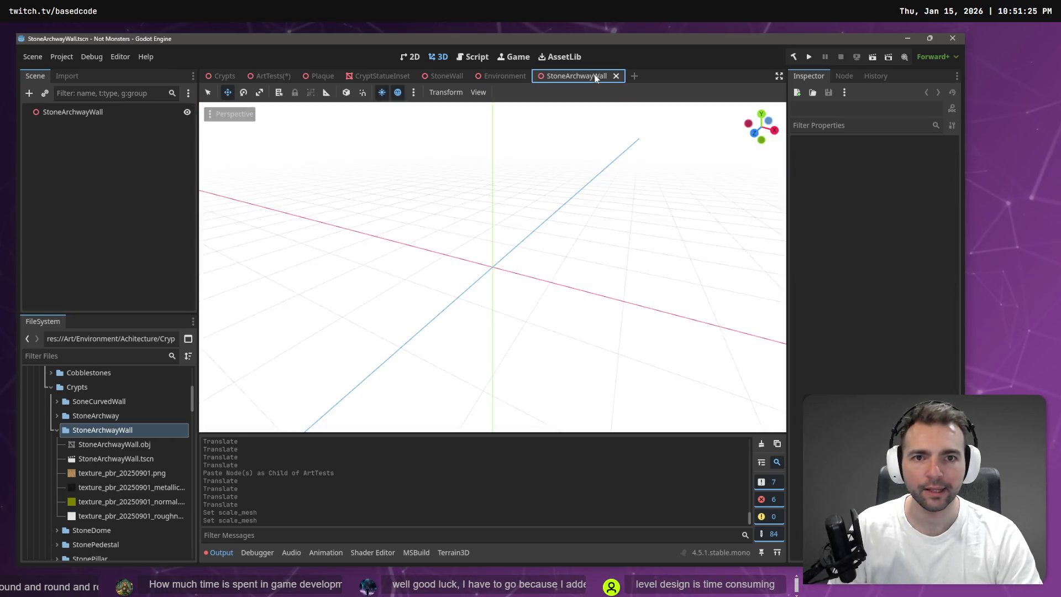
pyautogui.hotkey('ctrl', 'v')
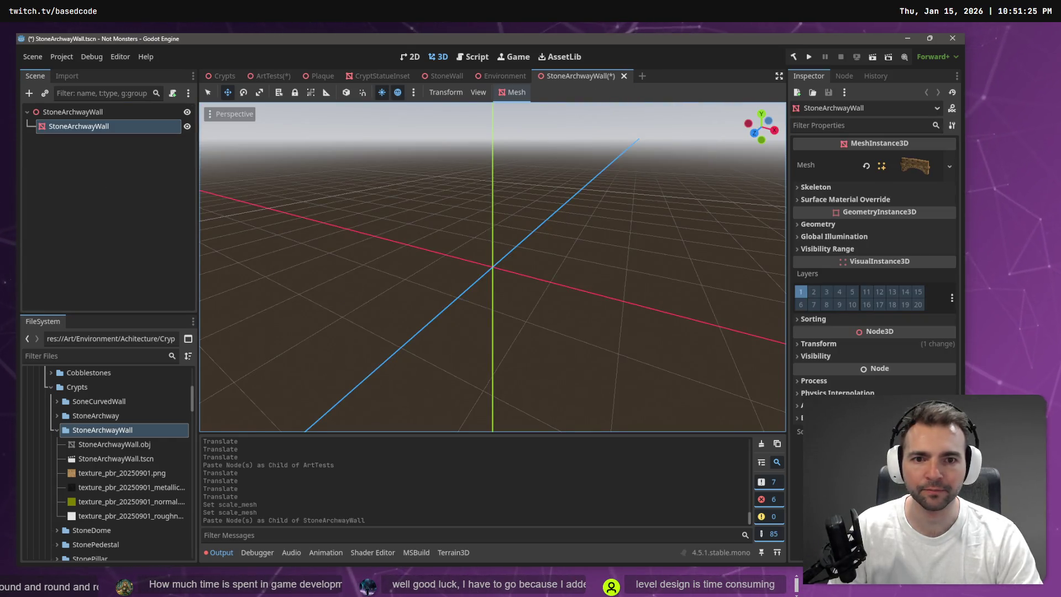
pyautogui.press('f')
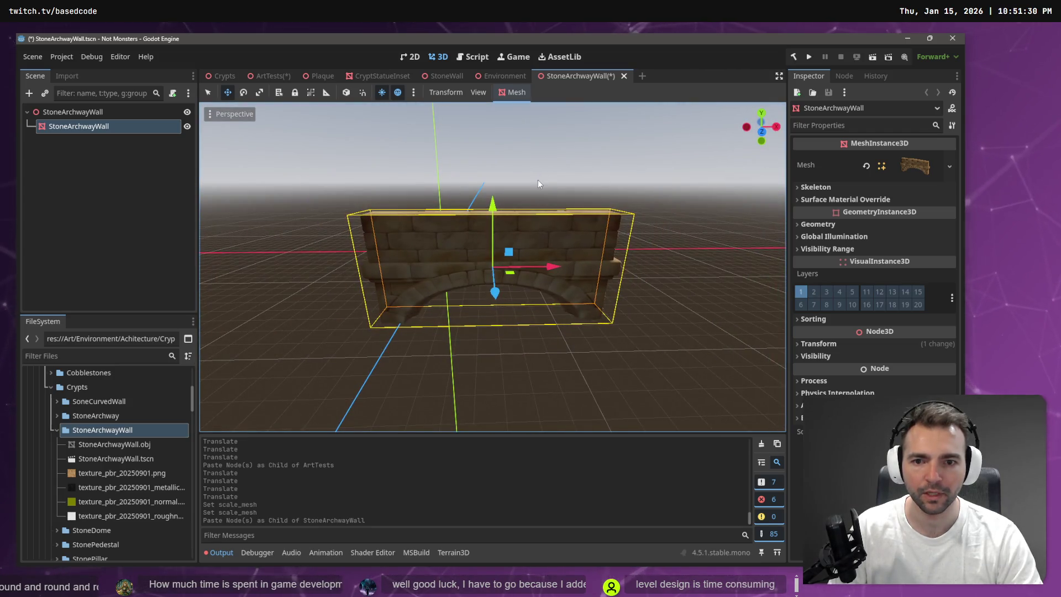
# Set the mesh's Position x and z to 0 and save the StoneArchwayWall scene
pyautogui.click(816, 342)
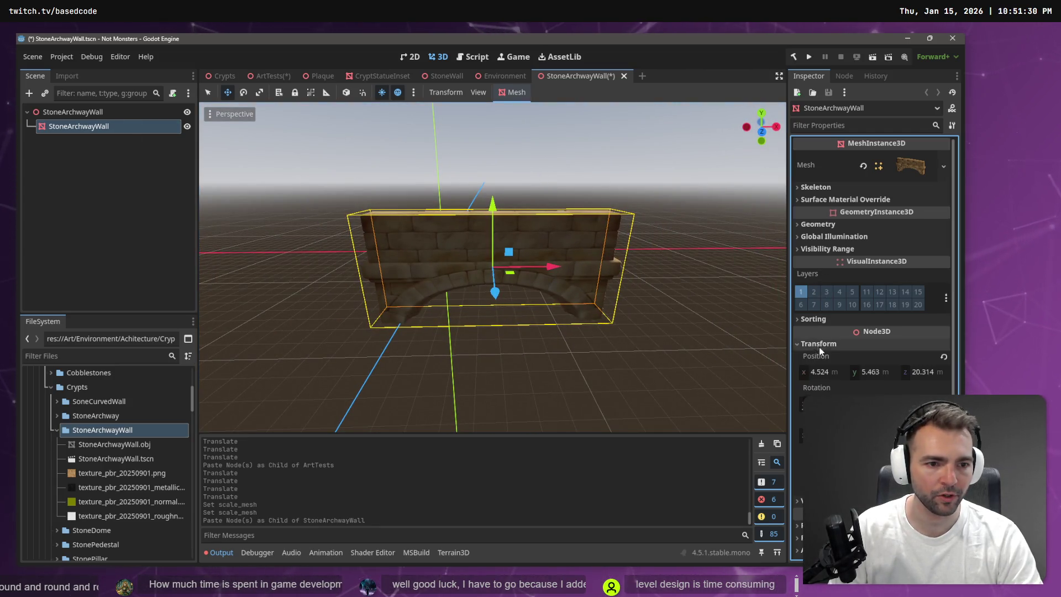
pyautogui.write('0')
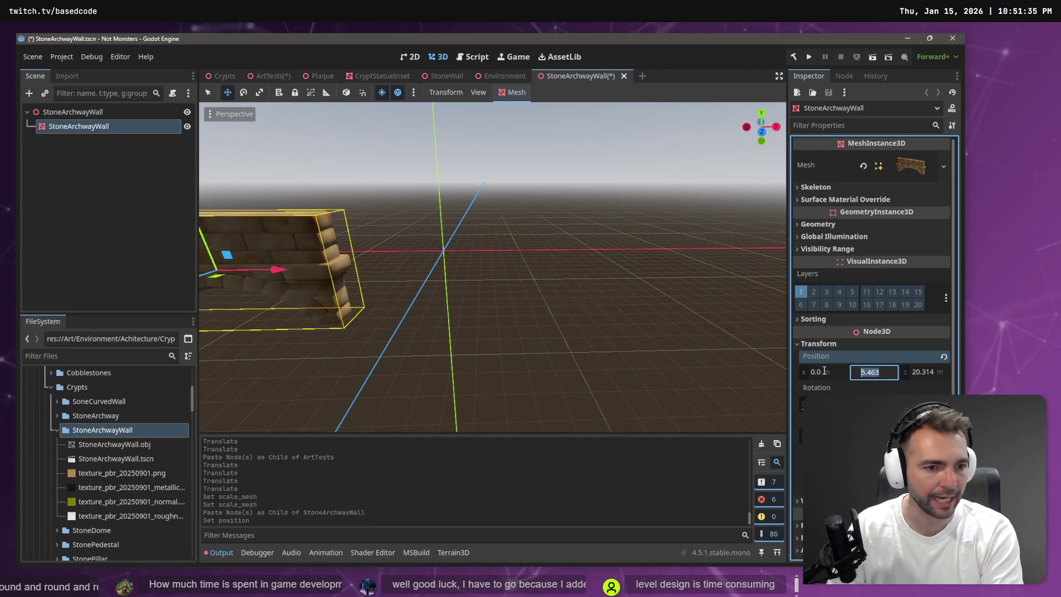
pyautogui.press('Tab')
pyautogui.press('Tab')
pyautogui.write('0')
pyautogui.press('Return')
pyautogui.click(585, 239)
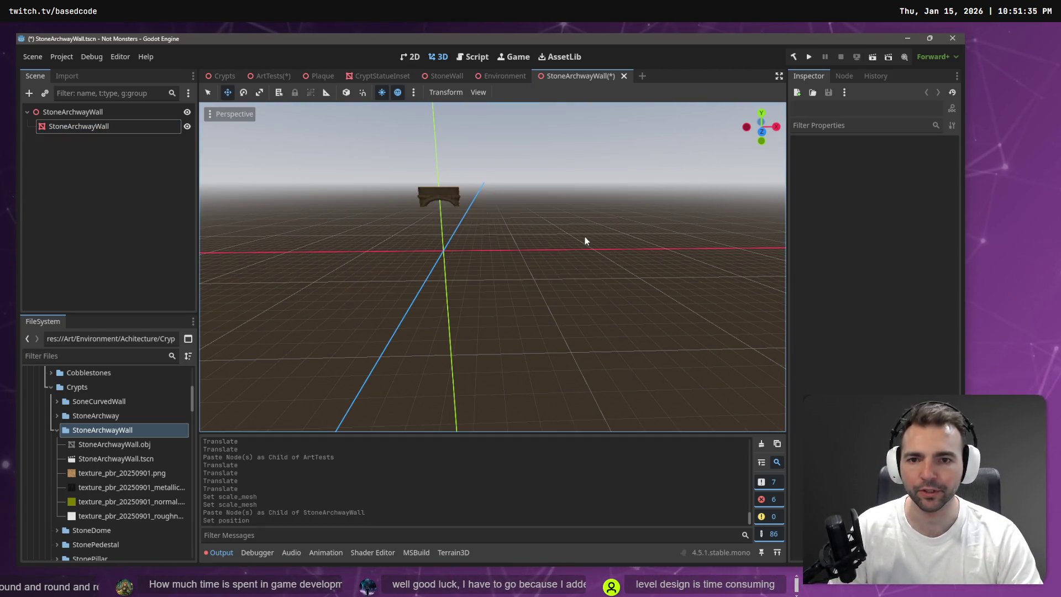
pyautogui.hotkey('ctrl', 's')
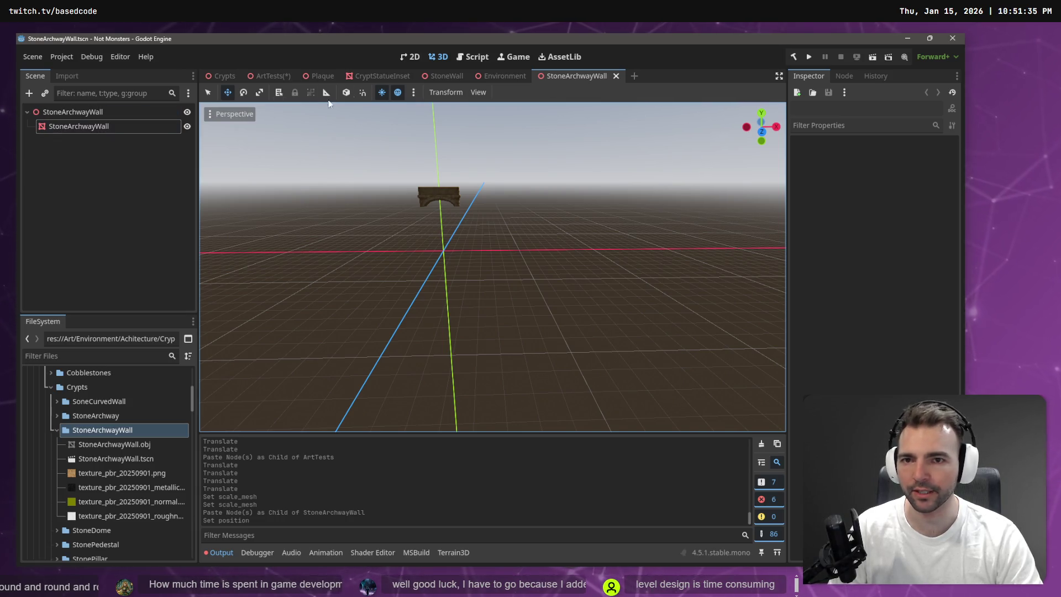
pyautogui.click(500, 76)
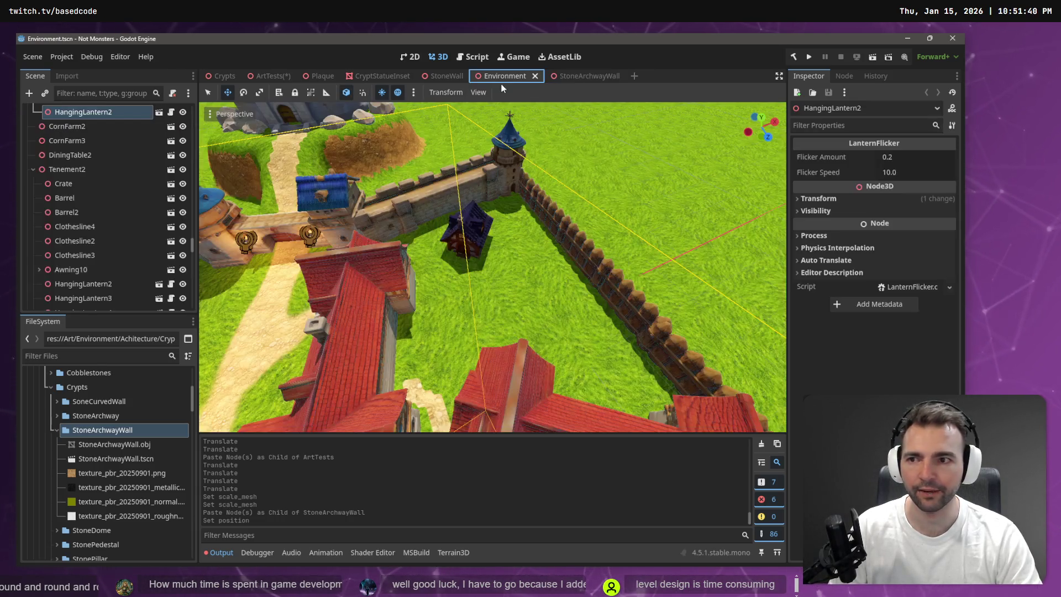
# View the StoneArchwayWall scene front-on, select its root node, then go back to ArtTests
pyautogui.click(572, 77)
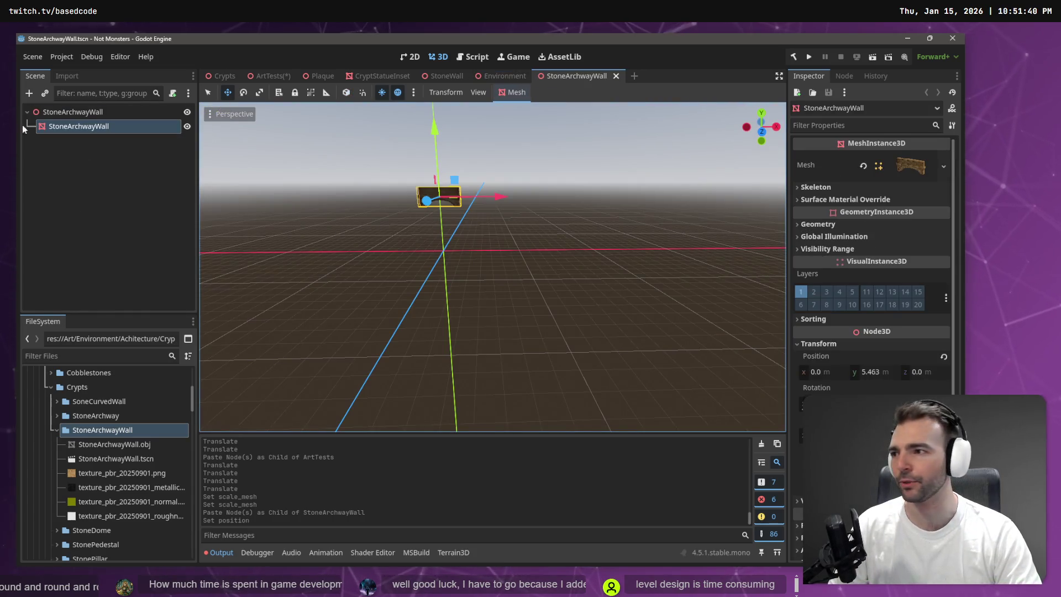
pyautogui.scroll(5, 444, 235)
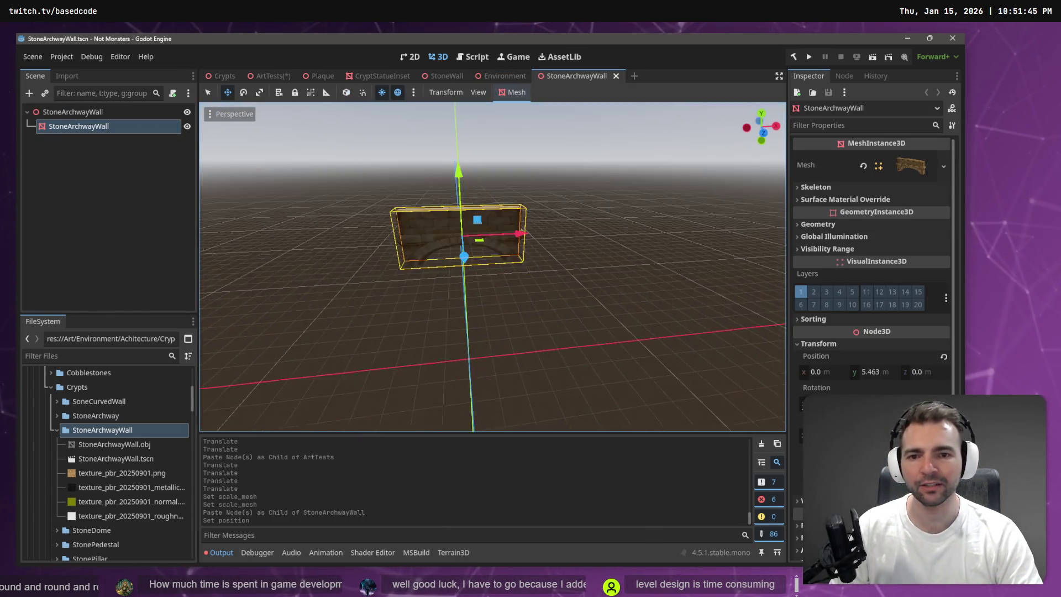
pyautogui.moveTo(445, 235); pyautogui.dragTo(416, 236)
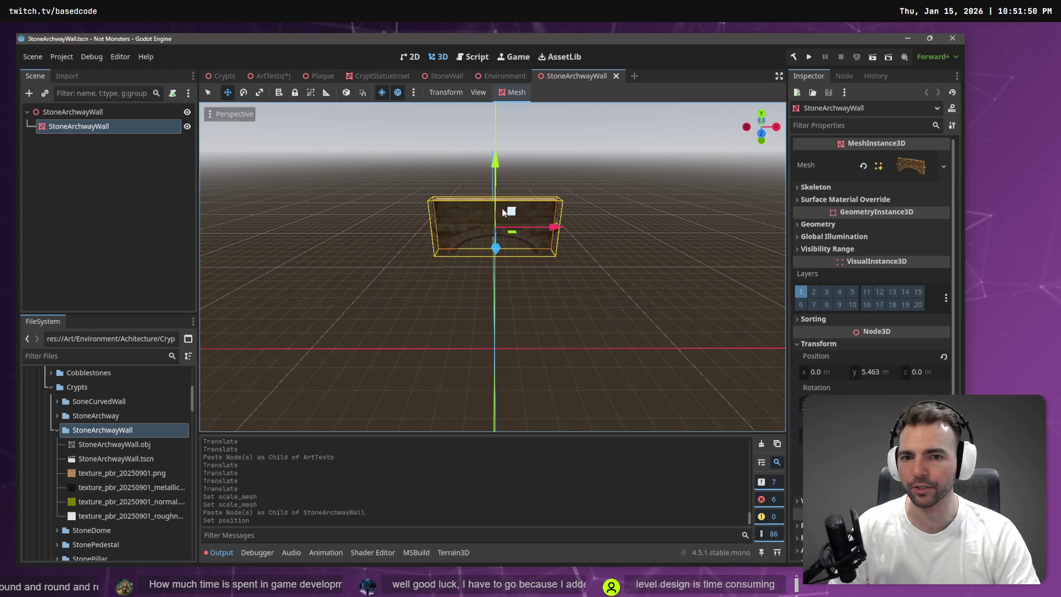
pyautogui.click(42, 116)
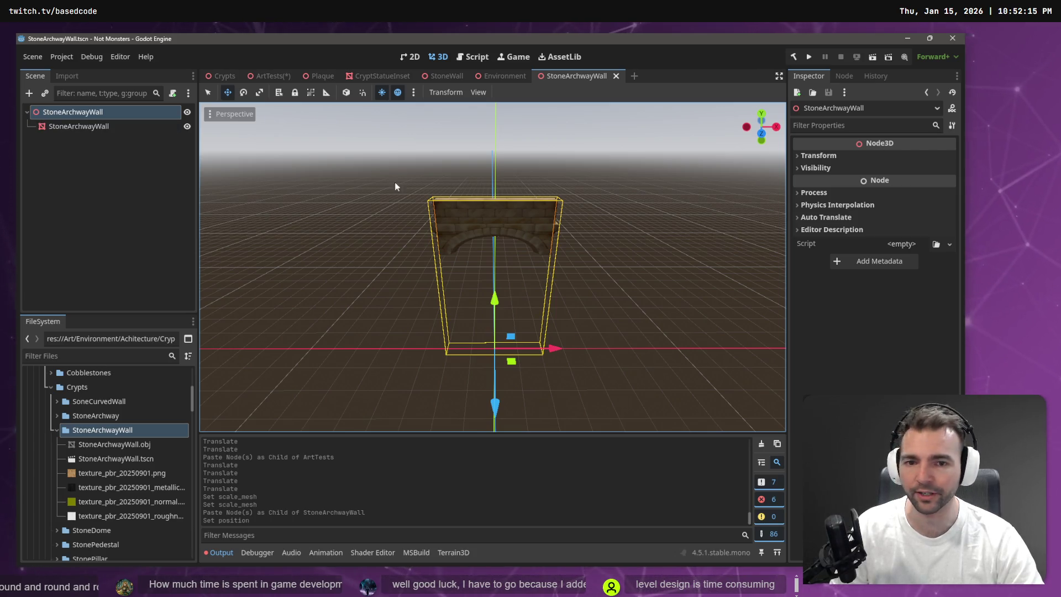
pyautogui.click(606, 197)
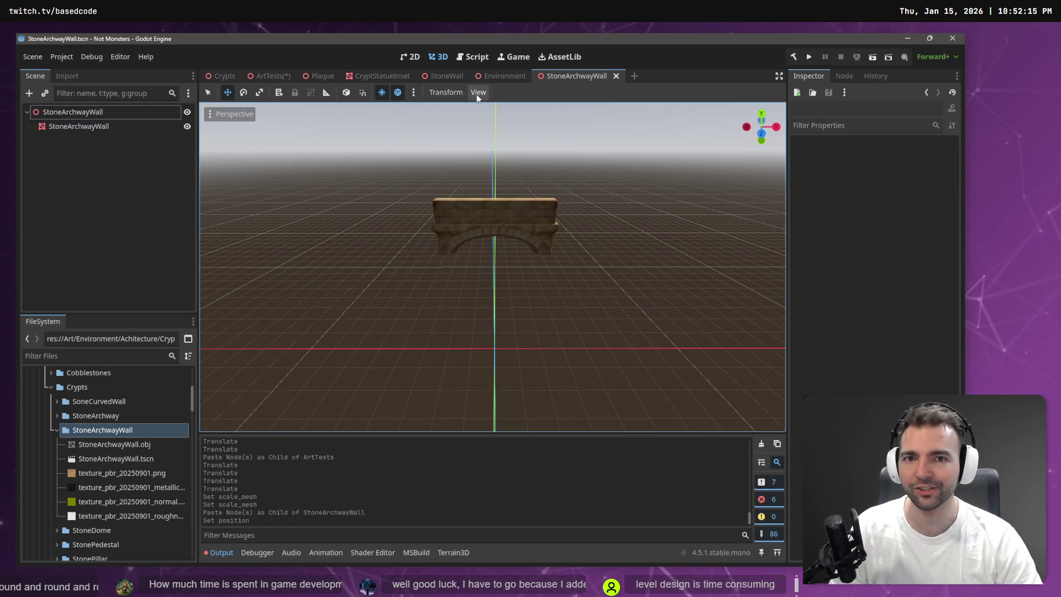
pyautogui.click(275, 73)
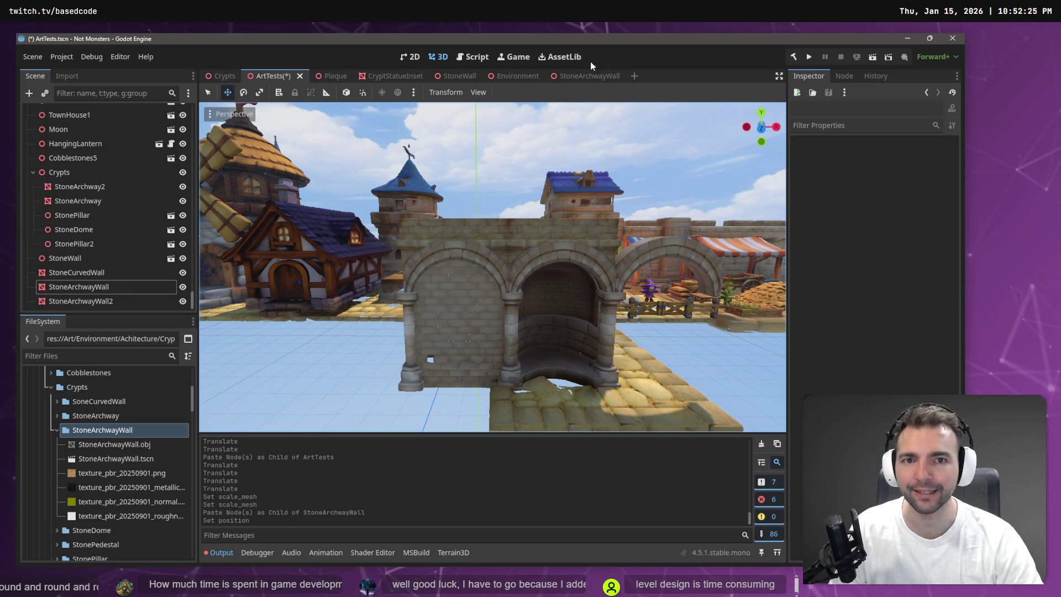
# In ArtTests, nudge StoneArchwayWall about 0.235 along X beside the other archway and save
pyautogui.click(588, 77)
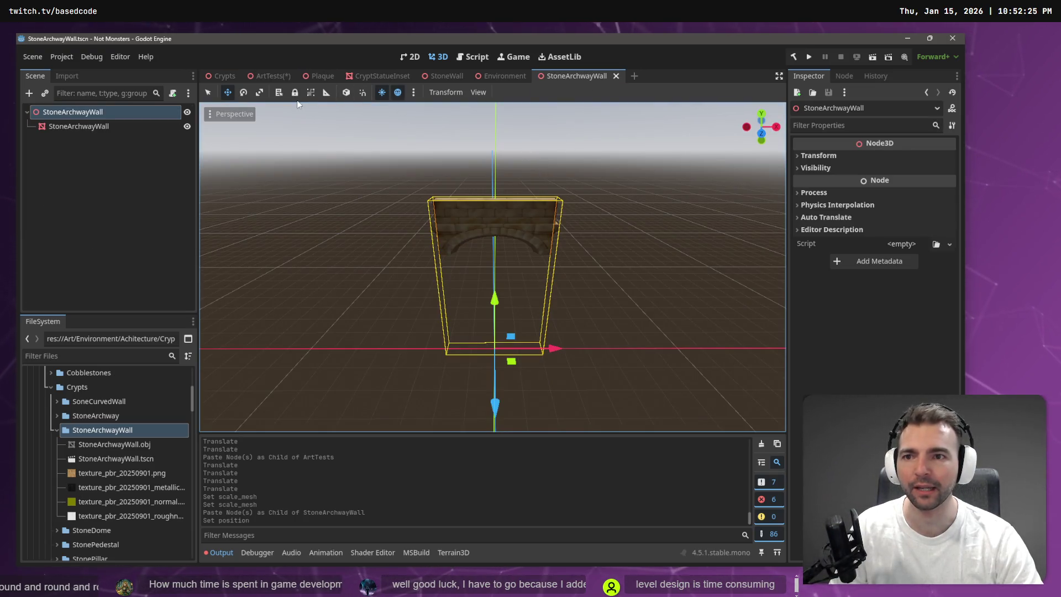
pyautogui.click(264, 78)
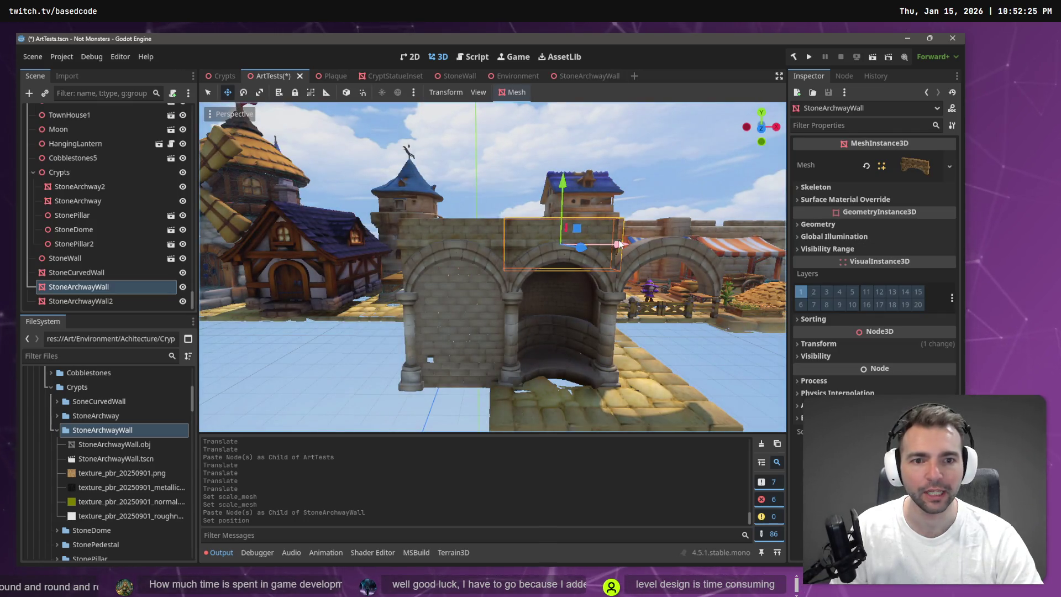
pyautogui.moveTo(618, 246); pyautogui.dragTo(724, 247)
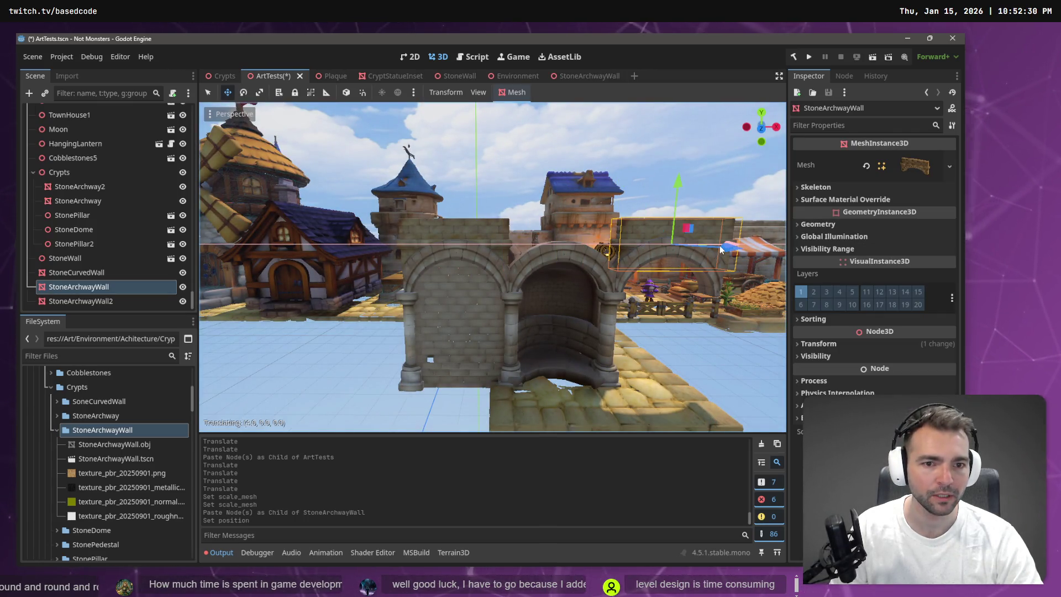
pyautogui.press('f')
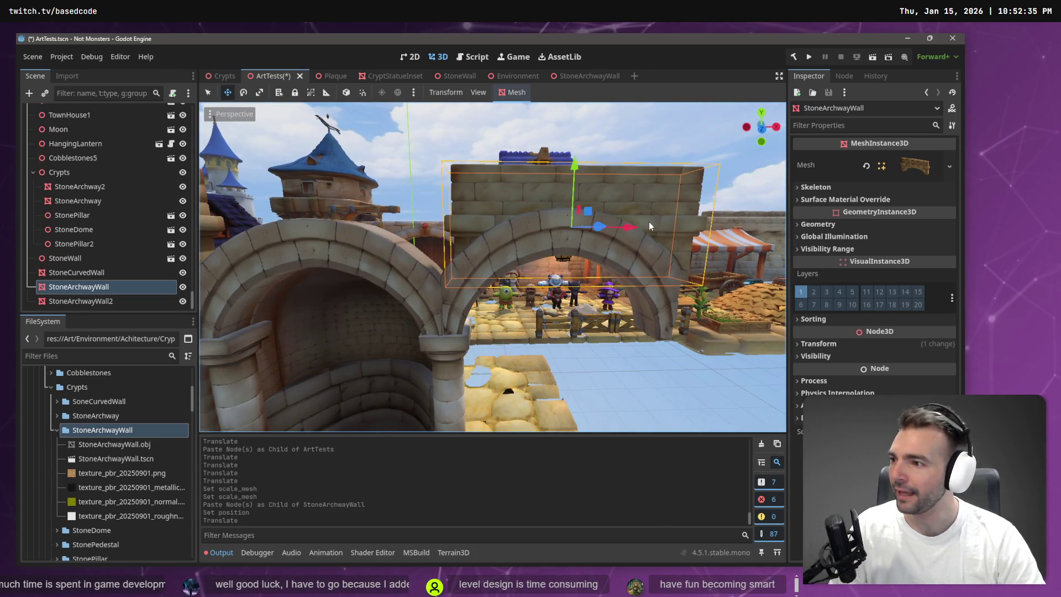
pyautogui.moveTo(625, 232); pyautogui.dragTo(611, 227)
pyautogui.click(625, 135)
pyautogui.hotkey('ctrl', 's')
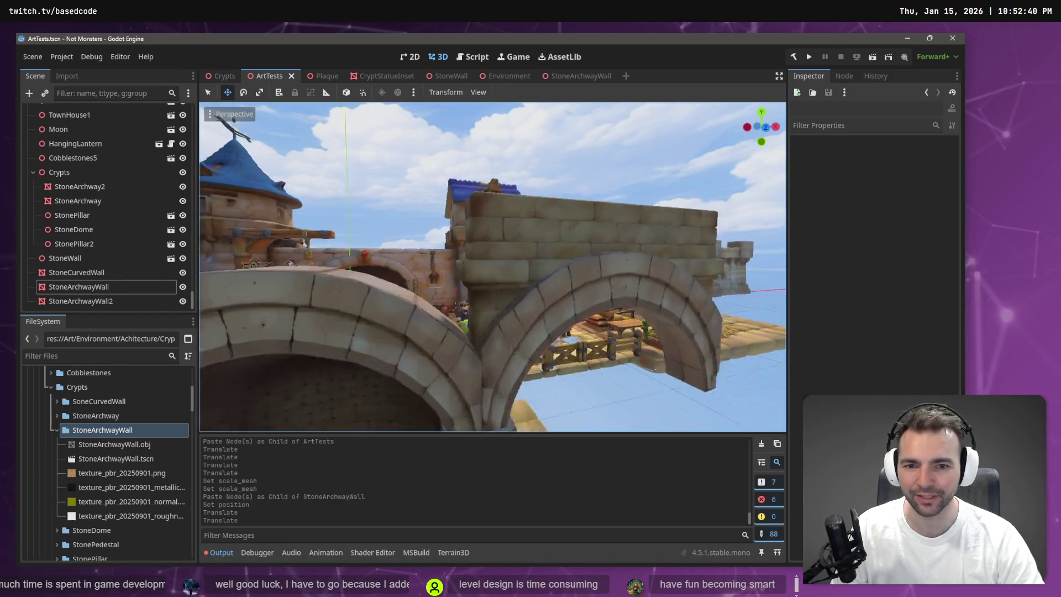
pyautogui.scroll(-3, 492, 267)
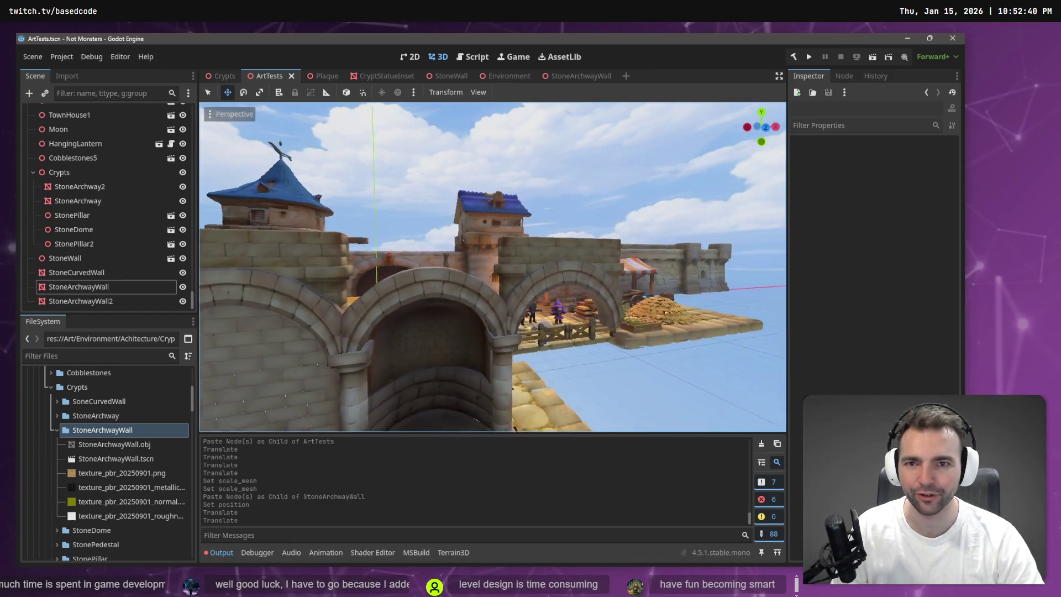
pyautogui.click(451, 77)
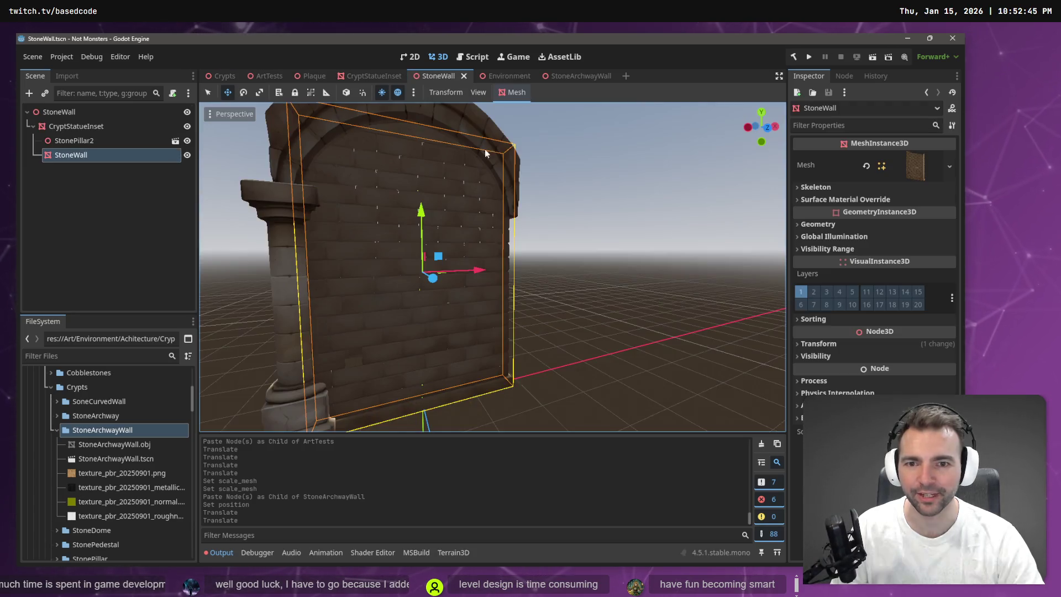
# Deselect the archway wall and save the StoneArchwayWall scene
pyautogui.click(509, 77)
pyautogui.click(569, 76)
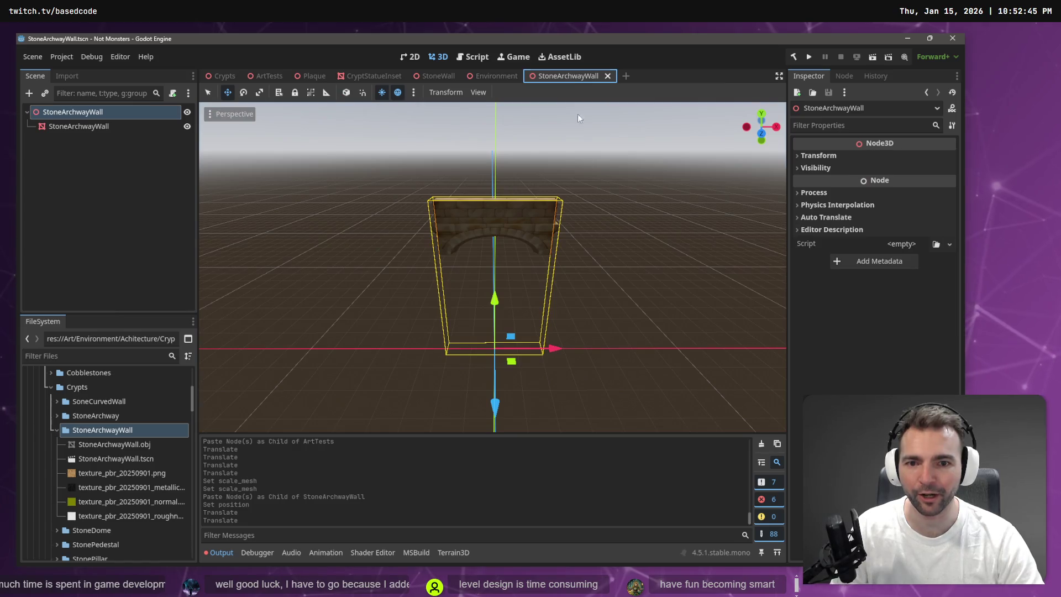
pyautogui.click(460, 134)
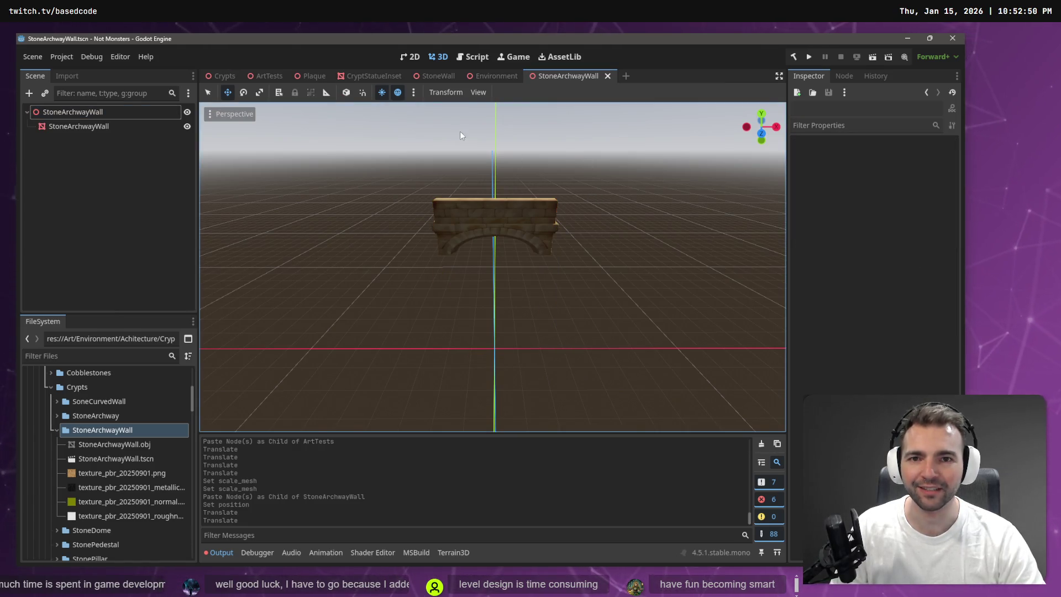
pyautogui.hotkey('ctrl', 's')
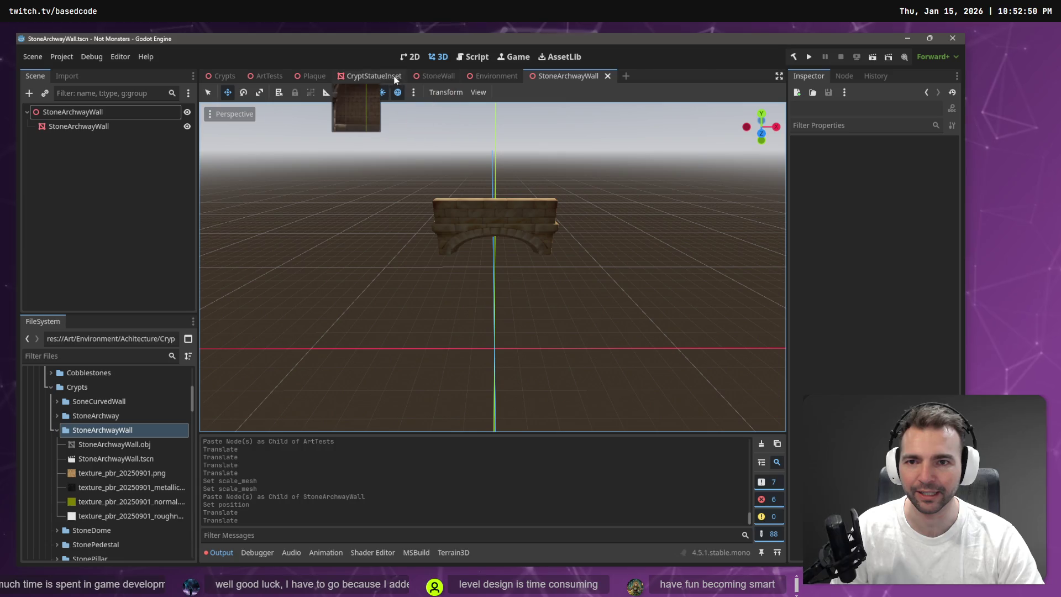
# Instance StoneArchwayWall.tscn under the CryptStatueInset root and lower it to Y -4.47
pyautogui.click(373, 77)
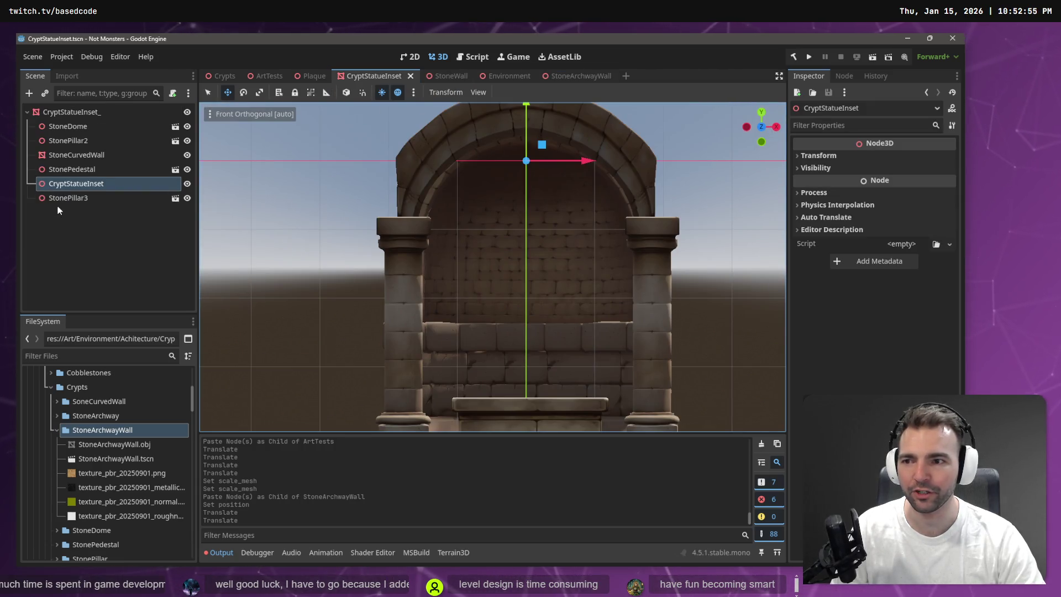
pyautogui.click(106, 458)
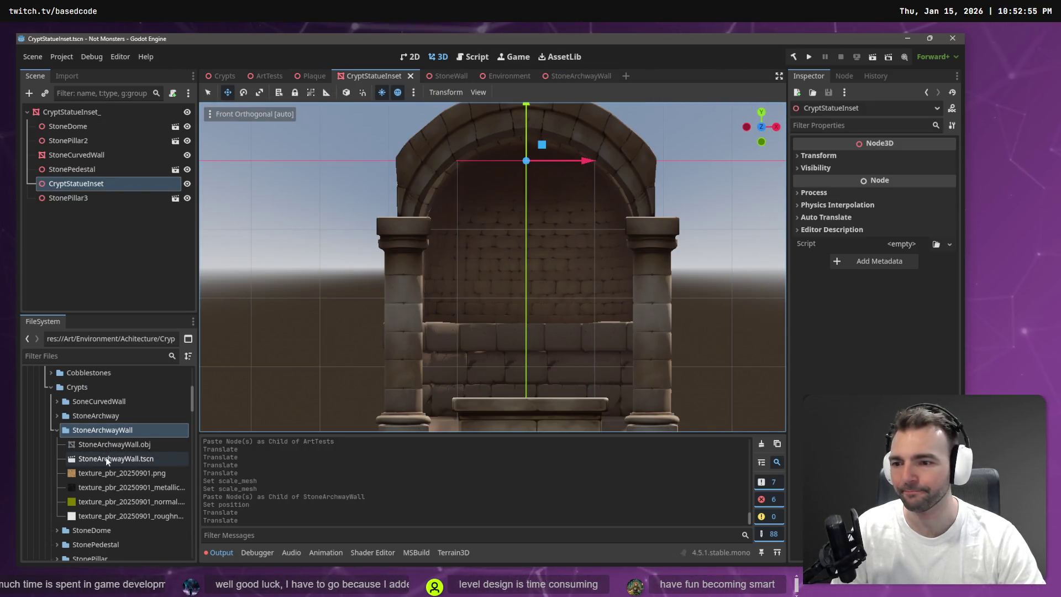
pyautogui.moveTo(105, 457)
pyautogui.mouseDown()
pyautogui.moveTo(83, 102)
pyautogui.moveTo(81, 116)
pyautogui.mouseUp()
pyautogui.moveTo(600, 200)
pyautogui.mouseDown()
pyautogui.moveTo(626, 159)
pyautogui.moveTo(550, 351)
pyautogui.mouseUp()
pyautogui.scroll(-5, 579, 278)
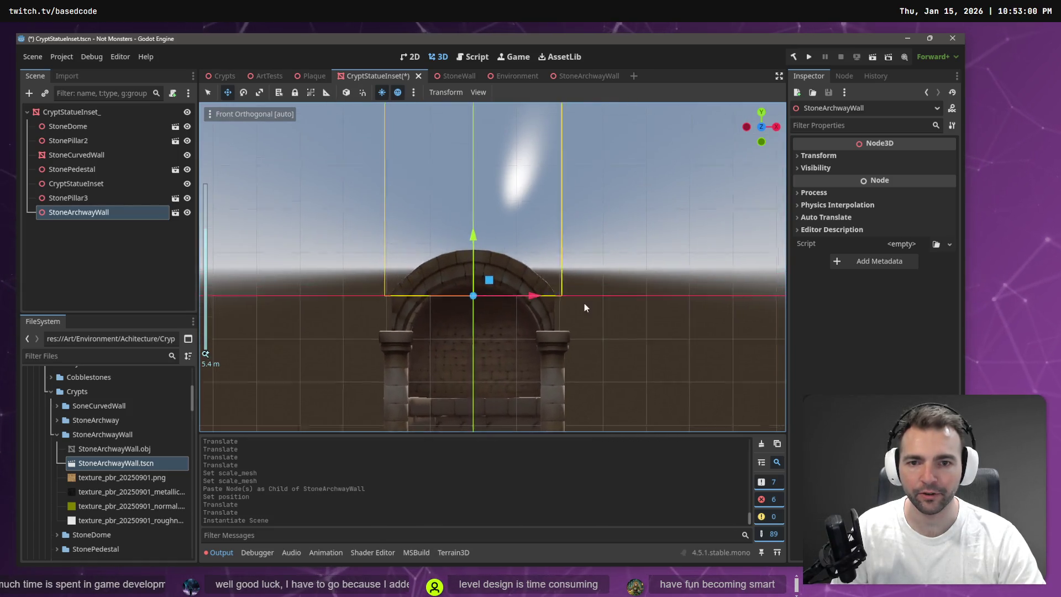
pyautogui.scroll(-3, 607, 232)
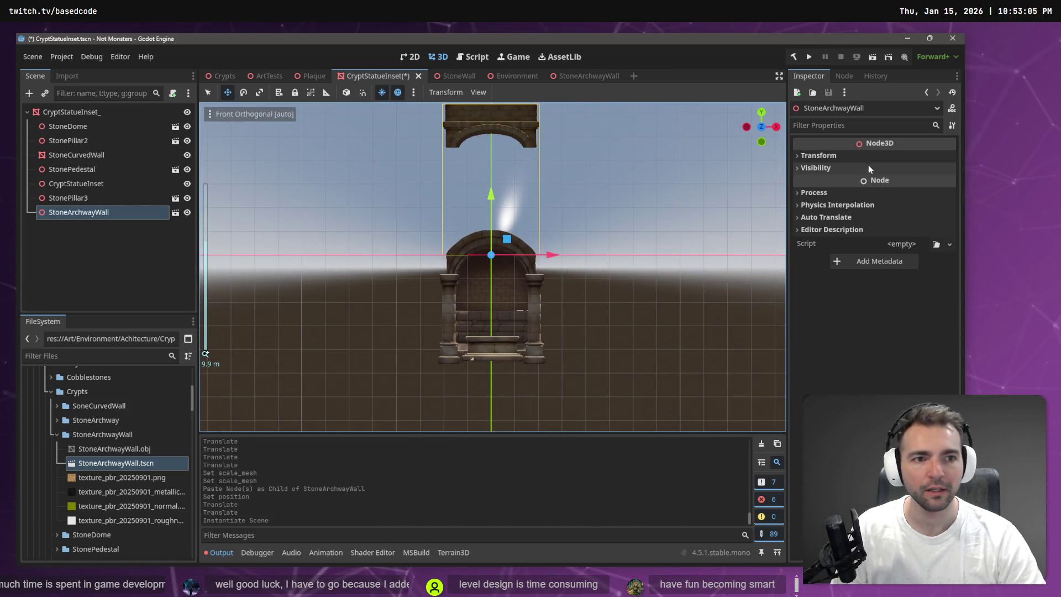
pyautogui.click(819, 156)
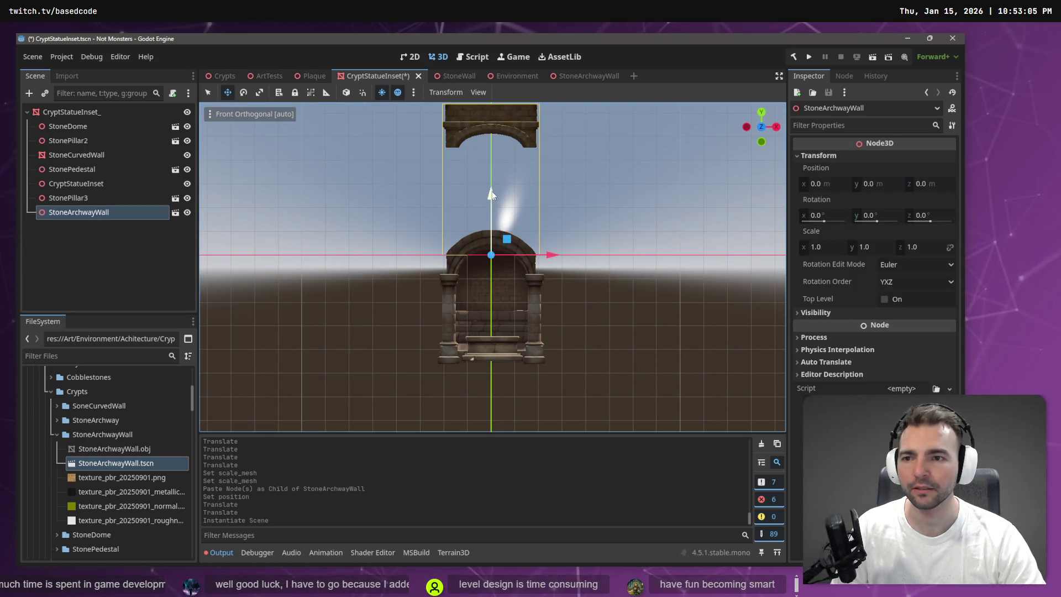
pyautogui.moveTo(490, 193); pyautogui.dragTo(491, 300)
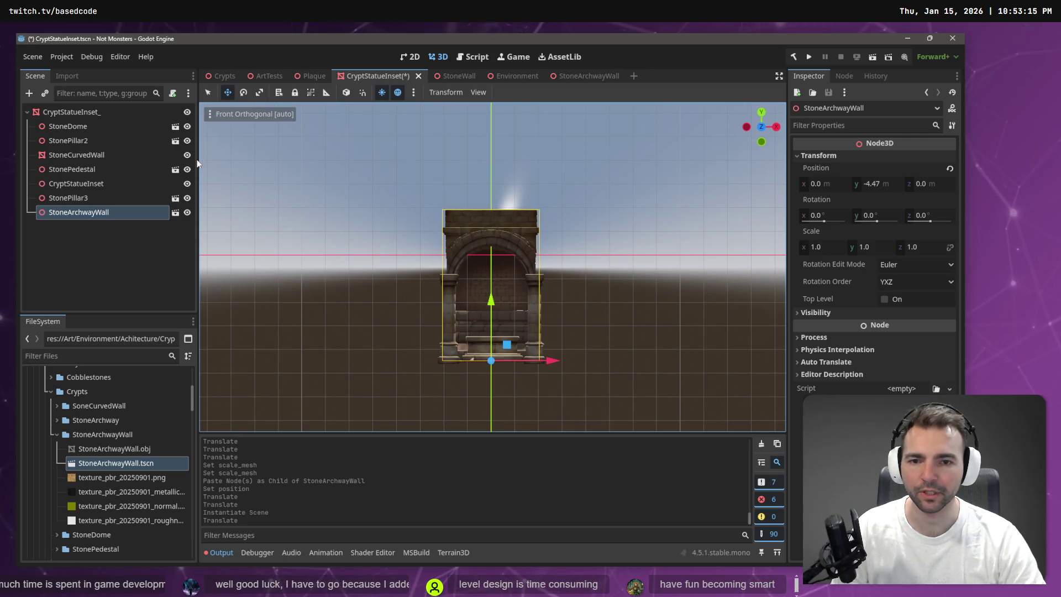
# Reparent the six inset pieces, StoneDome through StonePillar3, under StoneArchwayWall
pyautogui.keyDown('shift'); pyautogui.click(80, 123); pyautogui.keyUp('shift')
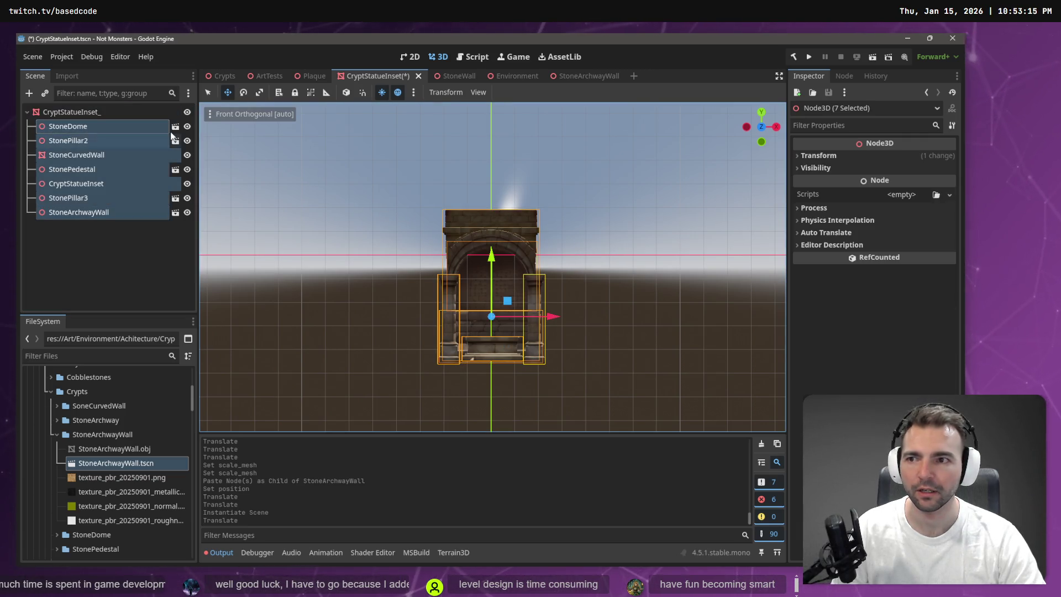
pyautogui.click(100, 275)
pyautogui.click(87, 212)
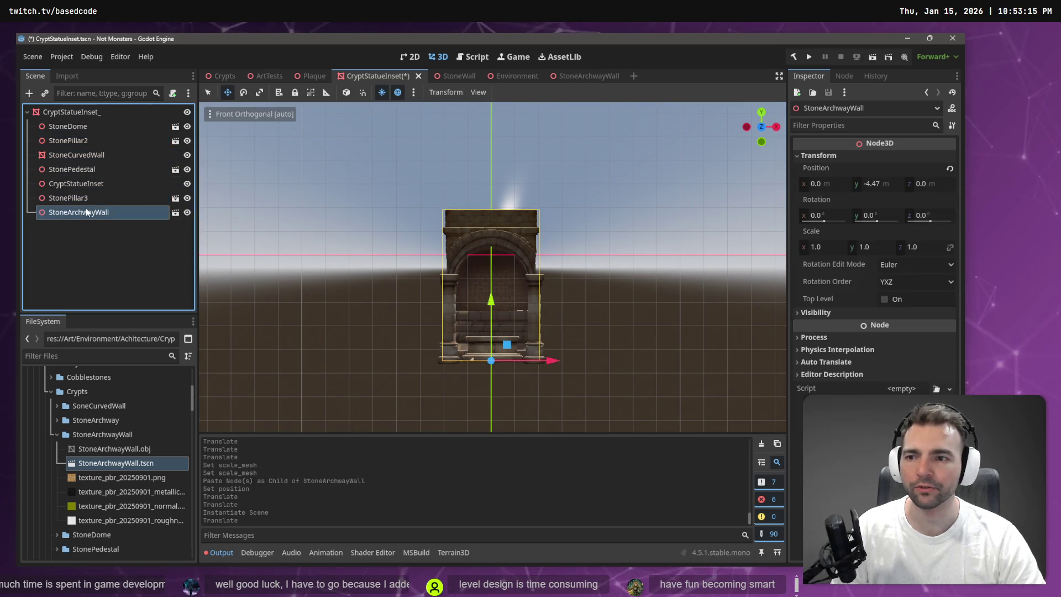
pyautogui.click(83, 198)
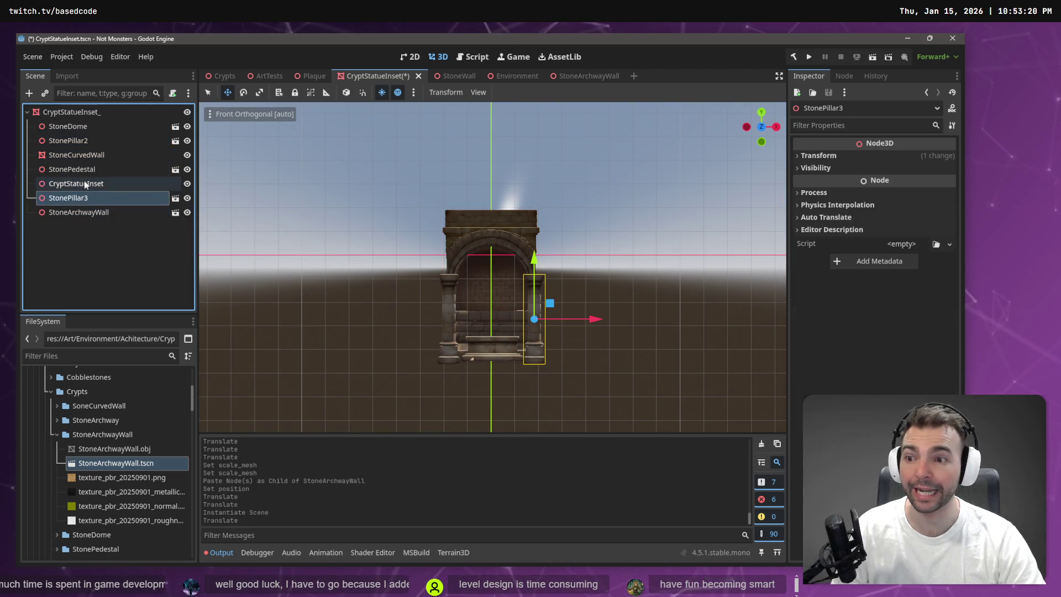
pyautogui.keyDown('shift'); pyautogui.click(88, 127); pyautogui.keyUp('shift')
pyautogui.moveTo(88, 127); pyautogui.dragTo(83, 213)
pyautogui.click(83, 127)
# Attempt to make StoneArchwayWall the scene root and dismiss the resulting warning
pyautogui.rightClick(95, 128)
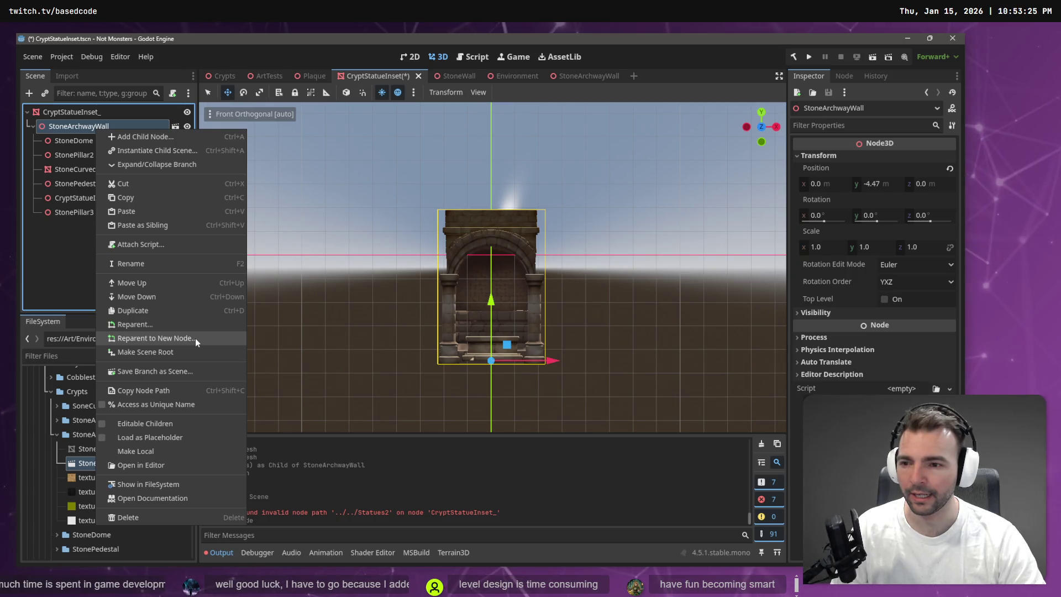
pyautogui.click(190, 354)
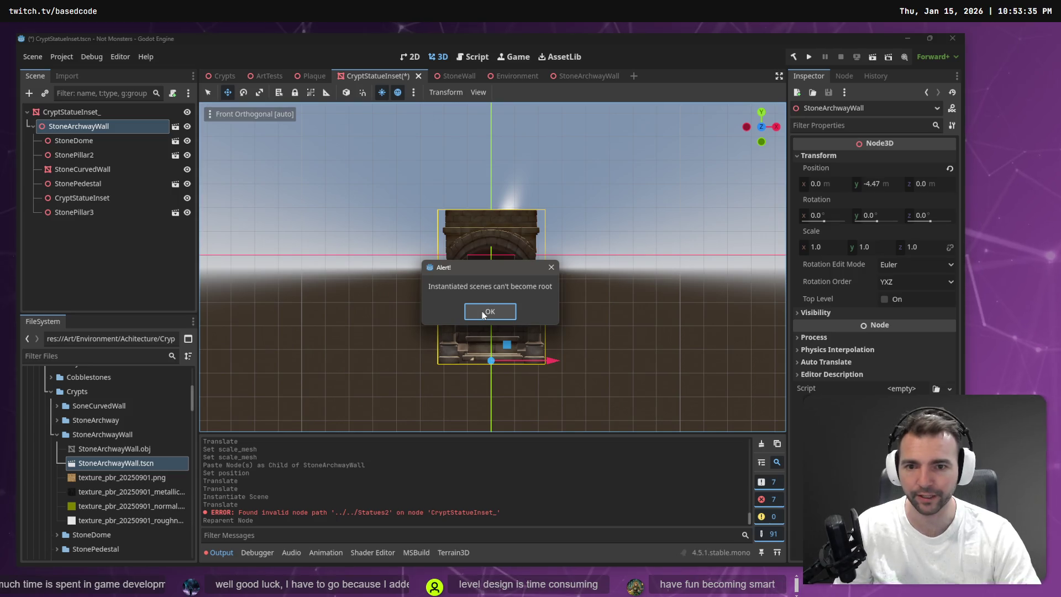
pyautogui.click(489, 312)
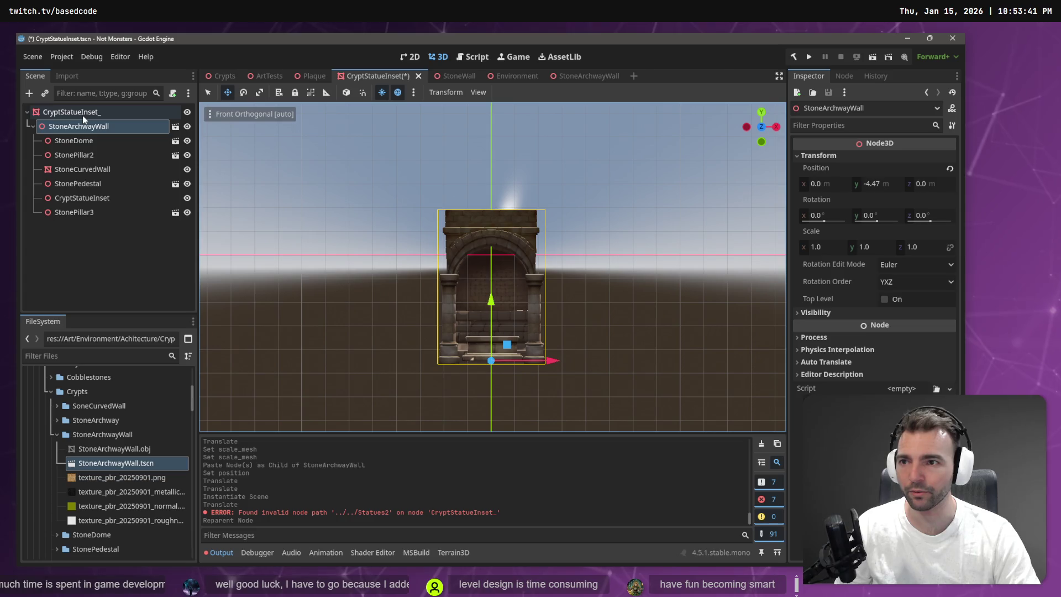
# Rename the inset scene file in FileSystem to CryptStatueInset_.tscn
pyautogui.click(56, 434)
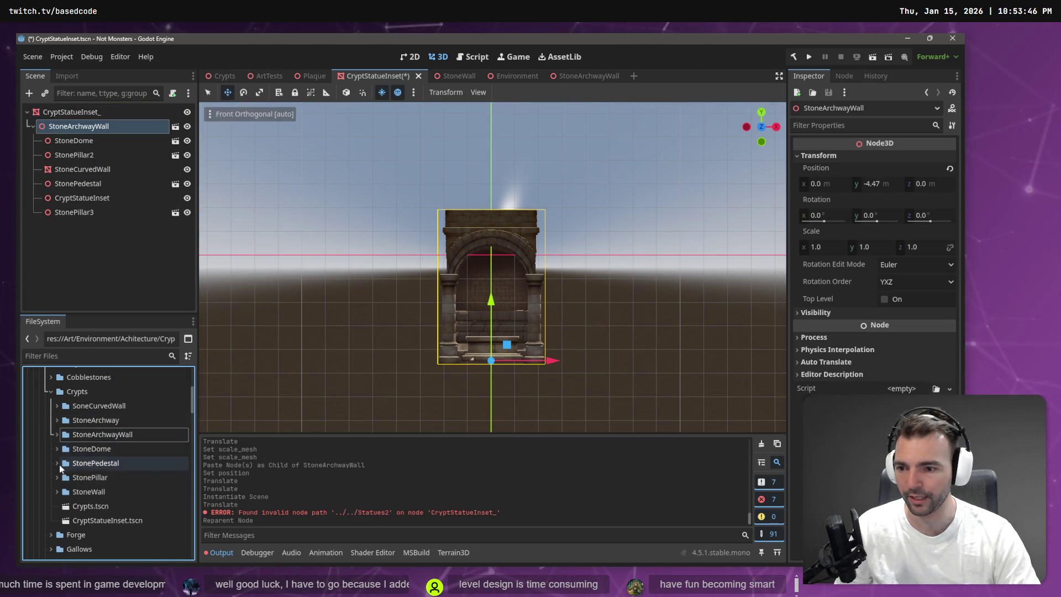
pyautogui.click(117, 520)
pyautogui.press('F2')
pyautogui.press('Escape')
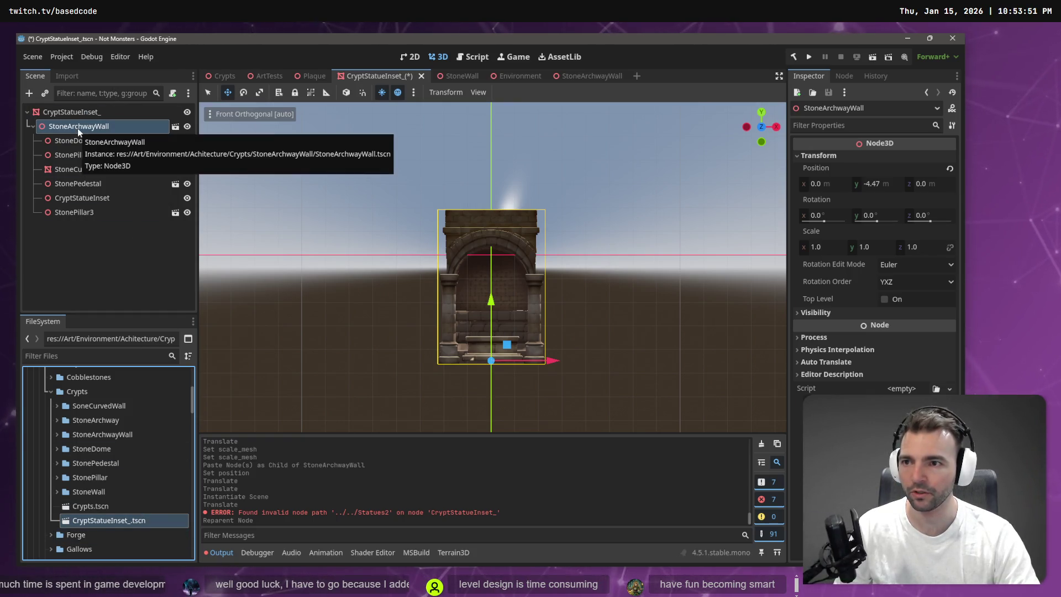
# Rename the StoneArchwayWall node to CryptStatueInset using the copied root name
pyautogui.click(79, 113)
pyautogui.doubleClick(80, 111)
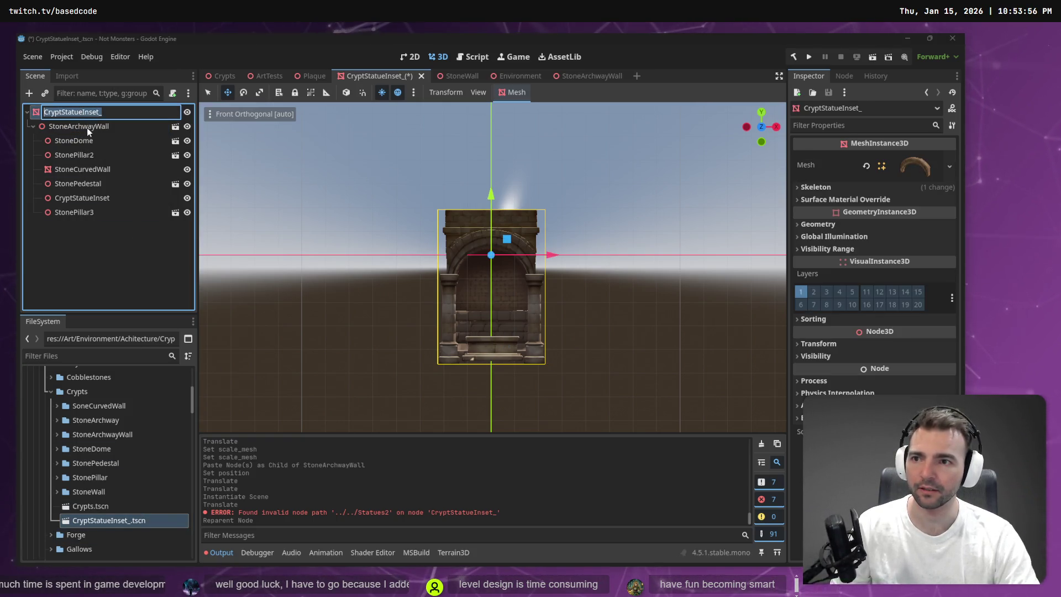
pyautogui.hotkey('ctrl', 'c')
pyautogui.click(91, 130)
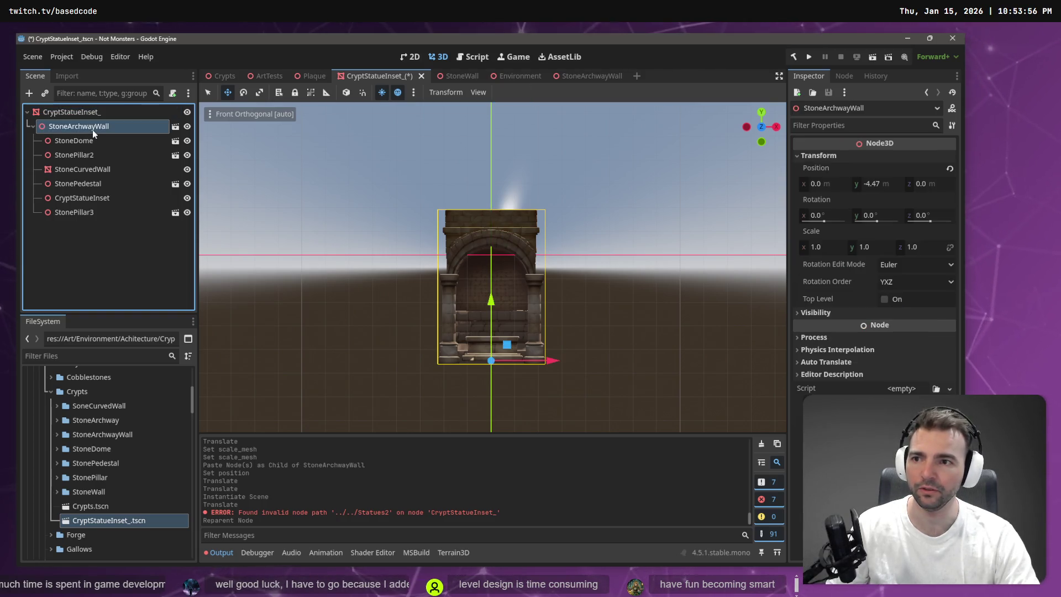
pyautogui.doubleClick(91, 131)
pyautogui.hotkey('ctrl', 'v')
pyautogui.press('Return')
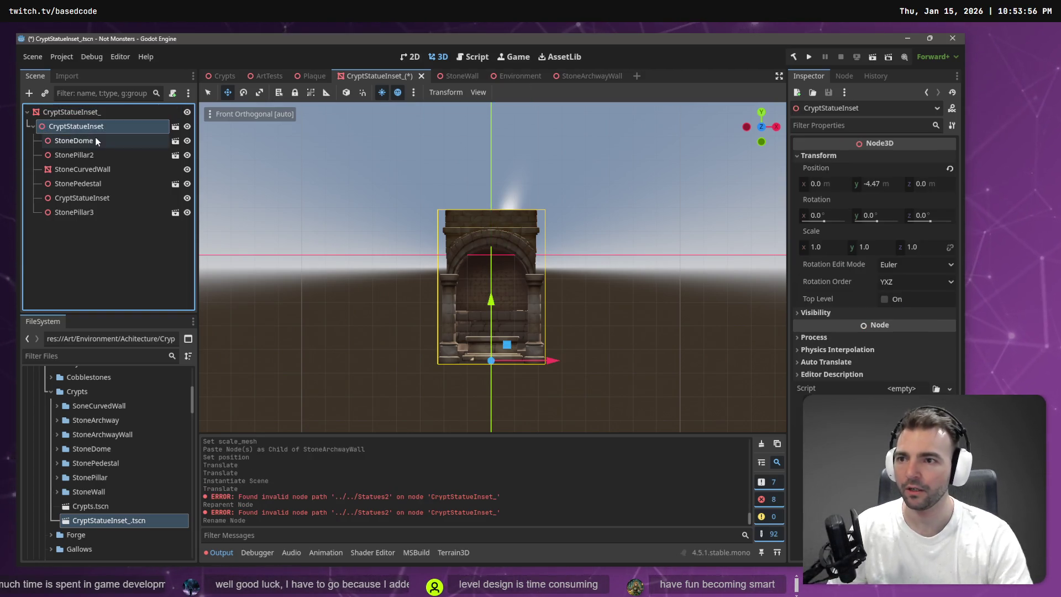
# Try saving the CryptStatueInset branch into the Crypts folder, dismissing each warning
pyautogui.moveTo(89, 264); pyautogui.dragTo(81, 412)
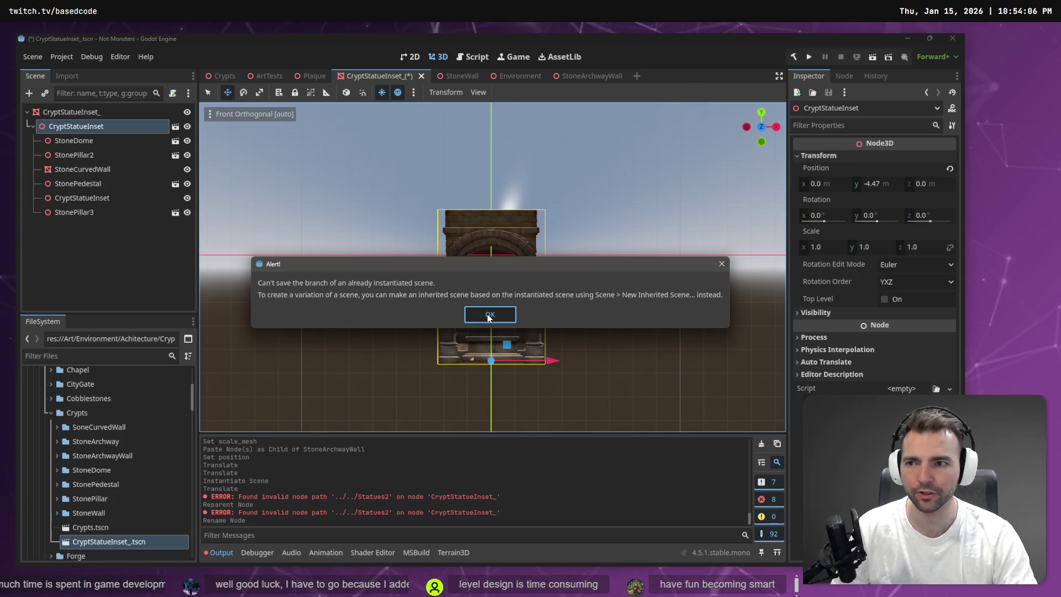
pyautogui.click(489, 314)
pyautogui.moveTo(72, 123)
pyautogui.mouseDown()
pyautogui.moveTo(78, 457)
pyautogui.moveTo(82, 417)
pyautogui.mouseUp()
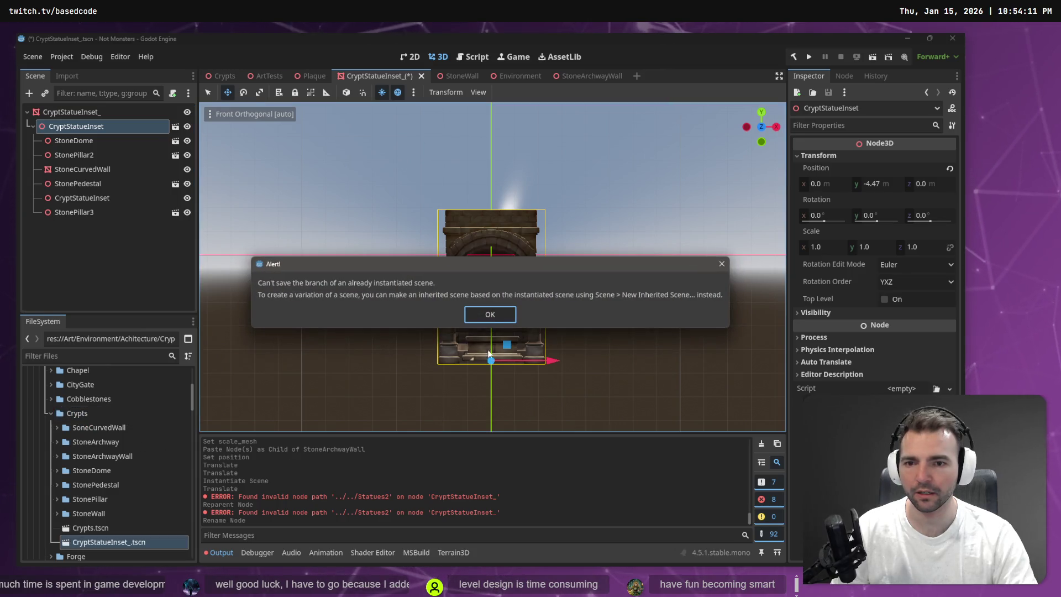
pyautogui.click(490, 315)
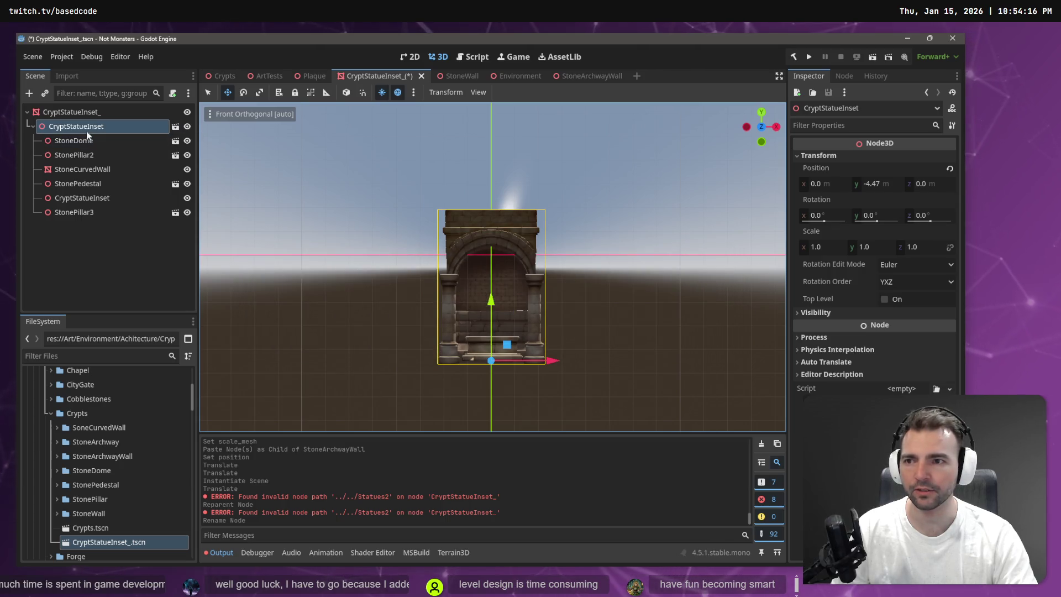
pyautogui.rightClick(86, 131)
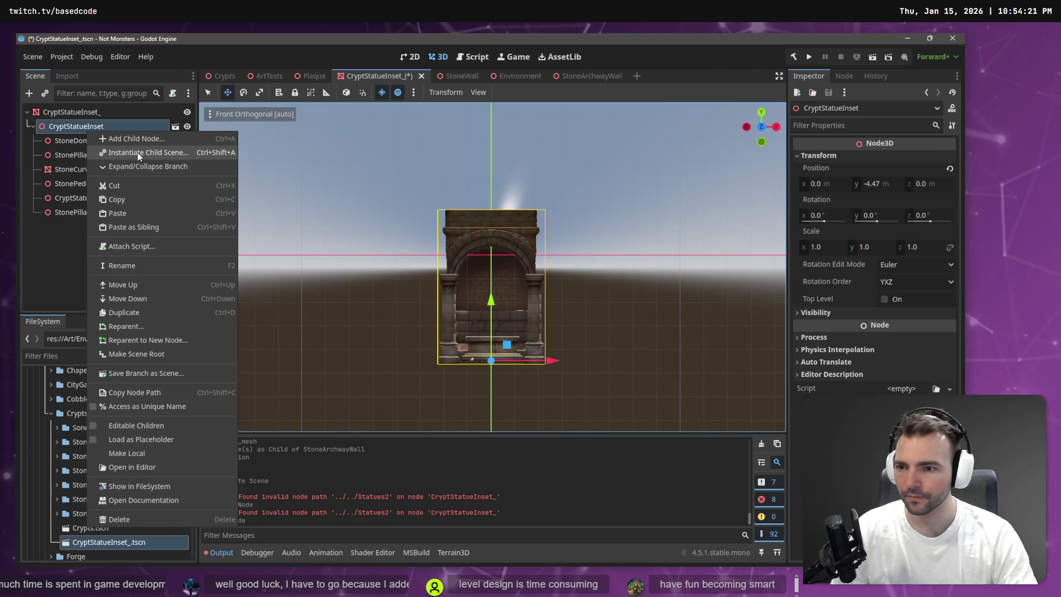
pyautogui.click(37, 61)
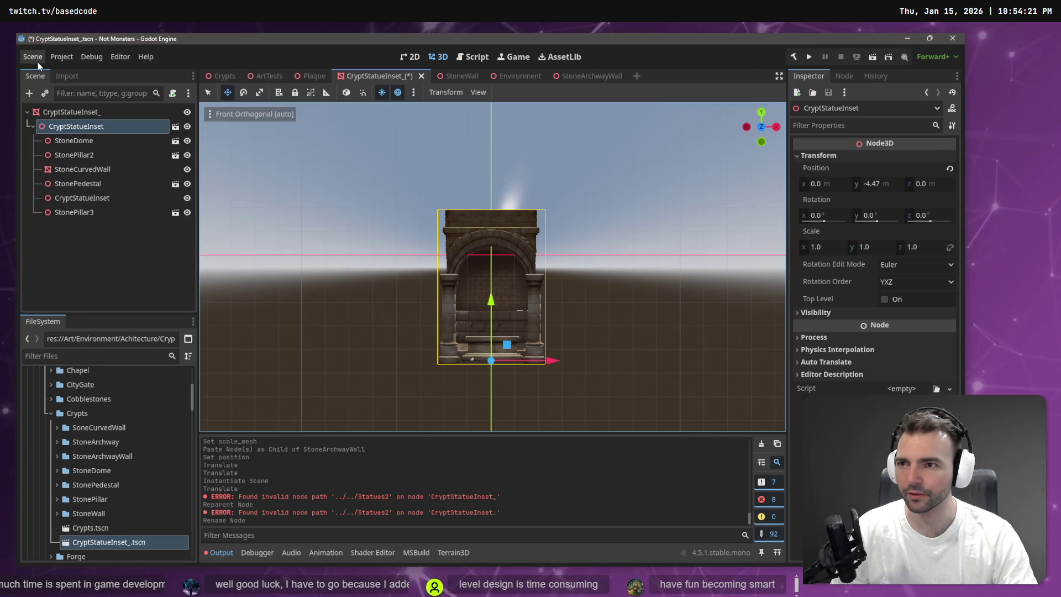
# Create a new inherited scene using CryptStatueInset_.tscn as its base scene
pyautogui.click(36, 59)
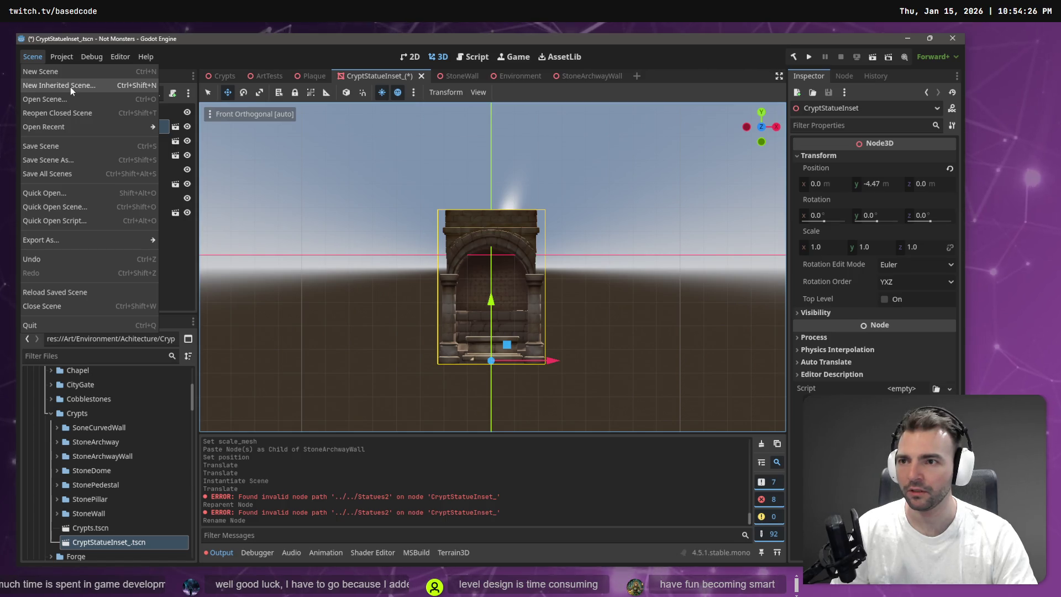
pyautogui.click(71, 86)
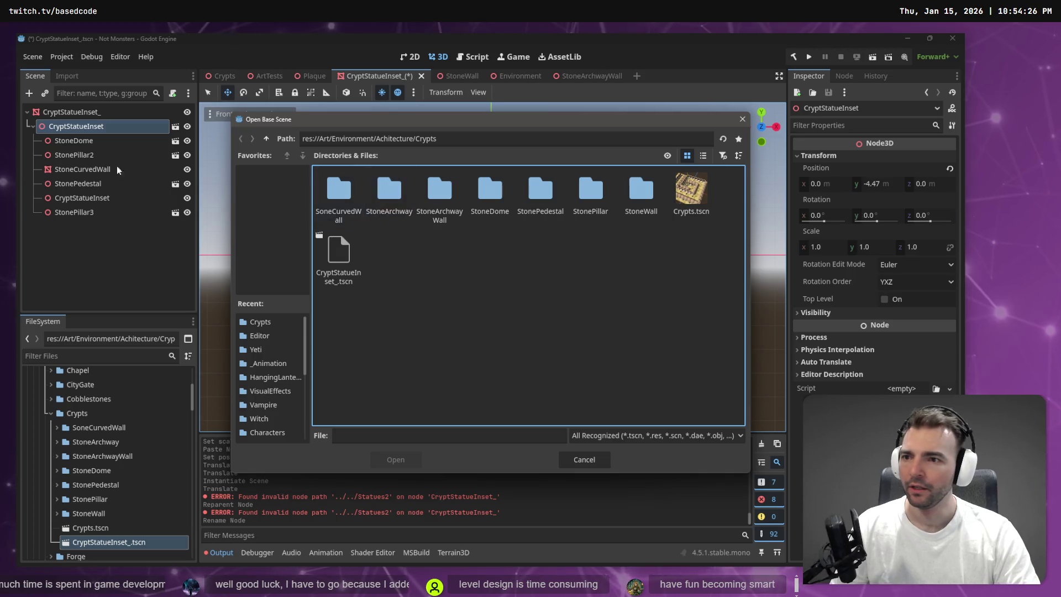
pyautogui.click(428, 434)
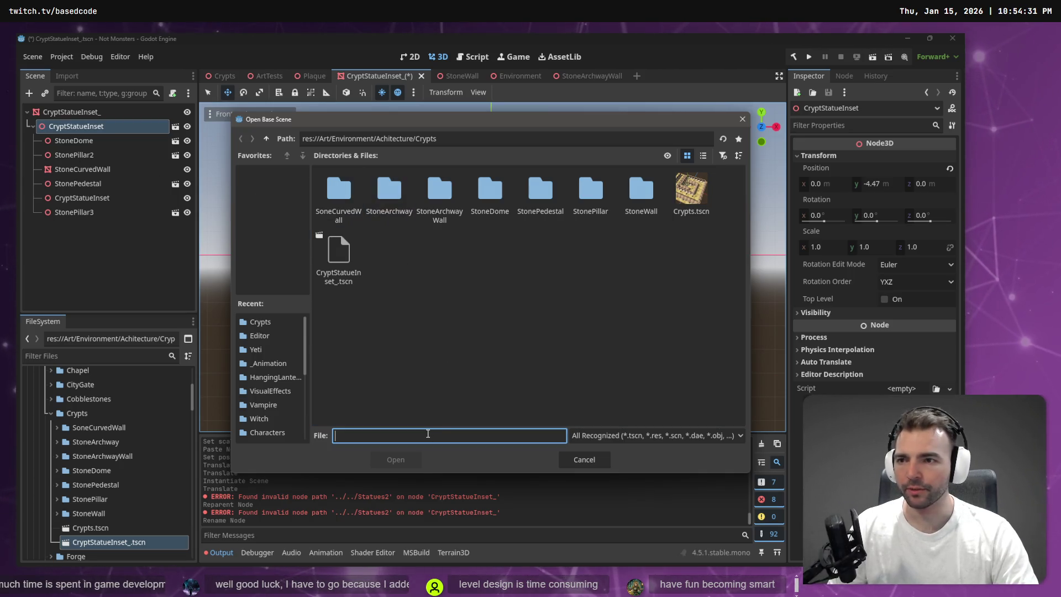
pyautogui.write('CryptStatueInset')
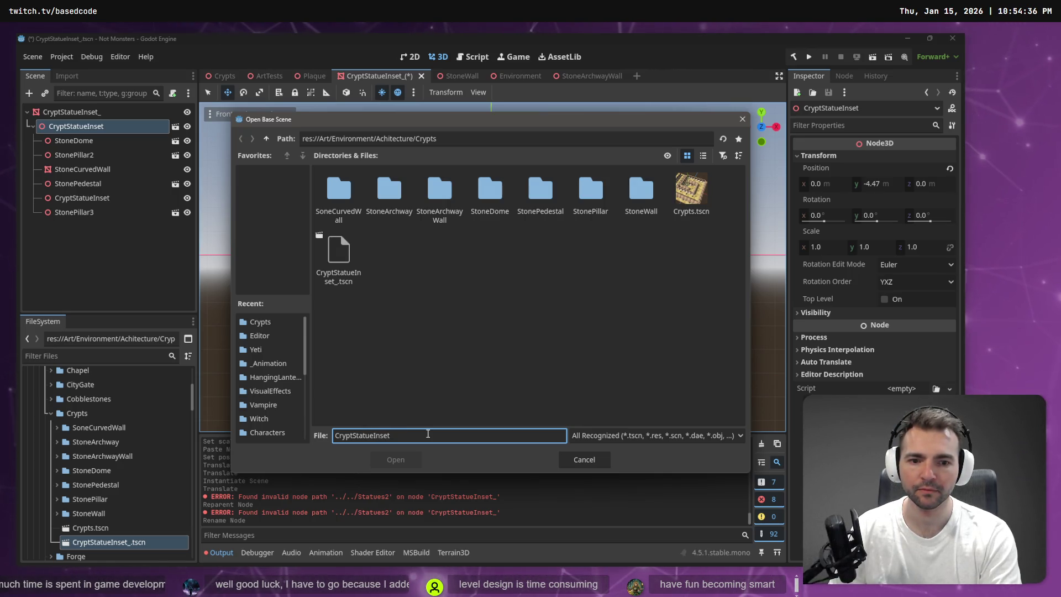
pyautogui.press('BackSpace')
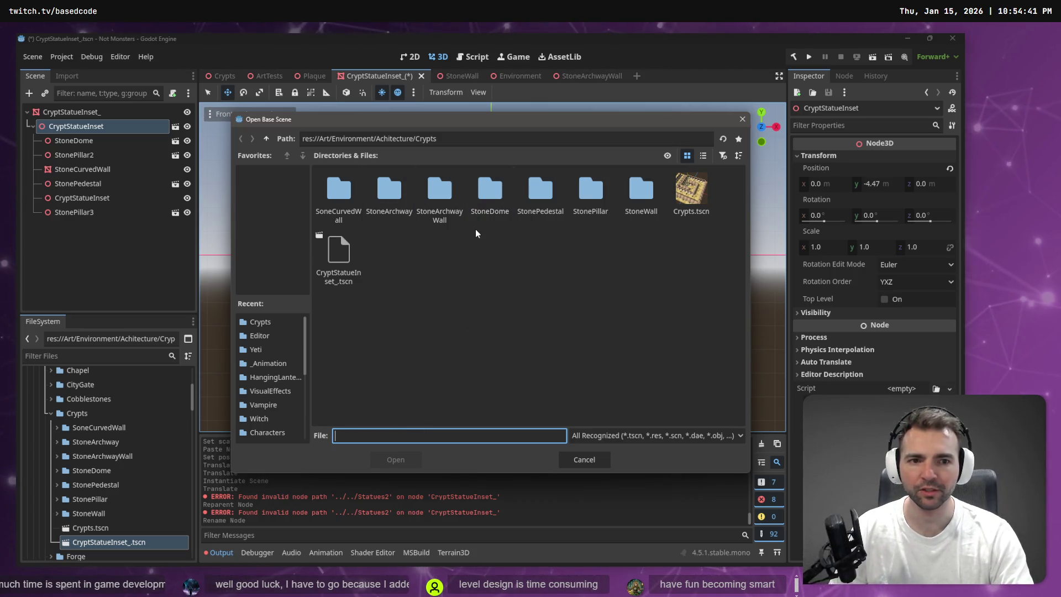
pyautogui.doubleClick(359, 251)
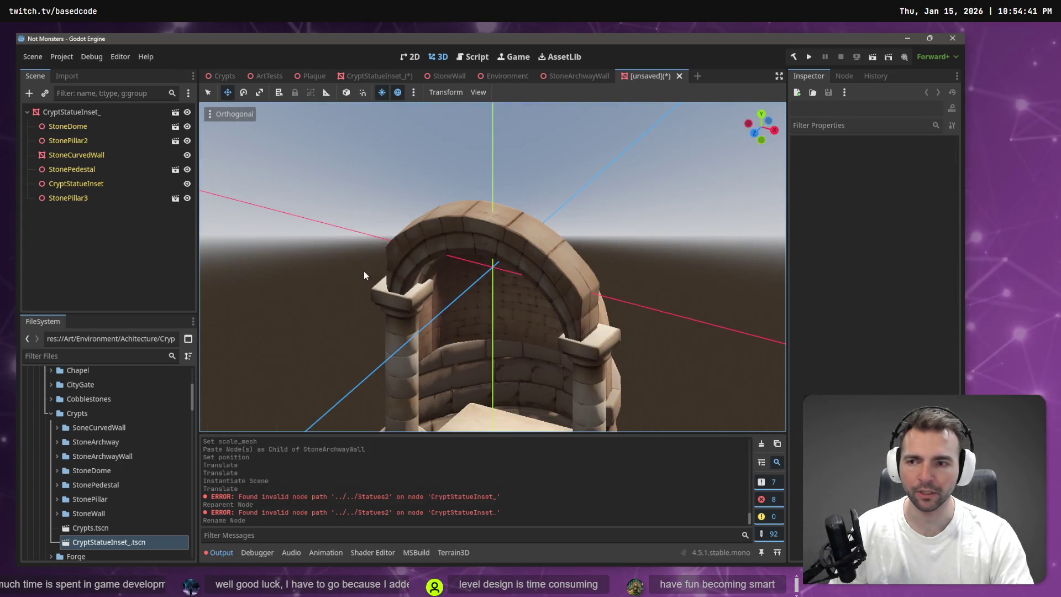
# Select the six child pieces, then undo the recent mesh scale changes
pyautogui.click(83, 127)
pyautogui.keyDown('shift'); pyautogui.click(71, 196); pyautogui.keyUp('shift')
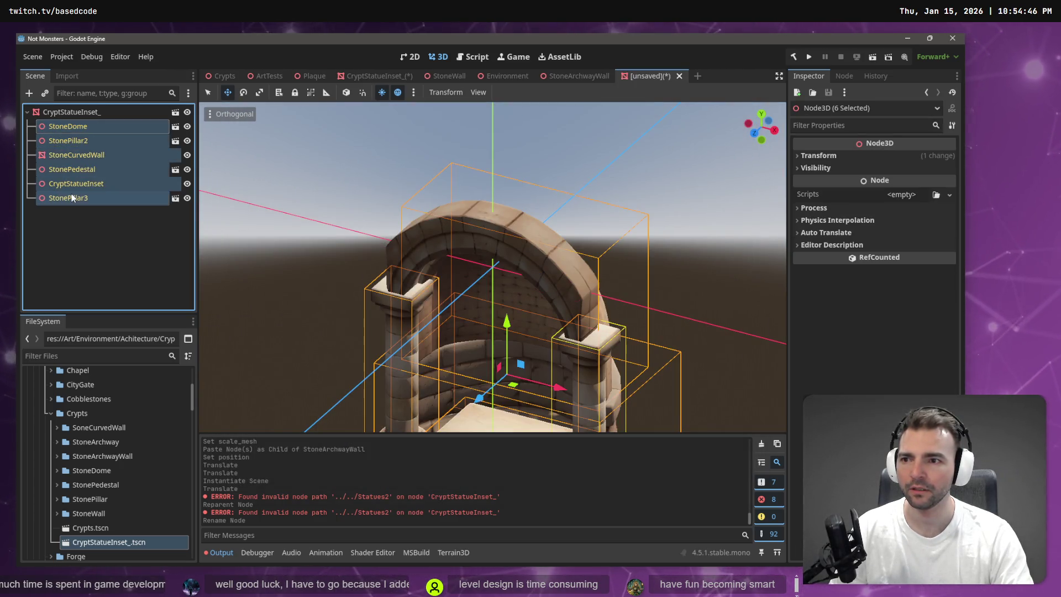
pyautogui.rightClick(71, 193)
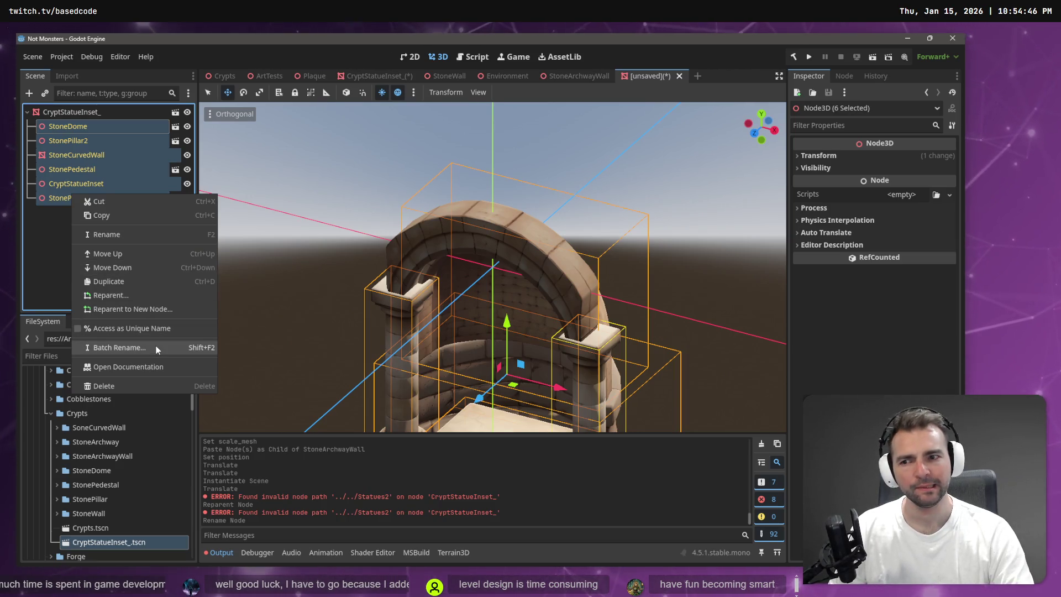
pyautogui.click(44, 227)
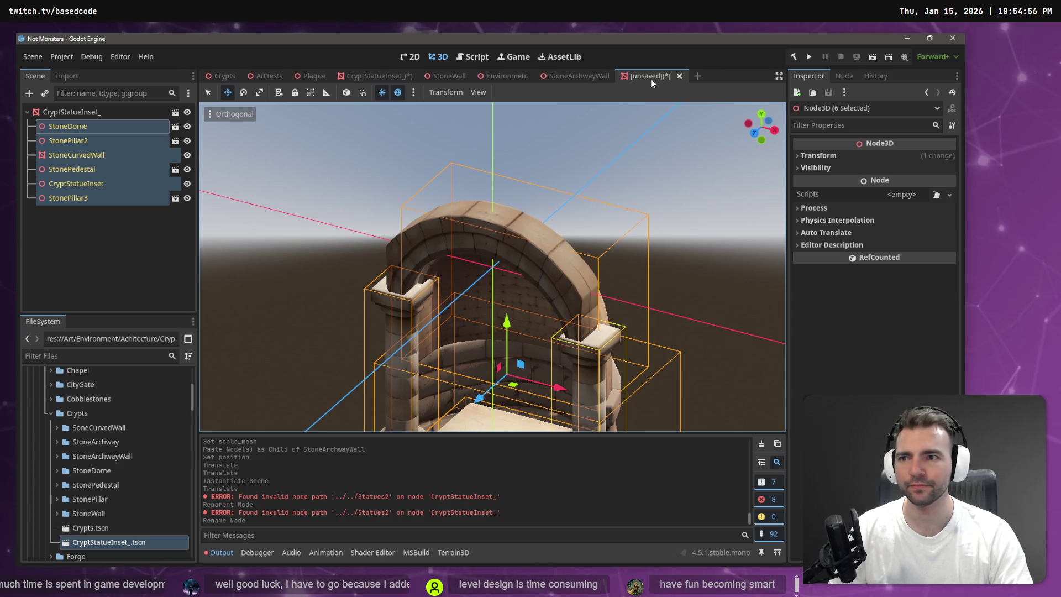
pyautogui.click(102, 114)
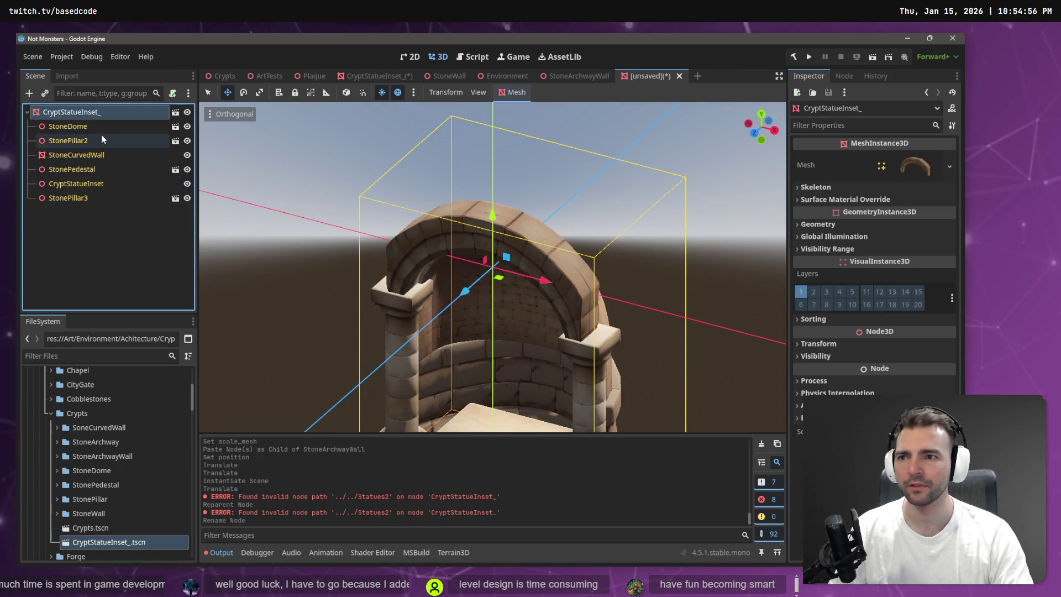
pyautogui.click(101, 136)
pyautogui.click(106, 127)
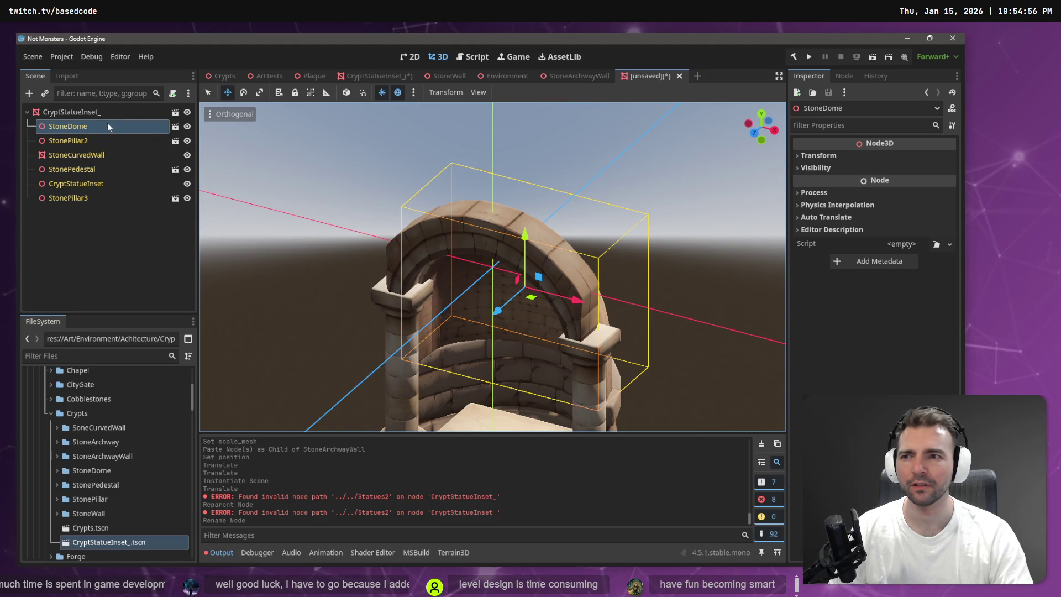
pyautogui.hotkey('ctrl', 'z')
pyautogui.hotkey('ctrl', 'z')
pyautogui.hotkey('ctrl', 'z')
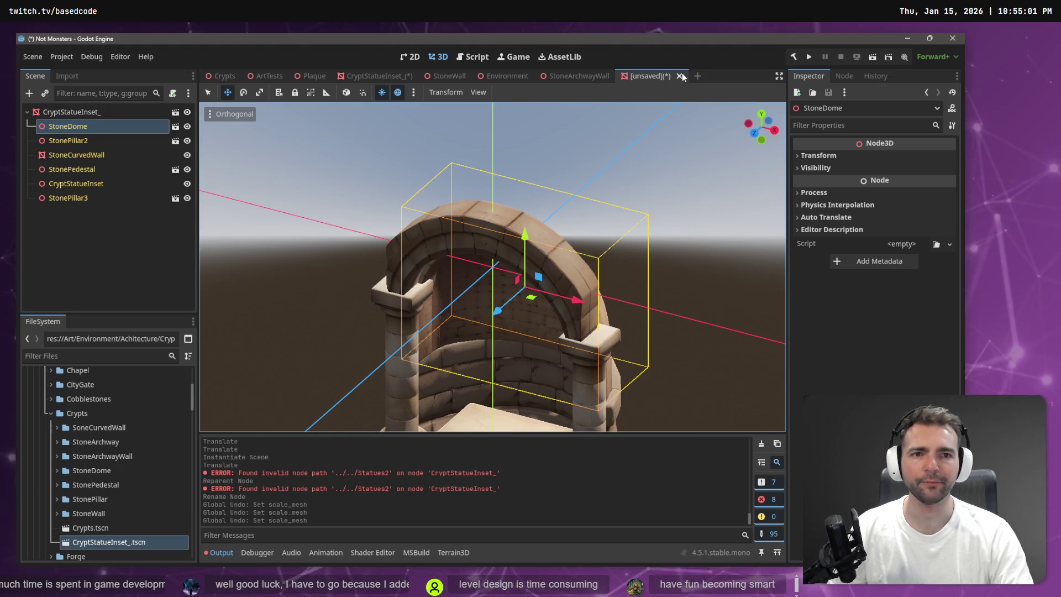
# Close the inherited scene without saving and return to the CryptStatueInset_ tab
pyautogui.click(679, 76)
pyautogui.click(579, 319)
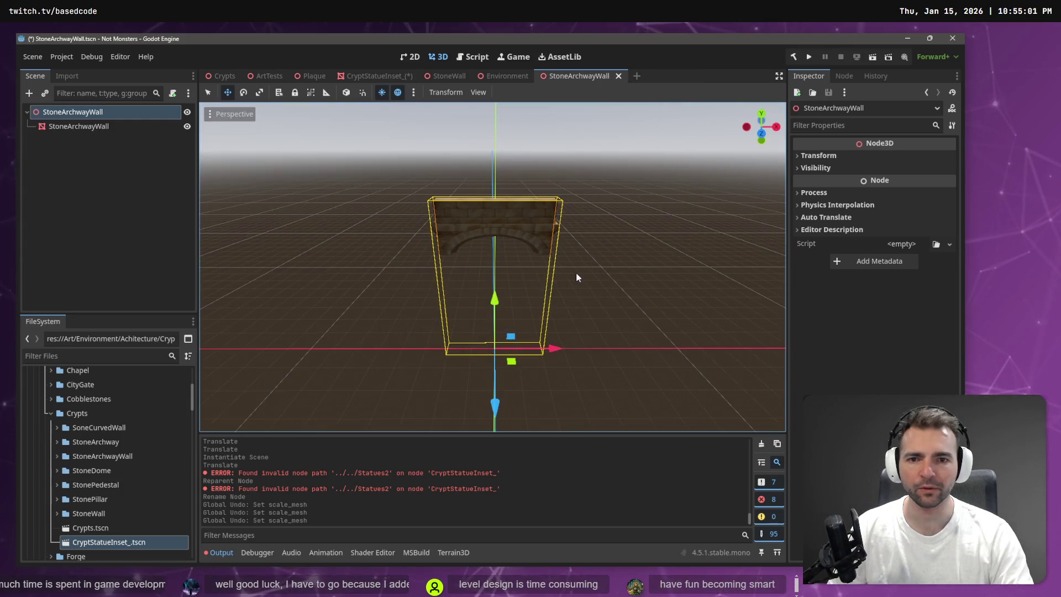
pyautogui.click(374, 76)
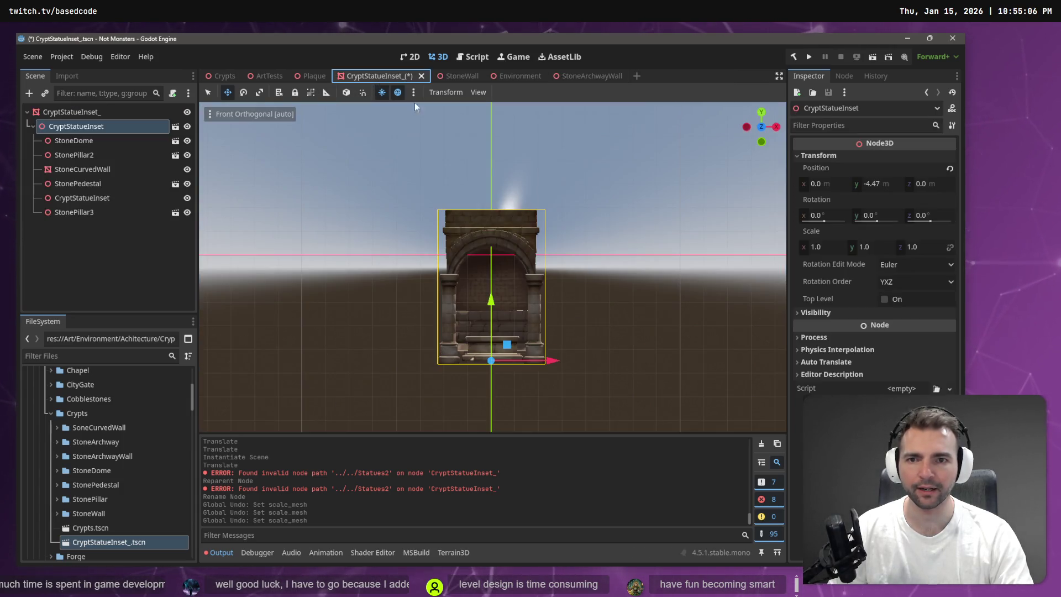
# Save the CryptStatueInset_ scene
pyautogui.click(592, 181)
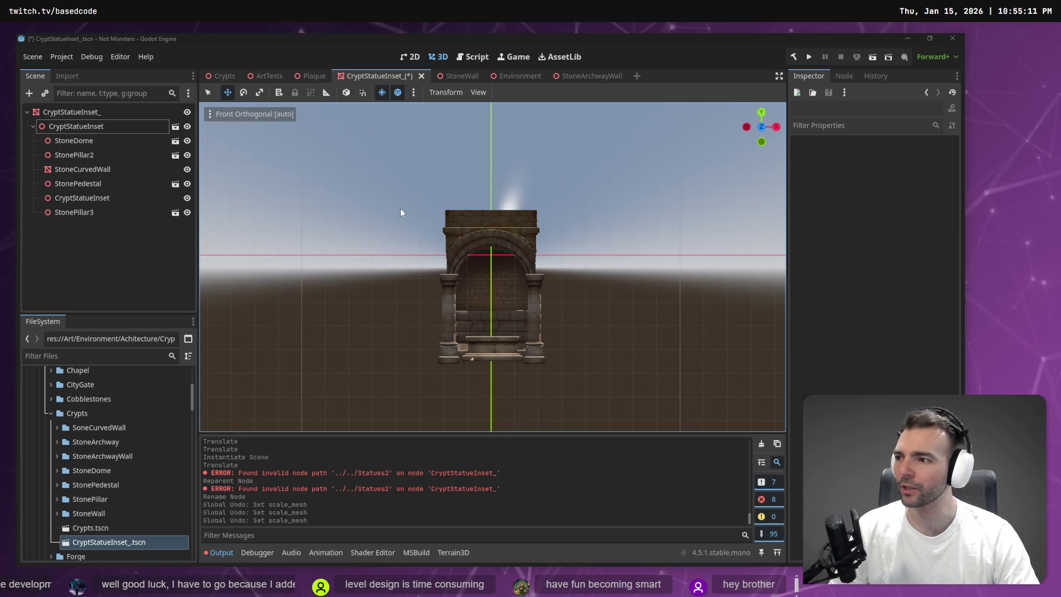
pyautogui.click(473, 181)
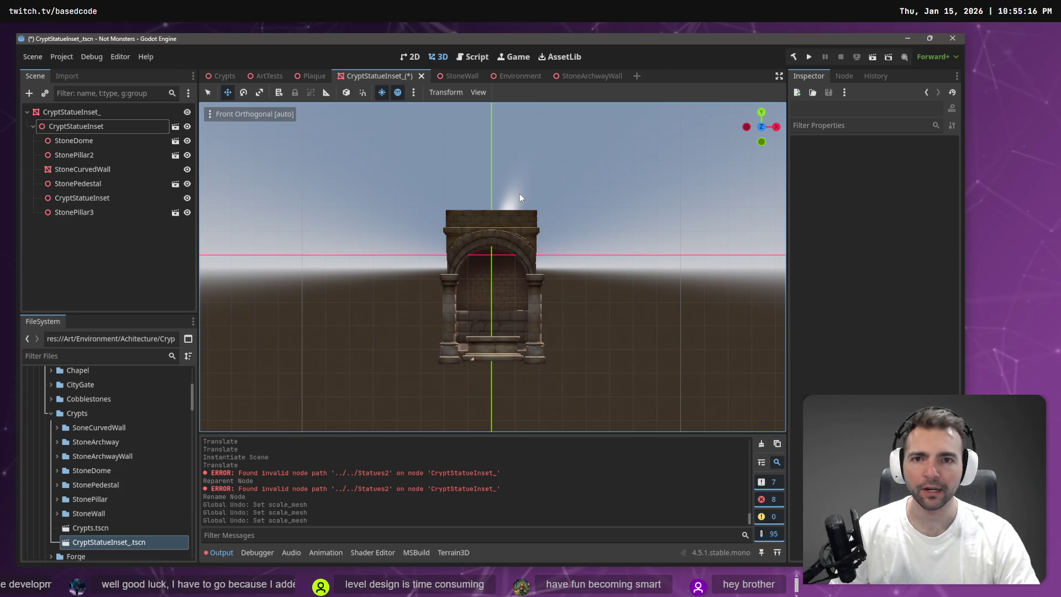
pyautogui.hotkey('ctrl', 's')
# Inspect the root and child CryptStatueInset nodes and their action menus without changing anything
pyautogui.click(85, 129)
pyautogui.click(83, 140)
pyautogui.click(89, 113)
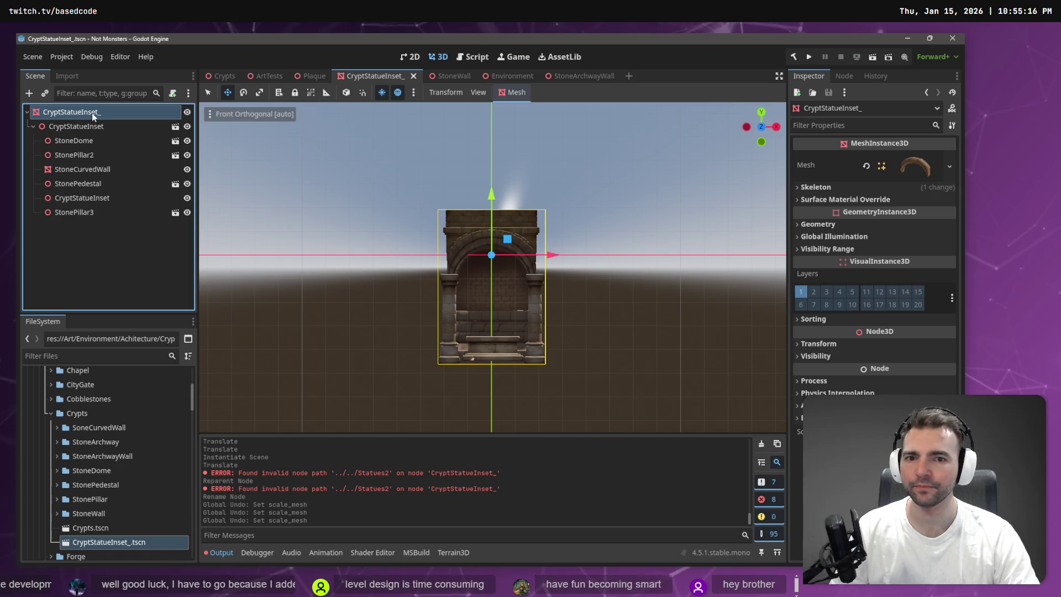
pyautogui.click(78, 127)
pyautogui.moveTo(78, 112); pyautogui.dragTo(97, 132)
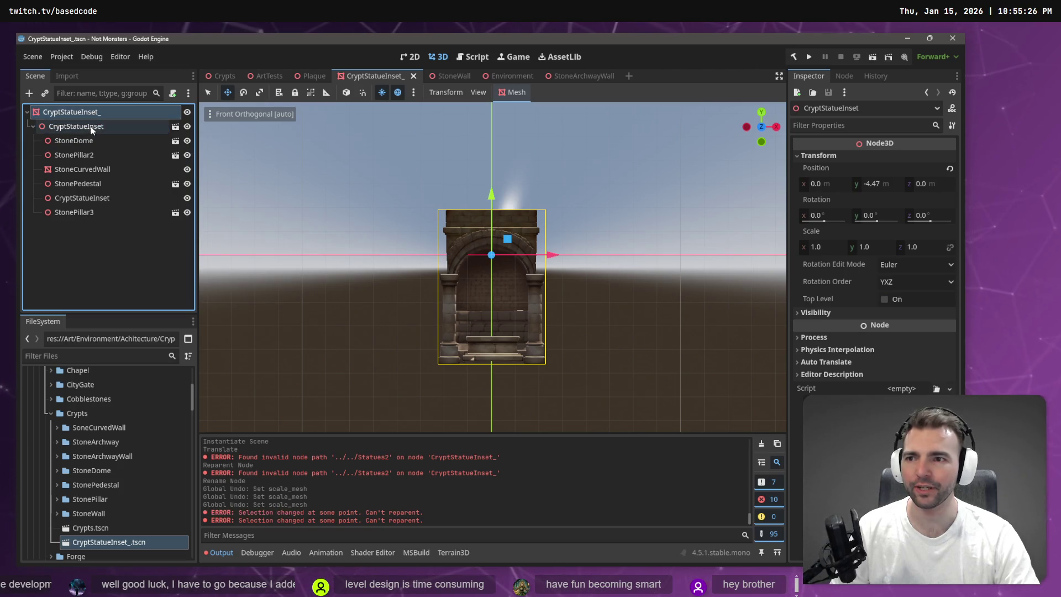
pyautogui.rightClick(92, 128)
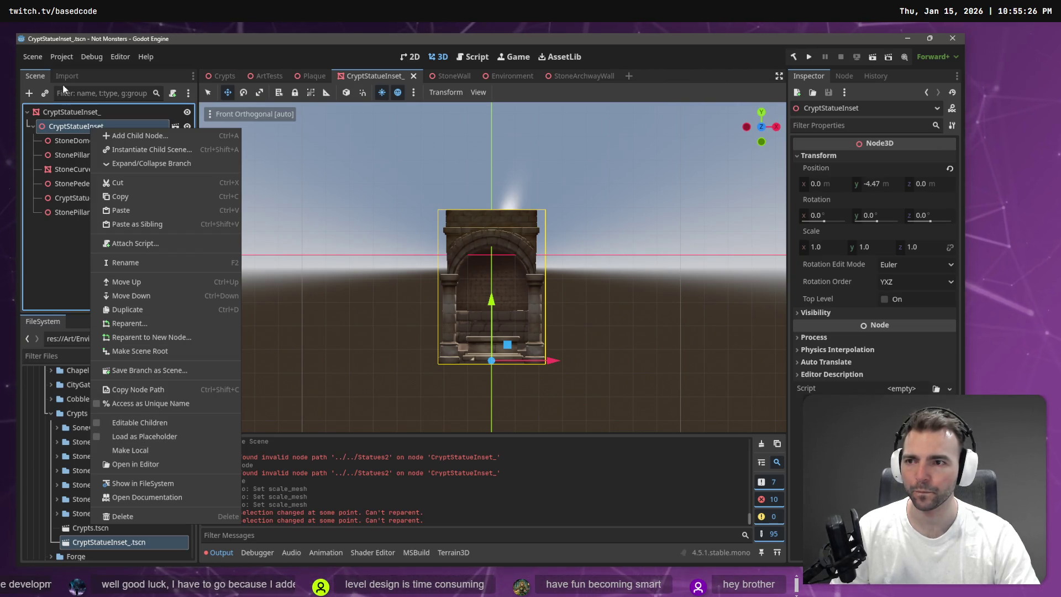
pyautogui.click(64, 111)
pyautogui.click(64, 111)
pyautogui.rightClick(64, 110)
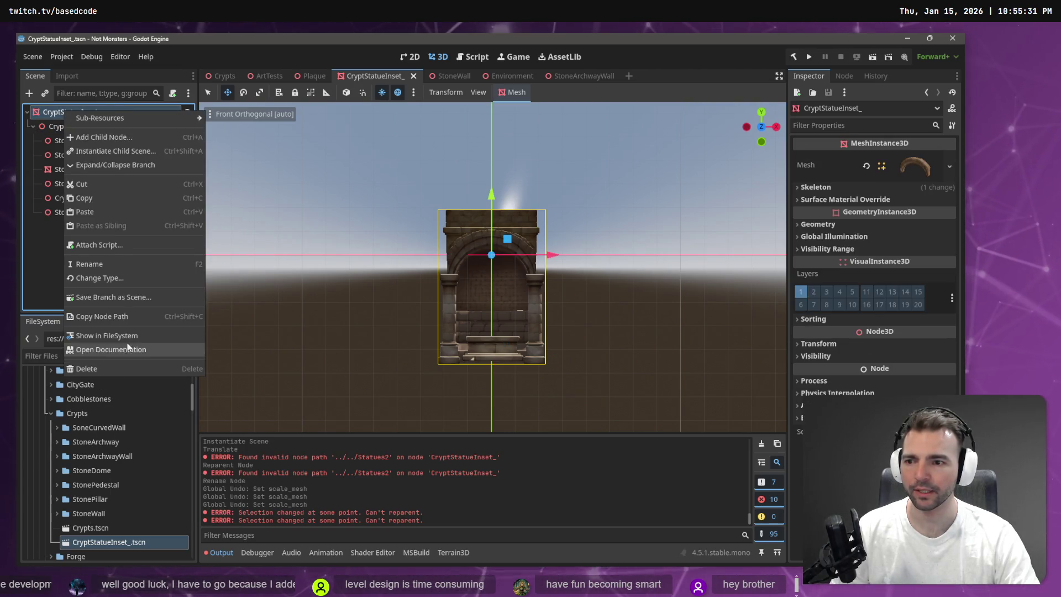
pyautogui.click(45, 259)
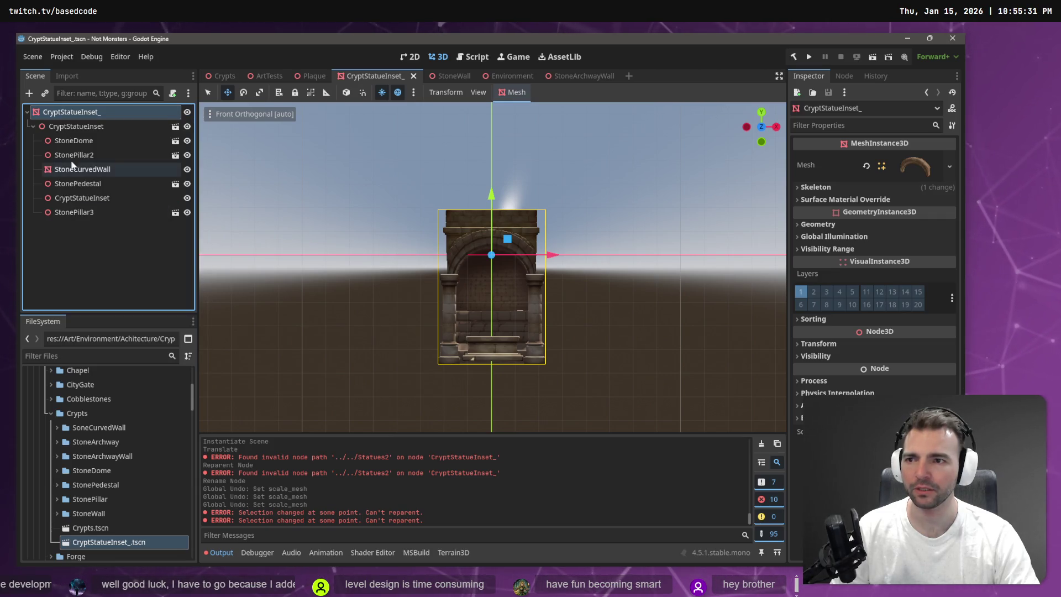
pyautogui.click(89, 125)
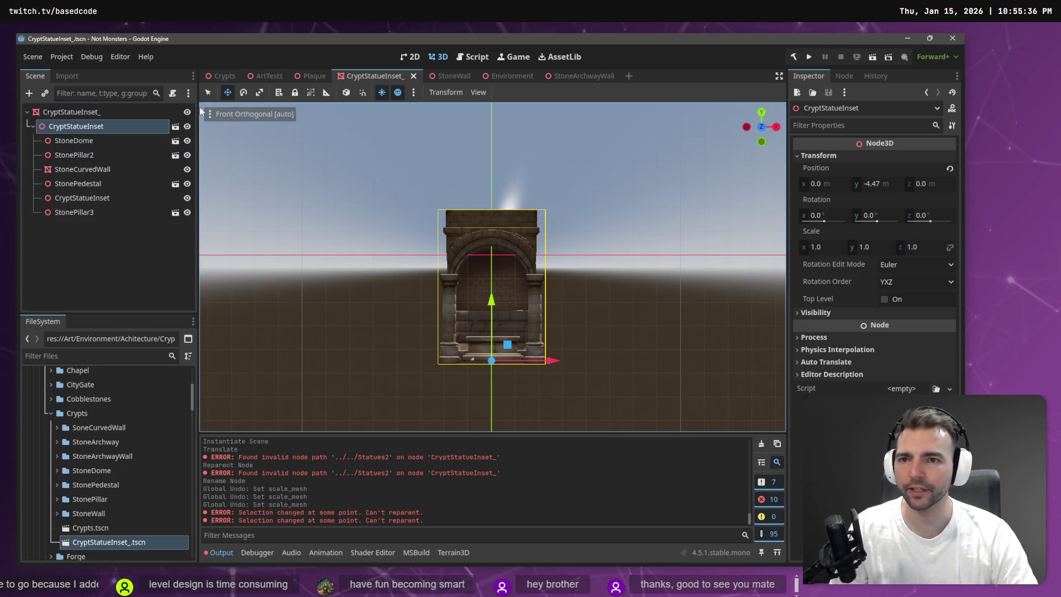
# Create a new Node3D scene, instance CryptStatueInset_ into it, and try making that instance root
pyautogui.click(32, 56)
pyautogui.click(49, 78)
pyautogui.click(117, 148)
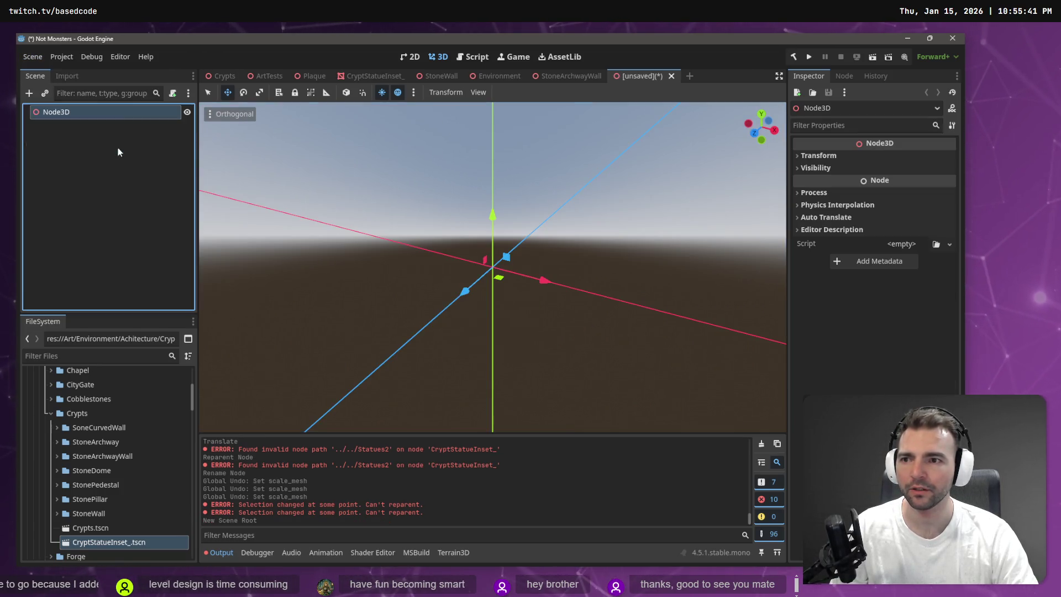
pyautogui.moveTo(109, 542); pyautogui.dragTo(83, 127)
pyautogui.rightClick(82, 128)
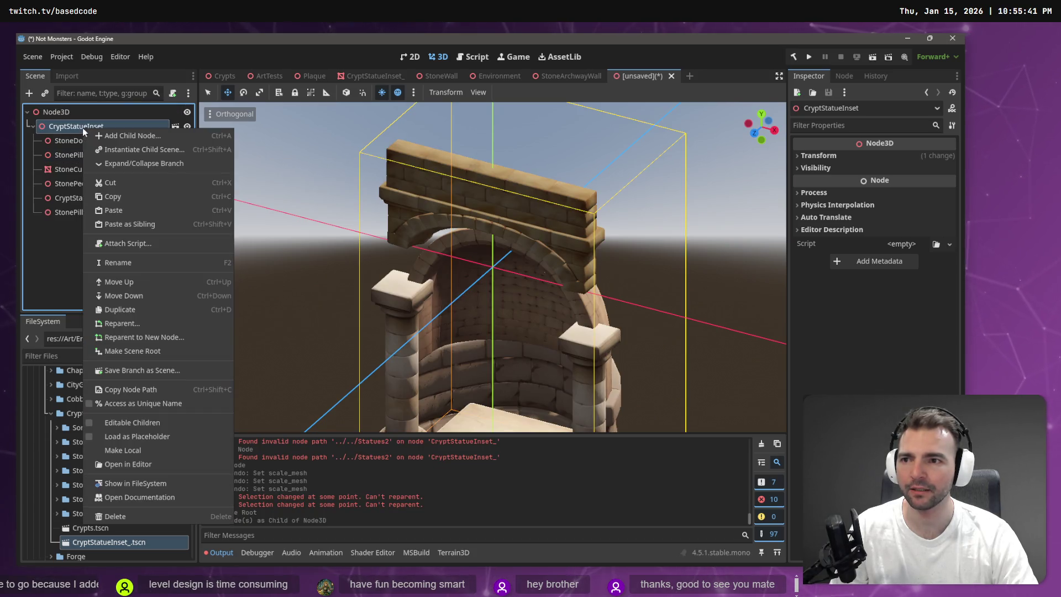
pyautogui.click(154, 354)
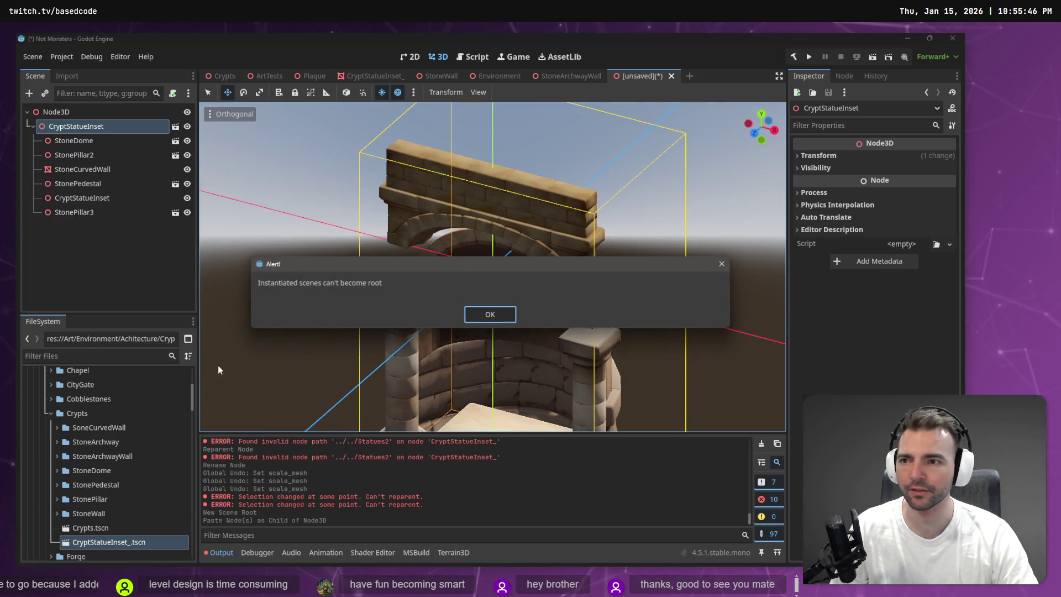
pyautogui.click(482, 319)
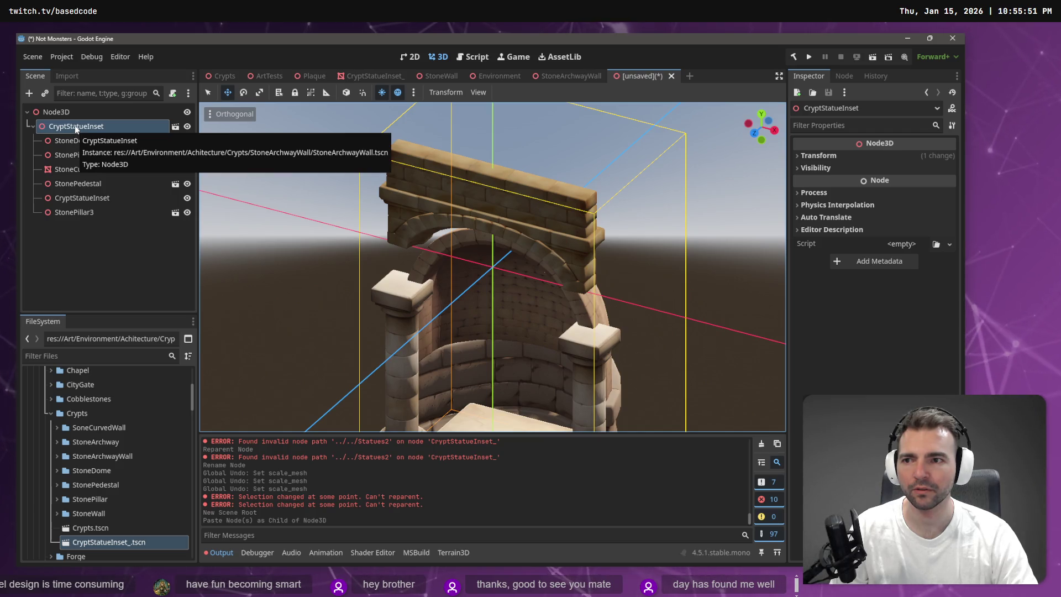
# Move the six inset pieces directly under Node3D and delete the emptied CryptStatueInset instance
pyautogui.click(75, 141)
pyautogui.keyDown('shift'); pyautogui.click(78, 215); pyautogui.keyUp('shift')
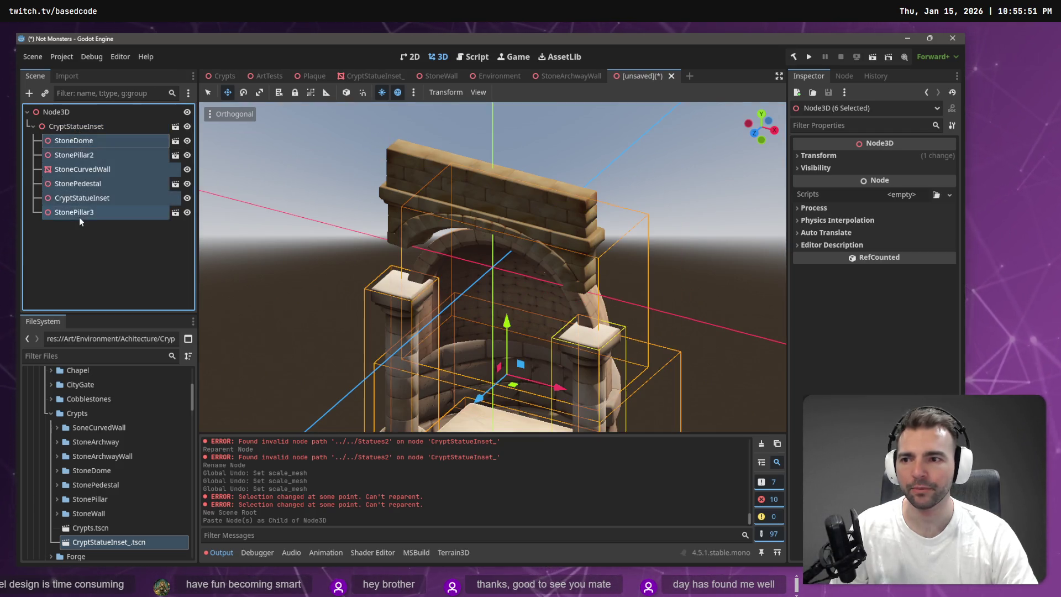
pyautogui.moveTo(71, 141); pyautogui.dragTo(66, 113)
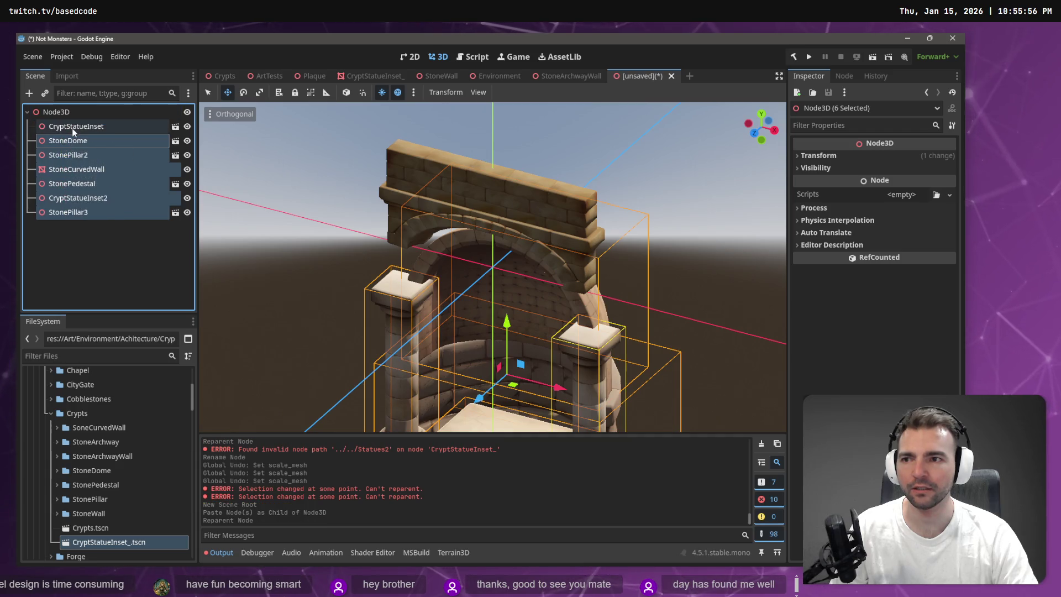
pyautogui.click(73, 130)
pyautogui.doubleClick(73, 129)
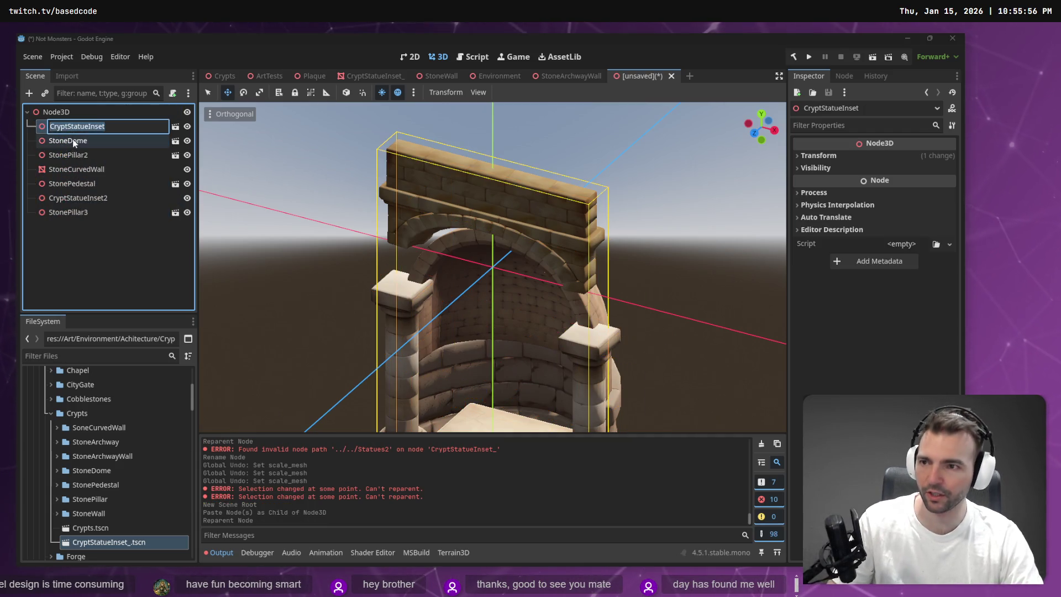
pyautogui.press('Escape')
pyautogui.press('Delete')
pyautogui.press('Return')
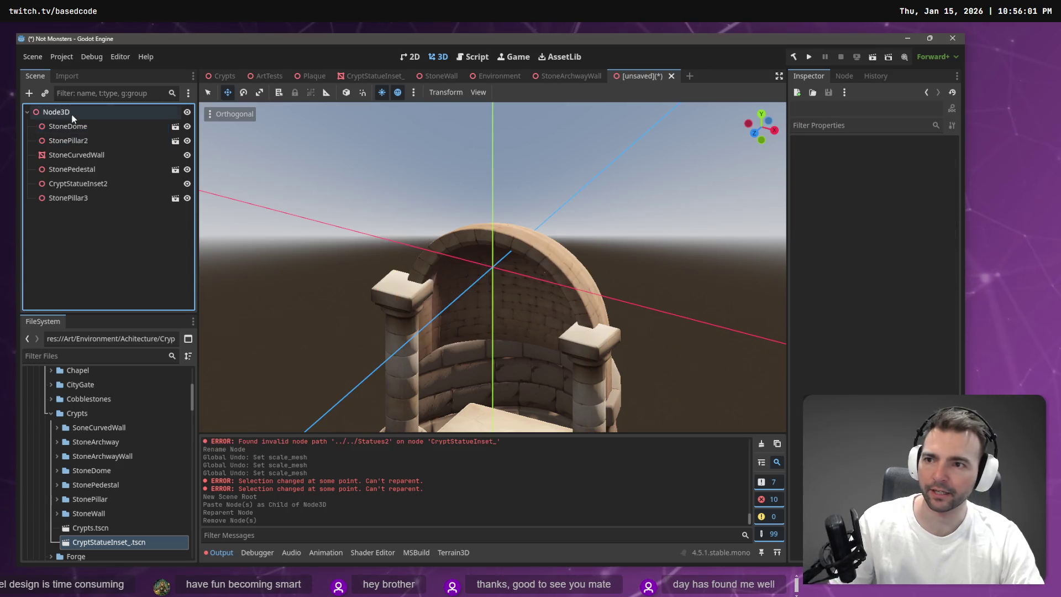
# Rename the Node3D root to CryptStatueInset; a branch save to Crypts fails and is dismissed
pyautogui.doubleClick(72, 113)
pyautogui.write('CryptStatueInset')
pyautogui.press('Return')
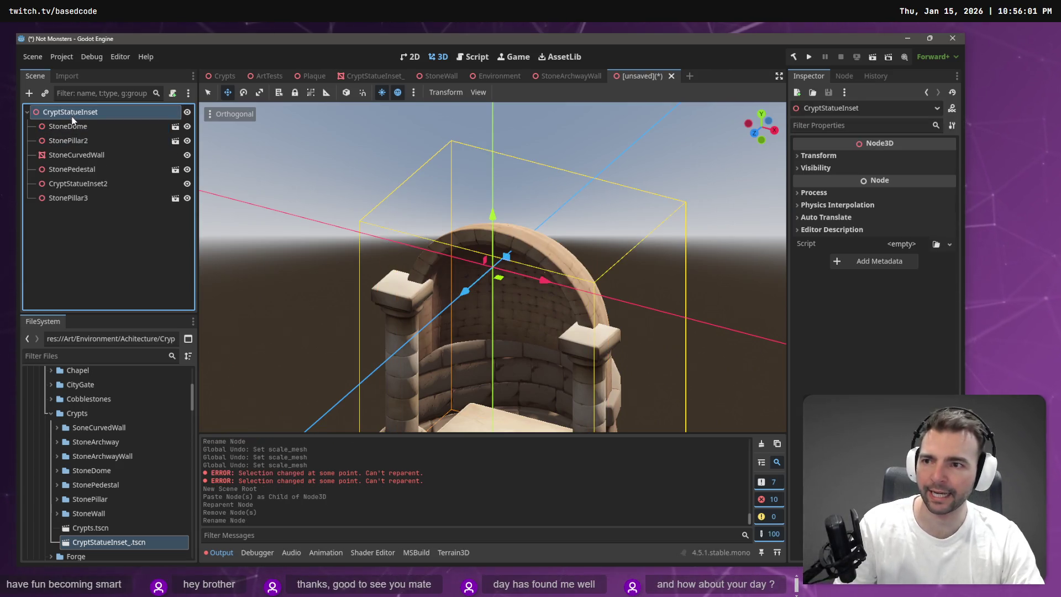
pyautogui.moveTo(75, 112); pyautogui.dragTo(72, 453)
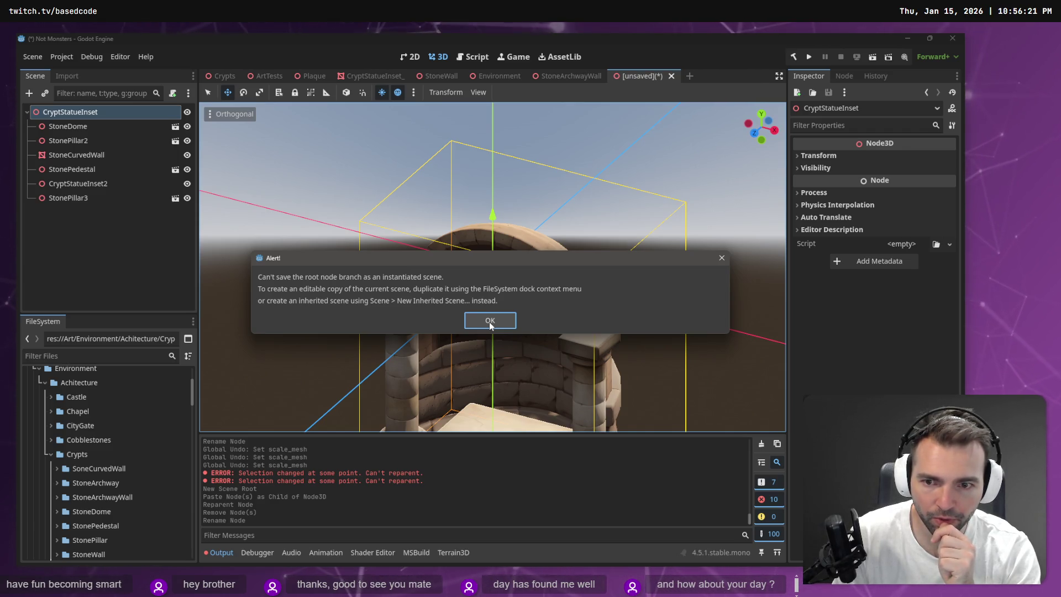
pyautogui.click(489, 322)
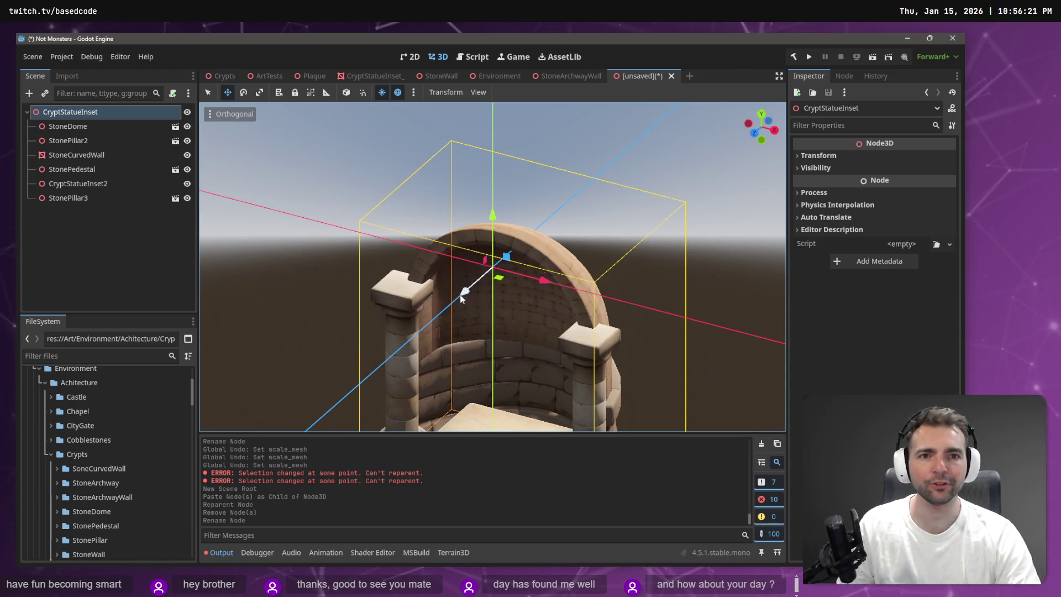
# Save the new scene as CryptStatueInset.tscn in Crypts, dropping the underscore from CryptStatueInset_
pyautogui.click(639, 77)
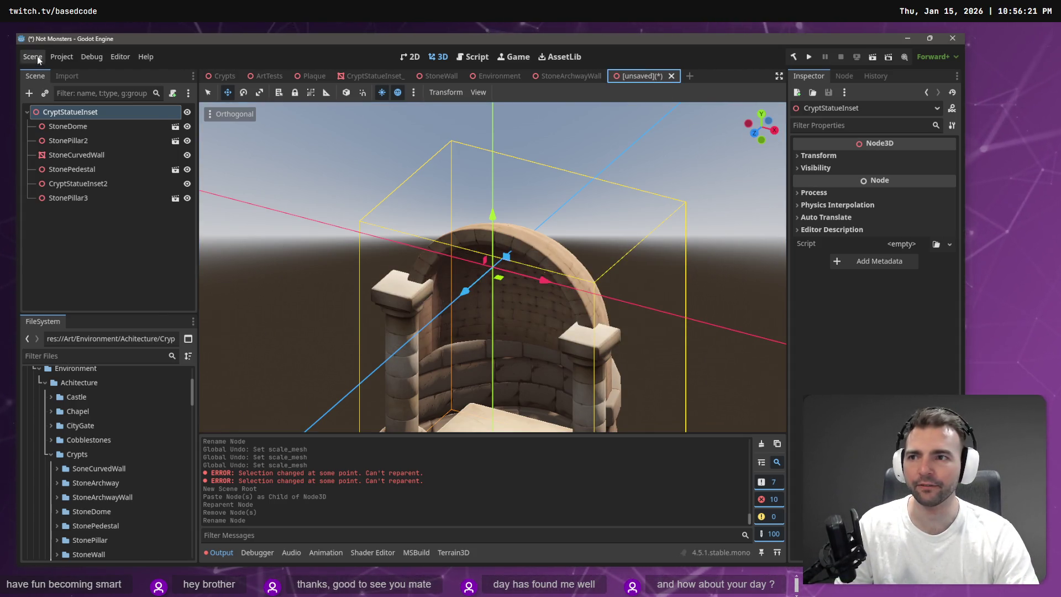
pyautogui.click(34, 56)
pyautogui.click(47, 160)
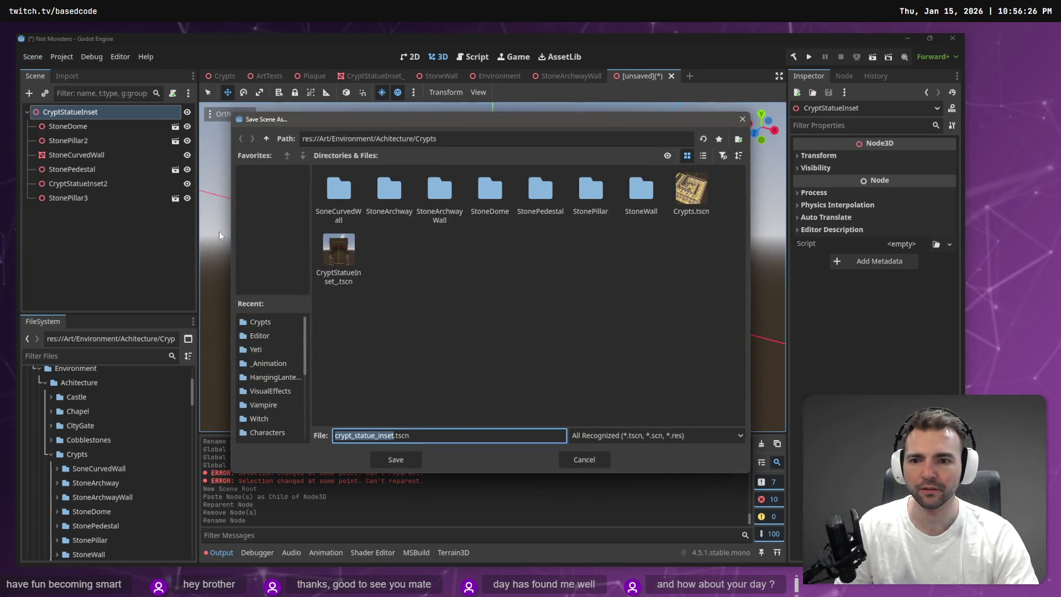
pyautogui.click(338, 255)
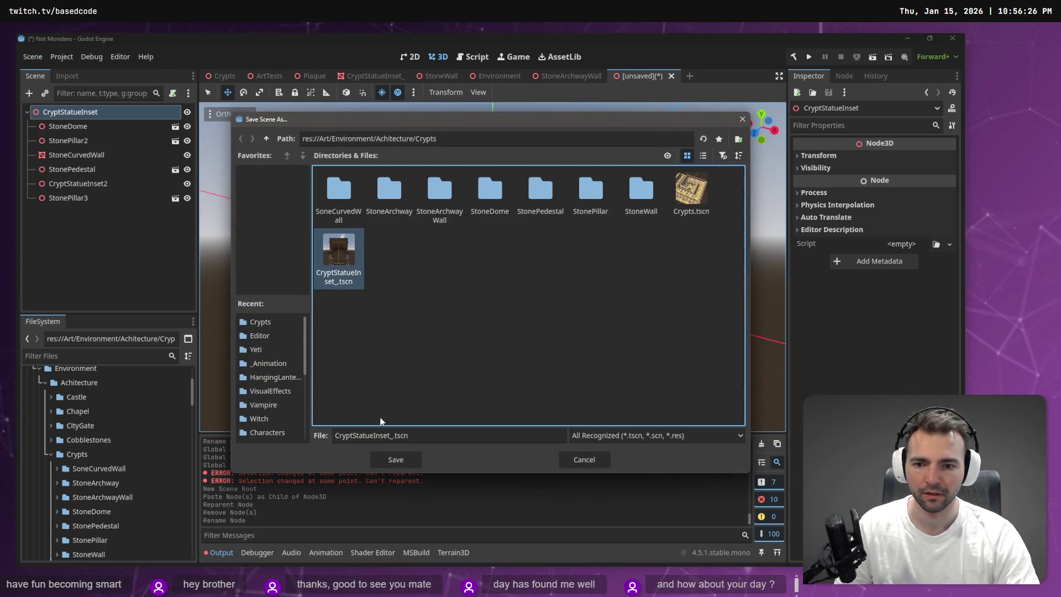
pyautogui.click(392, 436)
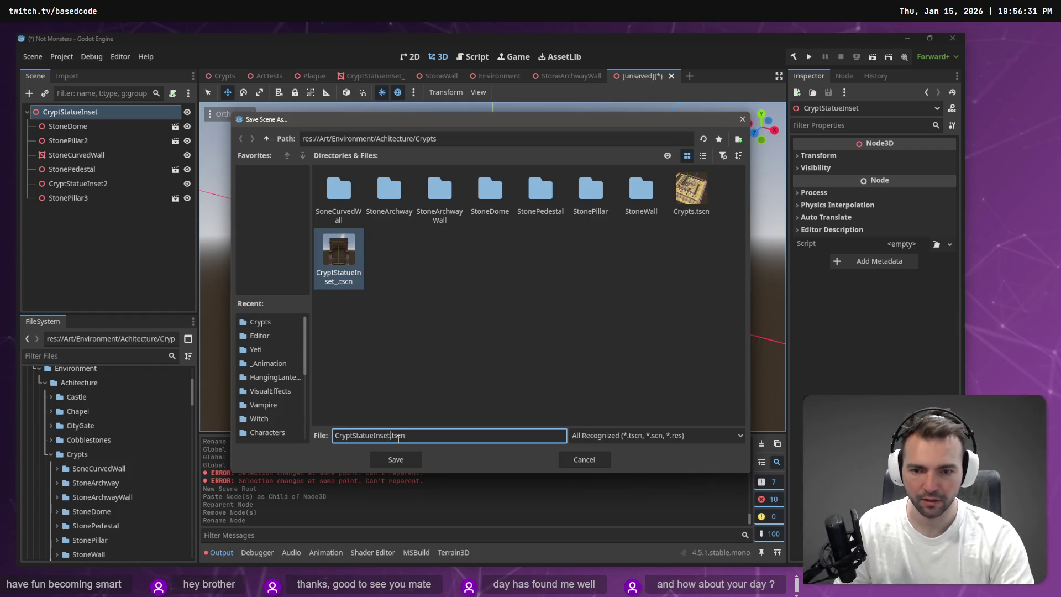
pyautogui.press('Return')
pyautogui.scroll(-5, 121, 494)
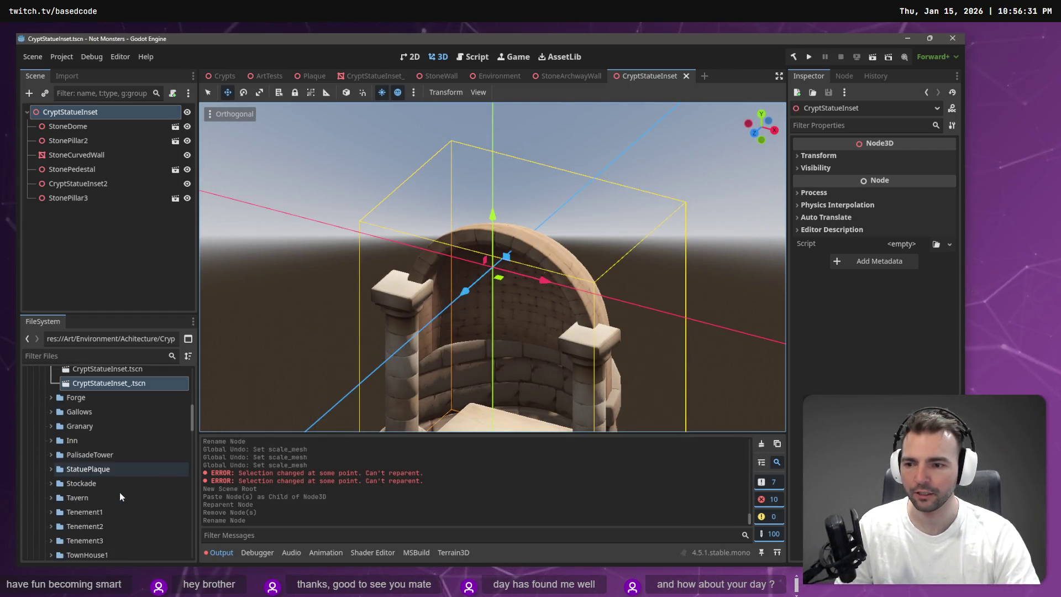
pyautogui.scroll(5, 120, 492)
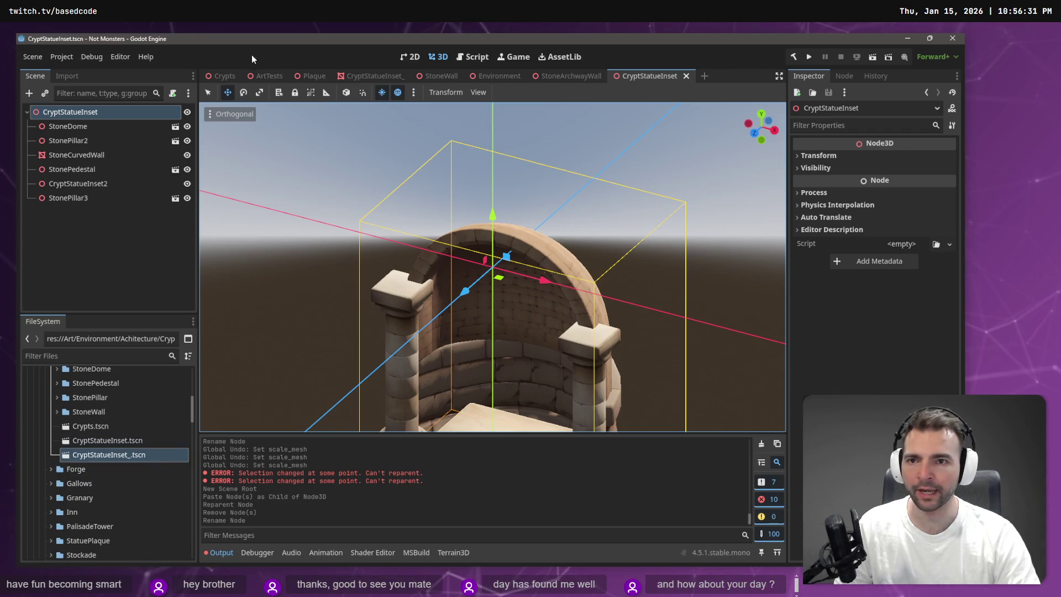
pyautogui.click(219, 75)
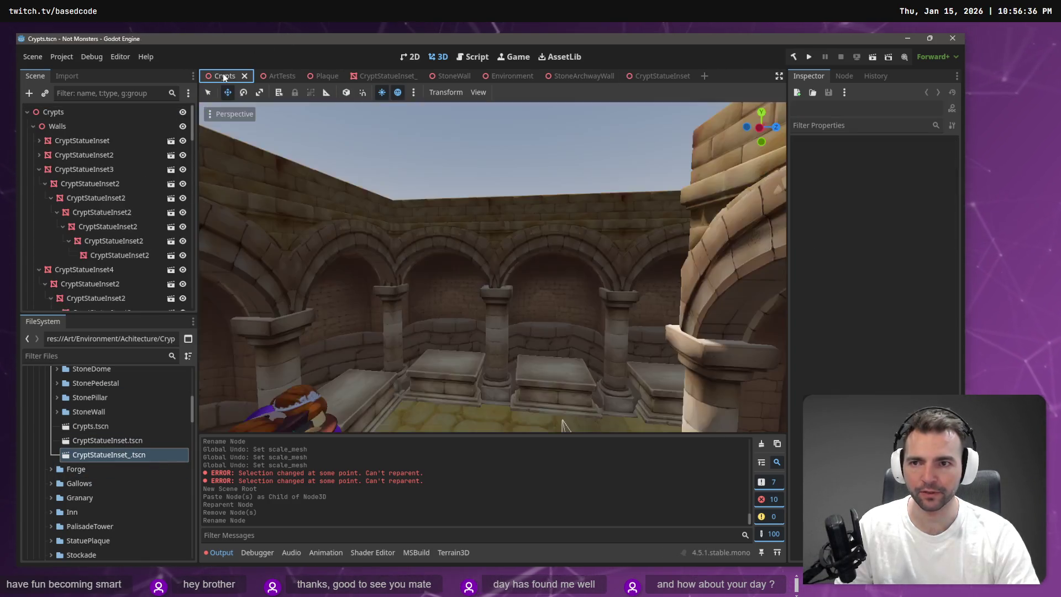
# Expand CryptStatueInset, CryptStatueInset2 and CryptStatueInset3 under Walls, then select CryptStatueInset4
pyautogui.click(111, 142)
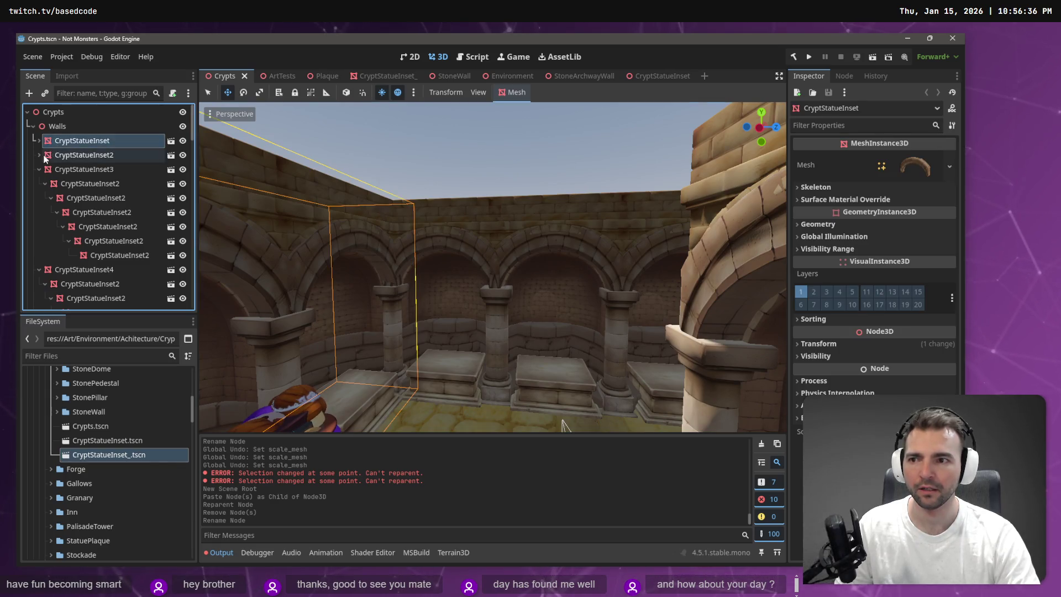
pyautogui.click(38, 141)
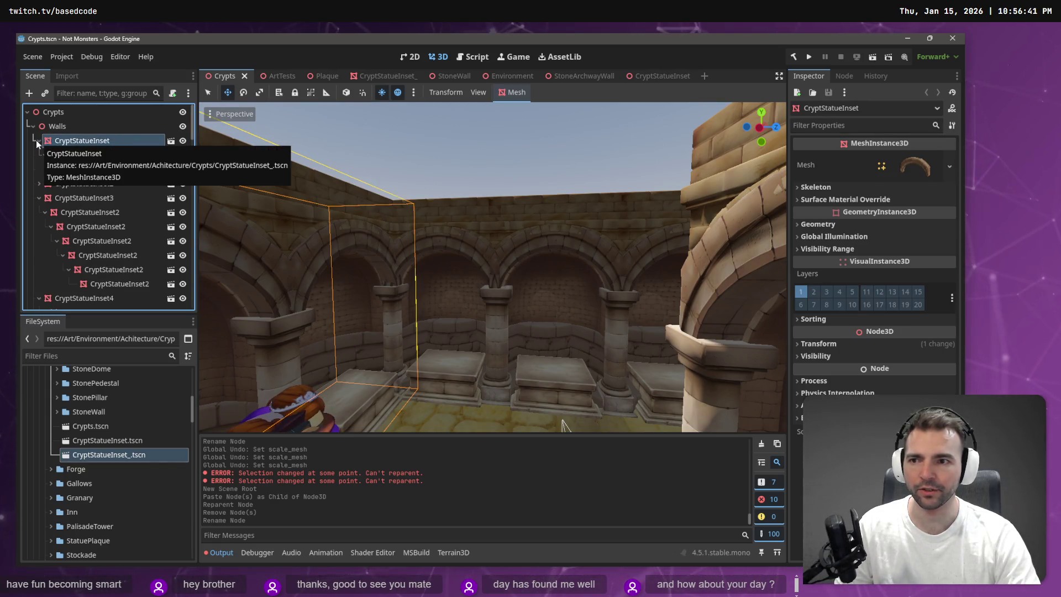
pyautogui.click(37, 183)
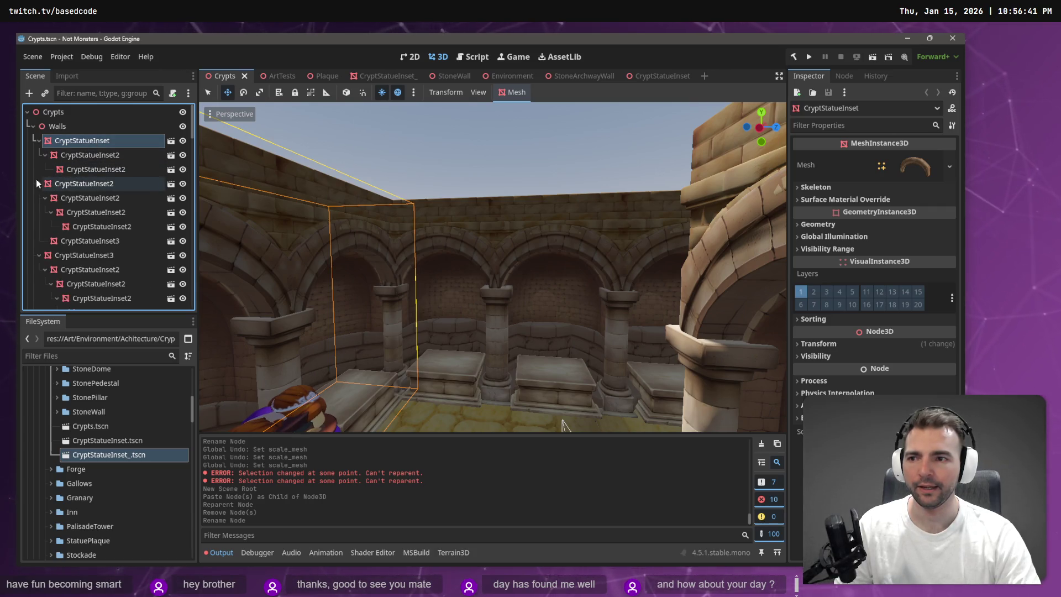
pyautogui.click(37, 255)
pyautogui.scroll(-3, 82, 282)
pyautogui.scroll(-2, 98, 261)
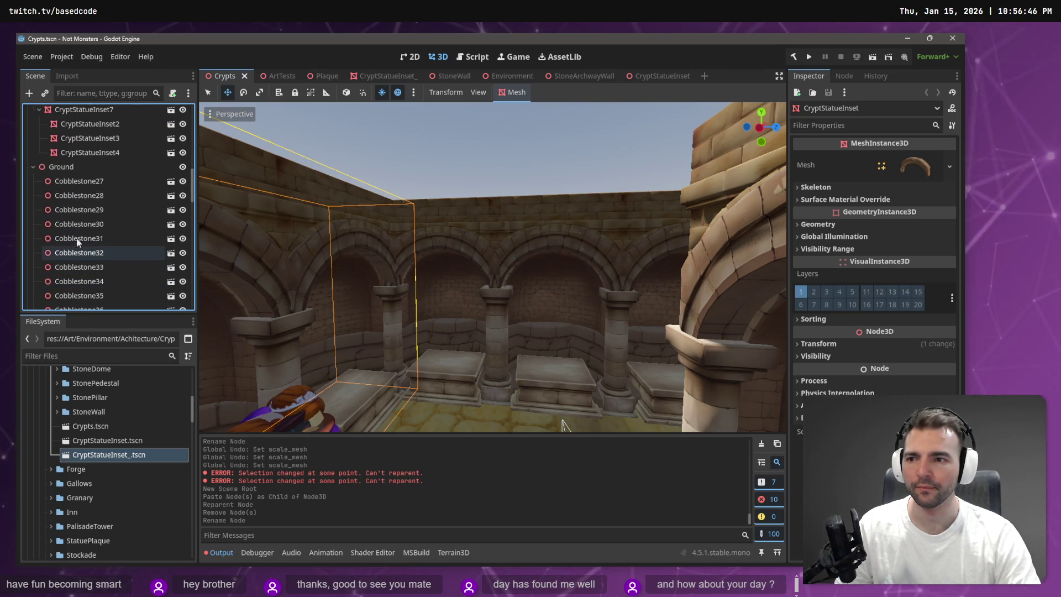
pyautogui.click(107, 247)
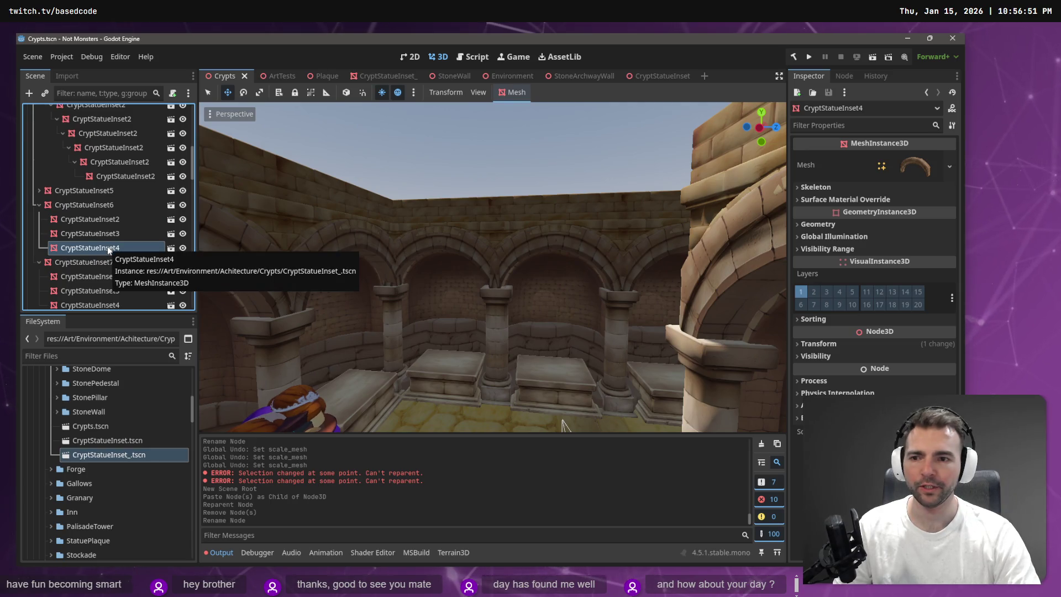
pyautogui.rightClick(108, 250)
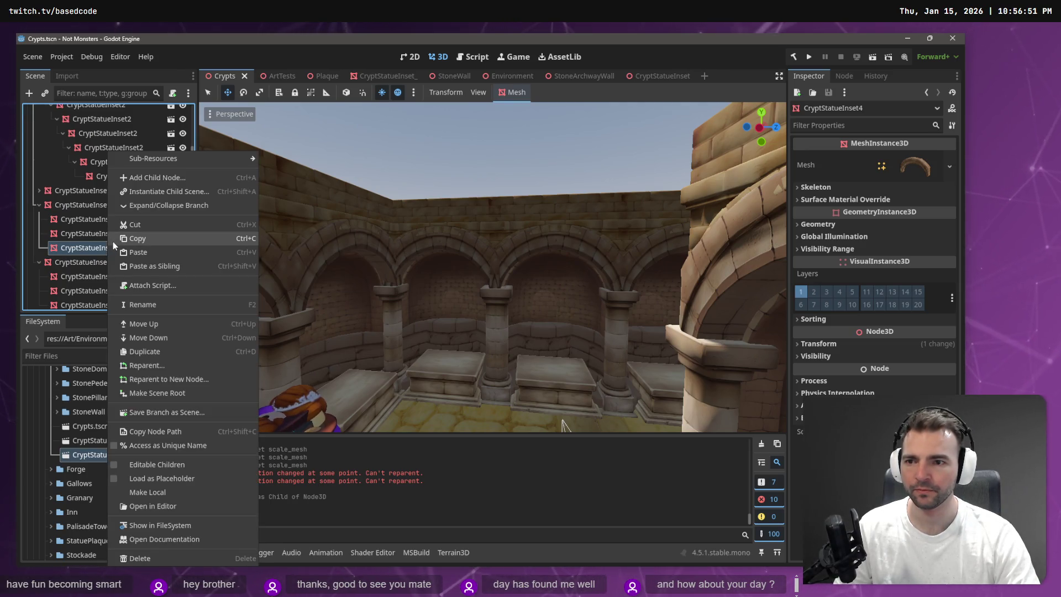
# Instance CryptStatueInset.tscn as a child of CryptStatueInset4 and frame it in the 3D view
pyautogui.click(182, 191)
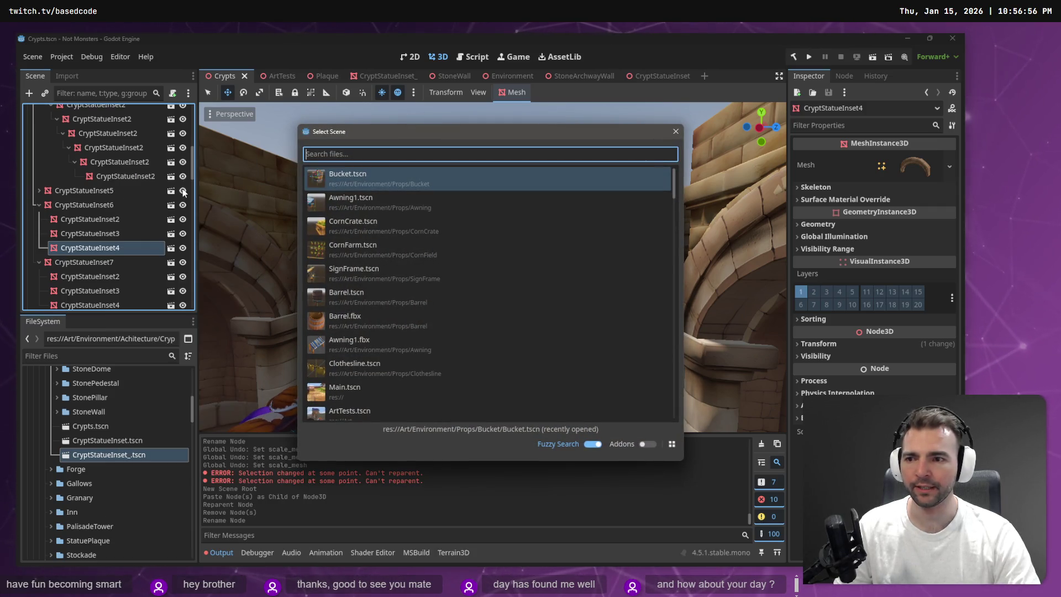
pyautogui.write('Crypt')
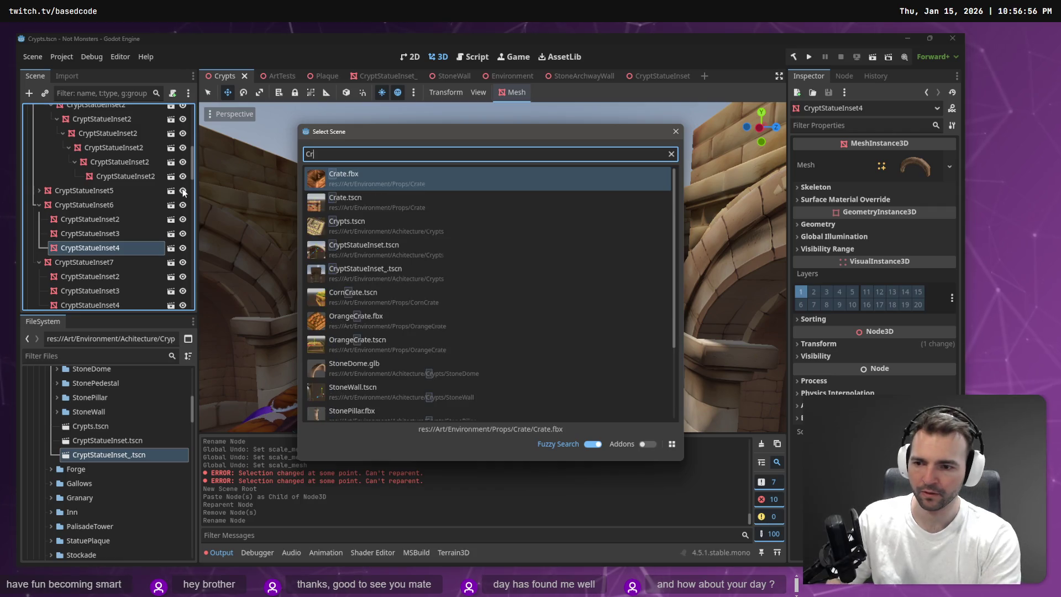
pyautogui.press('Down')
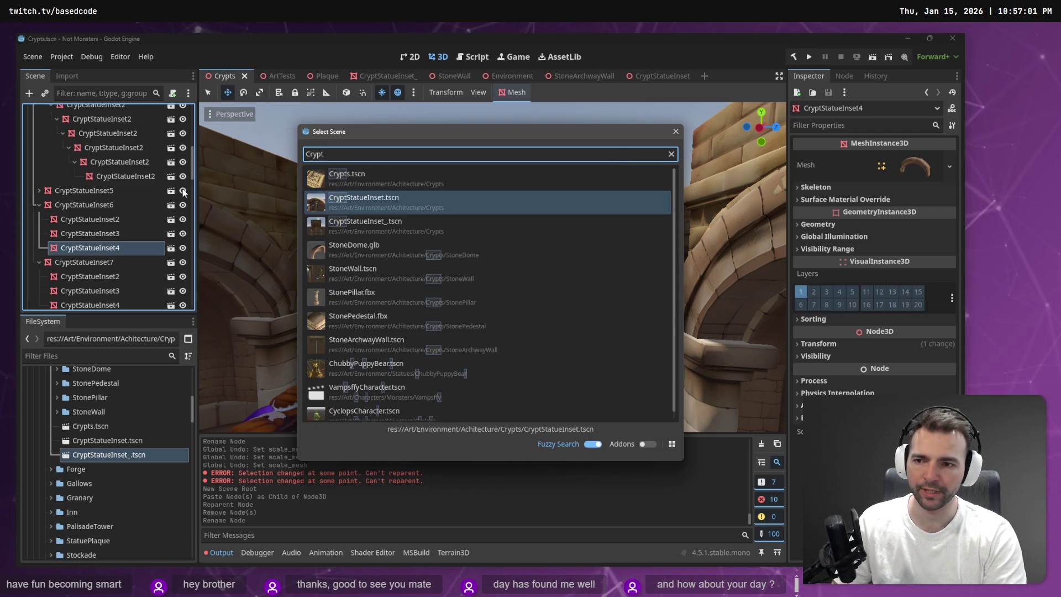
pyautogui.press('Return')
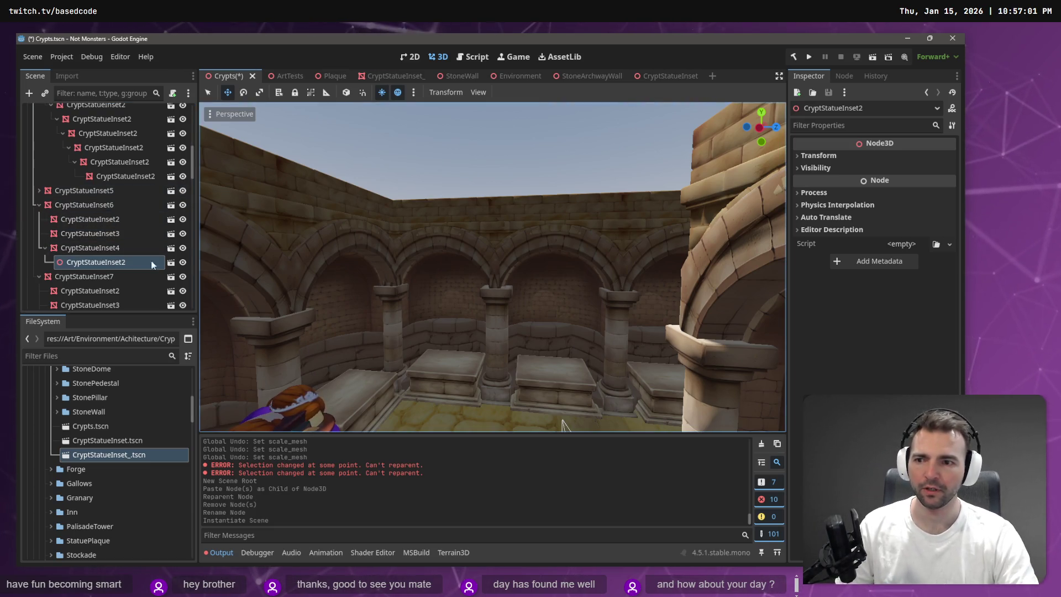
pyautogui.press('f')
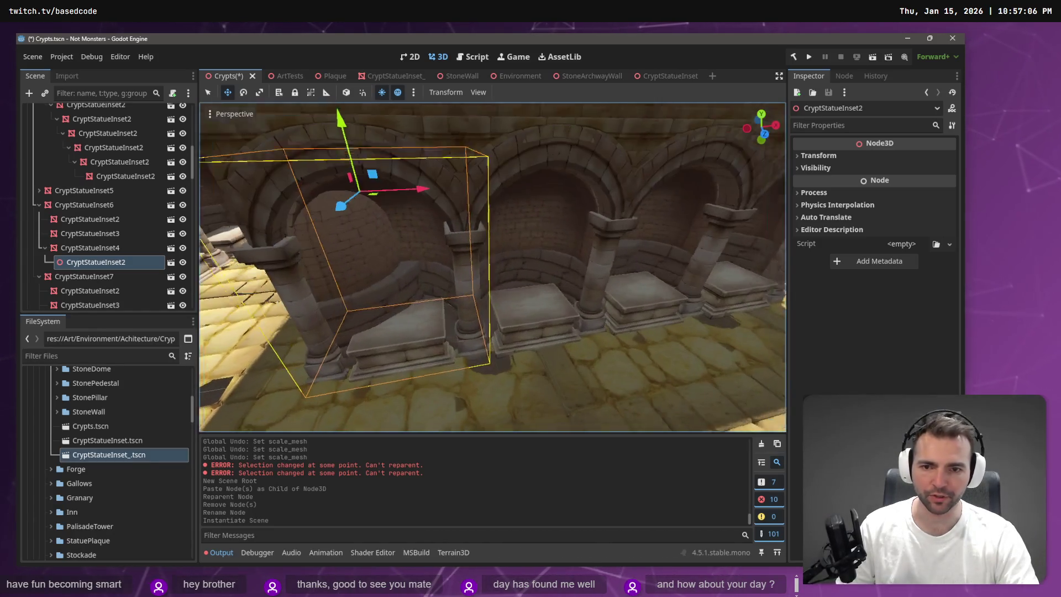
# Try instancing the scene under the first CryptStatueInset node, then undo that unwanted instance
pyautogui.click(107, 234)
pyautogui.scroll(5, 108, 226)
pyautogui.click(92, 139)
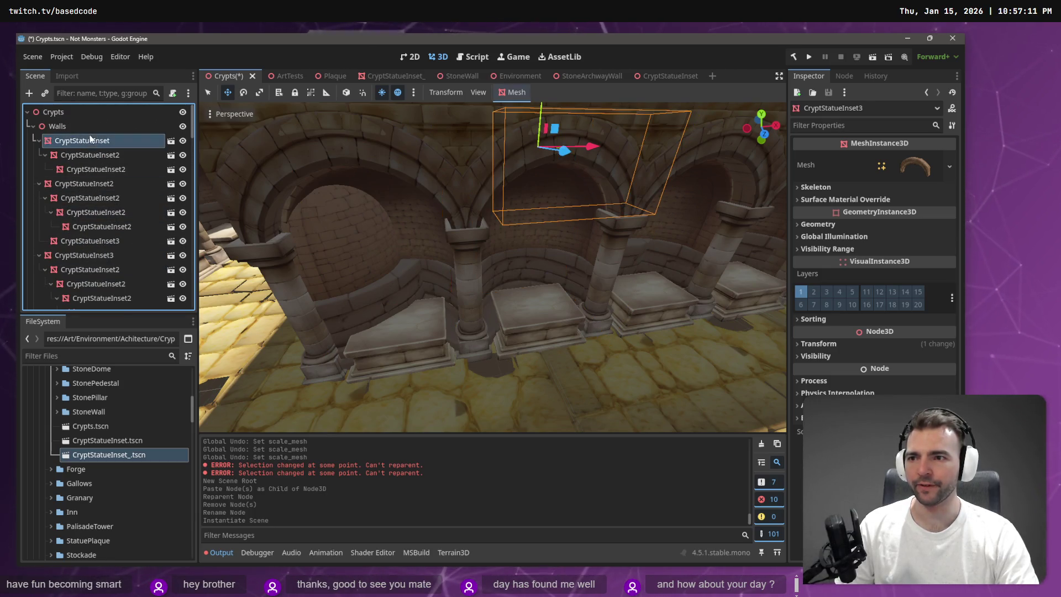
pyautogui.rightClick(91, 140)
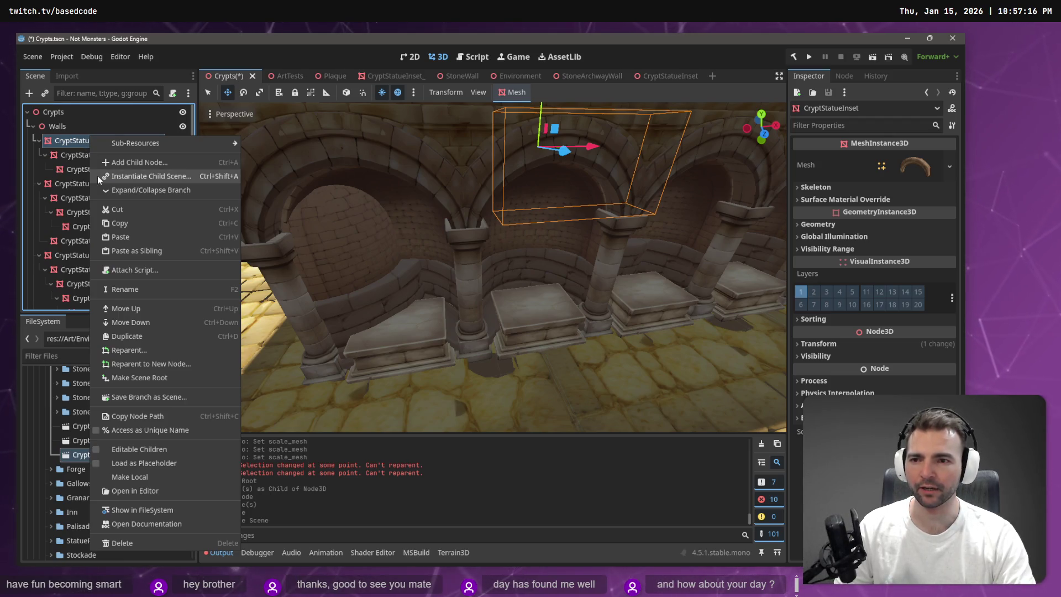
pyautogui.click(97, 176)
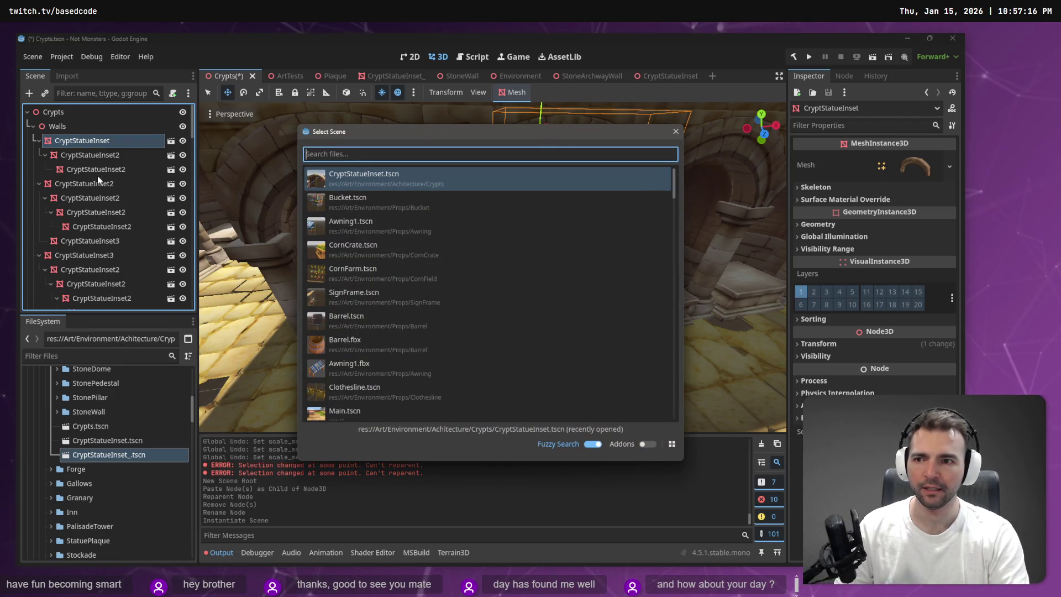
pyautogui.press('Return')
pyautogui.hotkey('ctrl', 'z')
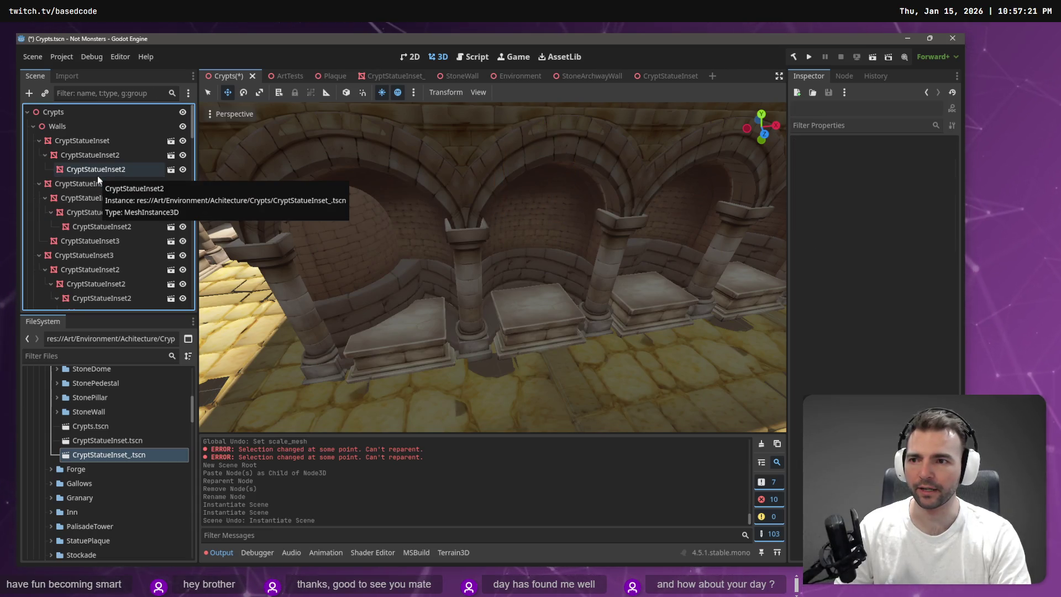
# Add CryptStatueInset.tscn child instances under CryptStatueInset4 and CryptStatueInset3
pyautogui.scroll(-10, 161, 183)
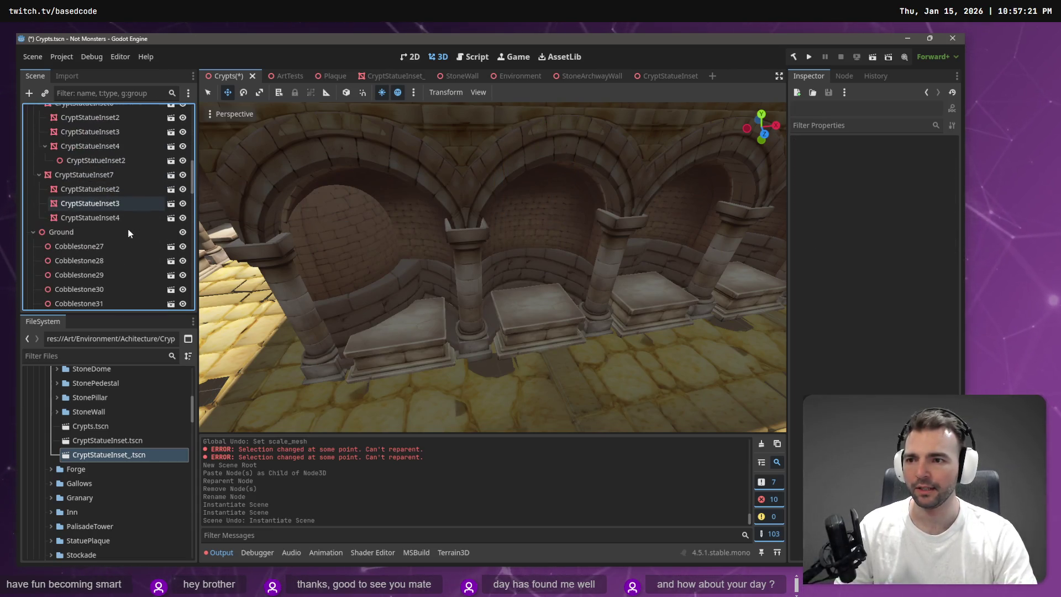
pyautogui.click(106, 191)
pyautogui.hotkey('ctrl', 'shift', 'a')
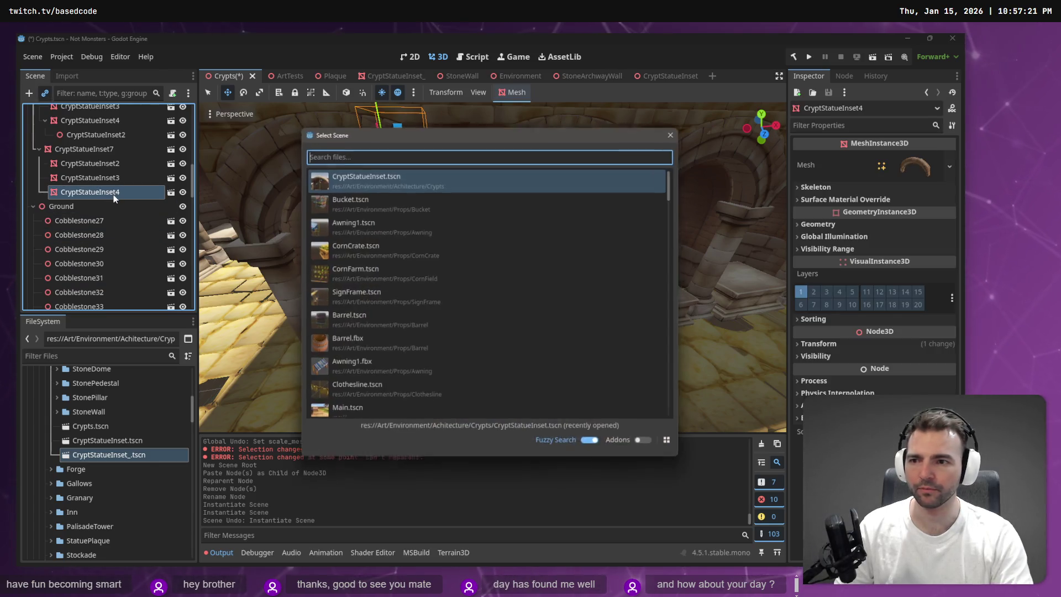
pyautogui.press('Return')
pyautogui.press('Up')
pyautogui.press('Up')
pyautogui.hotkey('ctrl', 'shift', 'a')
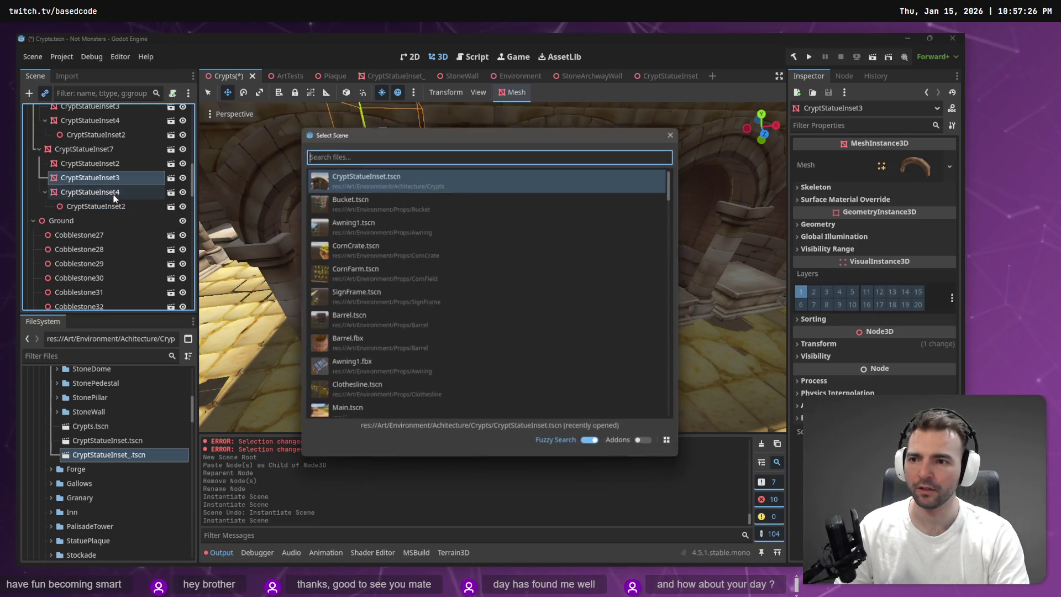
pyautogui.press('Return')
# Add CryptStatueInset.tscn instances under the next three inset nodes, ending at CryptStatueInset2
pyautogui.press('Up')
pyautogui.press('Up')
pyautogui.hotkey('ctrl', 'shift', 'a')
pyautogui.press('Return')
pyautogui.press('Up')
pyautogui.press('Up')
pyautogui.hotkey('ctrl', 'shift', 'a')
pyautogui.press('Return')
pyautogui.press('Up')
# Delete the misplaced CryptStatueInset instance while keeping its parent CryptStatueInset2
pyautogui.press('Up')
pyautogui.press('Up')
pyautogui.press('Up')
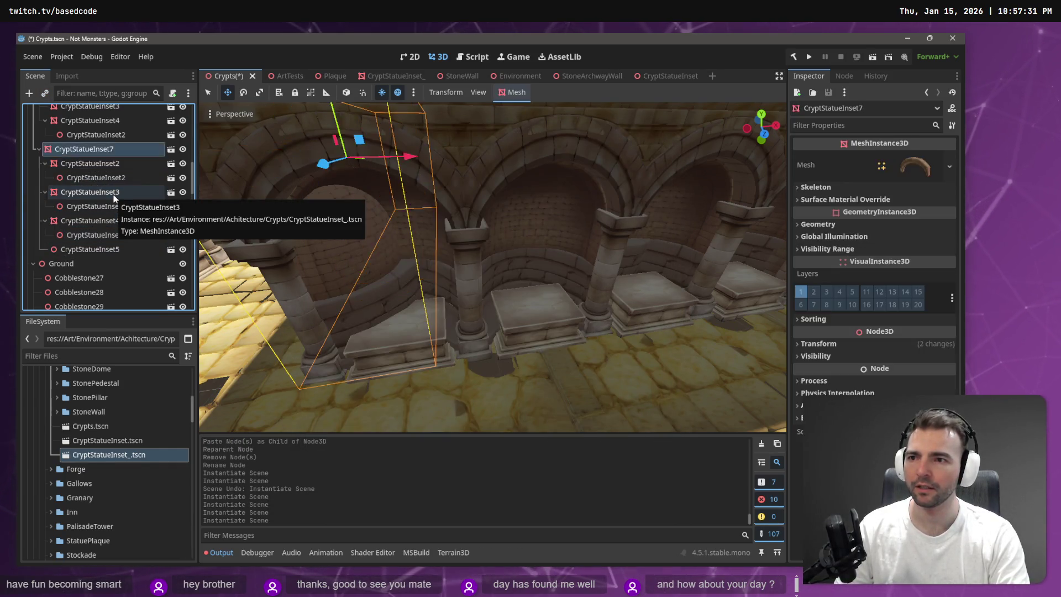
pyautogui.hotkey('ctrl', 'shift', 'a')
pyautogui.press('Return')
pyautogui.press('Up')
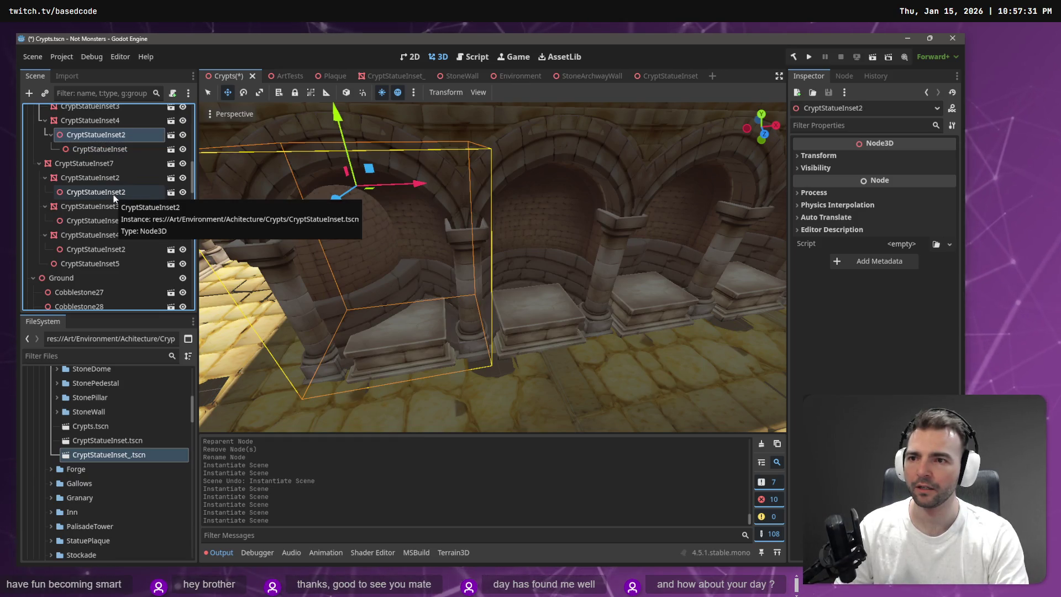
pyautogui.press('Delete')
pyautogui.press('Escape')
pyautogui.press('Down')
pyautogui.press('Delete')
pyautogui.press('Return')
pyautogui.press('Down')
pyautogui.press('Down')
pyautogui.press('Down')
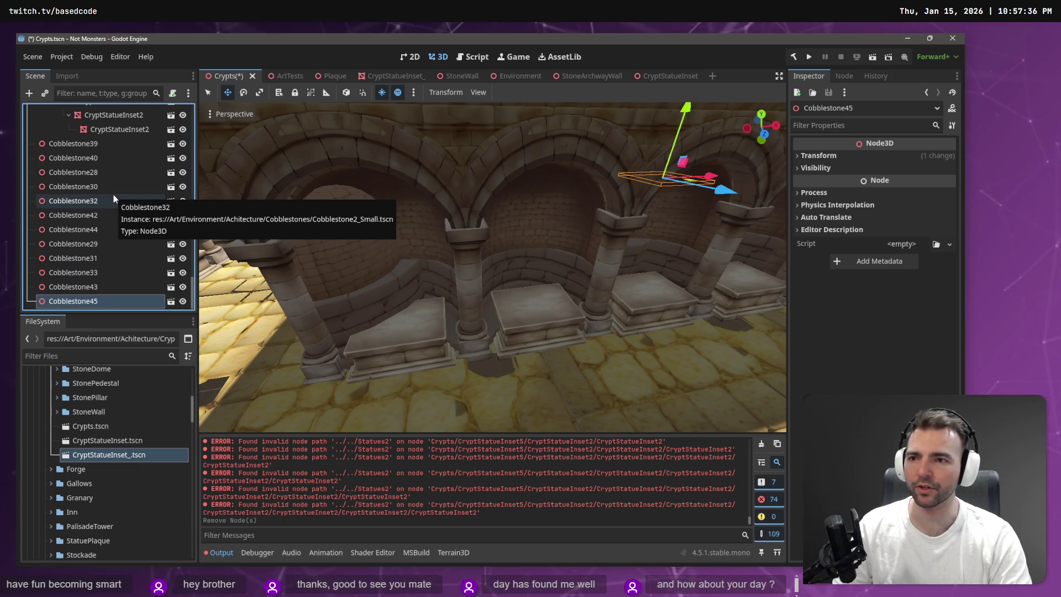
# Collapse the Ground node to hide its cobblestones in the Scene dock
pyautogui.scroll(5, 77, 174)
pyautogui.scroll(-5, 98, 247)
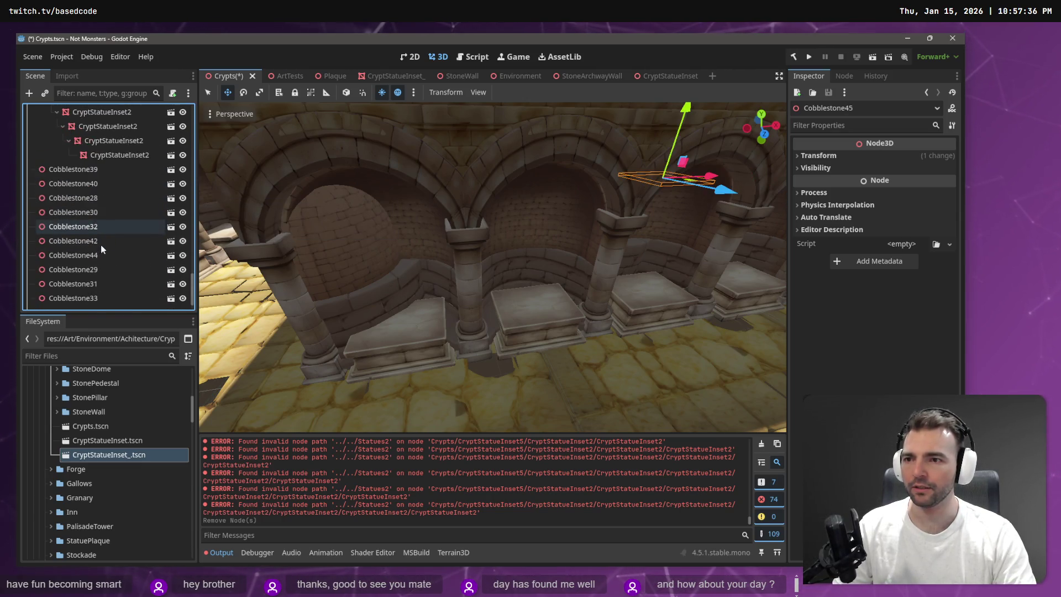
pyautogui.scroll(5, 78, 220)
pyautogui.scroll(-5, 87, 226)
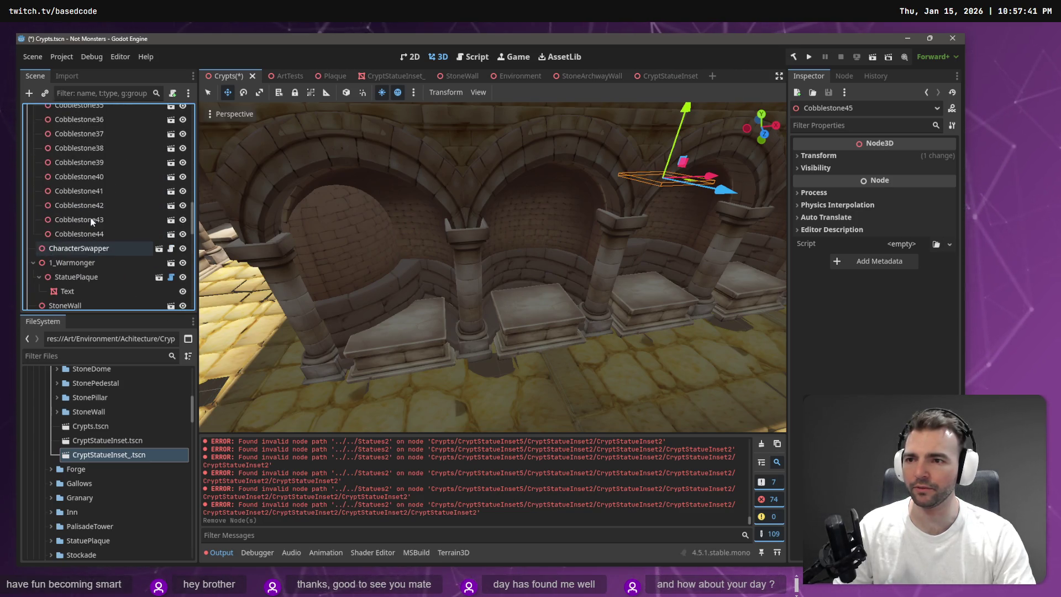
pyautogui.scroll(5, 87, 234)
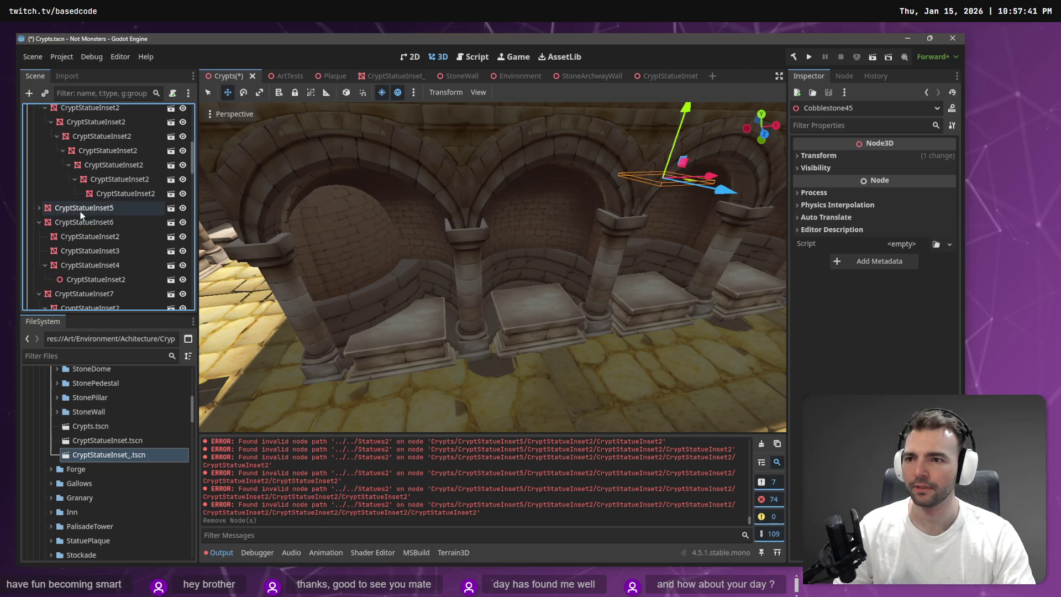
pyautogui.click(33, 230)
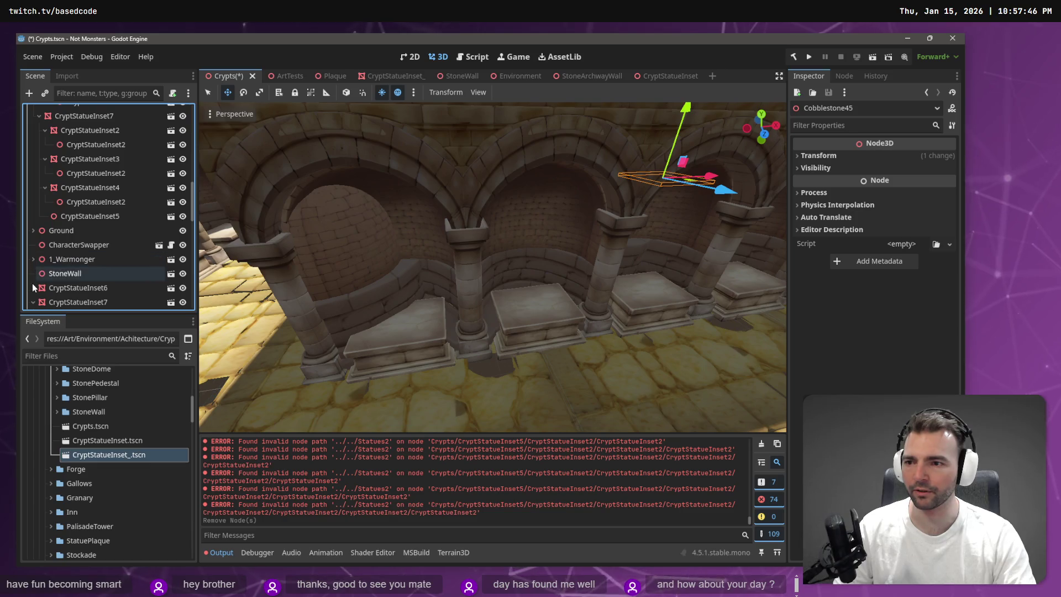
# Select the inset nodes from CryptStatueInset6 onward and drag them onto their new parent
pyautogui.click(66, 280)
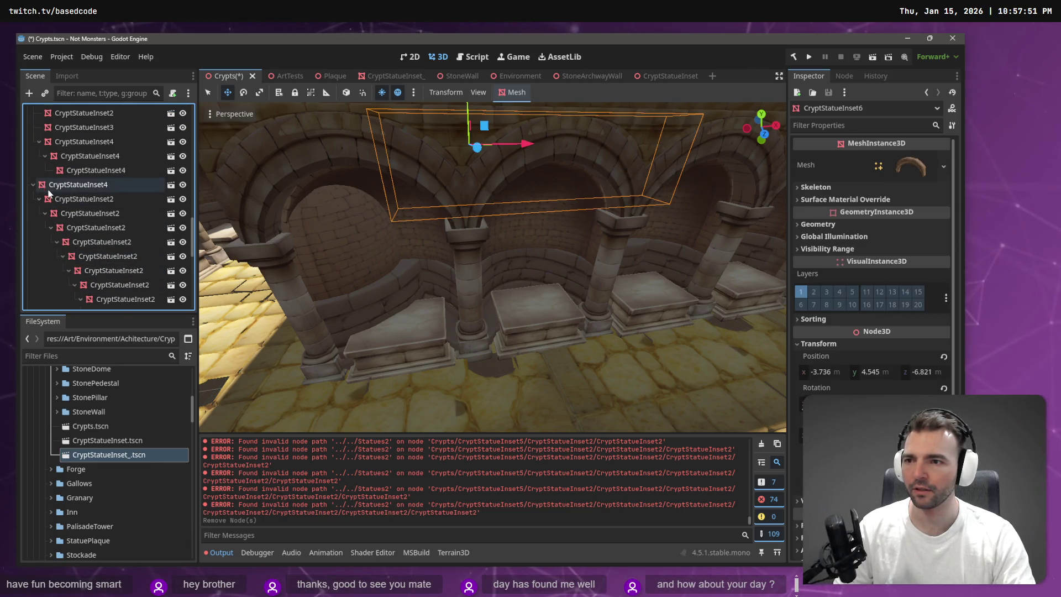
pyautogui.scroll(-5, 67, 211)
pyautogui.scroll(5, 95, 217)
pyautogui.keyDown('shift'); pyautogui.click(83, 221); pyautogui.keyUp('shift')
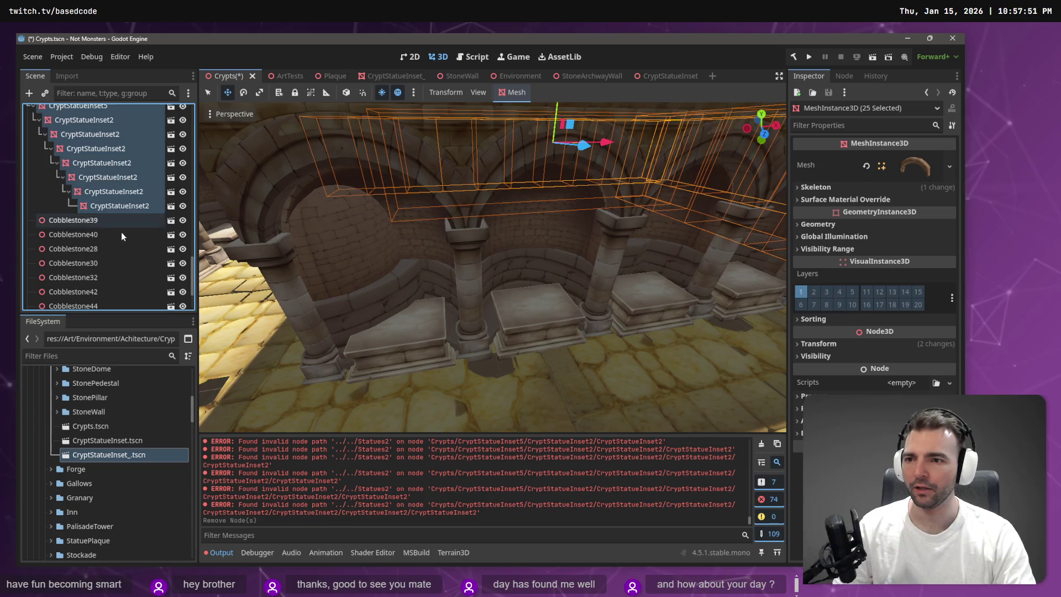
pyautogui.moveTo(75, 244); pyautogui.dragTo(97, 185)
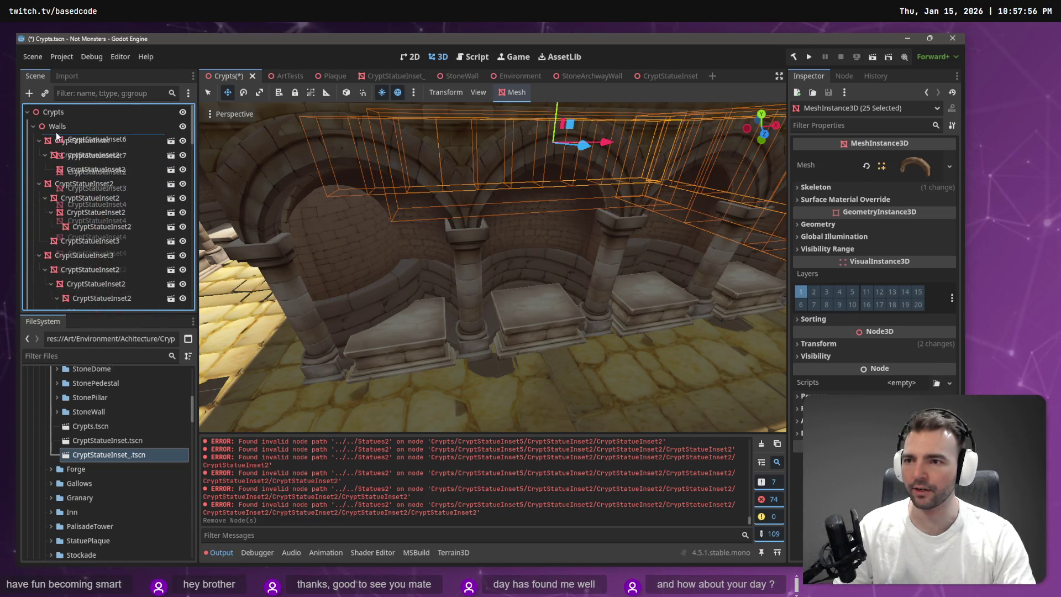
pyautogui.scroll(-5, 97, 221)
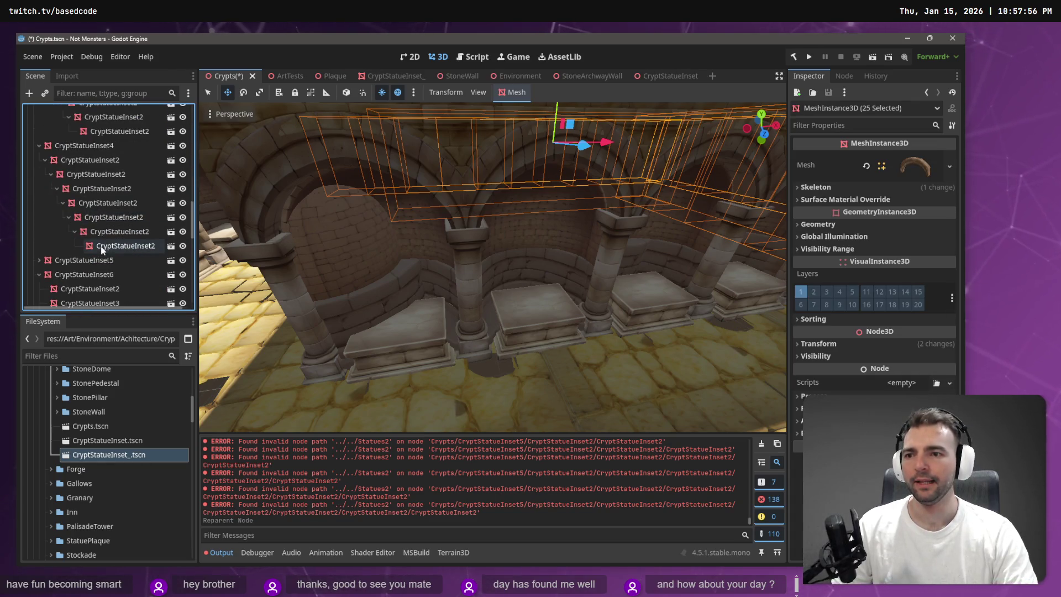
pyautogui.scroll(-10, 119, 255)
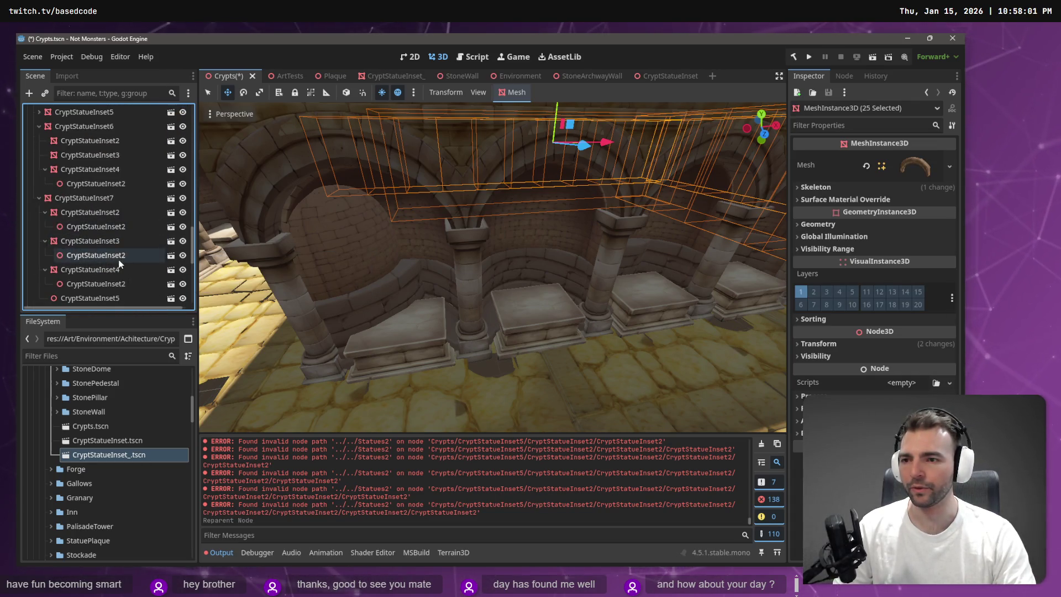
pyautogui.scroll(5, 88, 226)
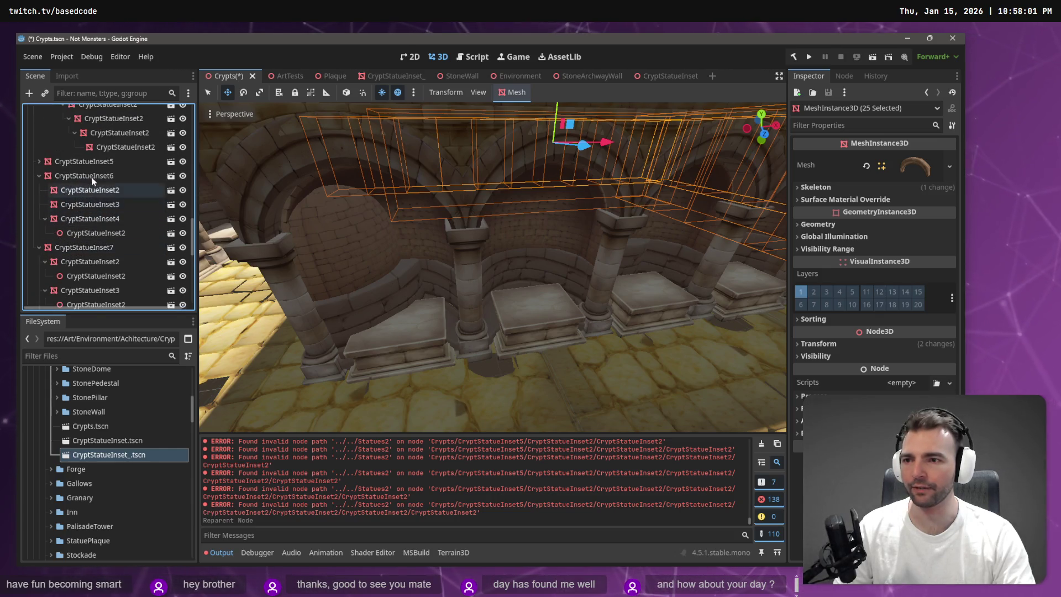
pyautogui.click(79, 205)
# Instance CryptStatueInset.tscn under CryptStatueInset3, the next inset, CryptStatueInset6 and CryptStatueInset5
pyautogui.hotkey('ctrl', 'shift', 'a')
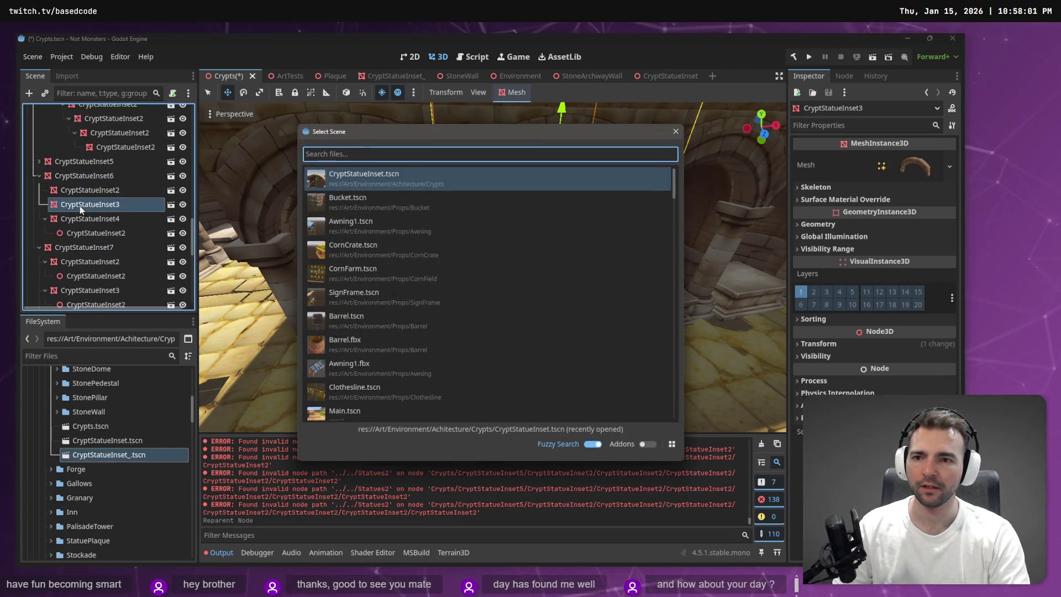
pyautogui.press('Return')
pyautogui.press('Up')
pyautogui.press('Up')
pyautogui.hotkey('ctrl', 'shift', 'a')
pyautogui.press('Return')
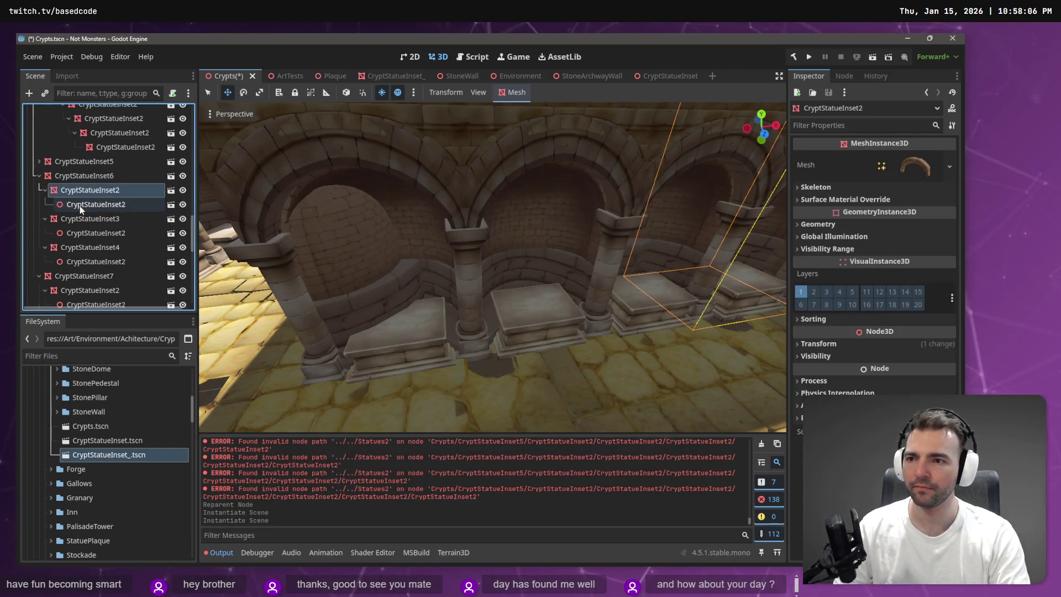
pyautogui.press('Up')
pyautogui.press('Up')
pyautogui.hotkey('ctrl', 'shift', 'a')
pyautogui.press('Return')
pyautogui.press('Up')
pyautogui.press('Up')
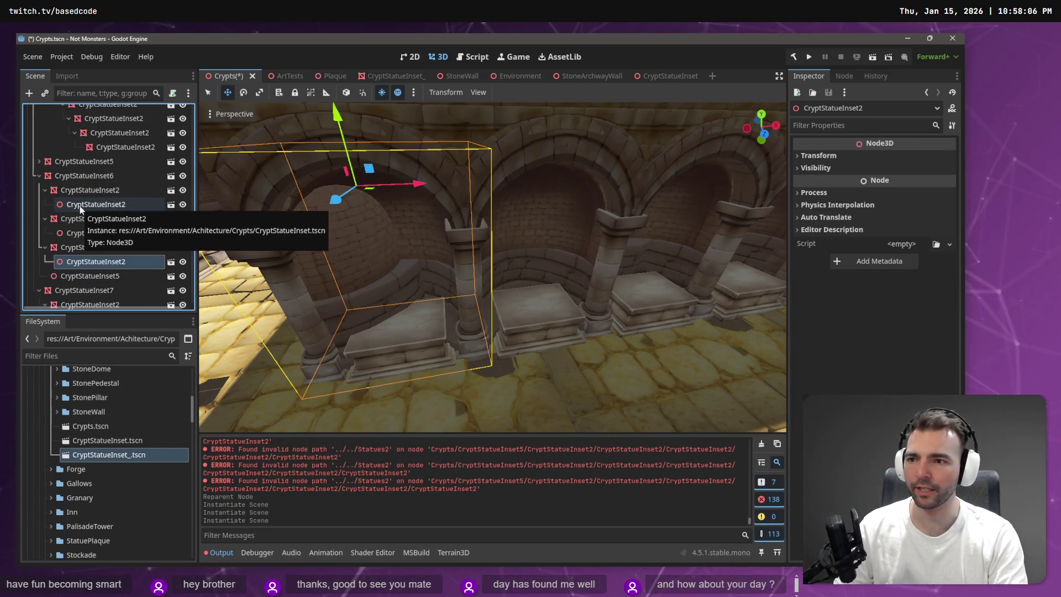
pyautogui.press('Down')
pyautogui.hotkey('ctrl', 'shift', 'a')
pyautogui.press('Return')
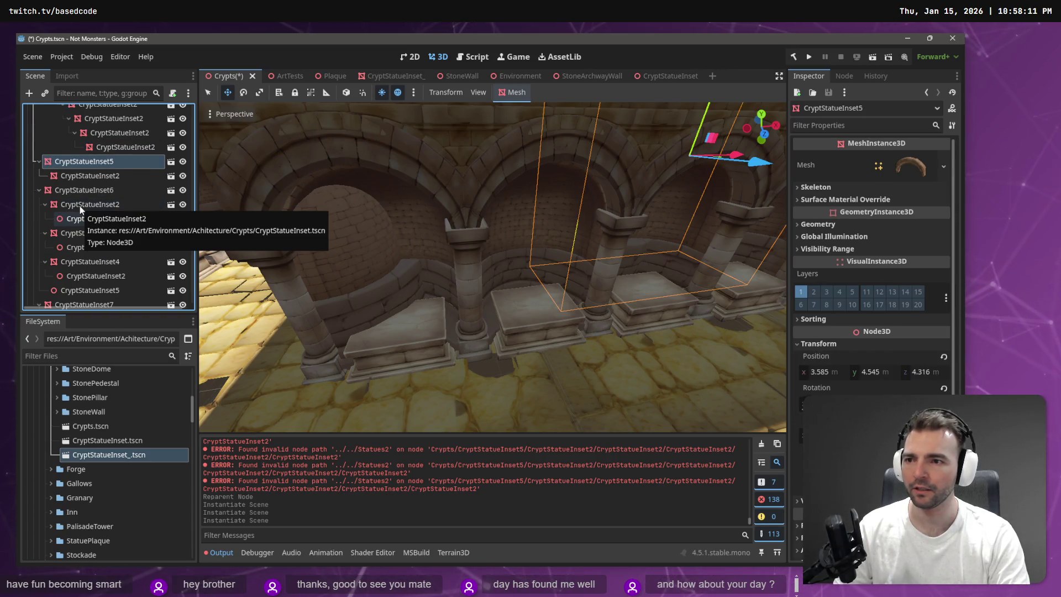
# Add CryptStatueInset.tscn child instances under the next four inset meshes
pyautogui.press('Up')
pyautogui.hotkey('ctrl', 'shift', 'a')
pyautogui.press('Return')
pyautogui.press('Down')
pyautogui.hotkey('ctrl', 'shift', 'a')
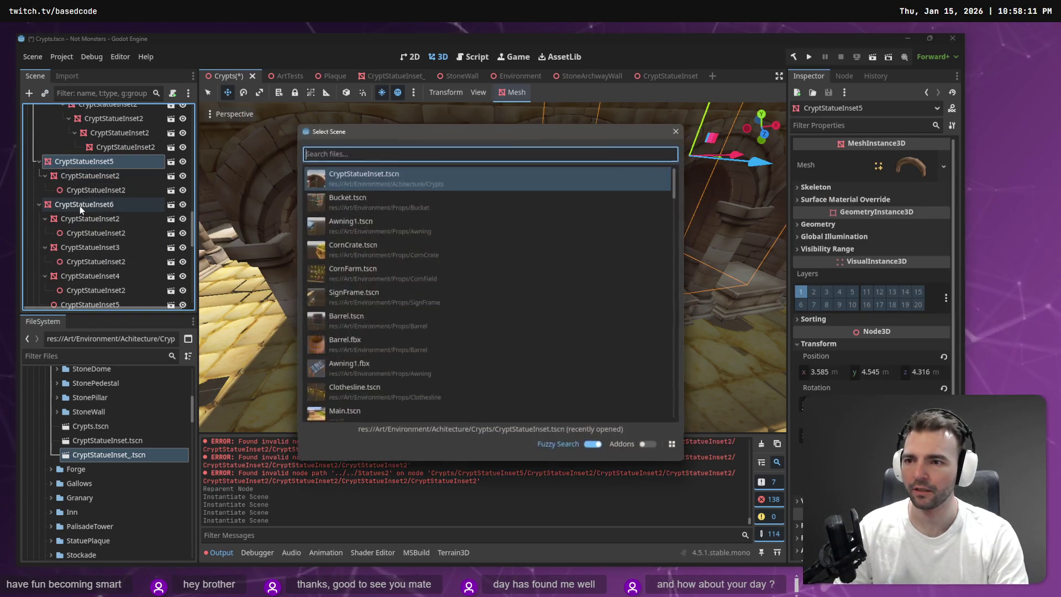
pyautogui.press('Return')
pyautogui.press('Up')
pyautogui.press('Up')
pyautogui.press('Up')
pyautogui.hotkey('ctrl', 'shift', 'a')
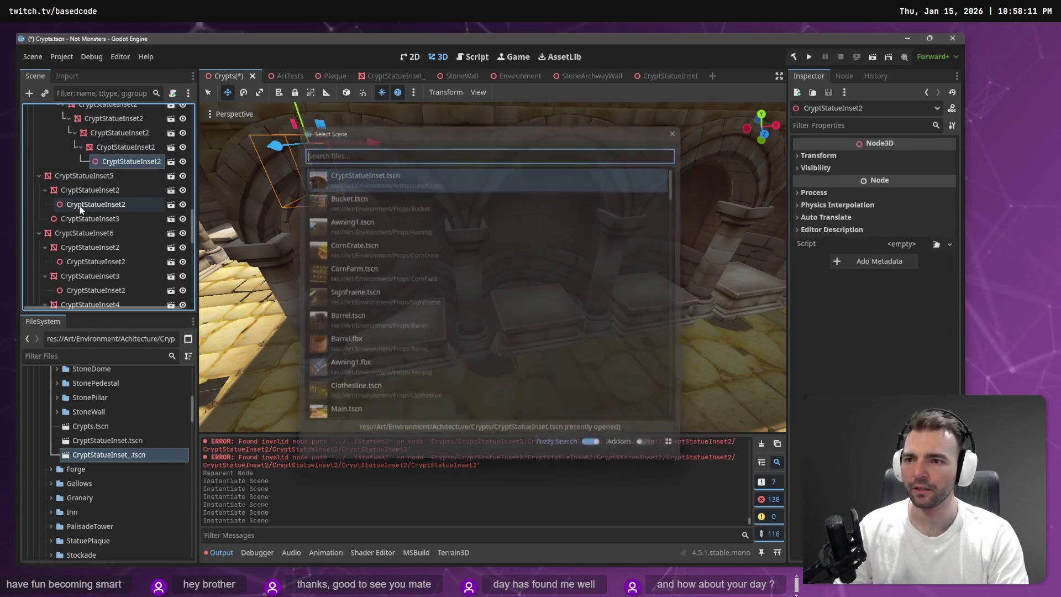
pyautogui.press('Return')
pyautogui.press('Up')
pyautogui.press('Up')
pyautogui.hotkey('ctrl', 'shift', 'a')
pyautogui.press('Return')
# Add statue inset instances under two more inset nodes and the third CryptStatueInset2
pyautogui.press('Up')
pyautogui.hotkey('ctrl', 'shift', 'a')
pyautogui.press('Return')
pyautogui.press('Up')
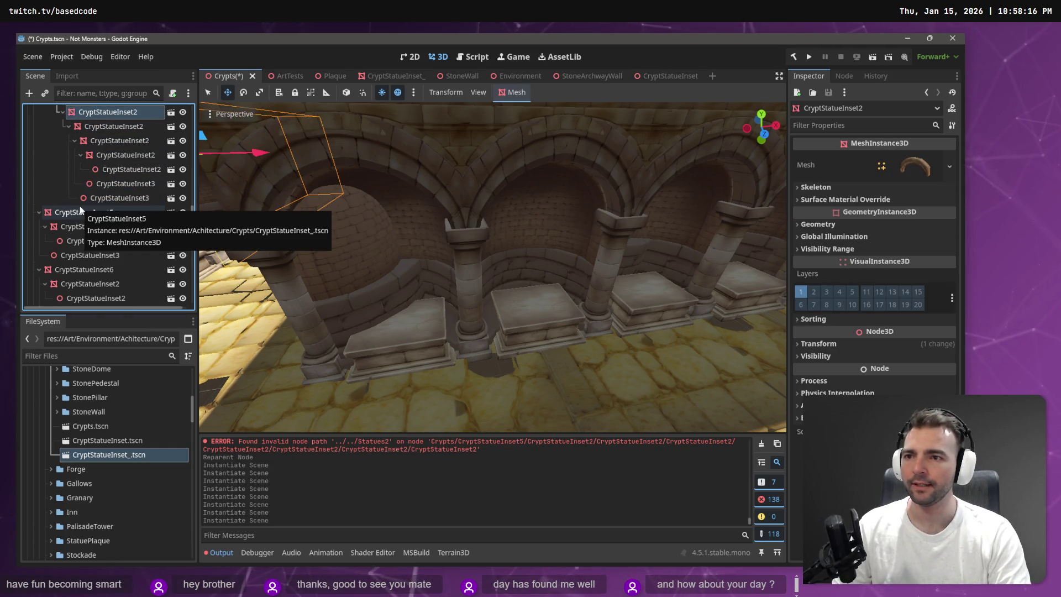
pyautogui.hotkey('ctrl', 'shift', 'a')
pyautogui.press('Return')
pyautogui.press('Up')
pyautogui.press('Up')
pyautogui.press('Up')
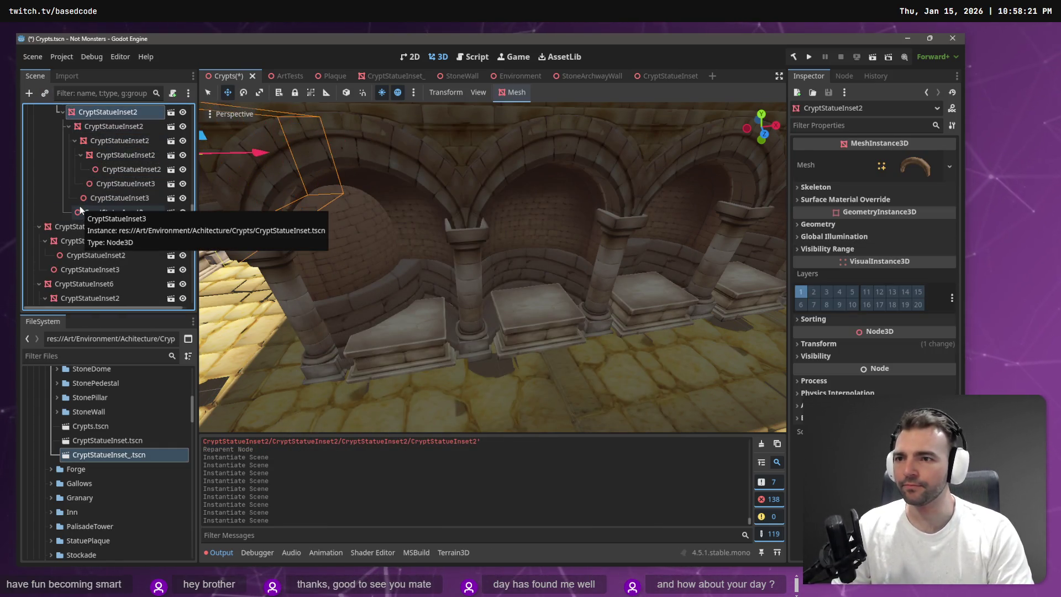
pyautogui.press('Down')
pyautogui.press('Down')
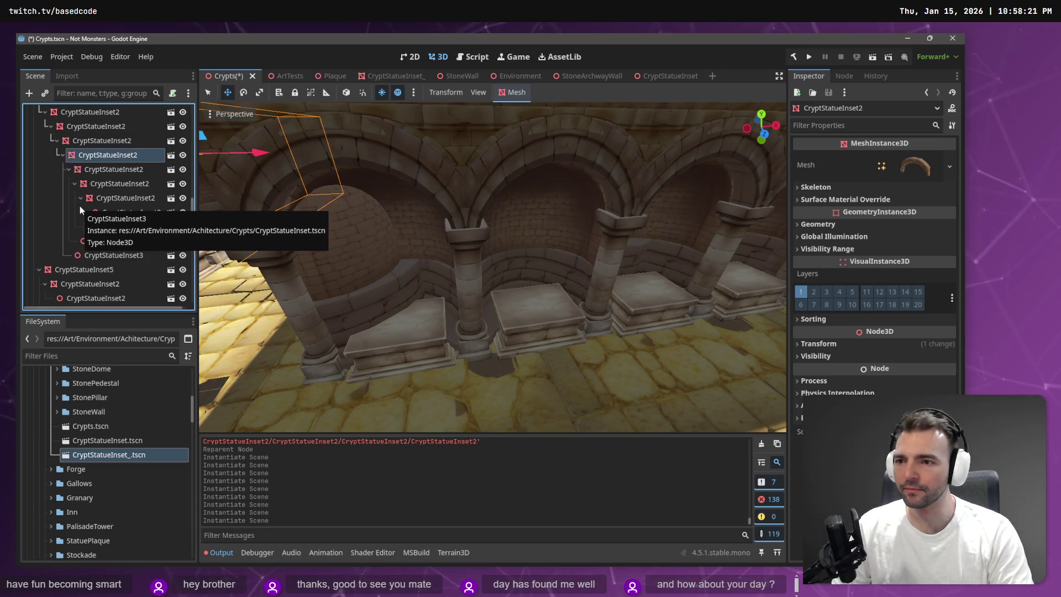
pyautogui.hotkey('ctrl', 'shift', 'a')
pyautogui.press('Return')
# Add instances under the top CryptStatueInset2, the next inset mesh and a leaf mesh, skipping an extra one
pyautogui.press('Up')
pyautogui.press('Up')
pyautogui.press('Down')
pyautogui.hotkey('ctrl', 'shift', 'a')
pyautogui.press('Return')
pyautogui.press('Up')
pyautogui.press('Up')
pyautogui.press('Up')
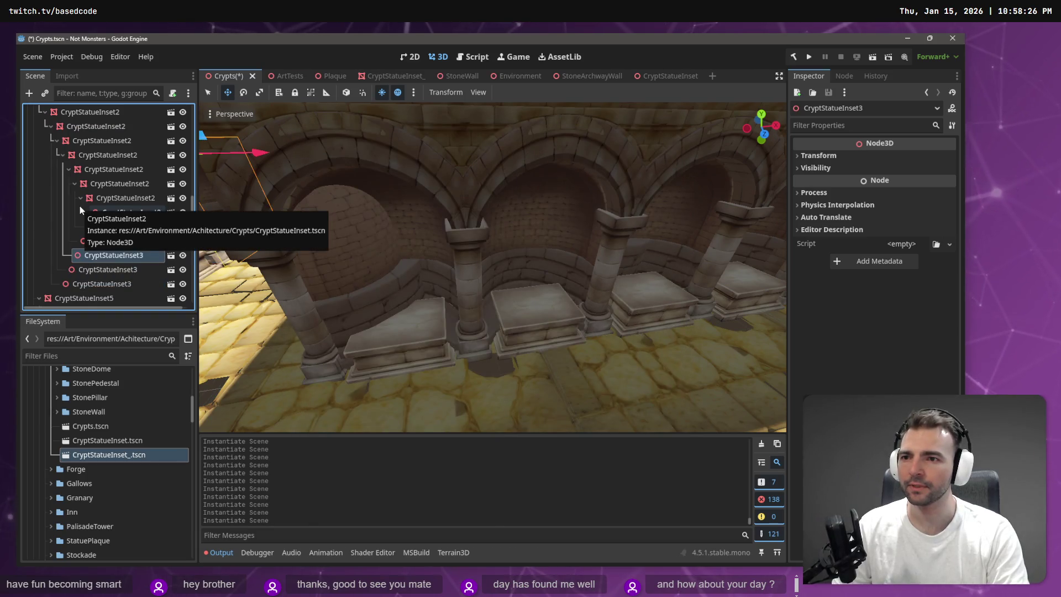
pyautogui.hotkey('ctrl', 'shift', 'a')
pyautogui.press('Return')
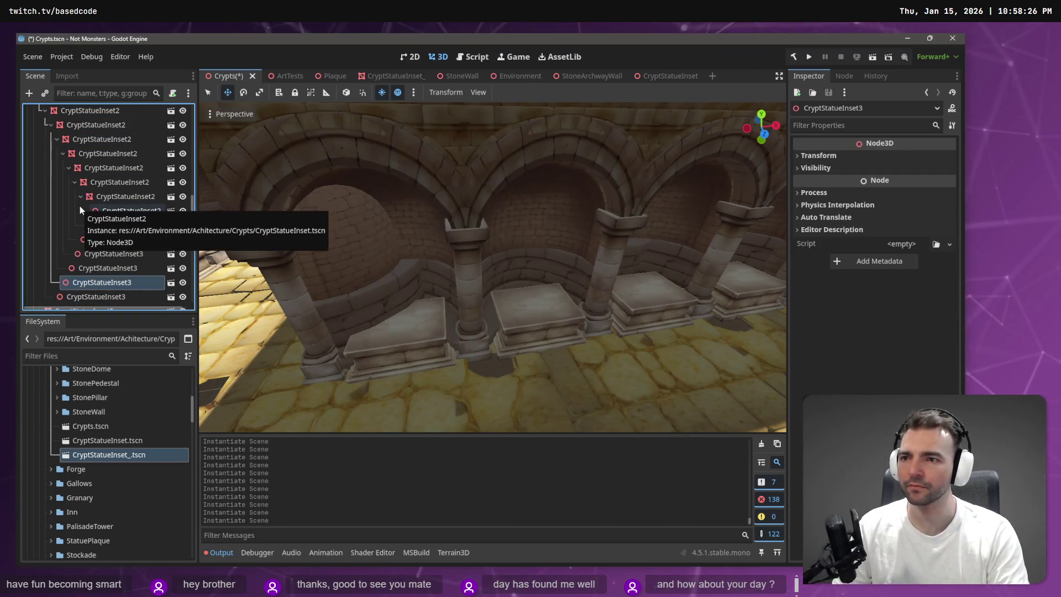
pyautogui.press('Up')
pyautogui.press('Up')
pyautogui.press('Up')
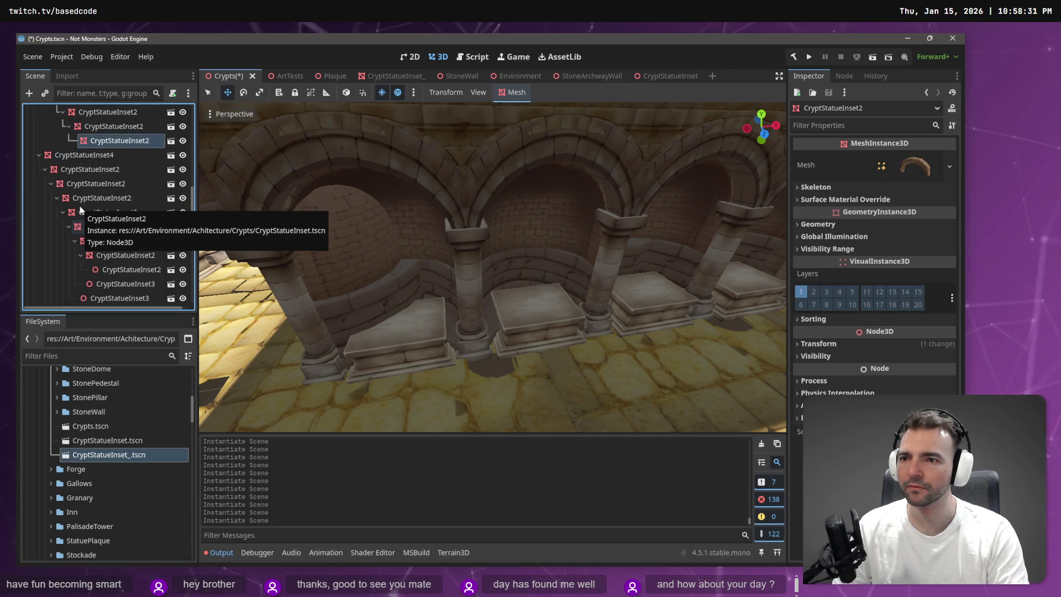
pyautogui.hotkey('ctrl', 'shift', 'a')
pyautogui.press('Return')
pyautogui.hotkey('ctrl', 'shift', 'a')
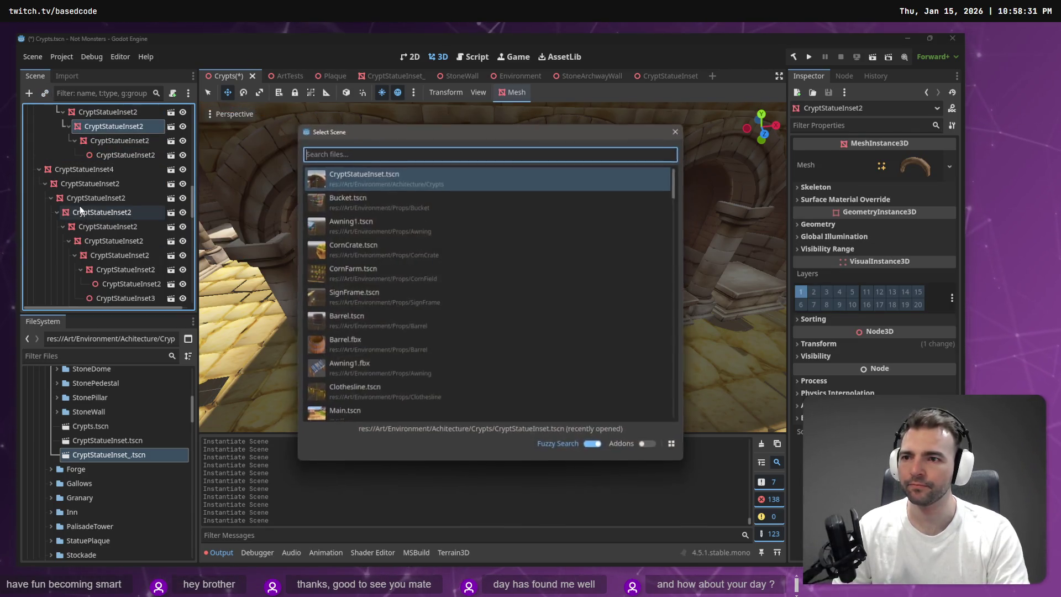
pyautogui.press('Escape')
# Add statue inset instances under the next CryptStatueInset2 mesh and its parent CryptStatueInset2
pyautogui.press('Up')
pyautogui.hotkey('ctrl', 'shift', 'a')
pyautogui.press('Return')
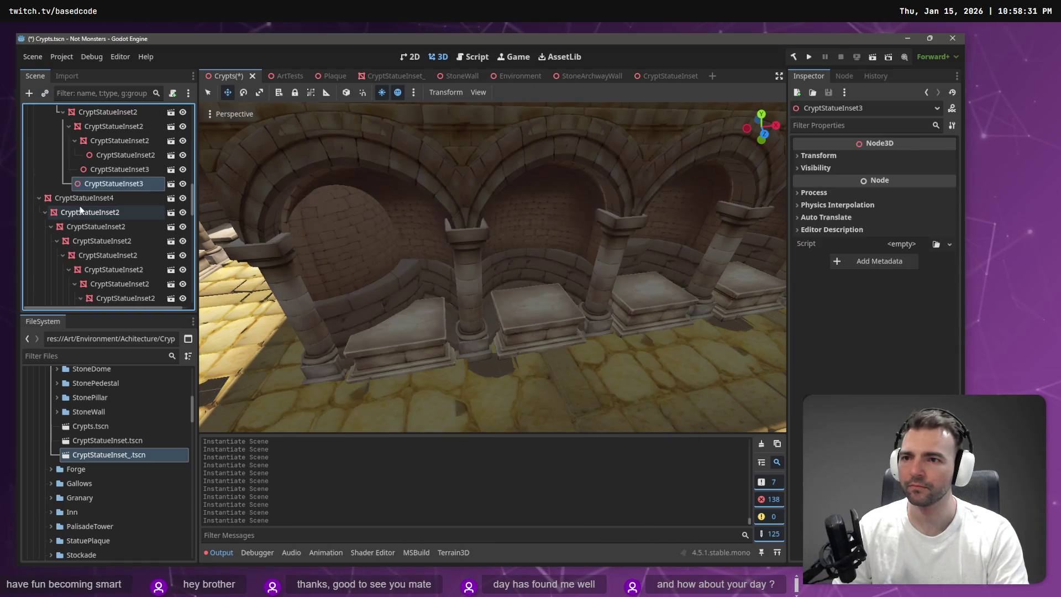
pyautogui.press('Up')
pyautogui.press('Up')
pyautogui.press('Up')
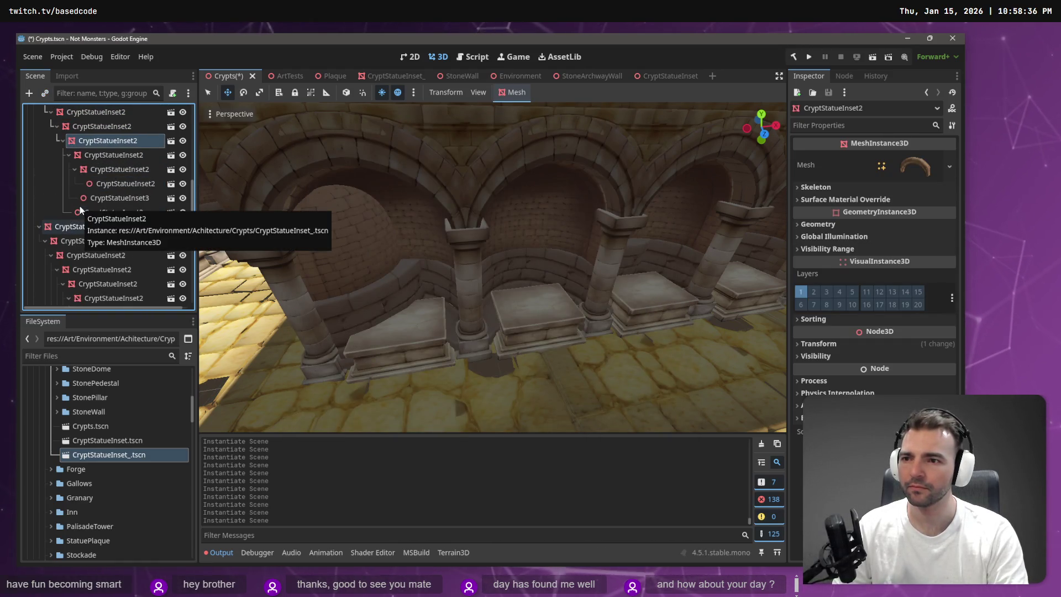
pyautogui.hotkey('ctrl', 'shift', 'a')
pyautogui.press('Return')
pyautogui.press('Up')
pyautogui.press('Up')
pyautogui.press('Up')
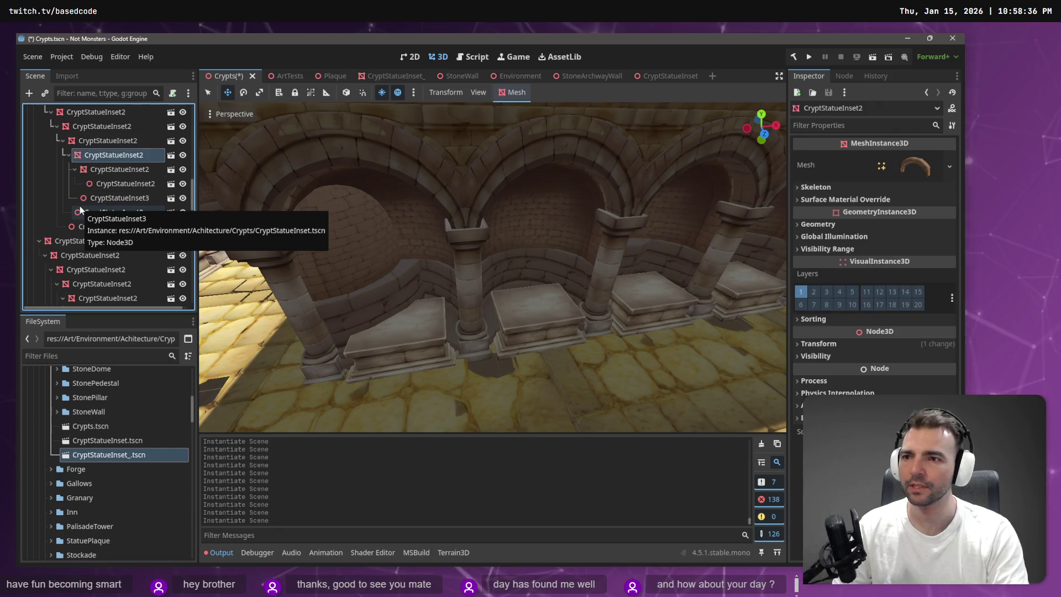